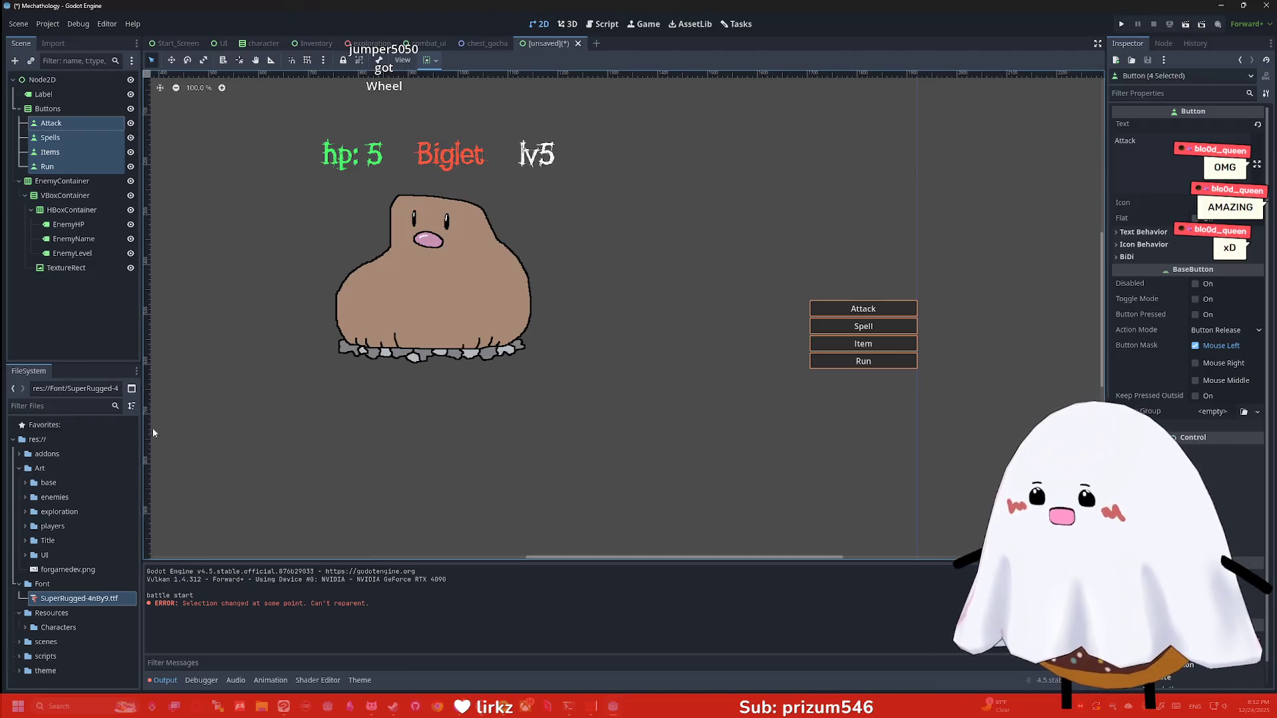
Filter the Inspector by 'font' and assign SuperRugged.ttf as the four buttons' font override
mouse_move(79, 598)
left_mouse_down()
mouse_move(491, 499)
mouse_move(85, 571)
left_mouse_up()
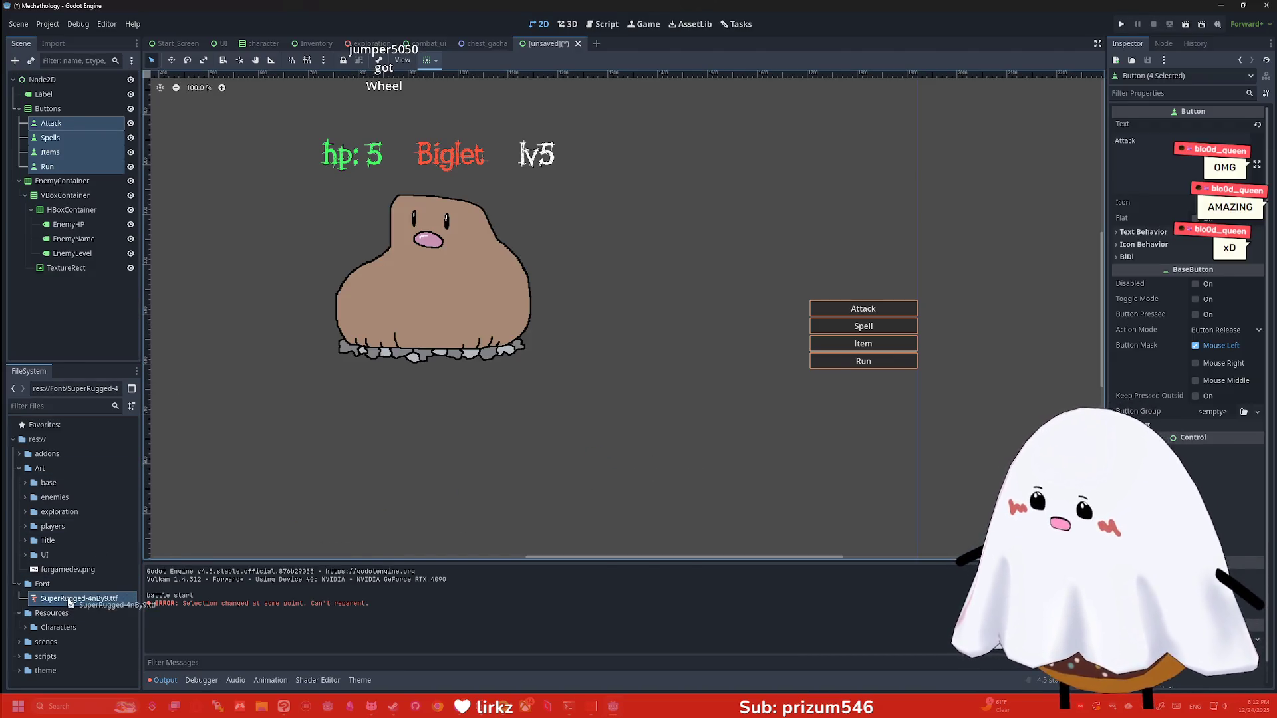
left_click(1180, 93)
type("font")
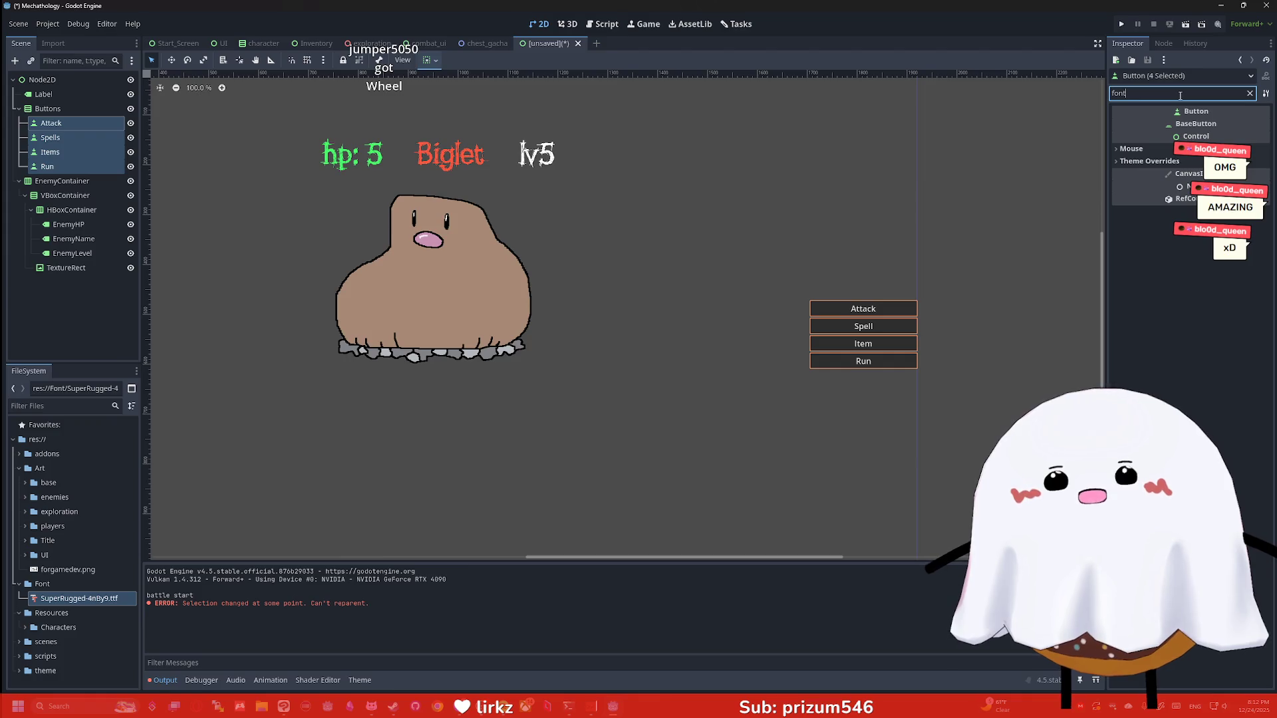
left_click(1150, 161)
left_click(1135, 188)
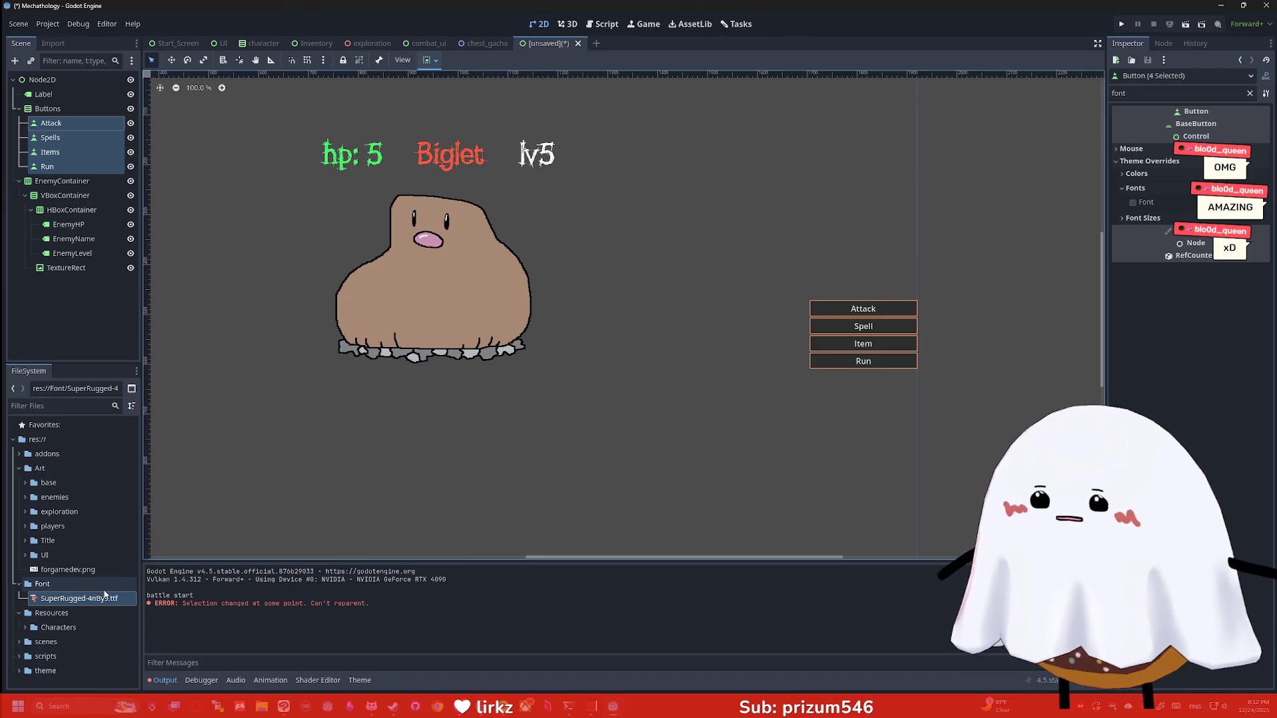
left_click_drag(80, 598, 1258, 209)
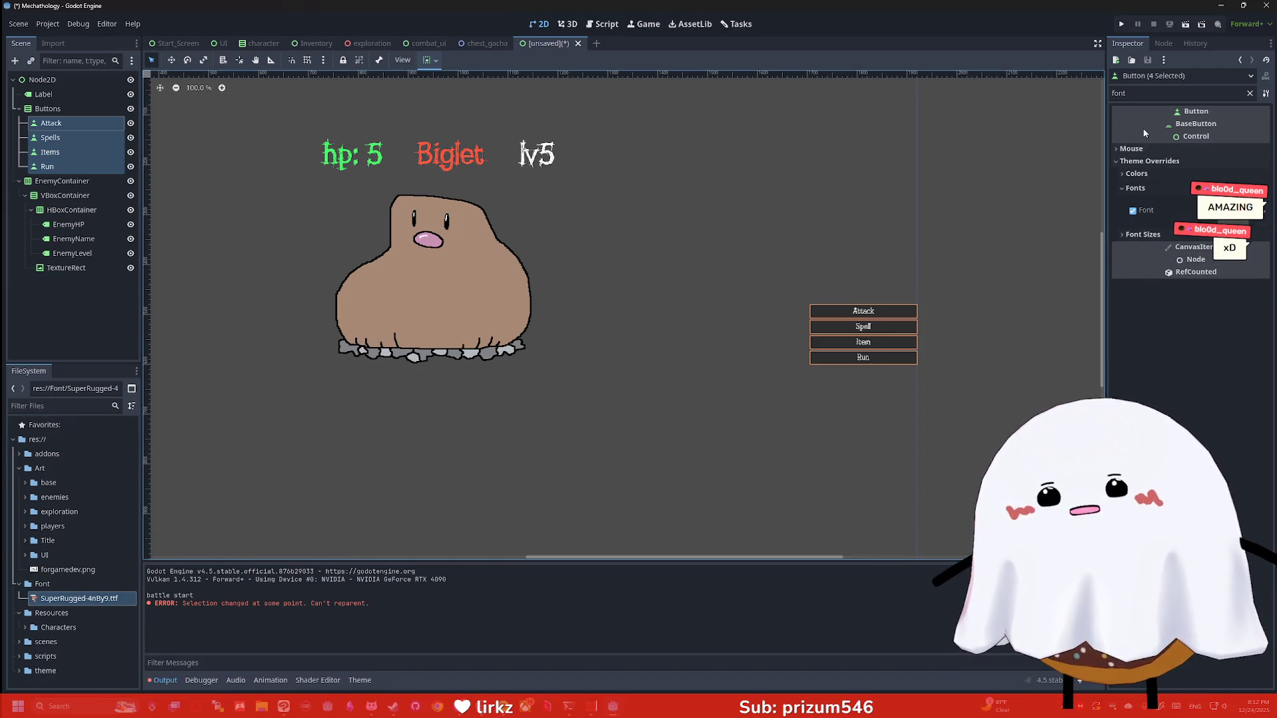
Enable the font size override and set it to 40 px
left_click(1147, 234)
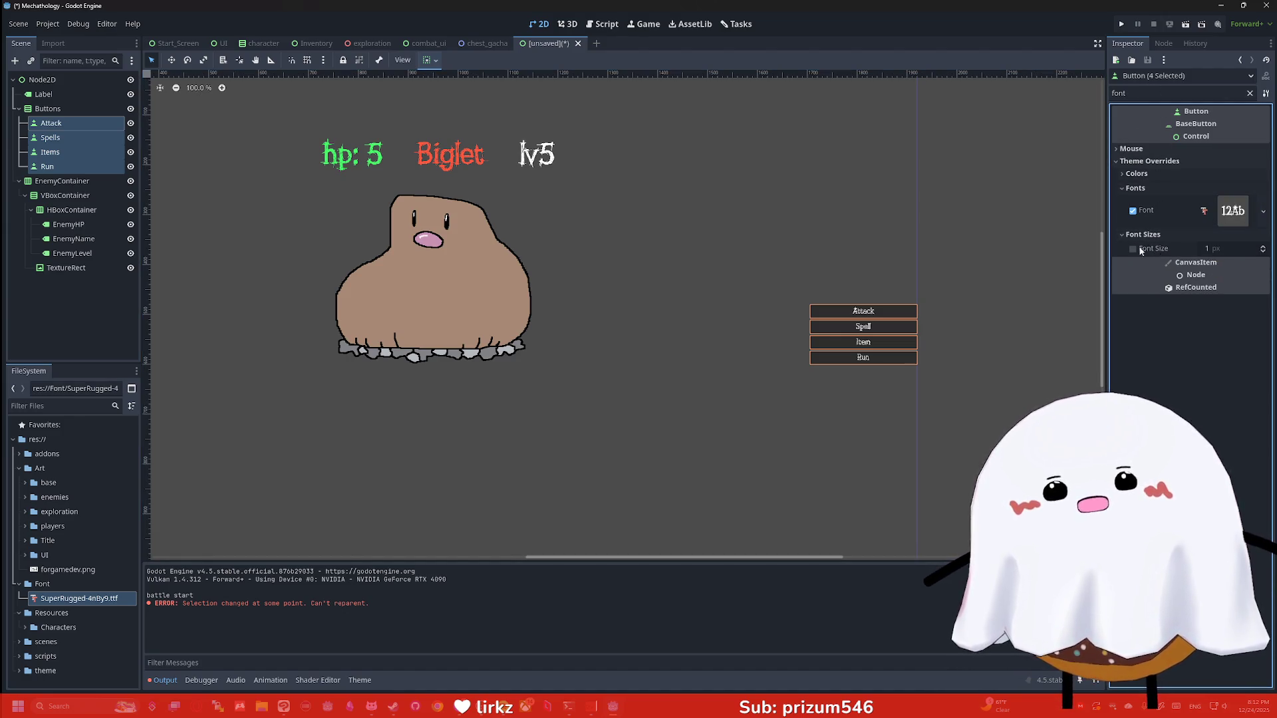
left_click(1133, 248)
left_click(1224, 249)
type("40")
key("Return")
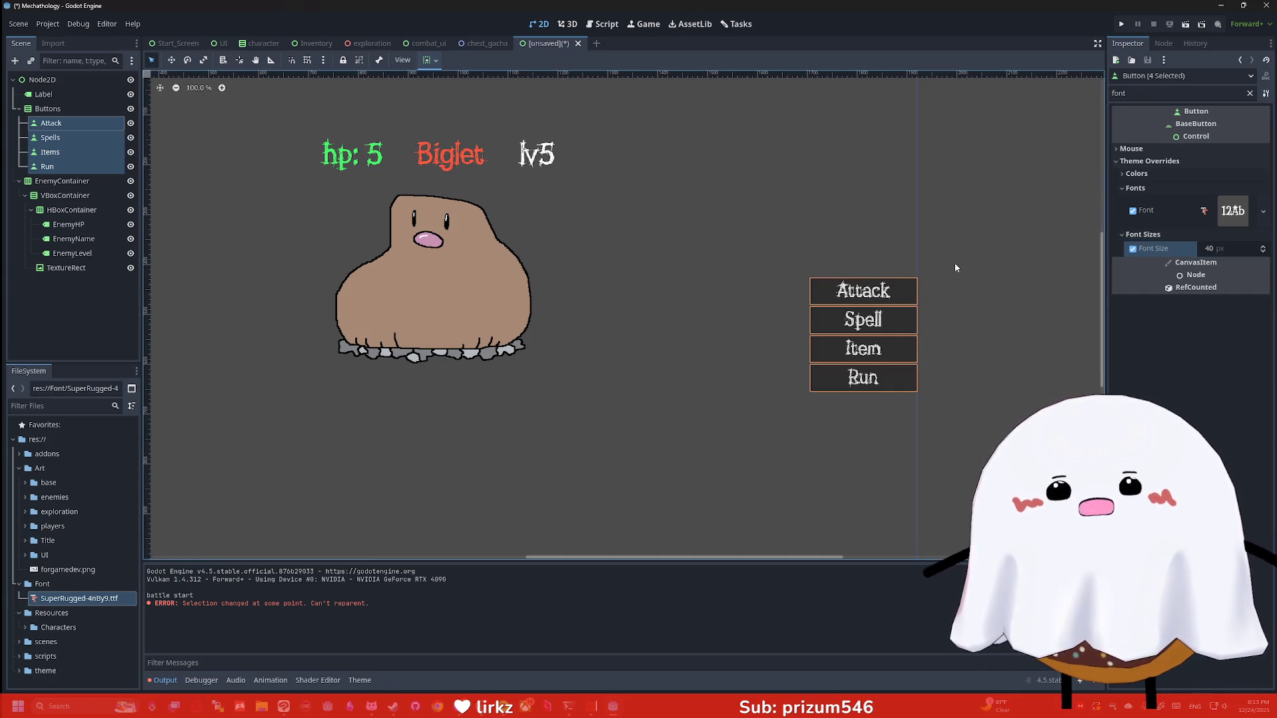
scroll(954, 262, "down", 3)
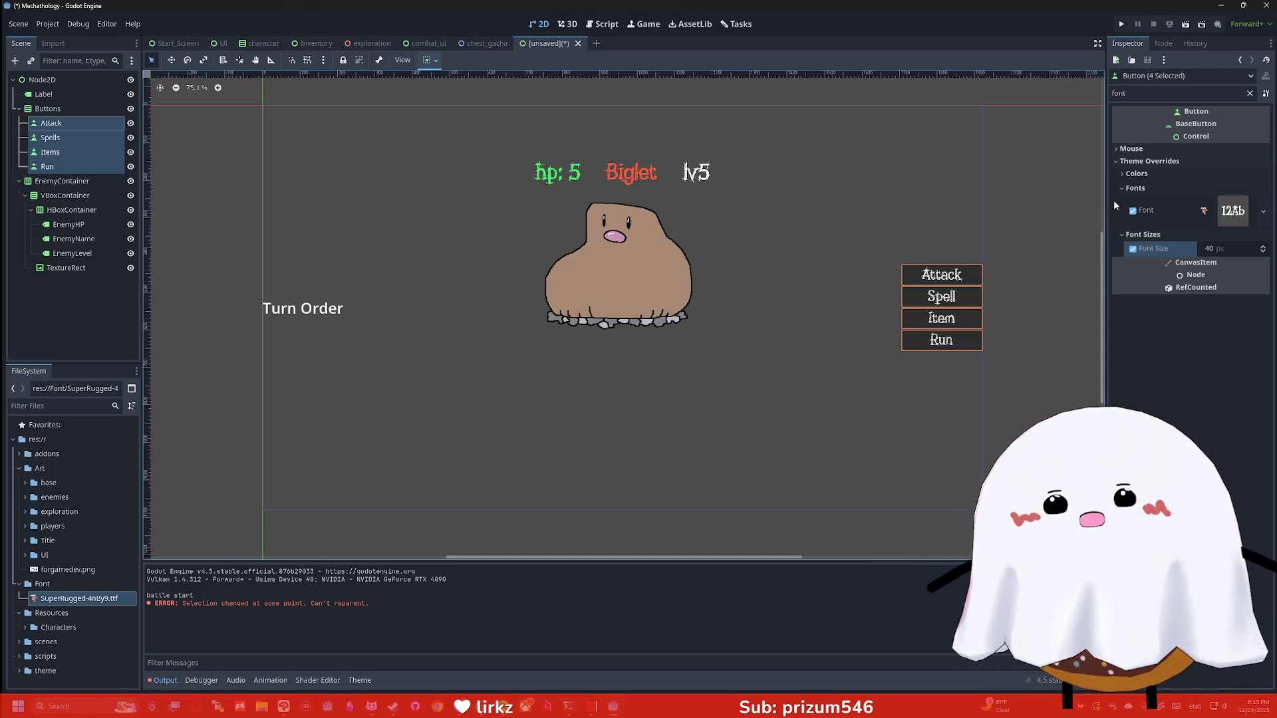
Clear the Inspector filter and set the first Constants theme override, the outline size, to 10
left_click(1143, 174)
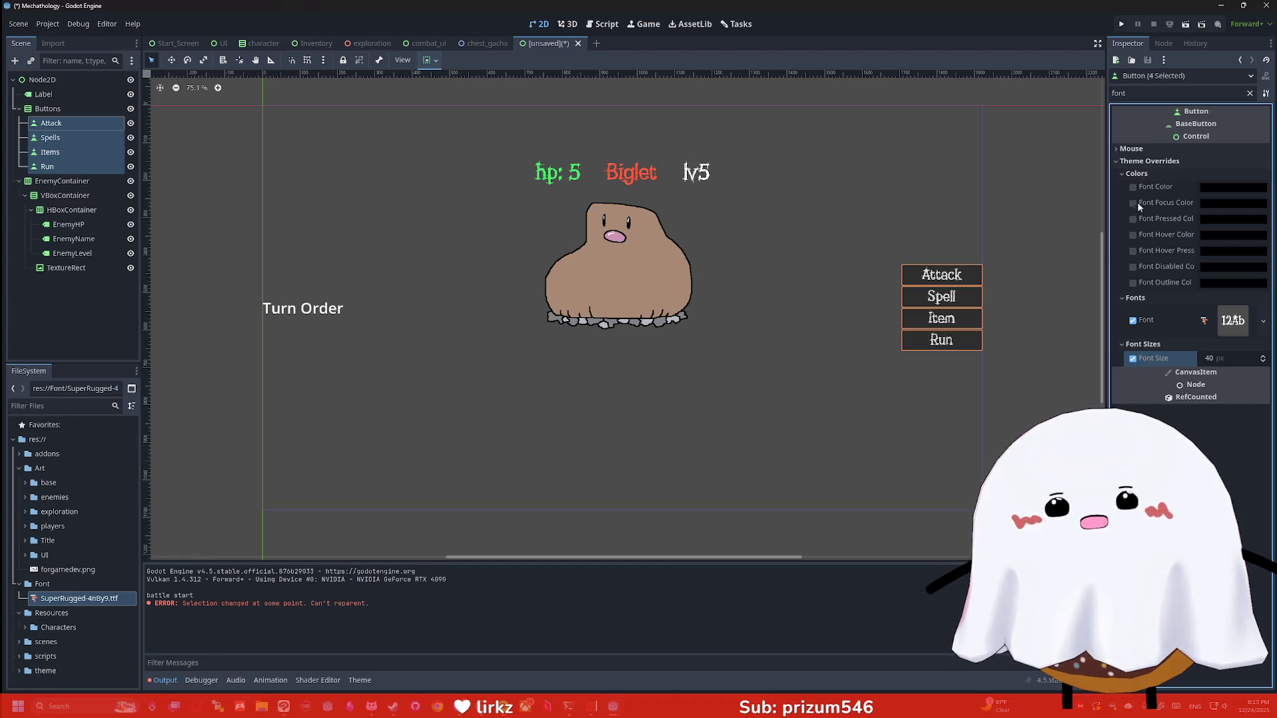
left_click(1250, 93)
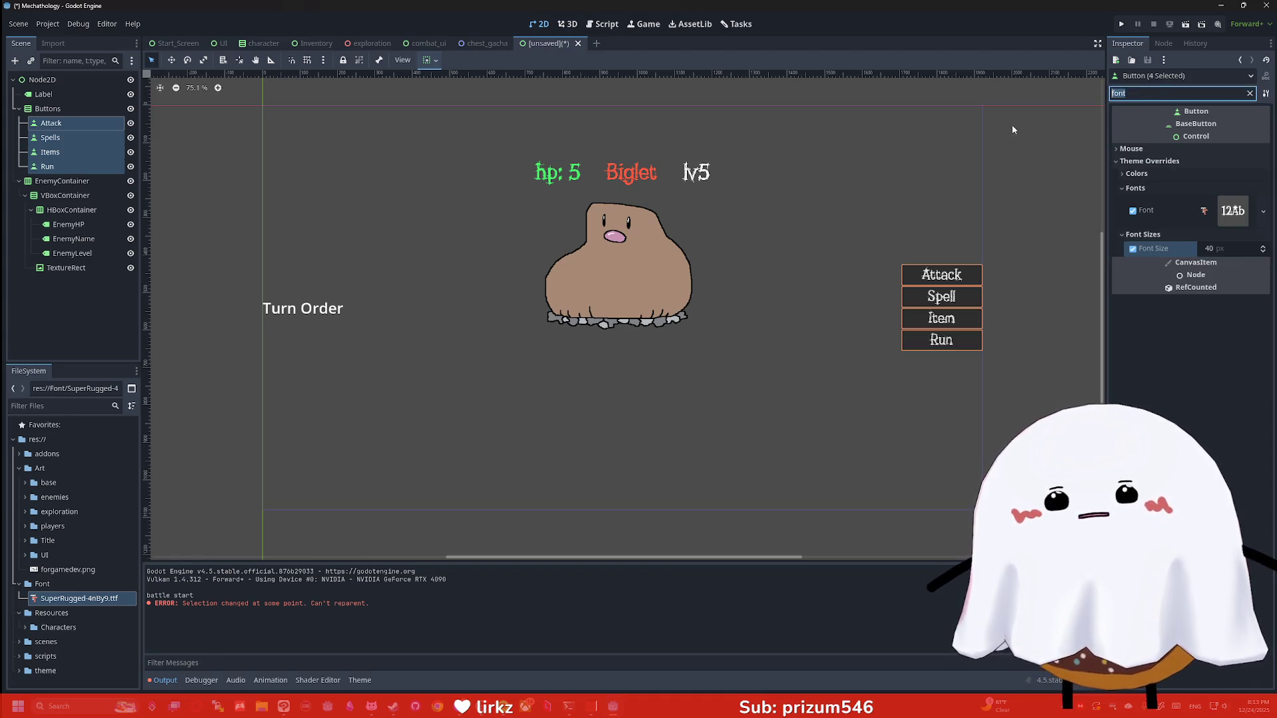
scroll(1142, 202, "down", 5)
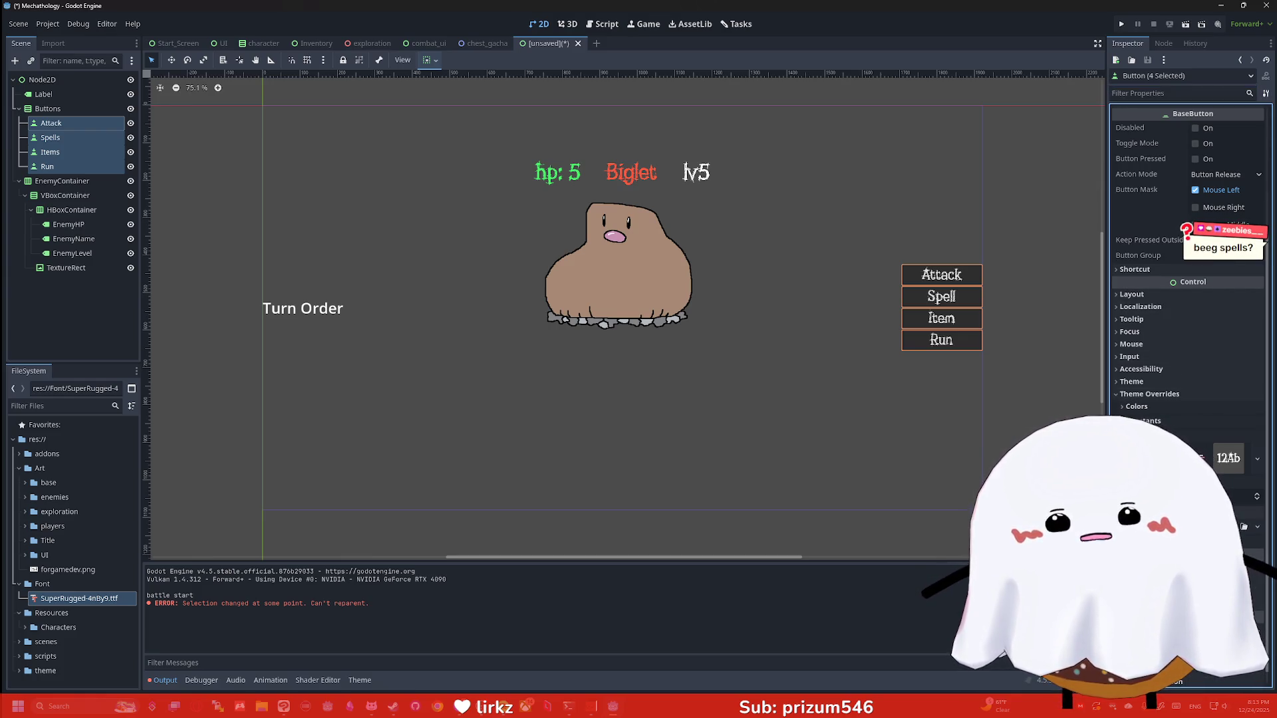
left_click(1144, 421)
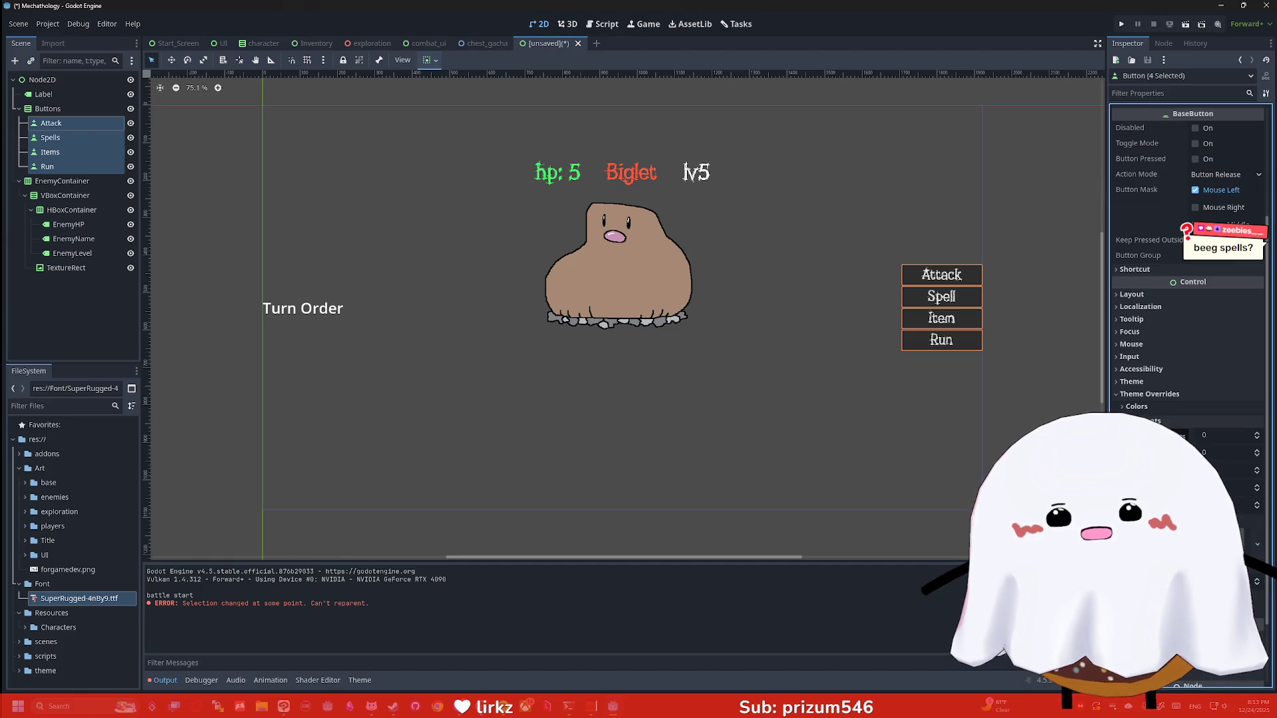
left_click(1211, 436)
type("3")
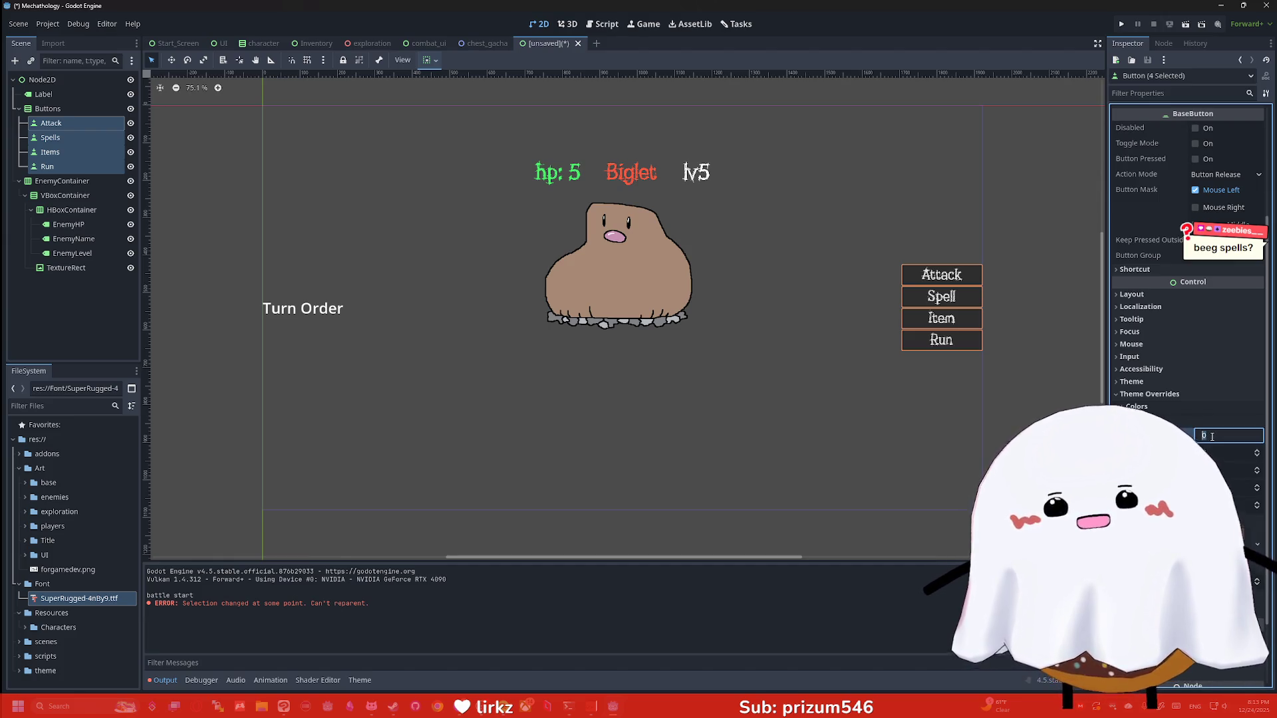
key("BackSpace")
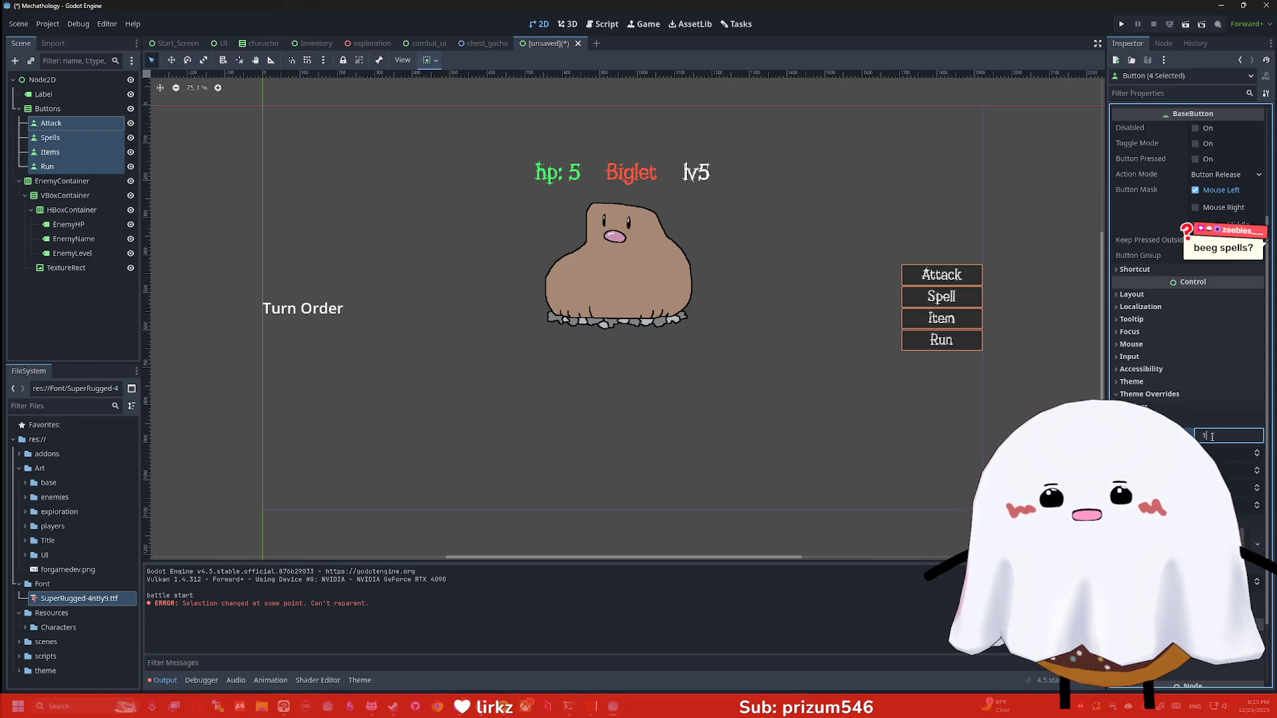
type("0")
key("Return")
scroll(964, 286, "up", 6)
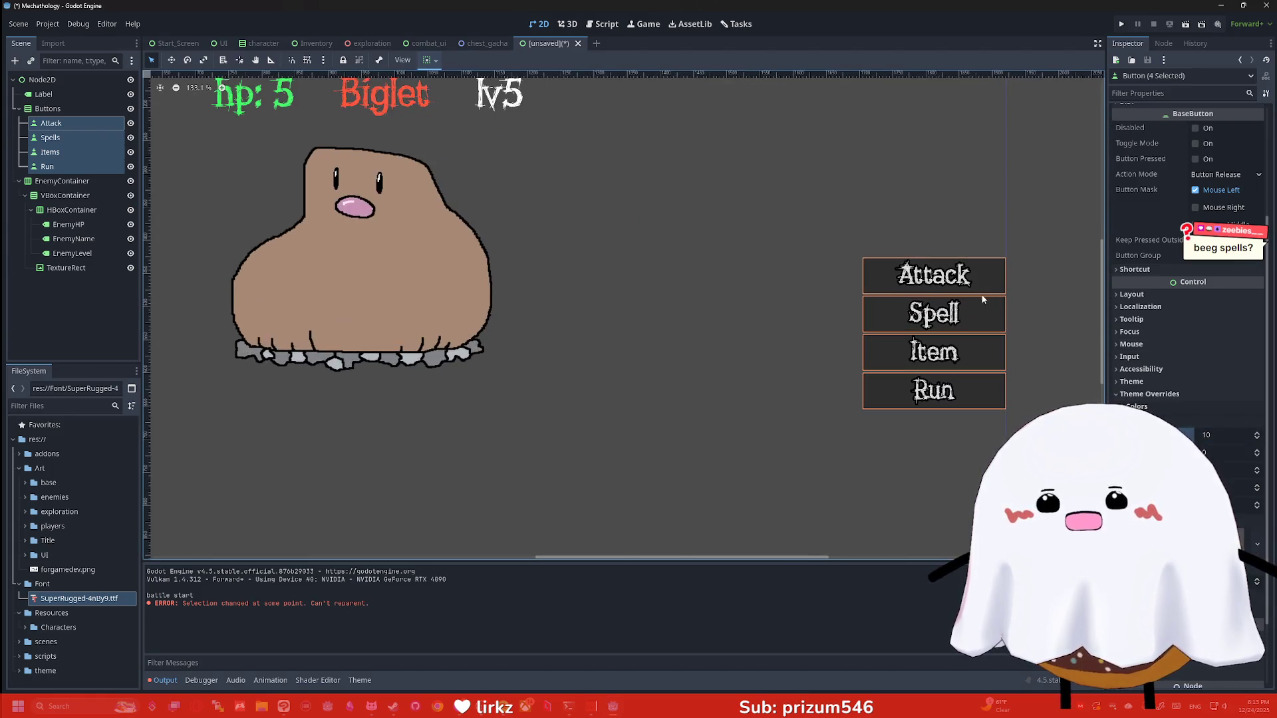
scroll(1164, 200, "up", 3)
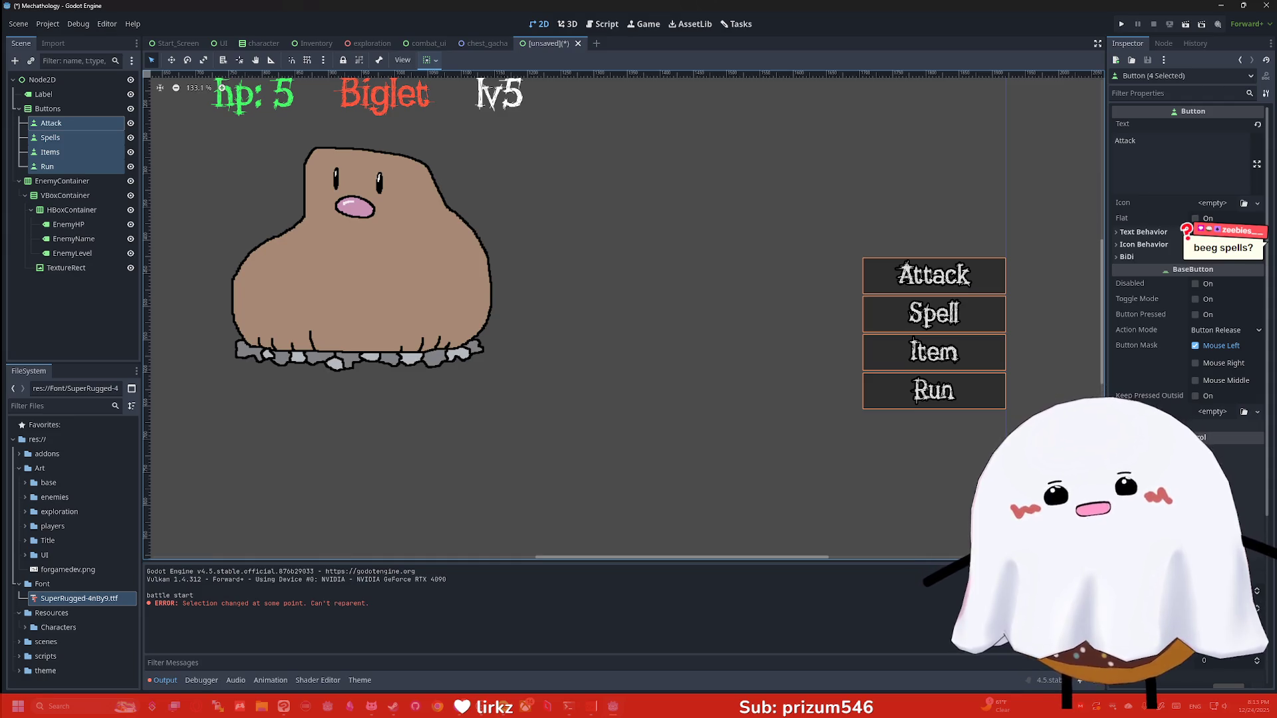
Turn on Flat for the four buttons, then deselect them to check the result
left_click(1195, 218)
left_click(1028, 272)
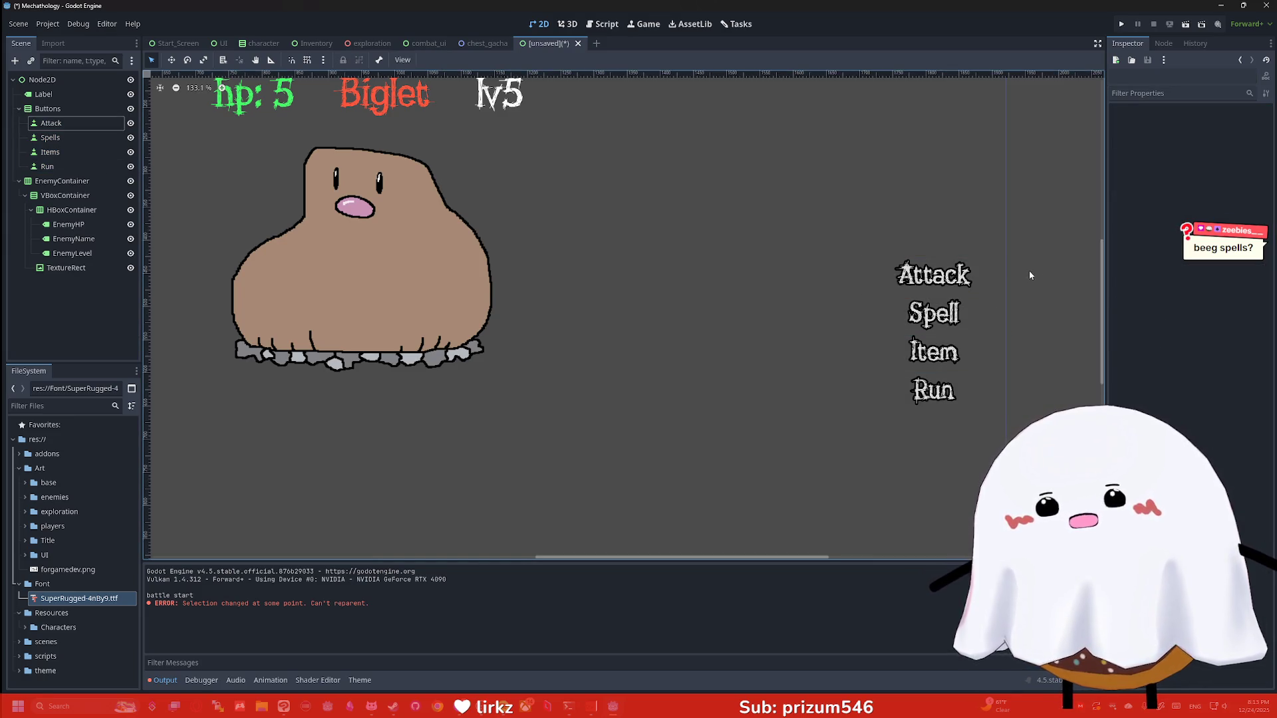
scroll(1028, 270, "down", 1)
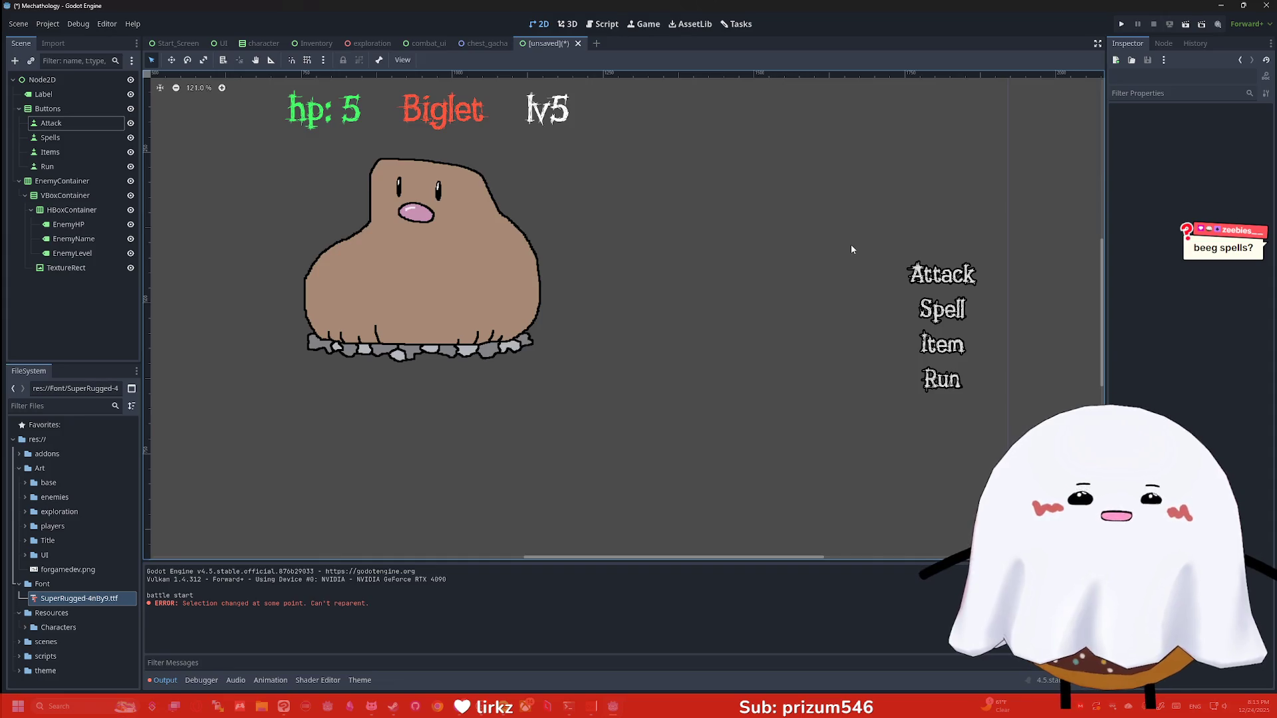
scroll(838, 272, "down", 8)
scroll(811, 306, "up", 7)
scroll(795, 314, "up", 1)
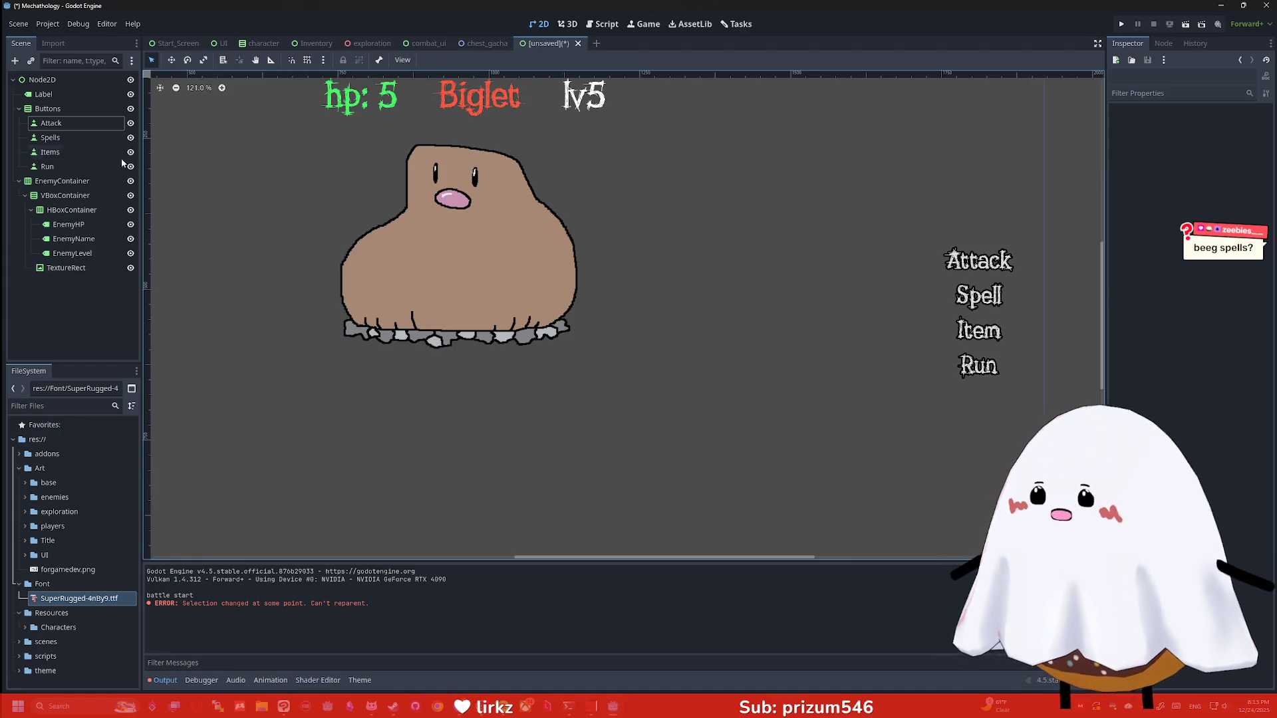
Reselect Attack, Spells, Items and Run together in the Scene tree
left_click(85, 166)
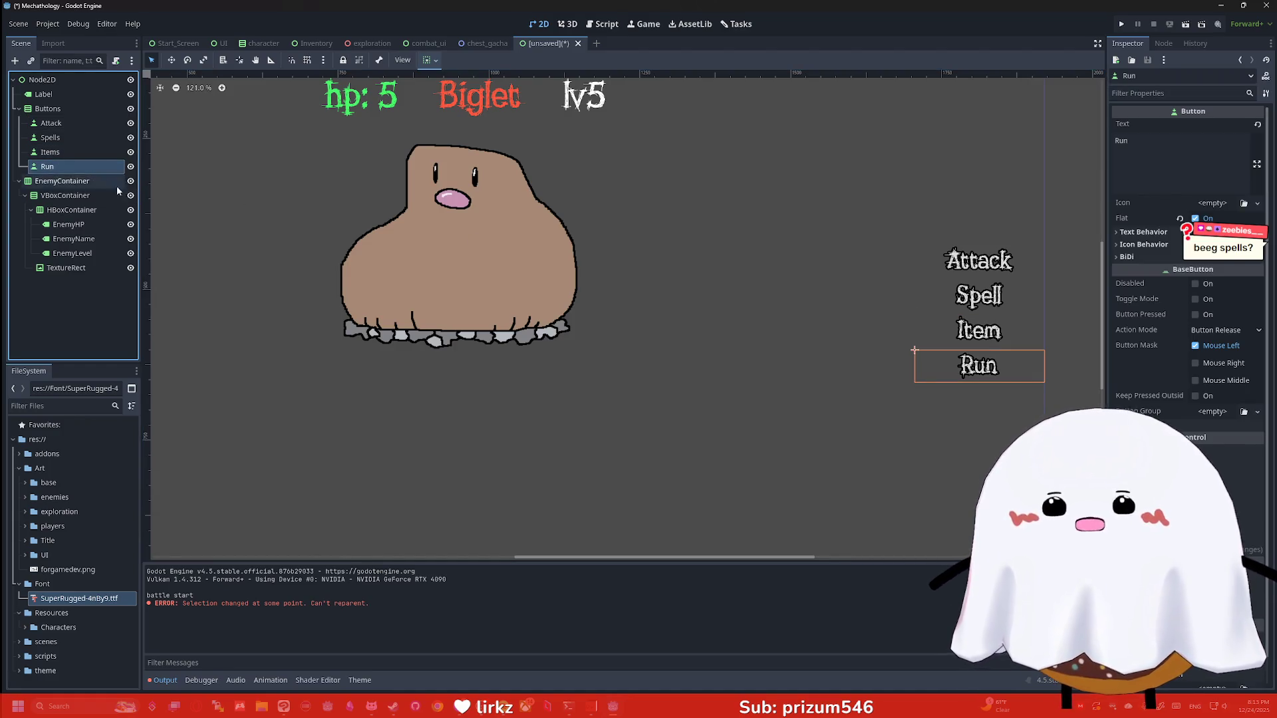
left_click(52, 125)
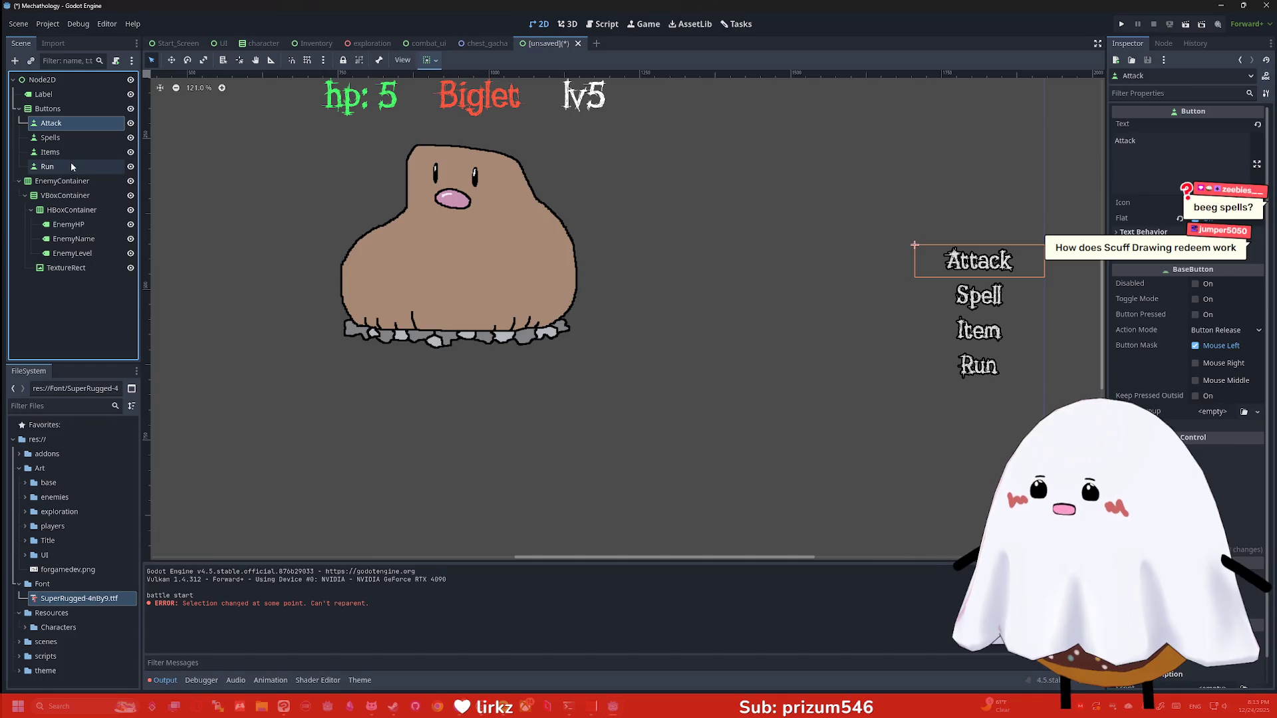
left_click(48, 166, "shift")
left_click(1178, 94)
Filter by 'color' and enable a red Font Color override on all four buttons
type("color")
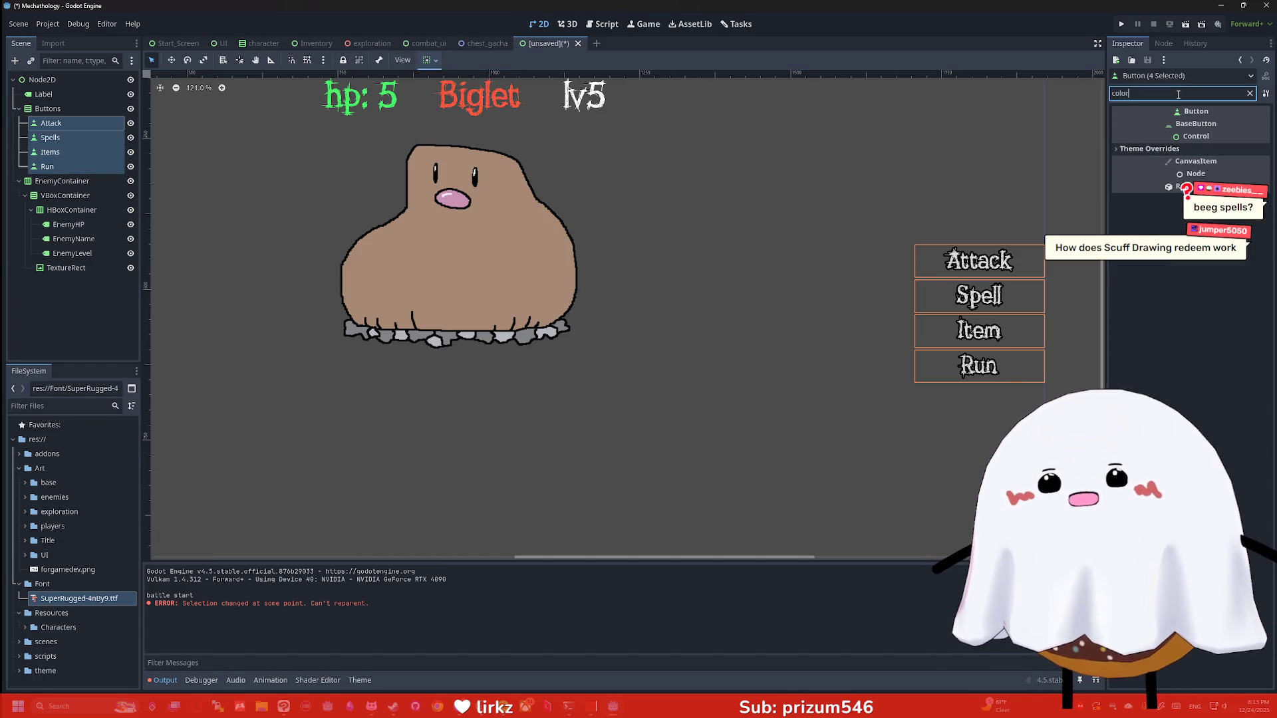
left_click(1139, 160)
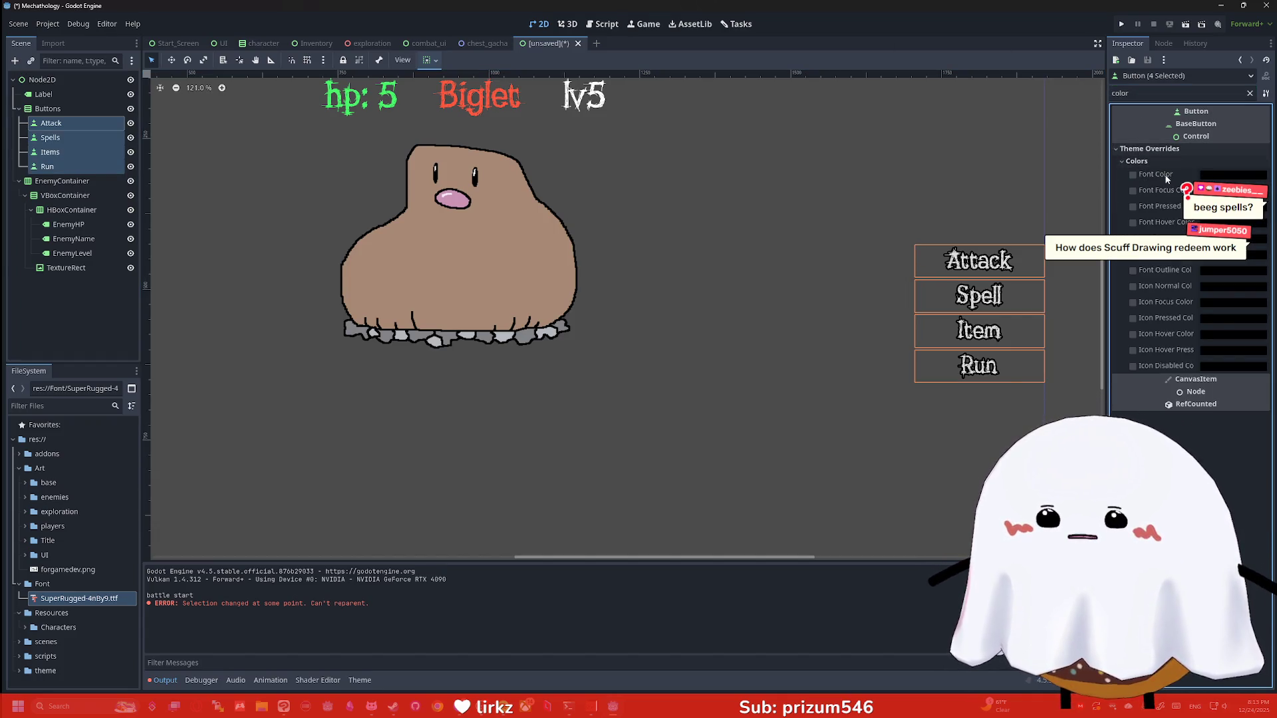
left_click(1133, 174)
left_click(1234, 174)
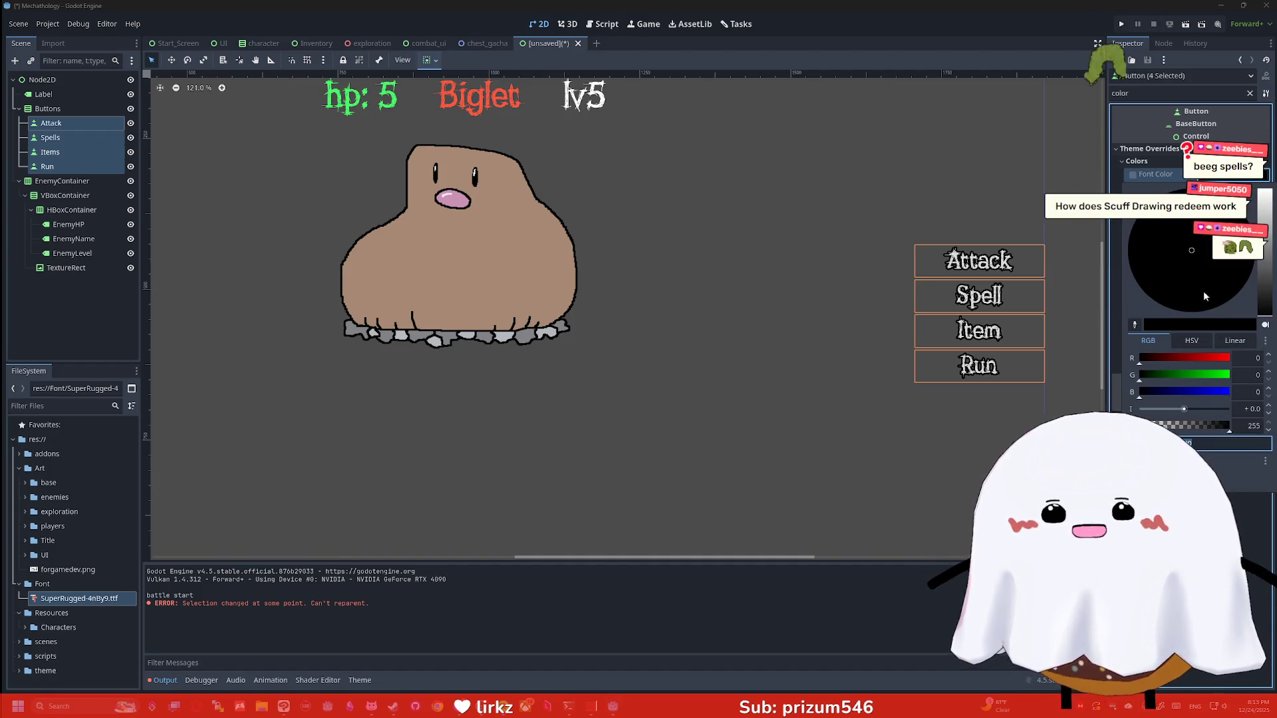
left_click_drag(1141, 359, 1221, 364)
left_click(1077, 289)
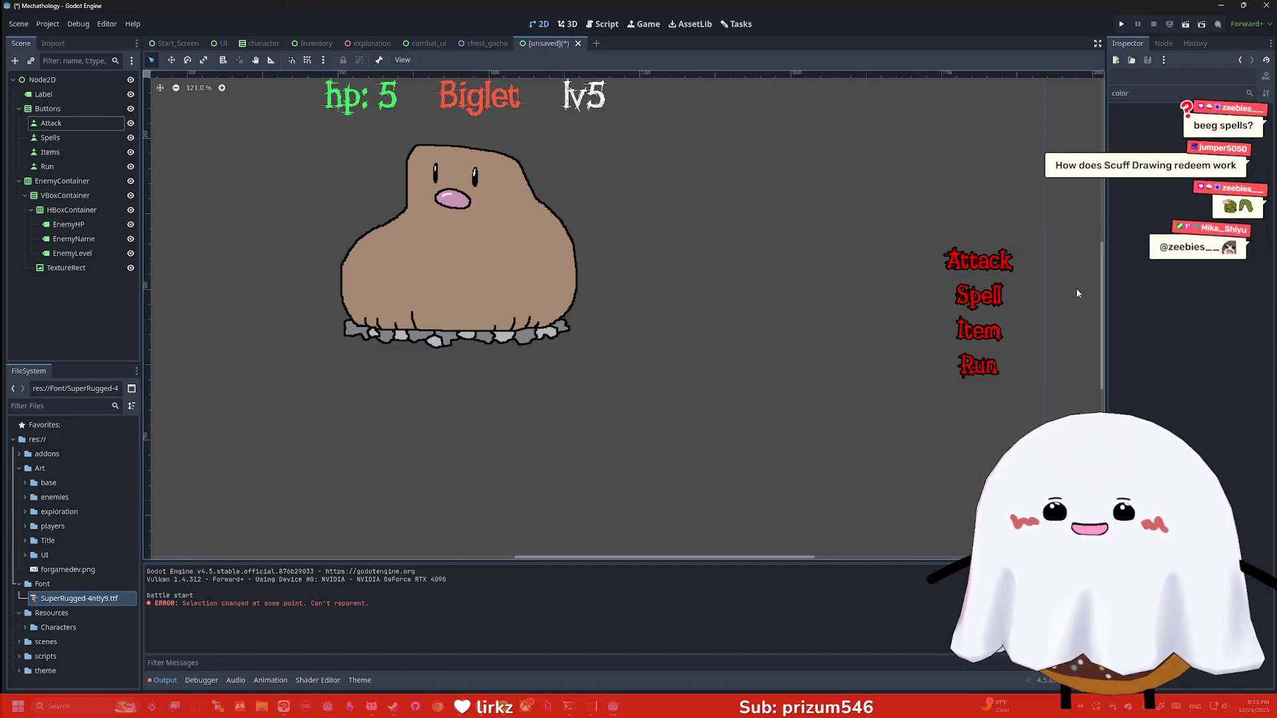
scroll(1077, 289, "down", 3)
scroll(864, 240, "up", 2)
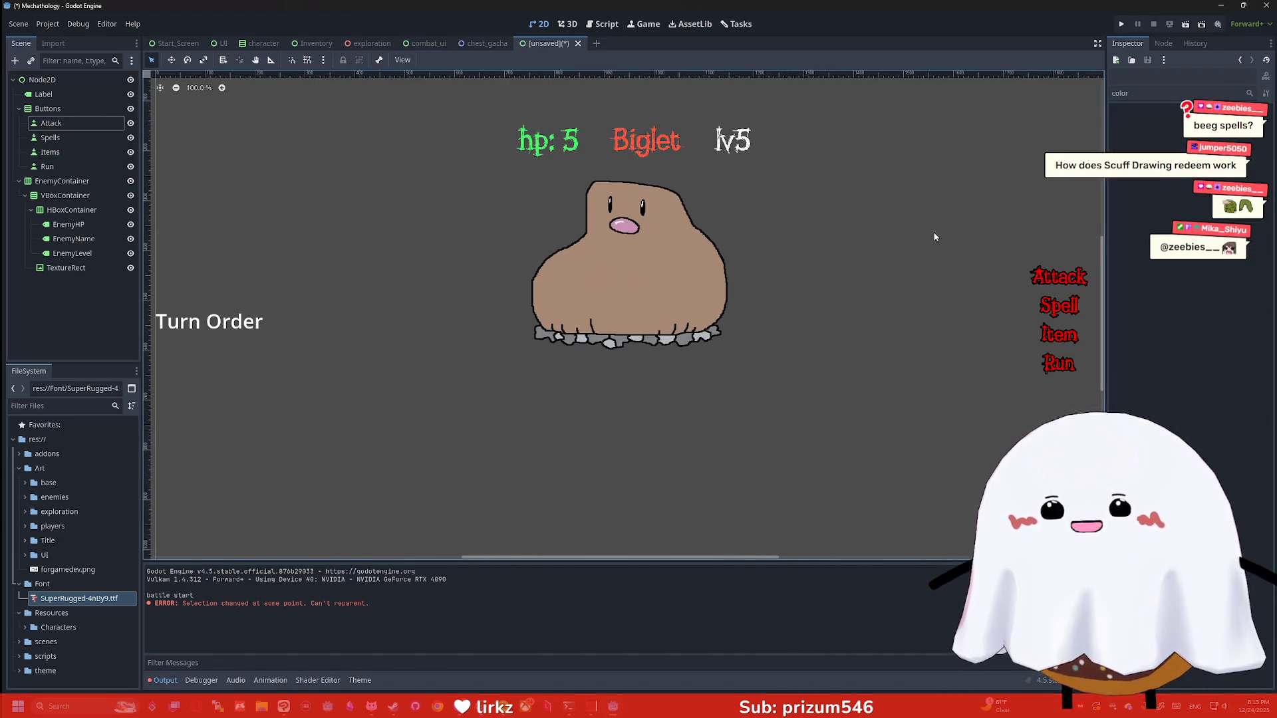
left_click_drag(730, 557, 750, 563)
scroll(789, 425, "up", 2)
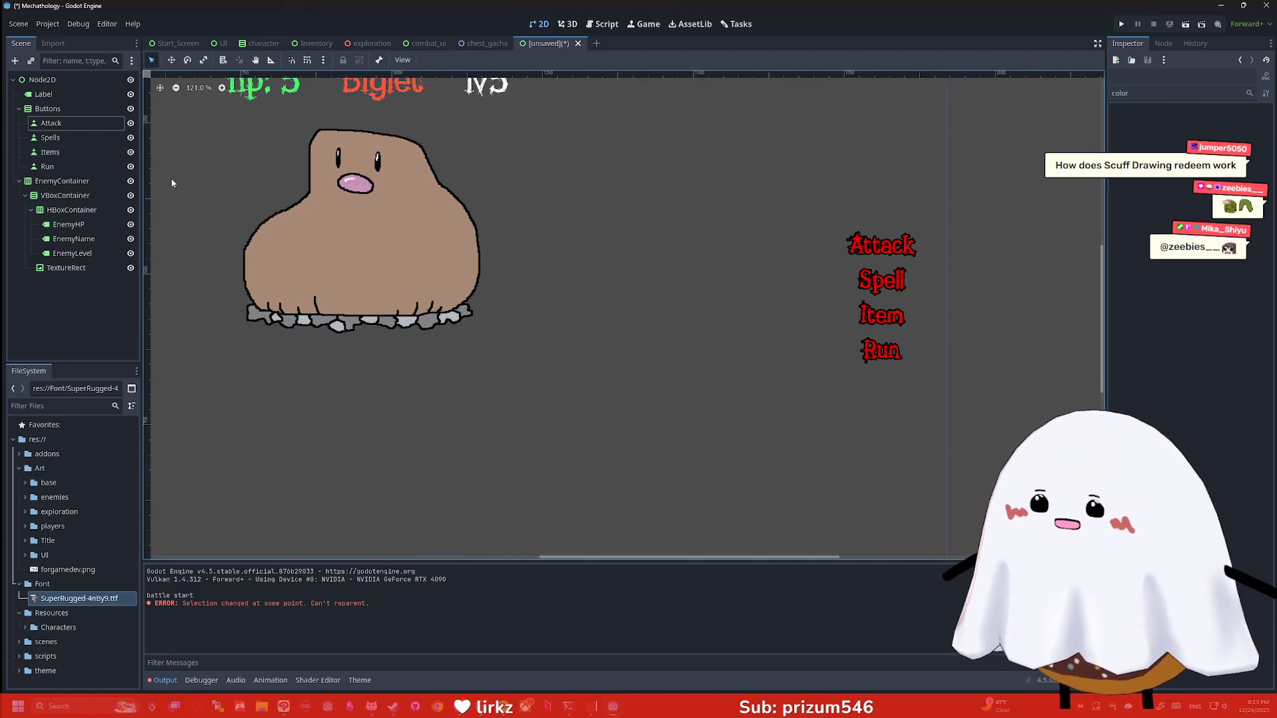
Change the Spell button's font colour override to teal
left_click(882, 280)
left_click(1150, 148)
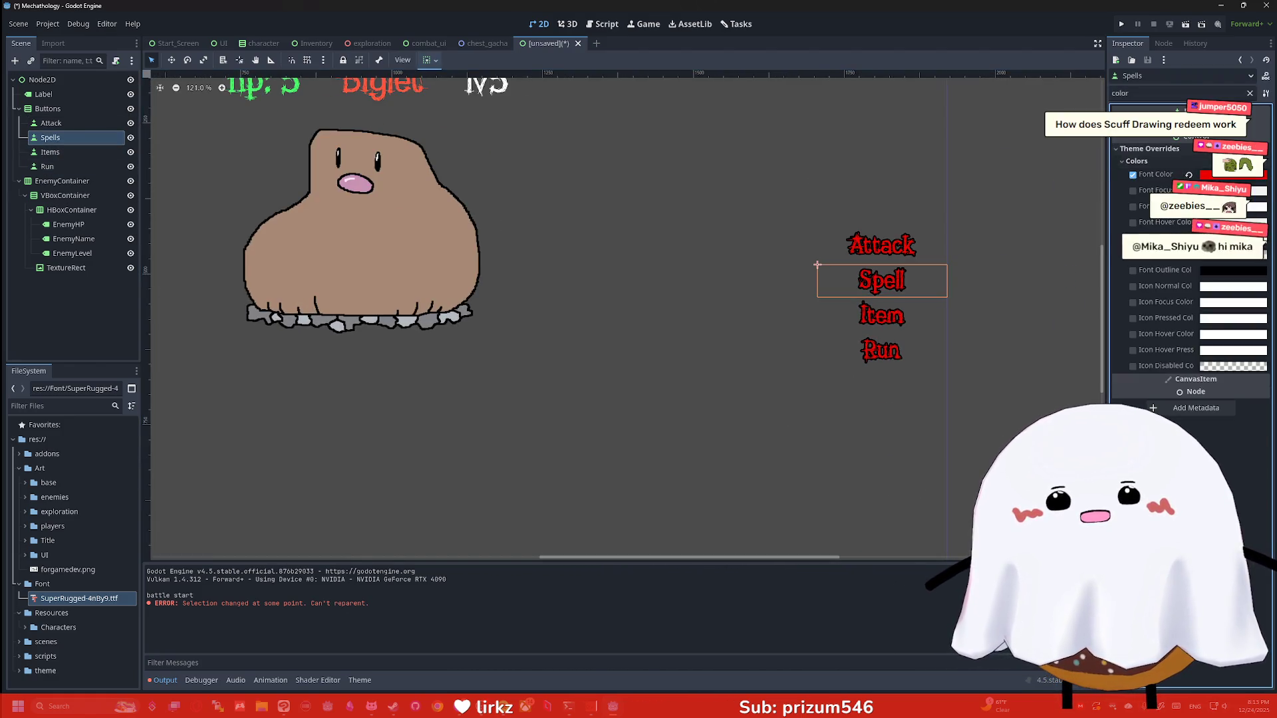
left_click(1230, 175)
mouse_move(1174, 265)
left_mouse_down()
mouse_move(1187, 220)
mouse_move(1164, 226)
left_mouse_up()
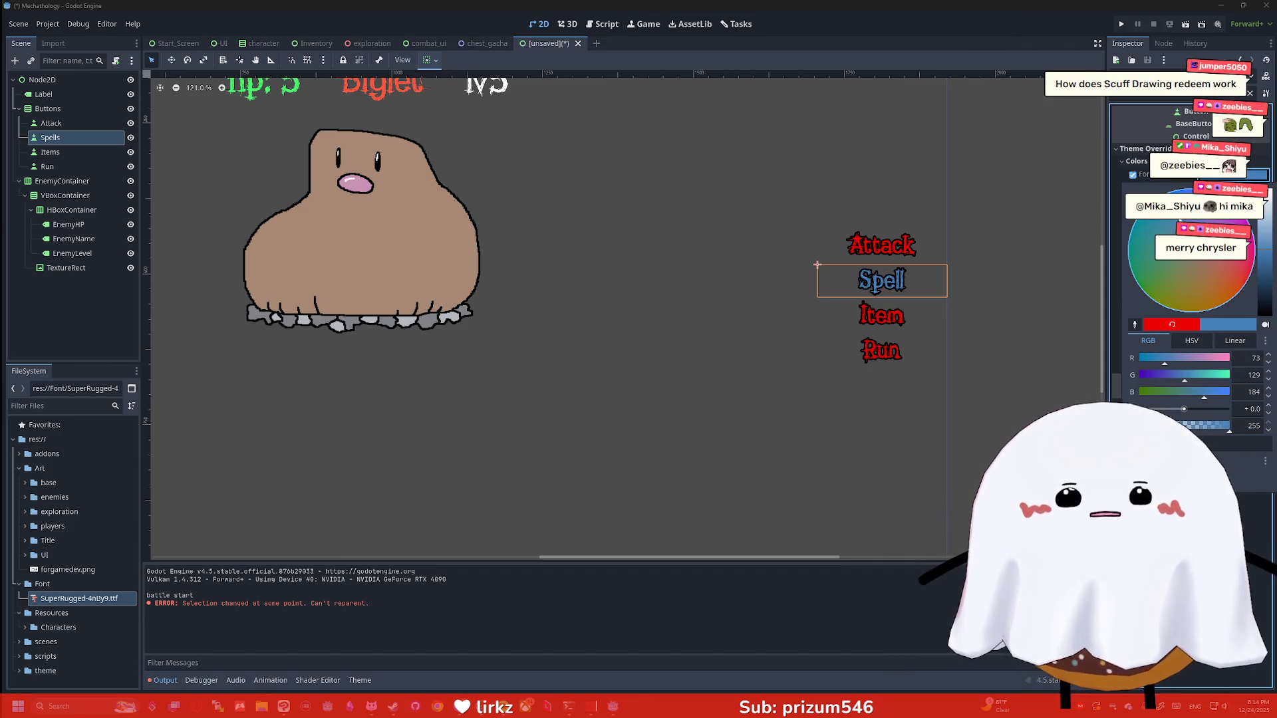
left_click_drag(1145, 285, 1120, 248)
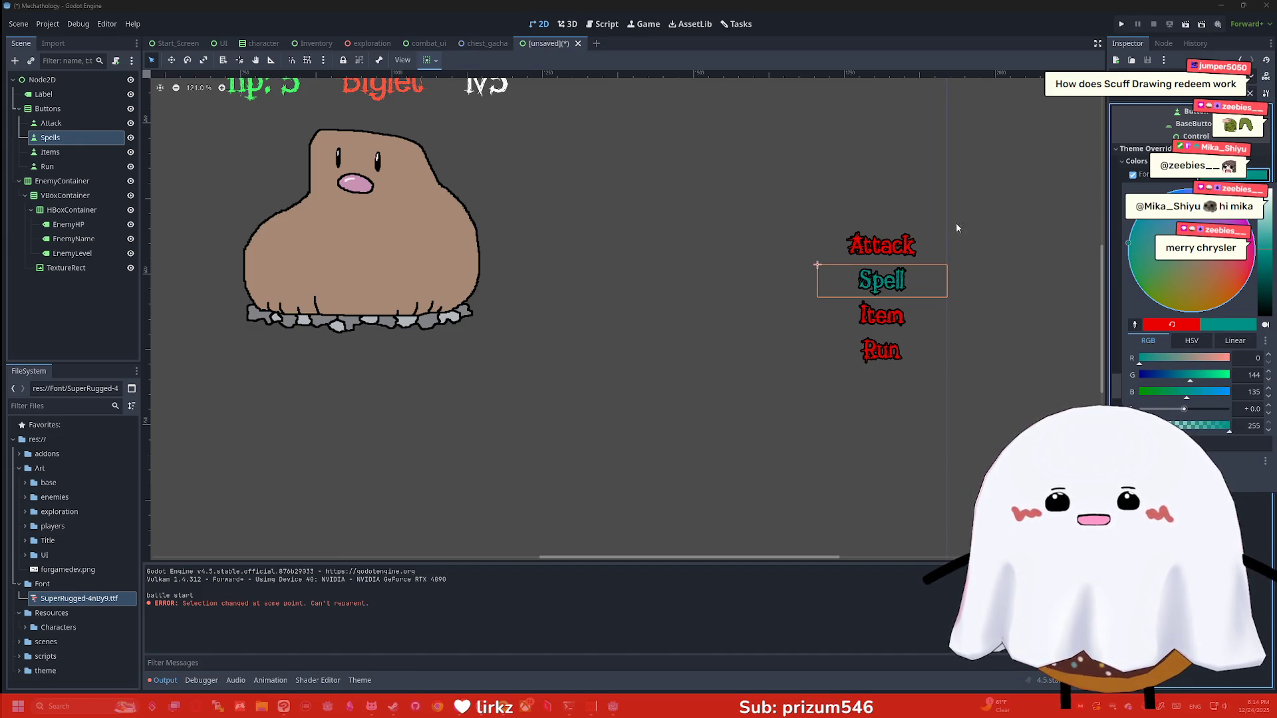
left_click(887, 198)
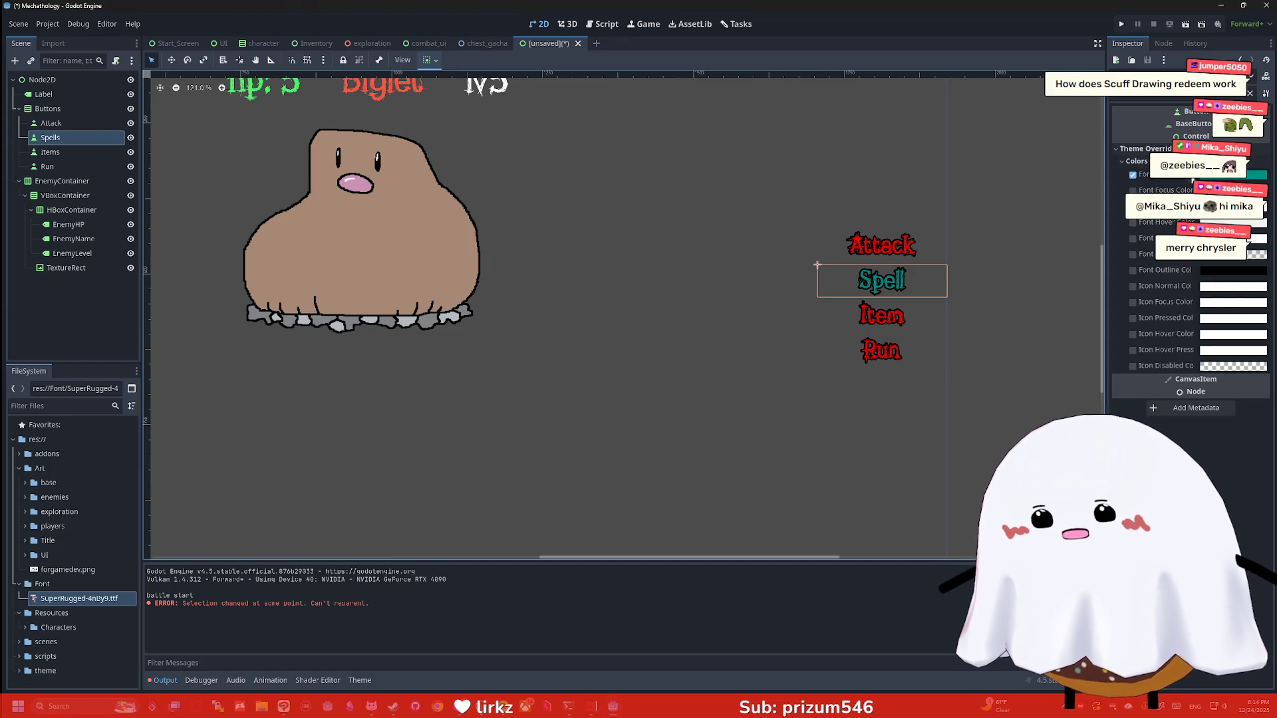
left_click(1258, 175)
key("Escape")
Select the Item button and adjust its font colour sliders until it is blue
left_click(50, 153)
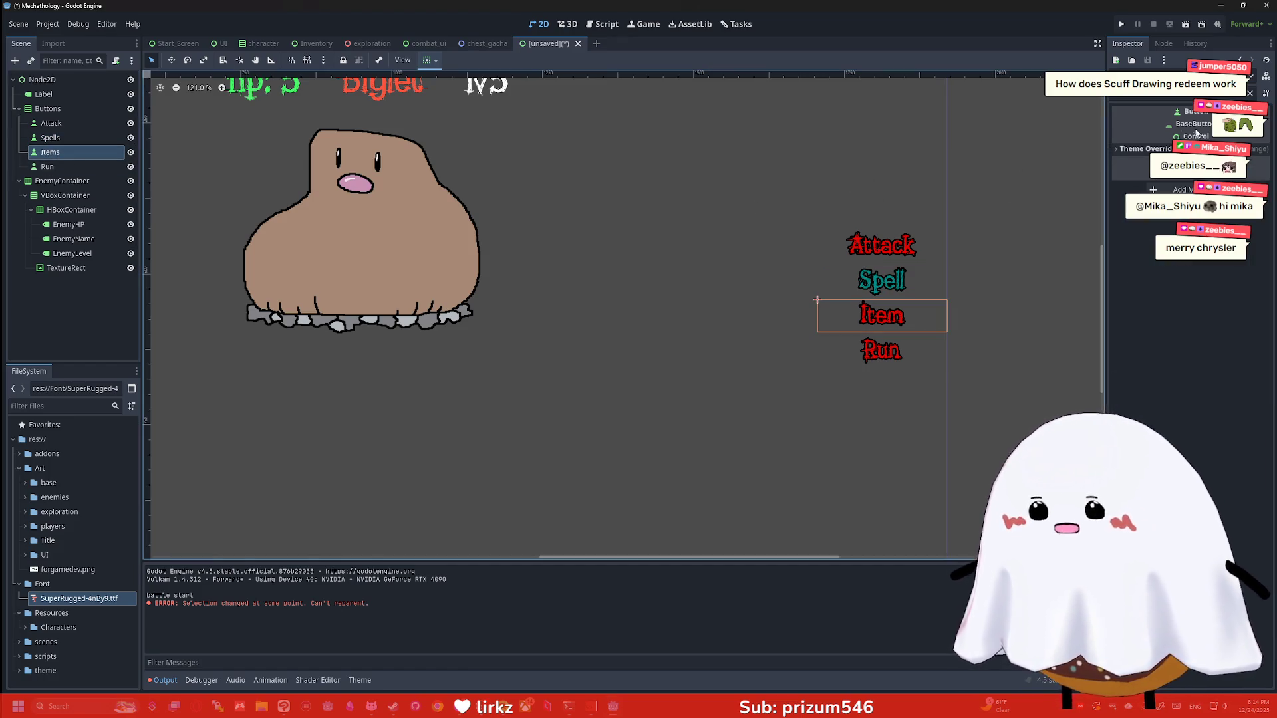
left_click(1257, 175)
key("ctrl+v")
key("Return")
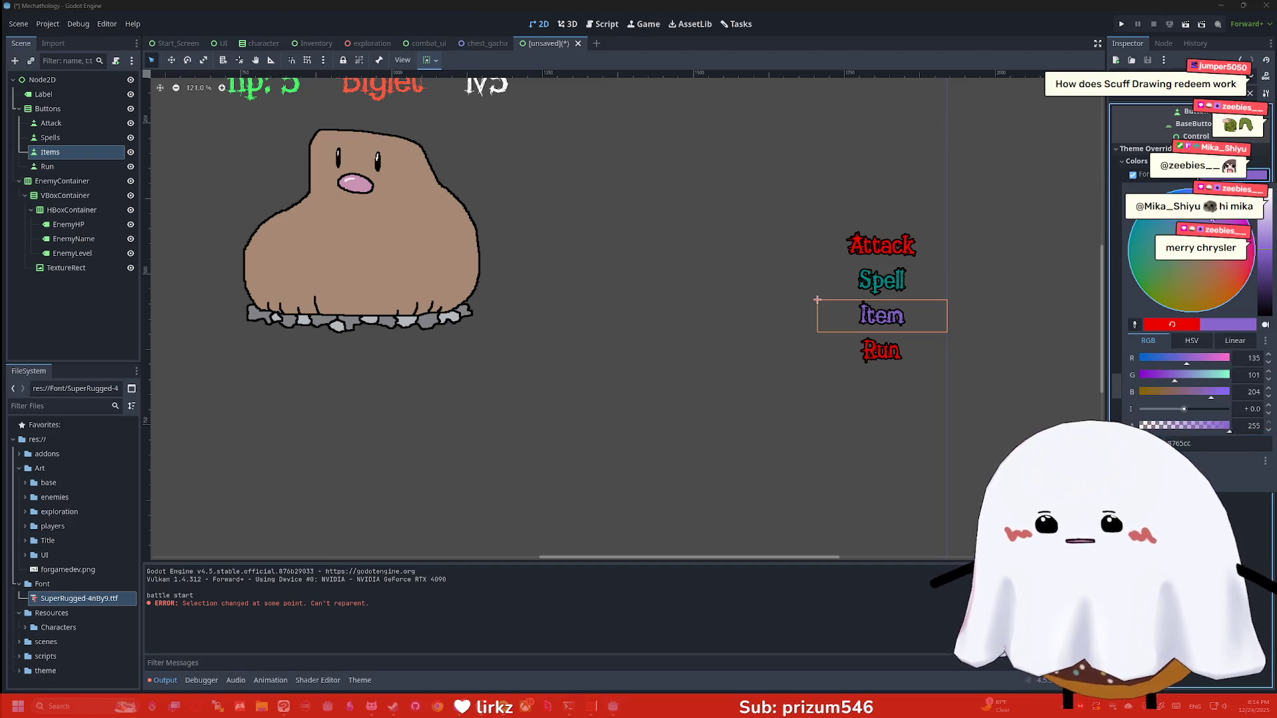
mouse_move(1191, 280)
left_mouse_down()
mouse_move(1135, 194)
mouse_move(1168, 299)
mouse_move(1106, 308)
mouse_move(1177, 316)
mouse_move(1232, 295)
mouse_move(1207, 236)
mouse_move(1219, 216)
left_mouse_up()
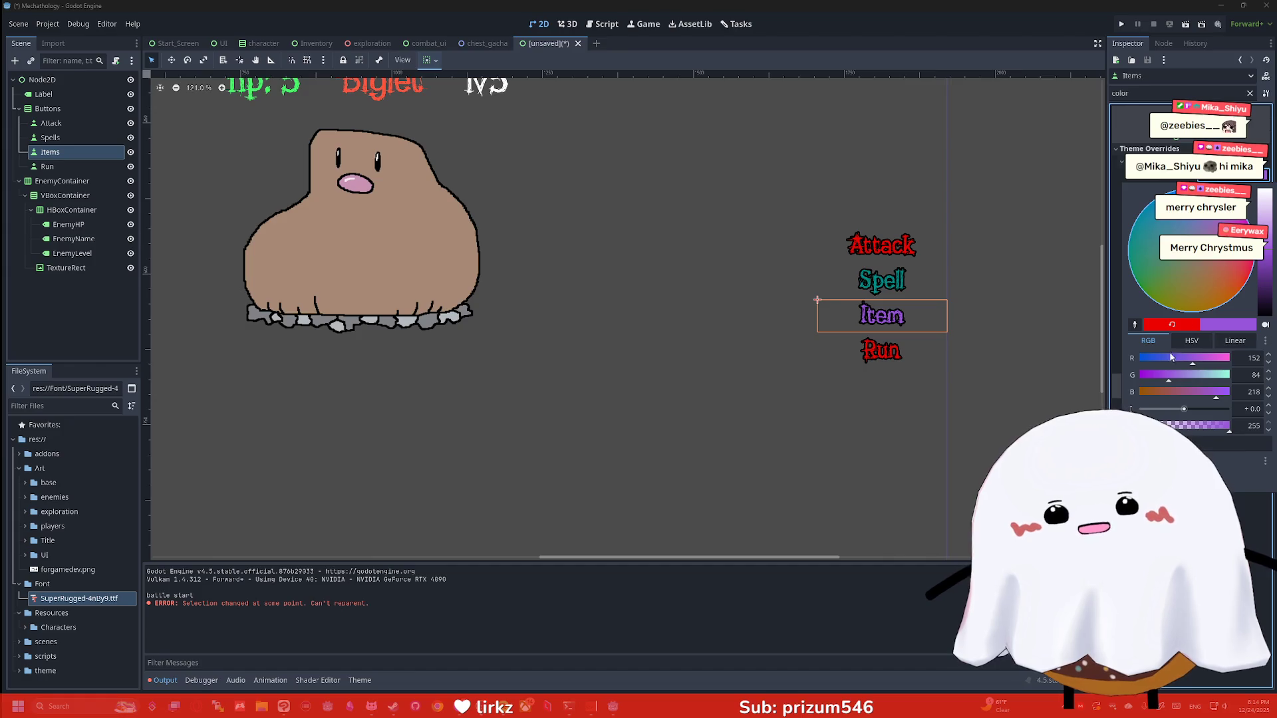
left_click(1159, 362)
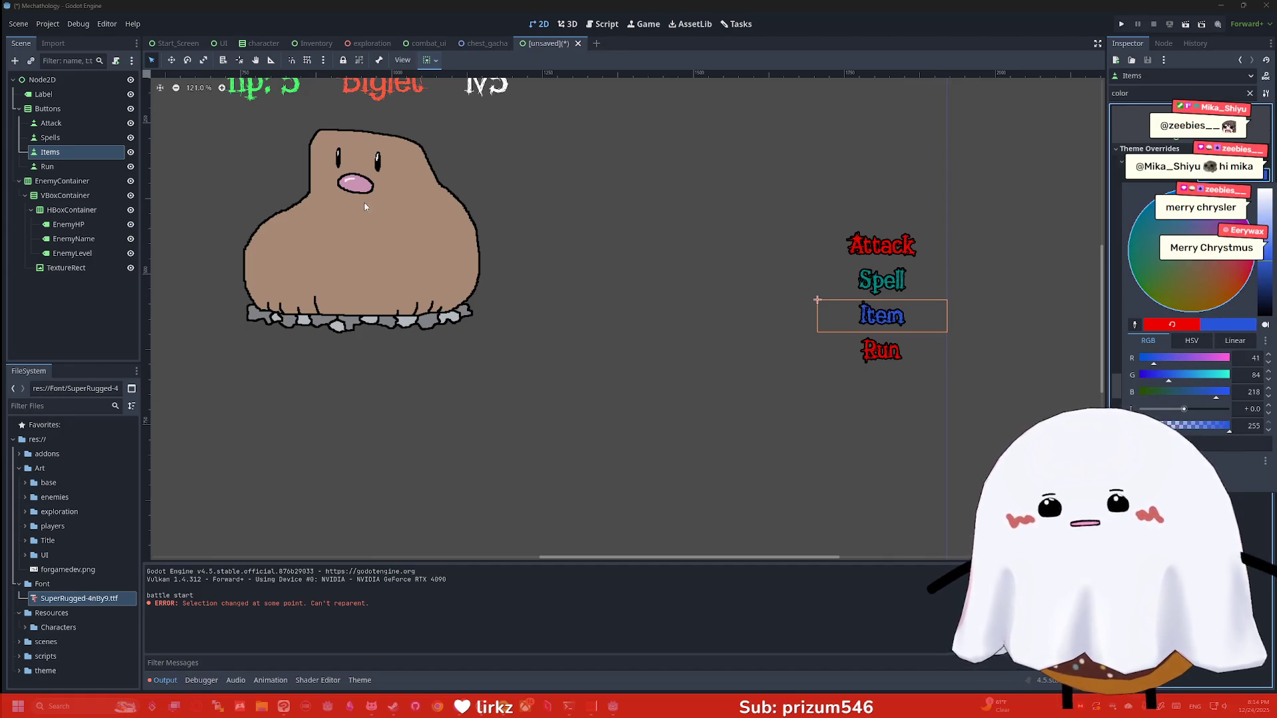
left_click(76, 170)
left_click(75, 168)
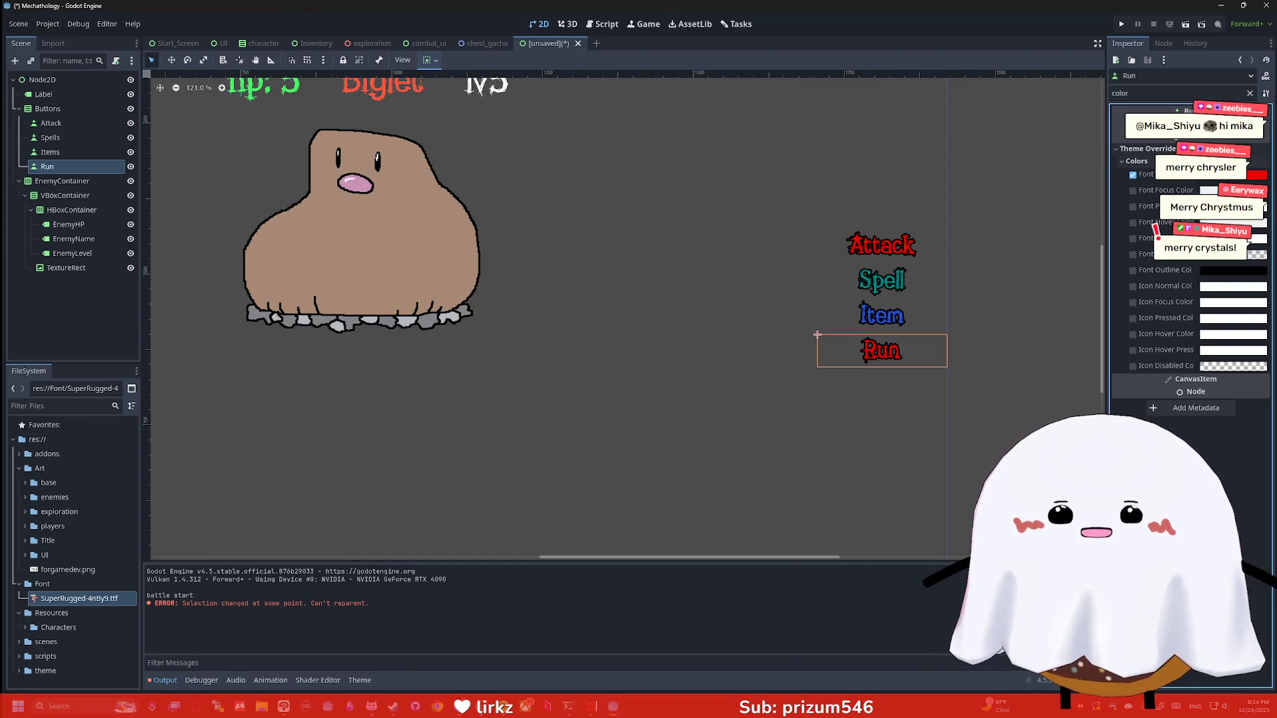
Set the Run button's font colour to black
left_click(1255, 174)
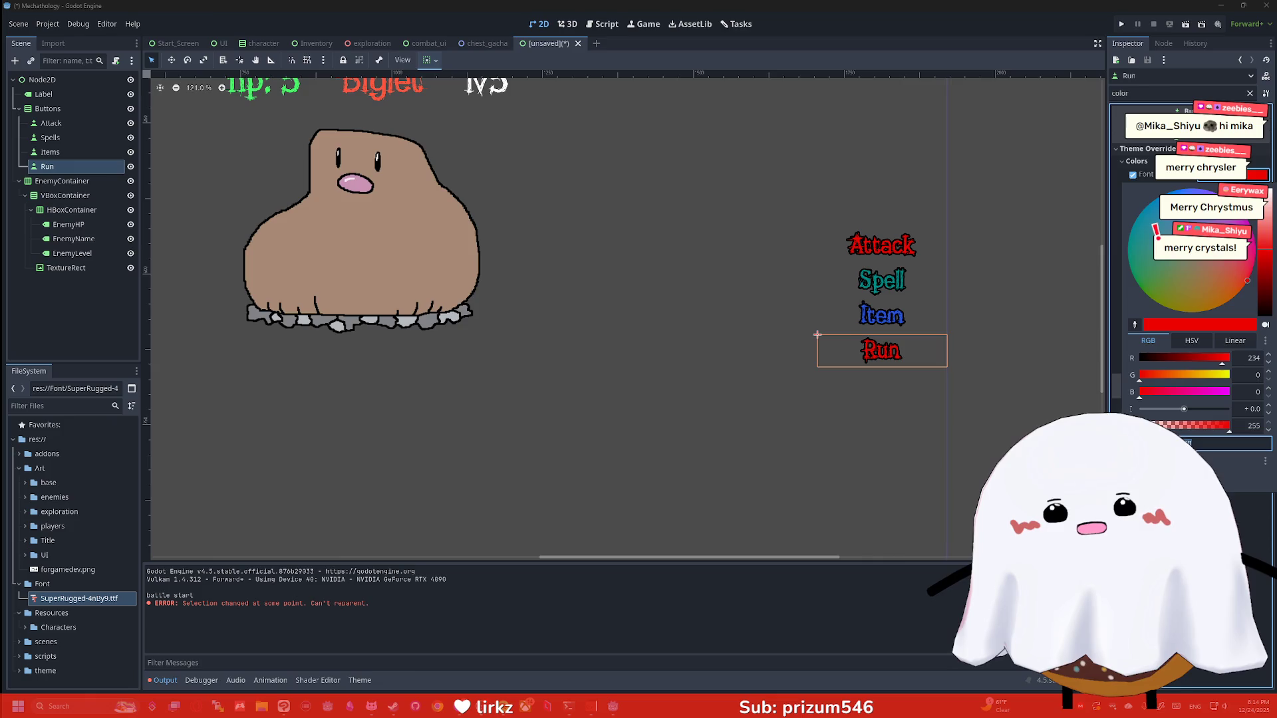
left_click(1187, 311)
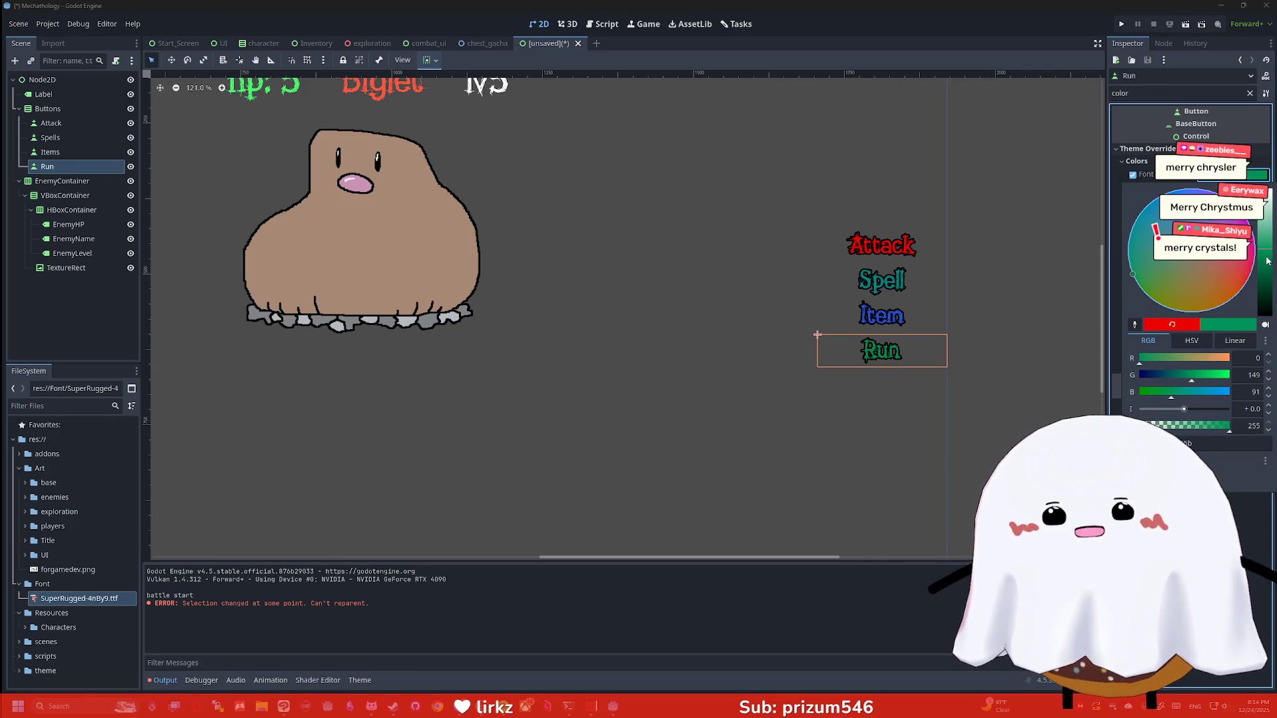
left_click_drag(1263, 310, 1255, 328)
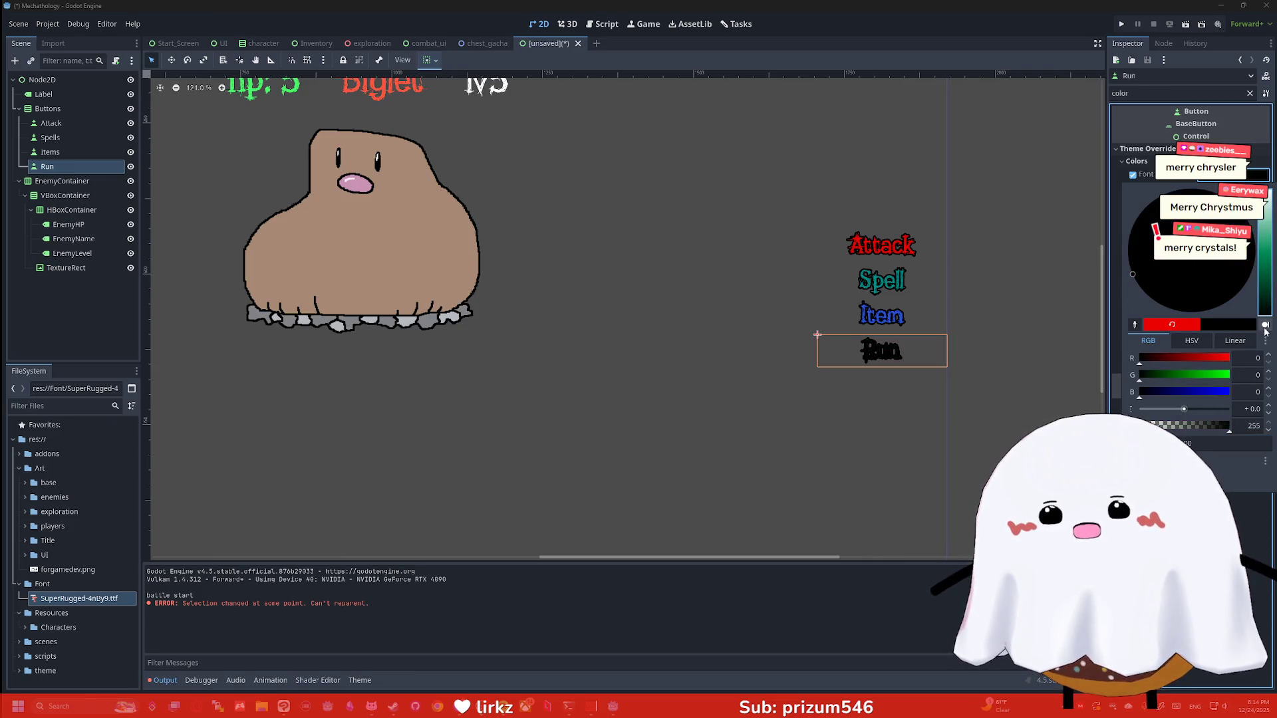
left_click(1081, 280)
Give the Run label a red font outline colour, then deselect it
left_click(1228, 270)
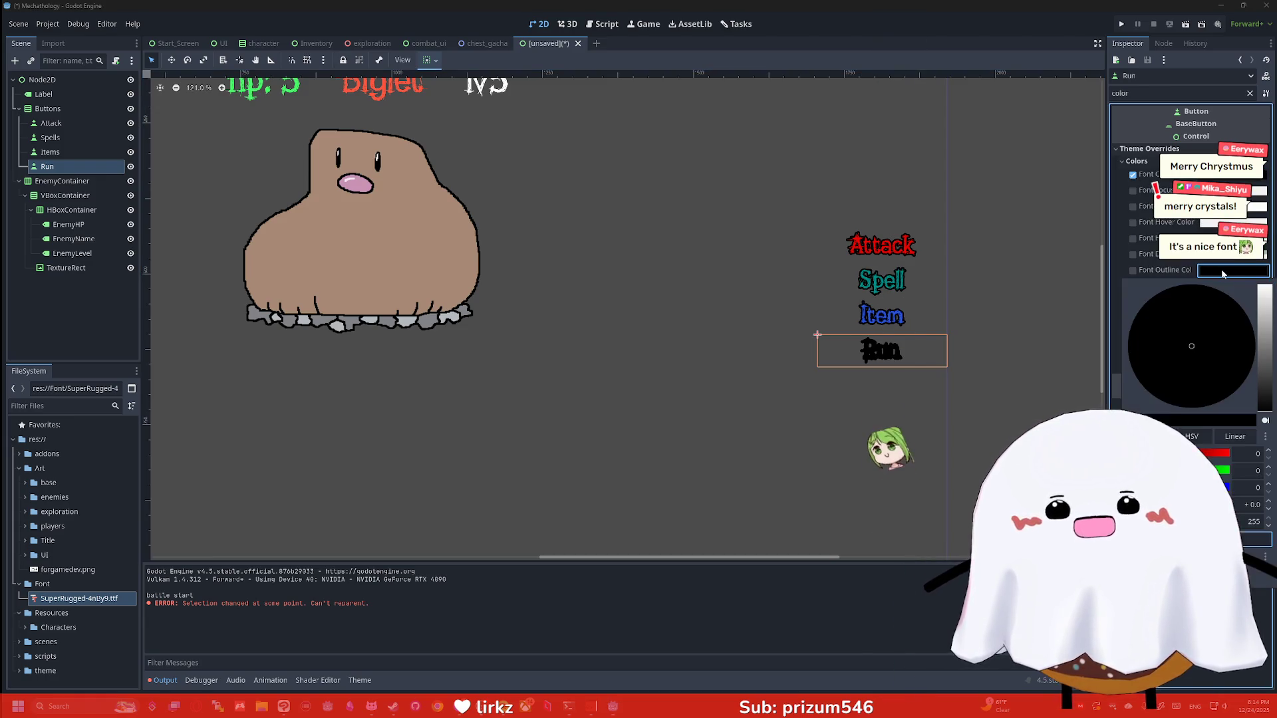
left_click_drag(1219, 453, 1234, 453)
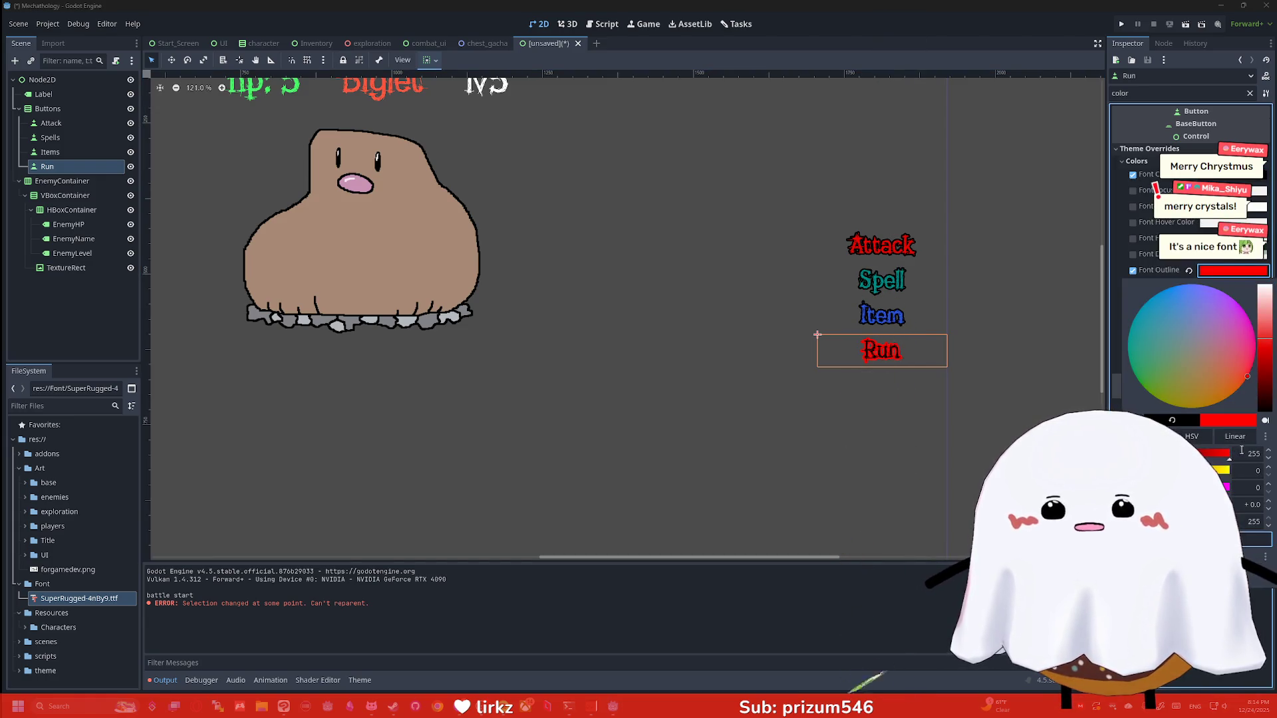
left_click(1036, 365)
left_click(1004, 320)
scroll(927, 341, "up", 6)
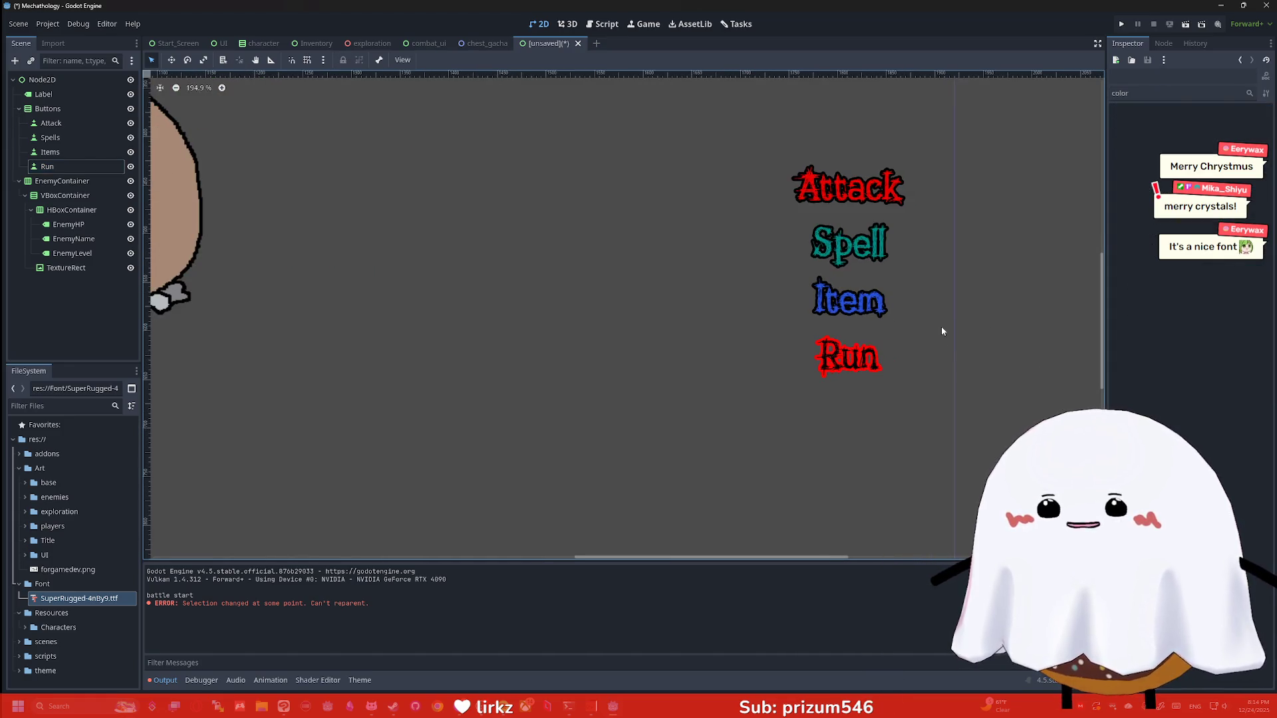
Zoom over the battle scene, select the root Node2D, and bring Clip Studio Paint forward
scroll(863, 361, "down", 7)
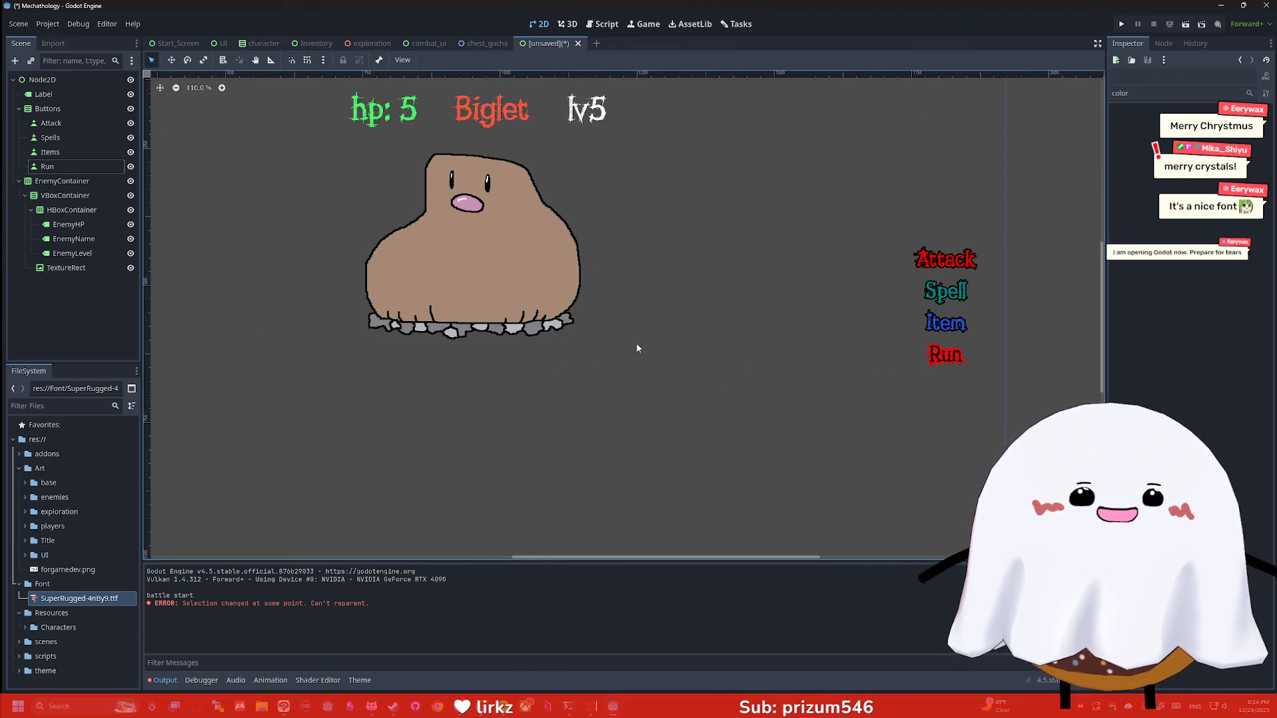
left_click(675, 350)
scroll(659, 393, "down", 2)
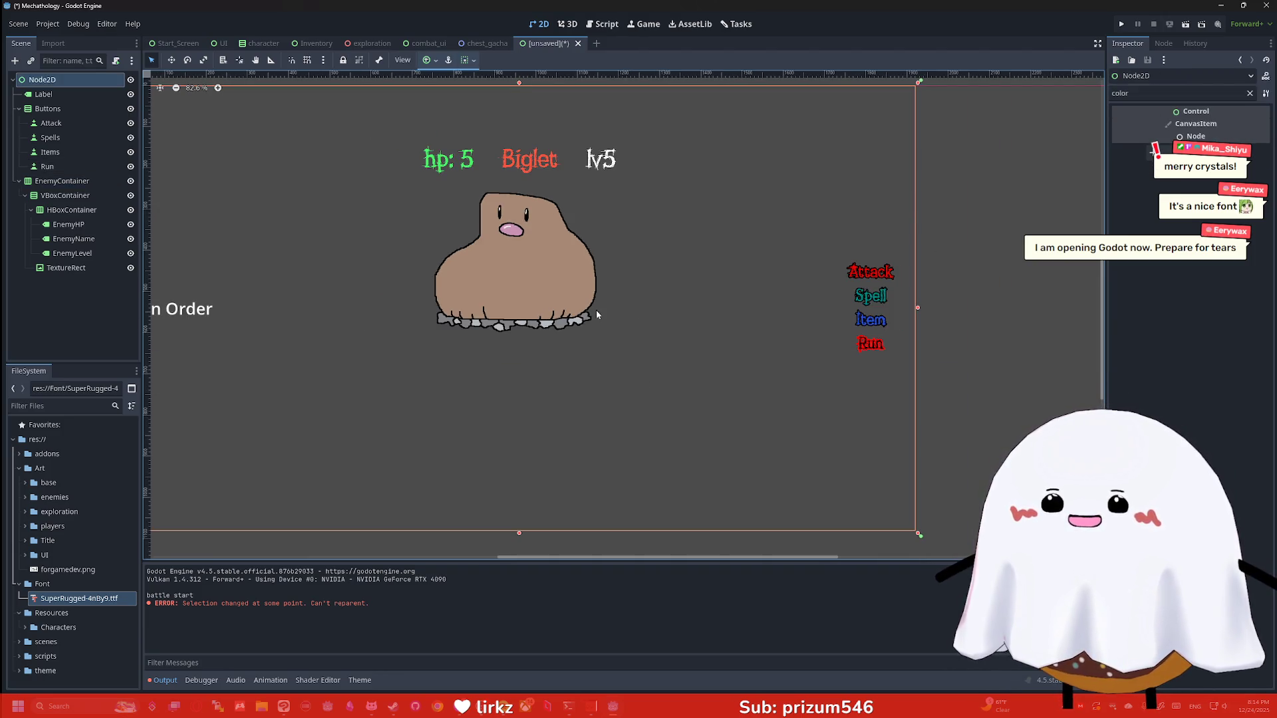
scroll(752, 290, "up", 2)
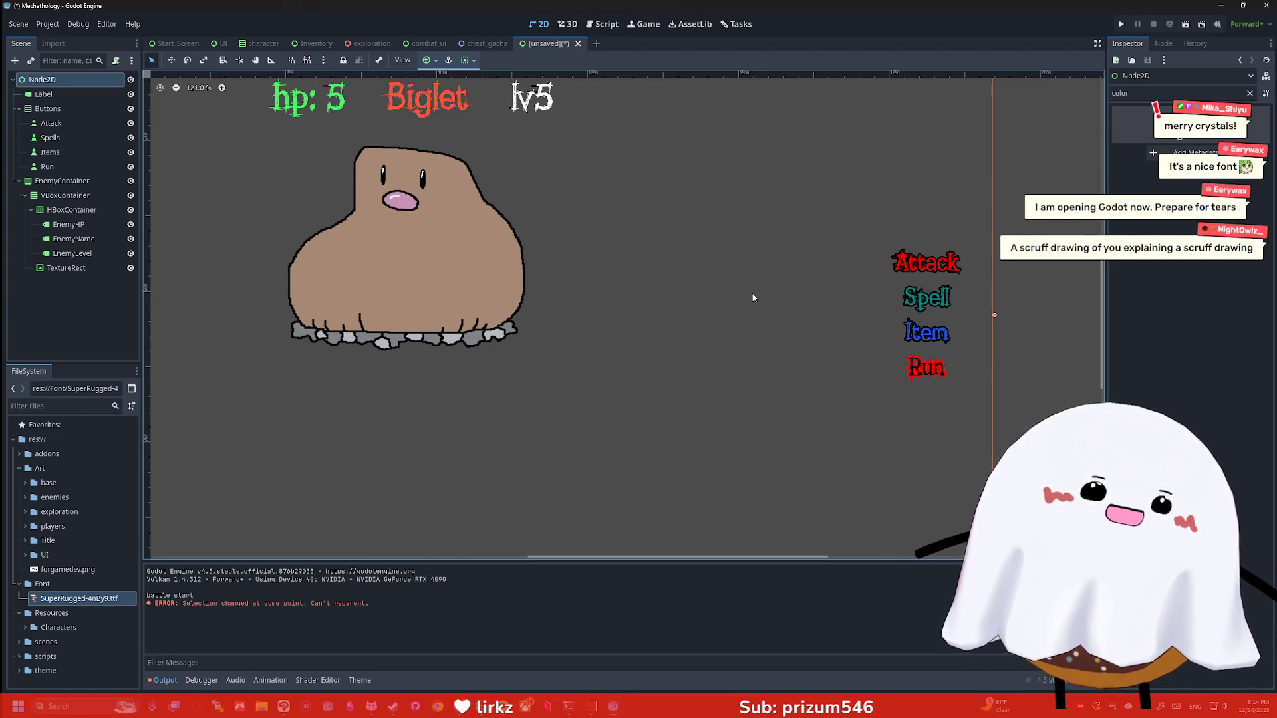
key("super")
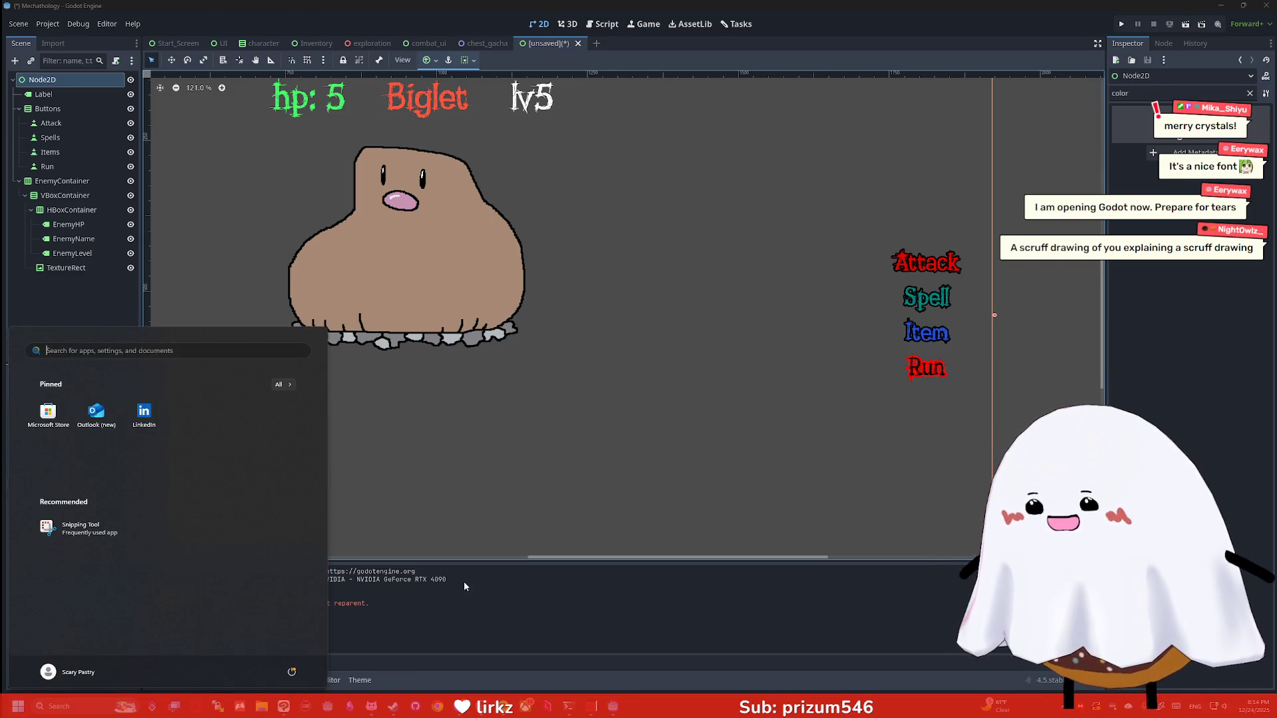
left_click(348, 708)
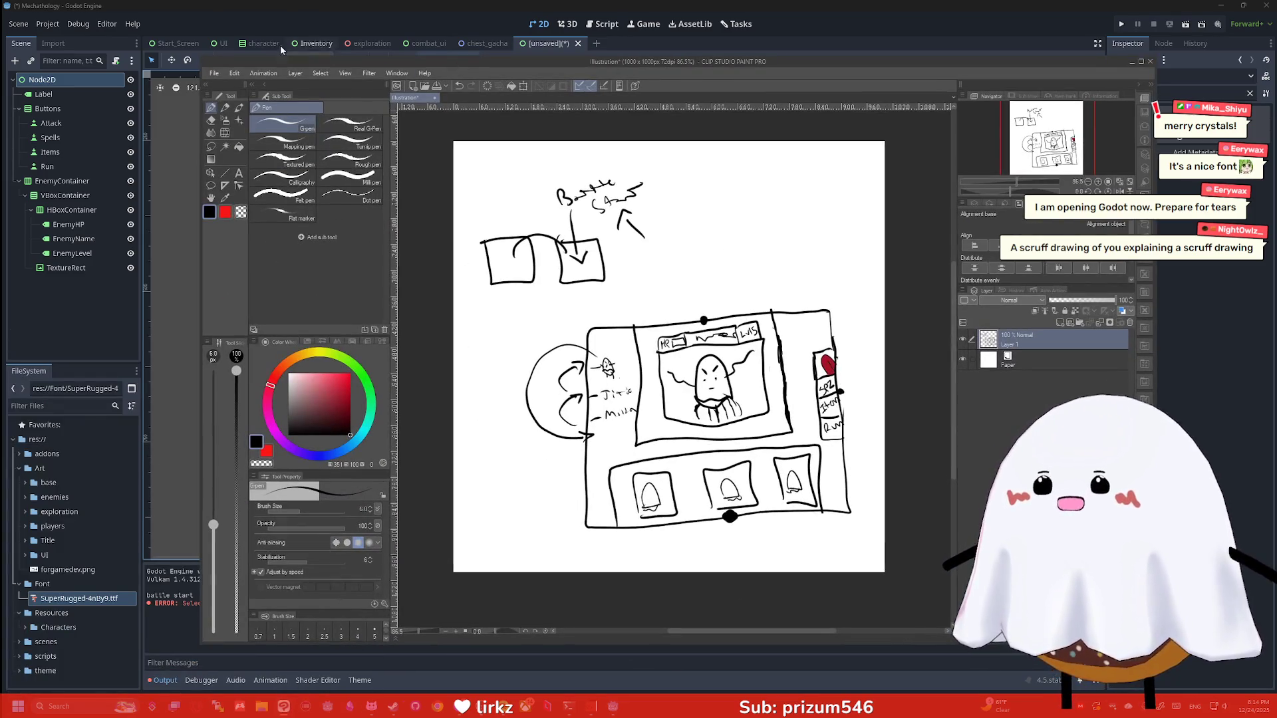
Write the label 'Robot' in the layout sketch's legend
left_click(215, 78)
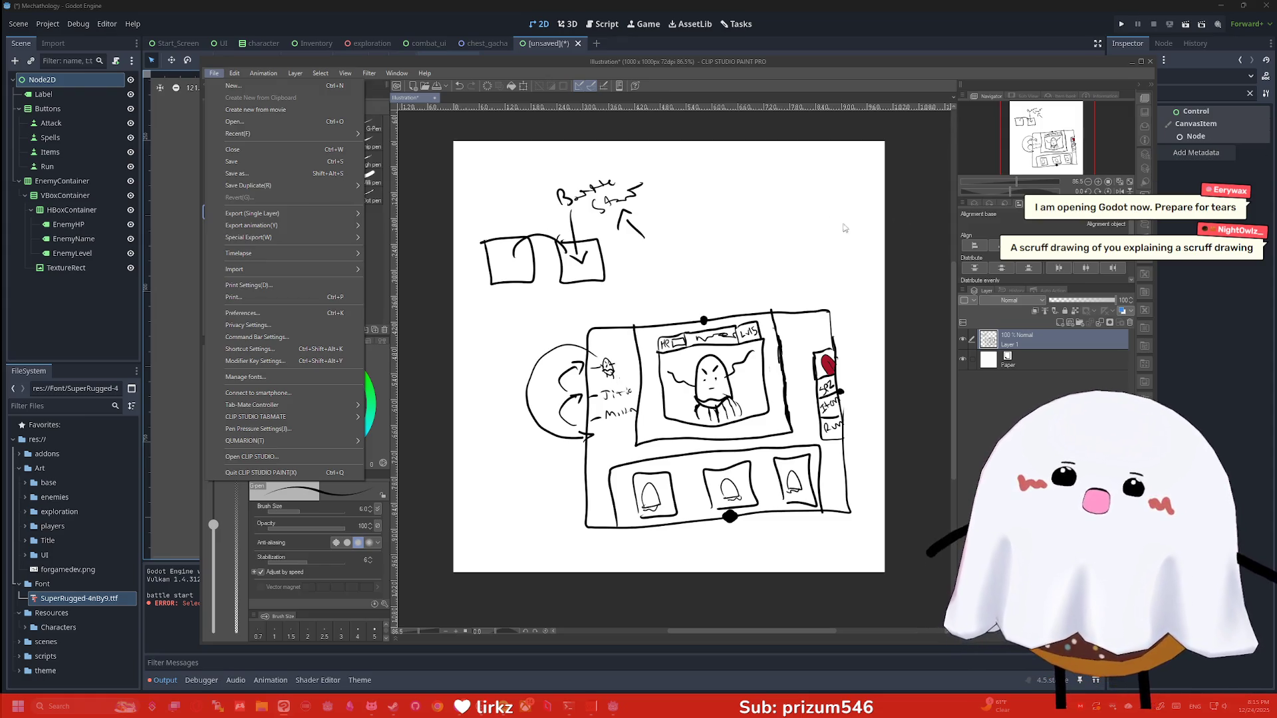
left_click(765, 181)
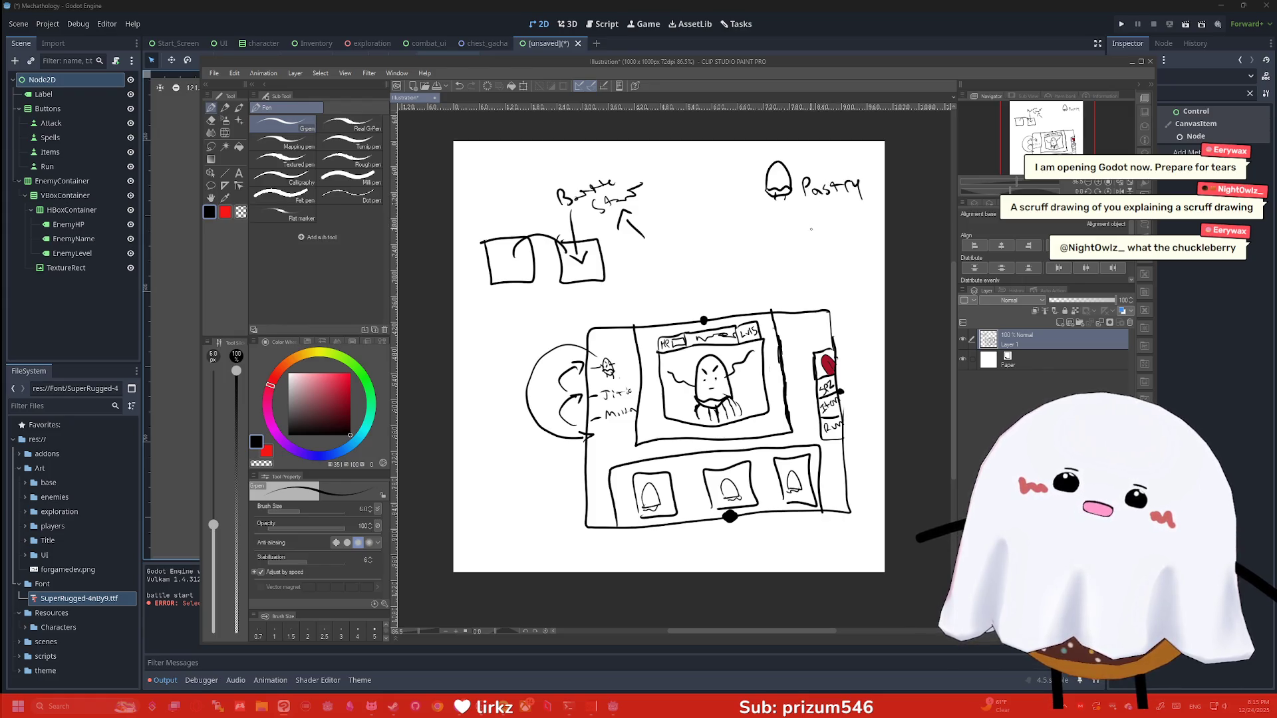
left_click_drag(820, 223, 819, 224)
left_click_drag(829, 216, 855, 223)
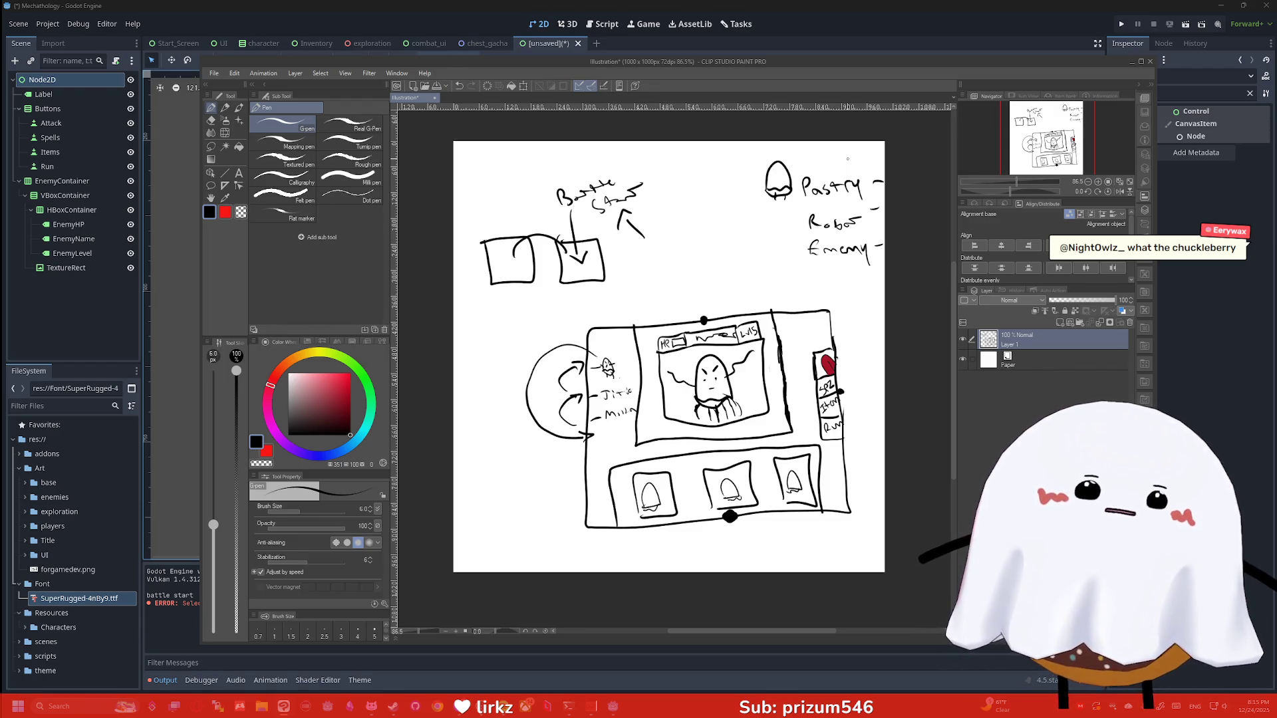
Create a new 1000 × 1000 px blank canvas from File > New
left_click(214, 73)
left_click(229, 85)
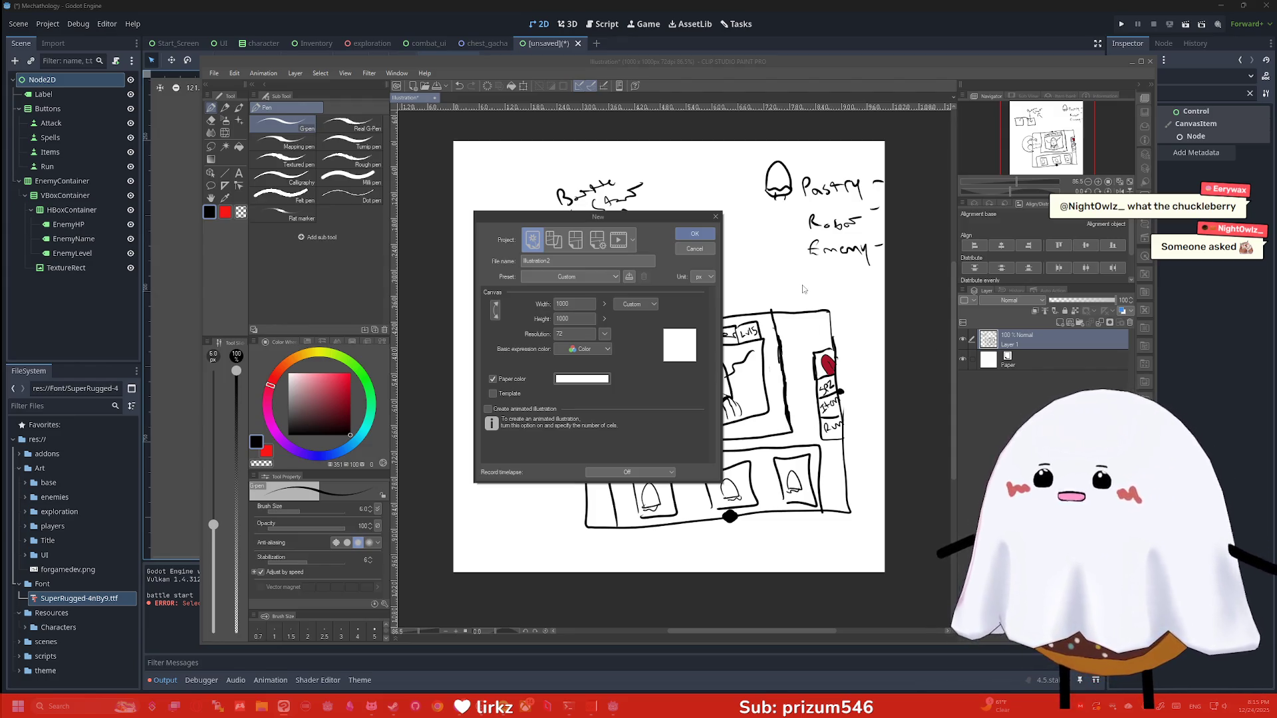
left_click(700, 234)
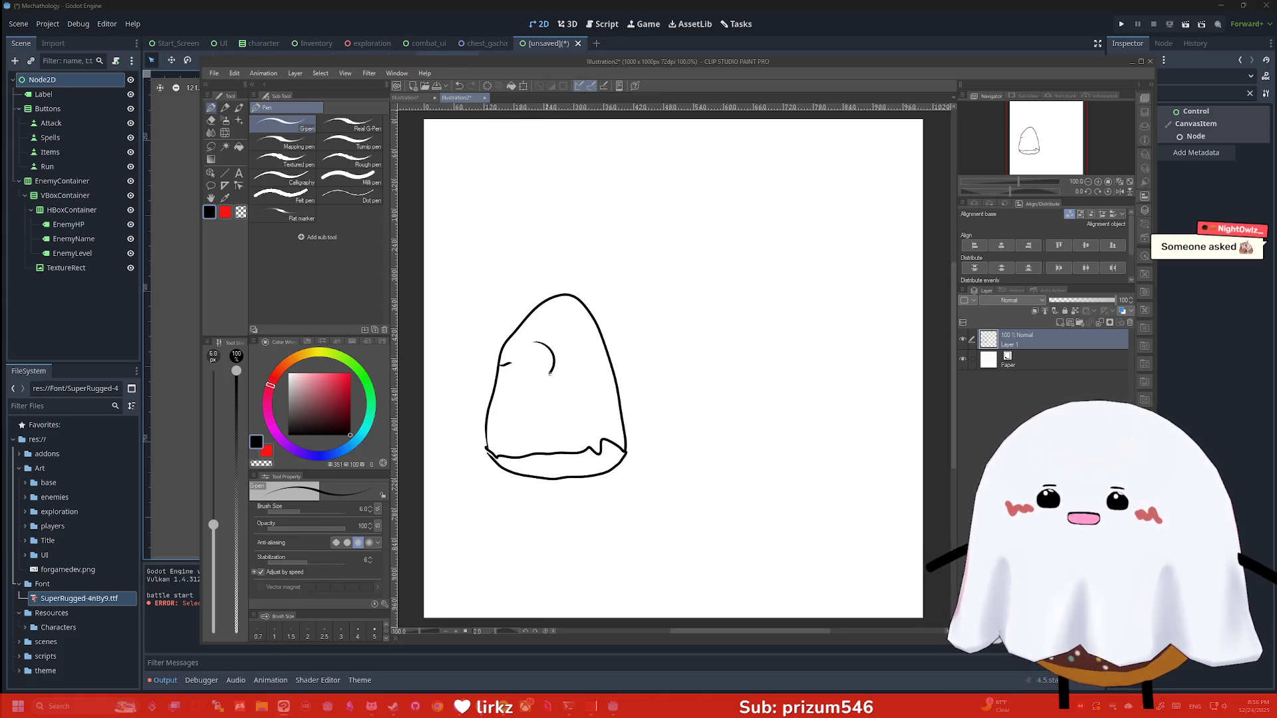
Draw the character's glasses, pointer stick, leg and left arm
left_click_drag(573, 378, 557, 359)
mouse_move(596, 359)
left_mouse_down()
mouse_move(610, 359)
mouse_move(536, 365)
mouse_move(549, 395)
mouse_move(646, 357)
mouse_move(618, 383)
left_mouse_up()
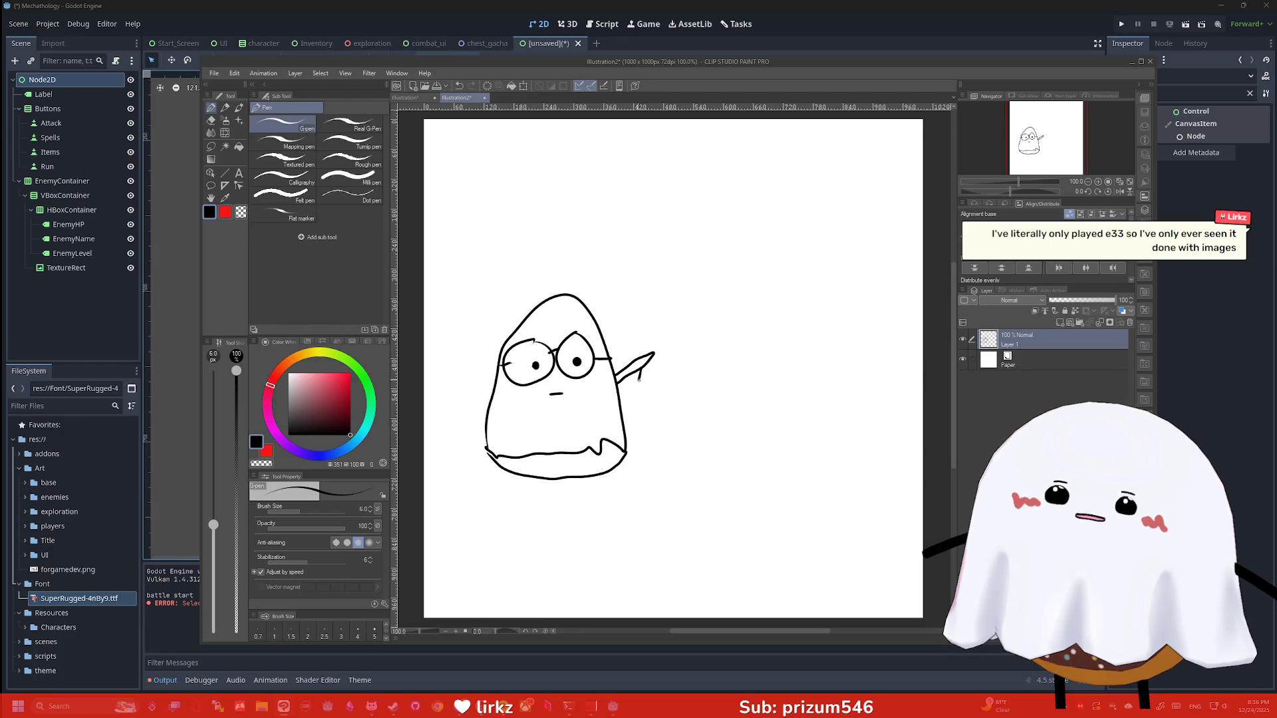
mouse_move(645, 349)
left_mouse_down()
mouse_move(674, 291)
mouse_move(685, 304)
mouse_move(658, 348)
left_mouse_up()
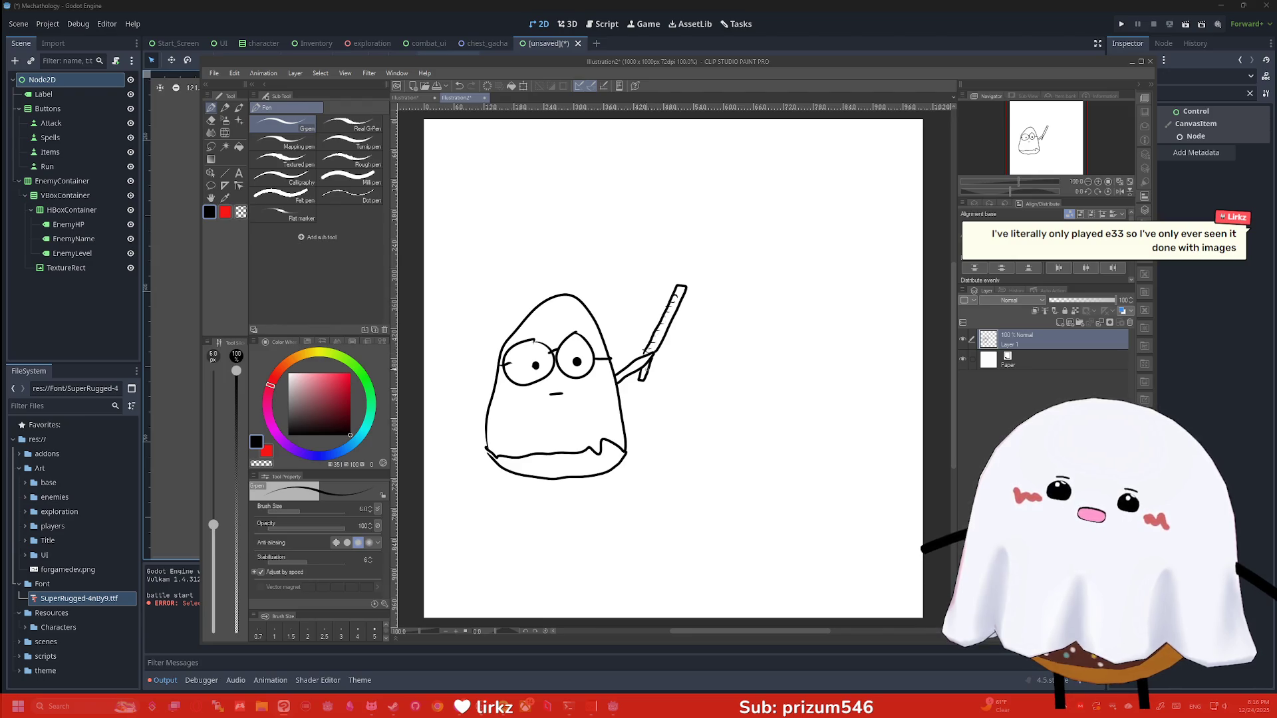
scroll(706, 317, "down", 2)
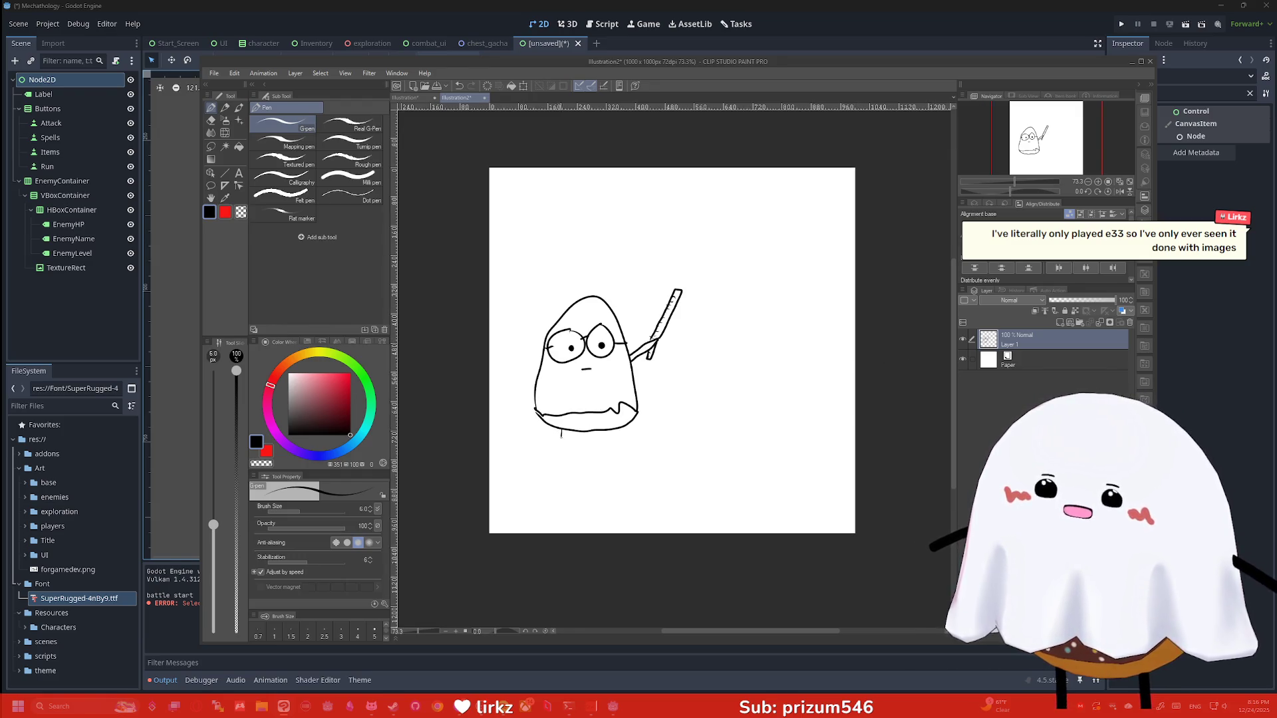
mouse_move(561, 435)
left_mouse_down()
mouse_move(568, 466)
mouse_move(569, 433)
mouse_move(608, 461)
left_mouse_up()
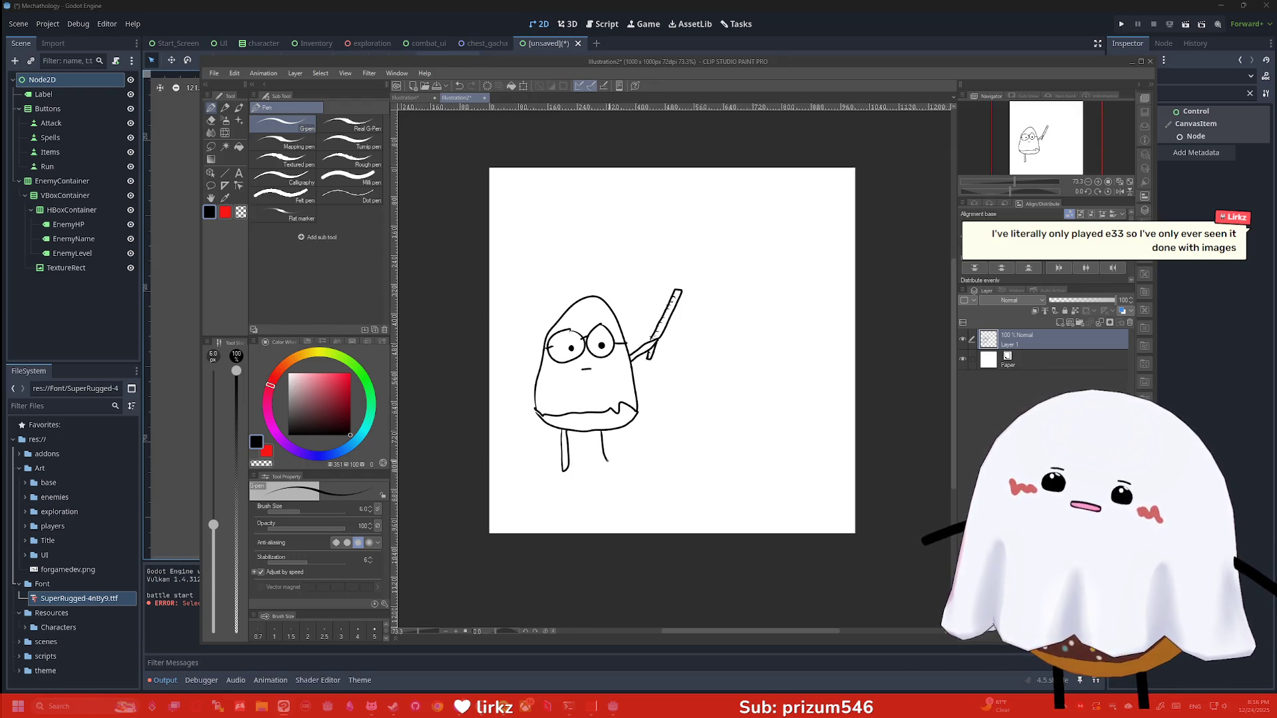
left_click_drag(545, 346, 529, 370)
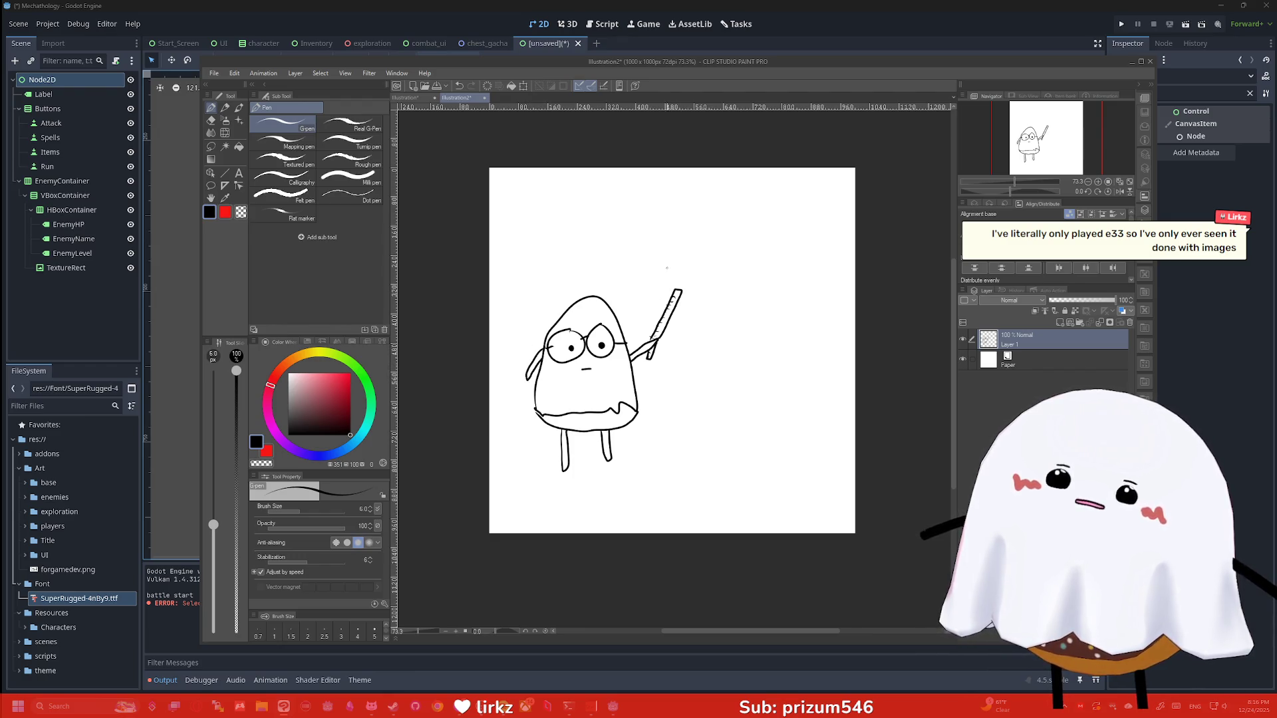
Draw the sign board with a small capped figure on it
mouse_move(655, 263)
left_mouse_down()
mouse_move(663, 312)
mouse_move(752, 376)
mouse_move(750, 251)
mouse_move(657, 259)
left_mouse_up()
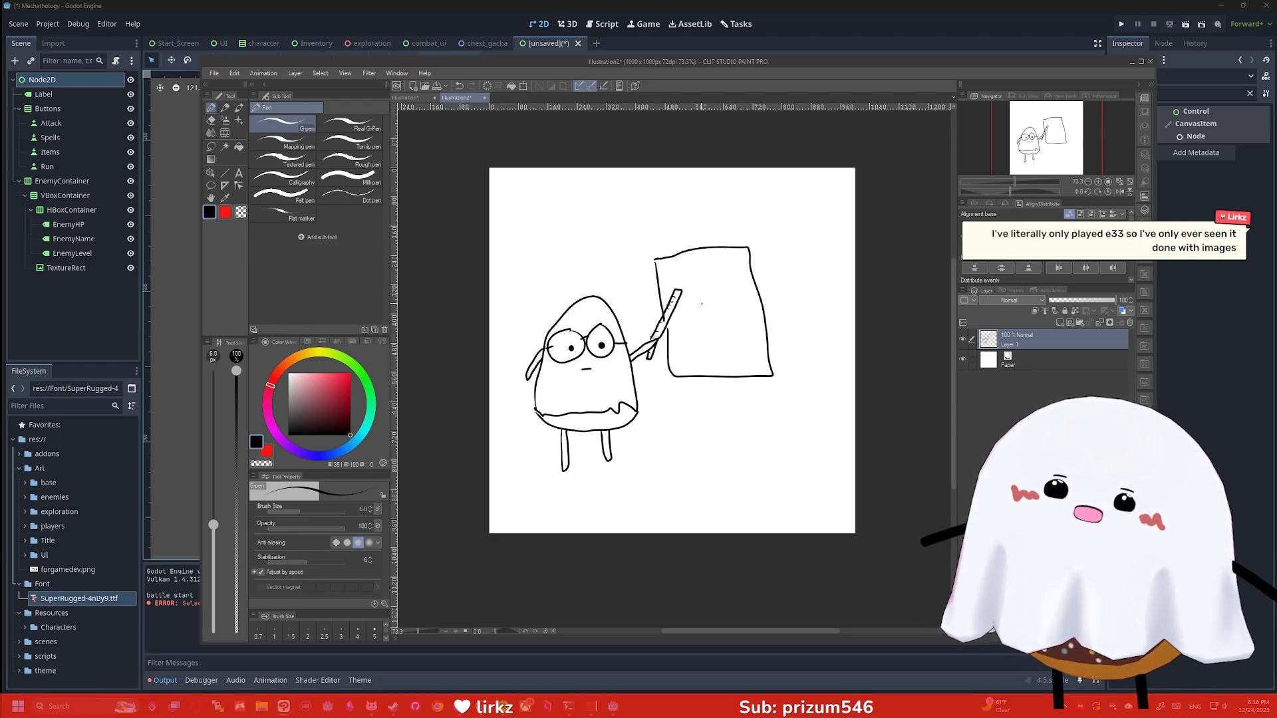
mouse_move(703, 323)
left_mouse_down()
mouse_move(730, 299)
mouse_move(699, 322)
left_mouse_up()
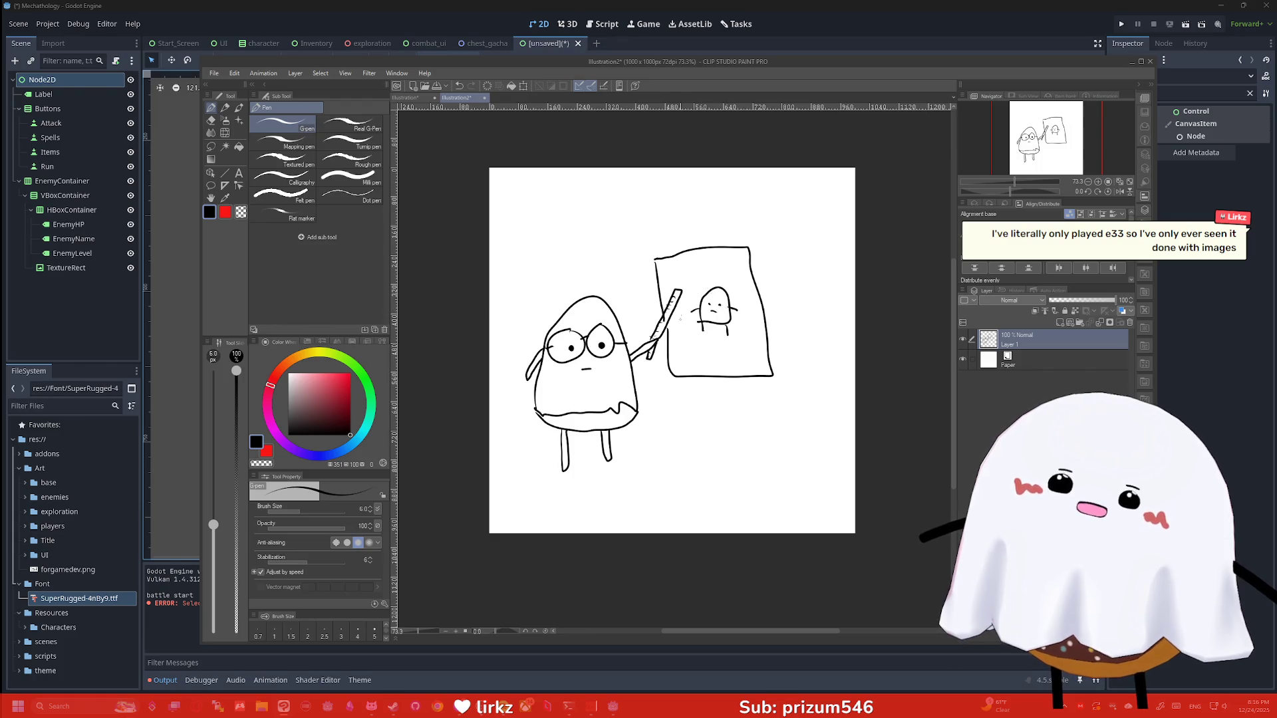
left_click_drag(699, 296, 725, 288)
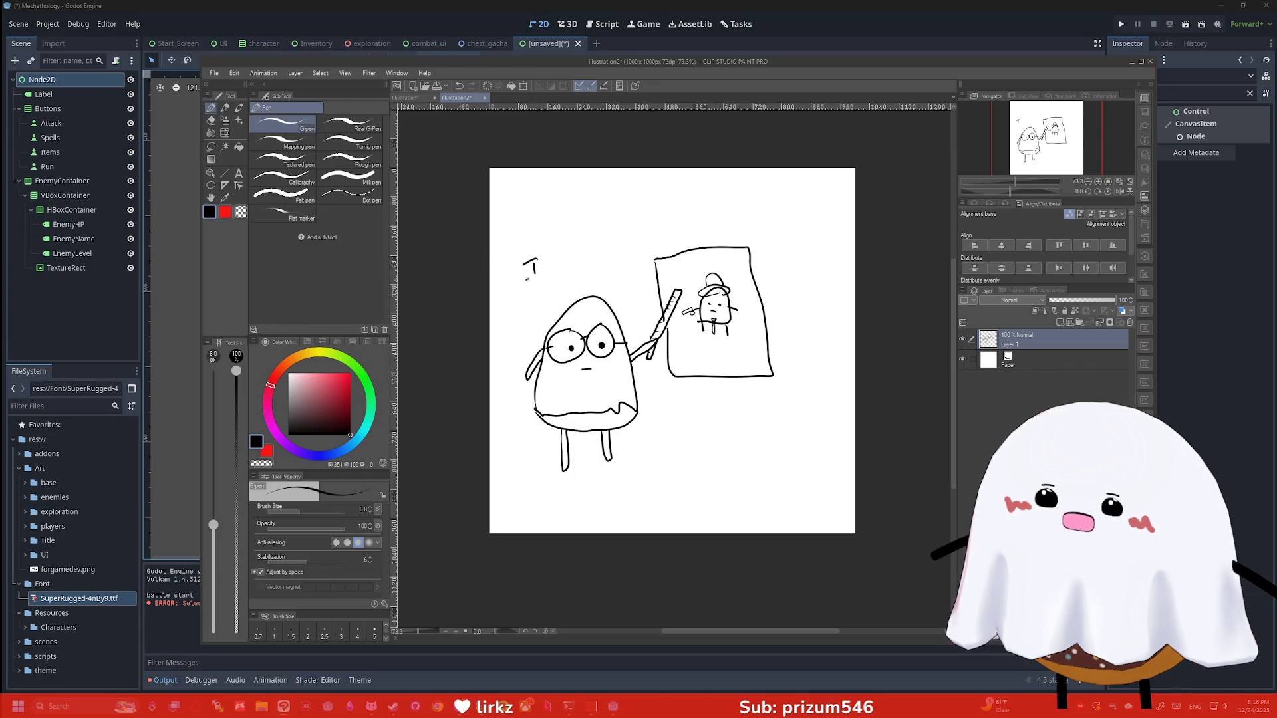
Hand-write the caption 'I draw... suff', undoing and redoing a bad stroke
mouse_move(567, 255)
left_mouse_down()
mouse_move(563, 245)
mouse_move(600, 244)
left_mouse_up()
key("ctrl+z")
key("ctrl+z")
key("ctrl+z")
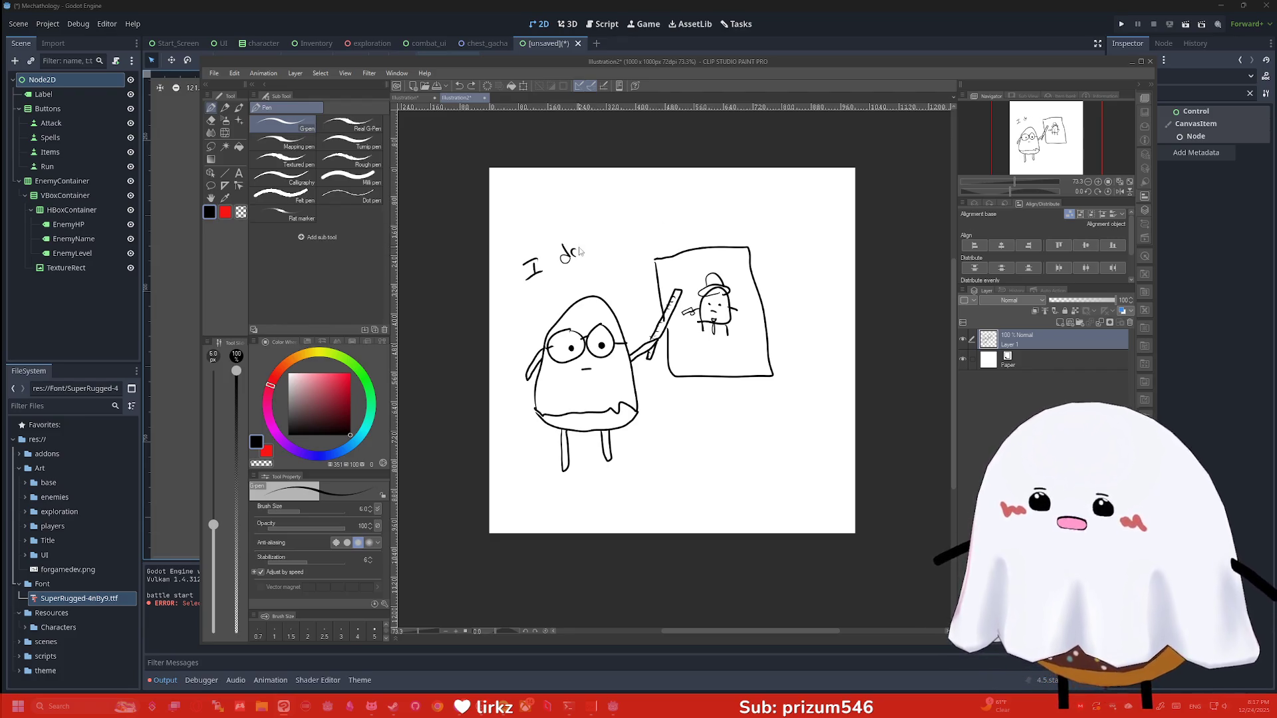
left_click_drag(580, 254, 691, 219)
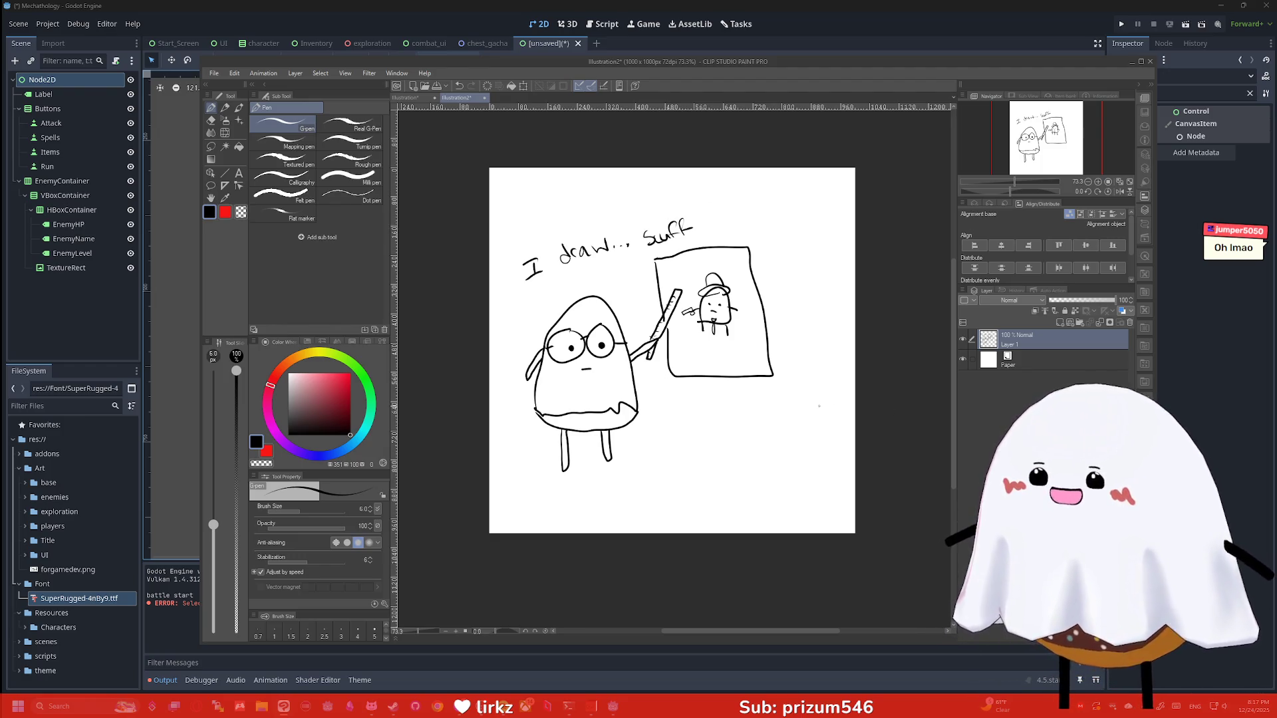
Snip the drawing as a screenshot and switch over to Discord
key("super+shift+s")
left_click_drag(794, 477, 511, 202)
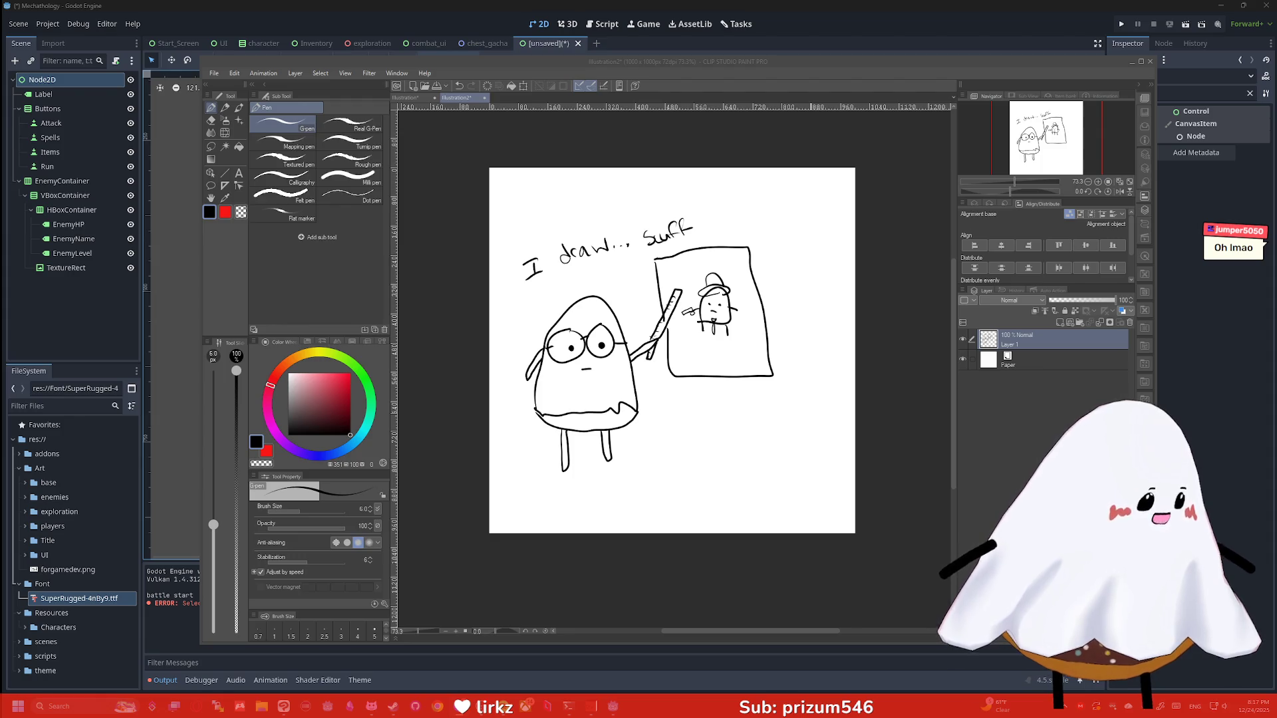
key("alt+Tab")
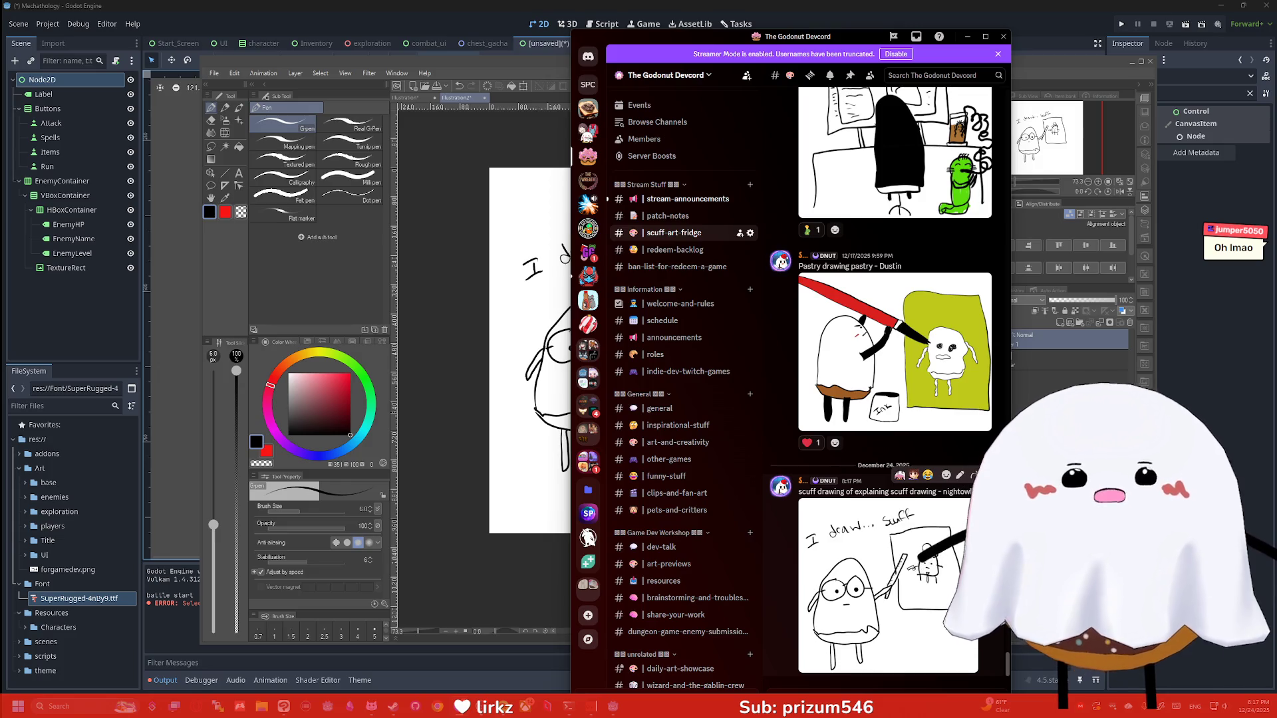
Scroll up scuff-art-fridge and view the Seven from Scissor Seven drawing full size
scroll(884, 626, "up", 10)
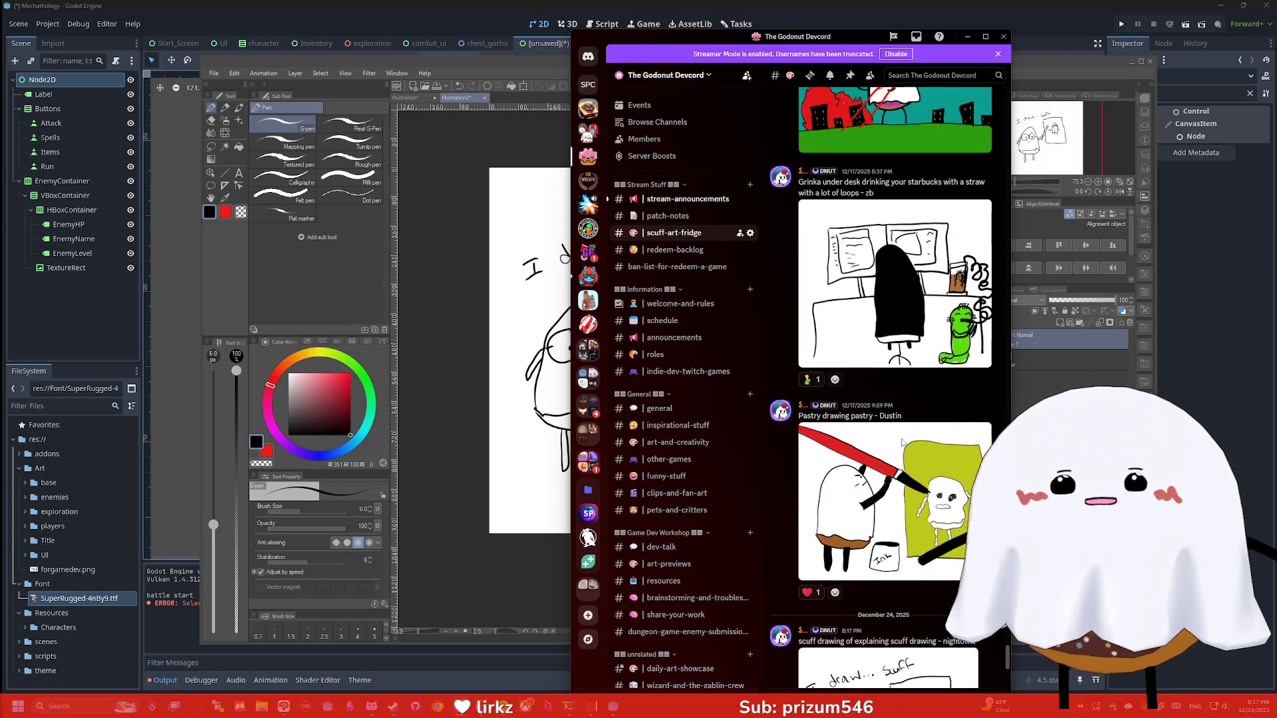
scroll(907, 444, "up", 15)
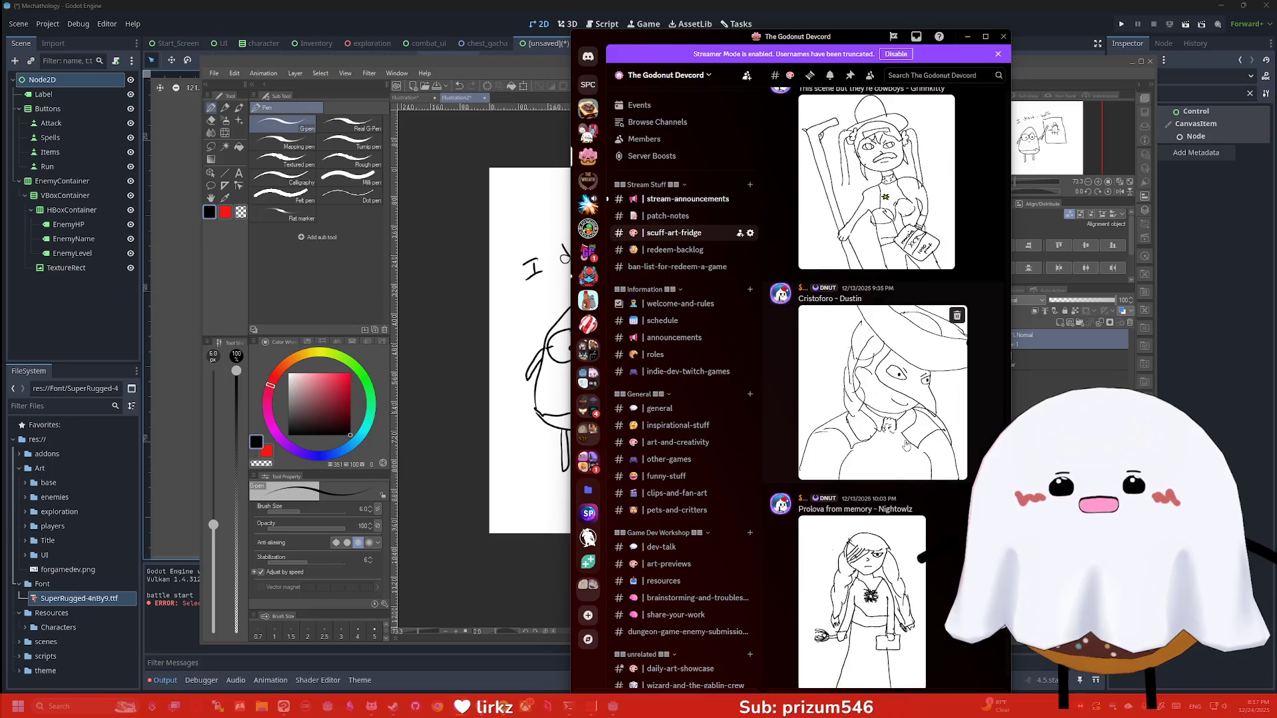
scroll(907, 442, "up", 10)
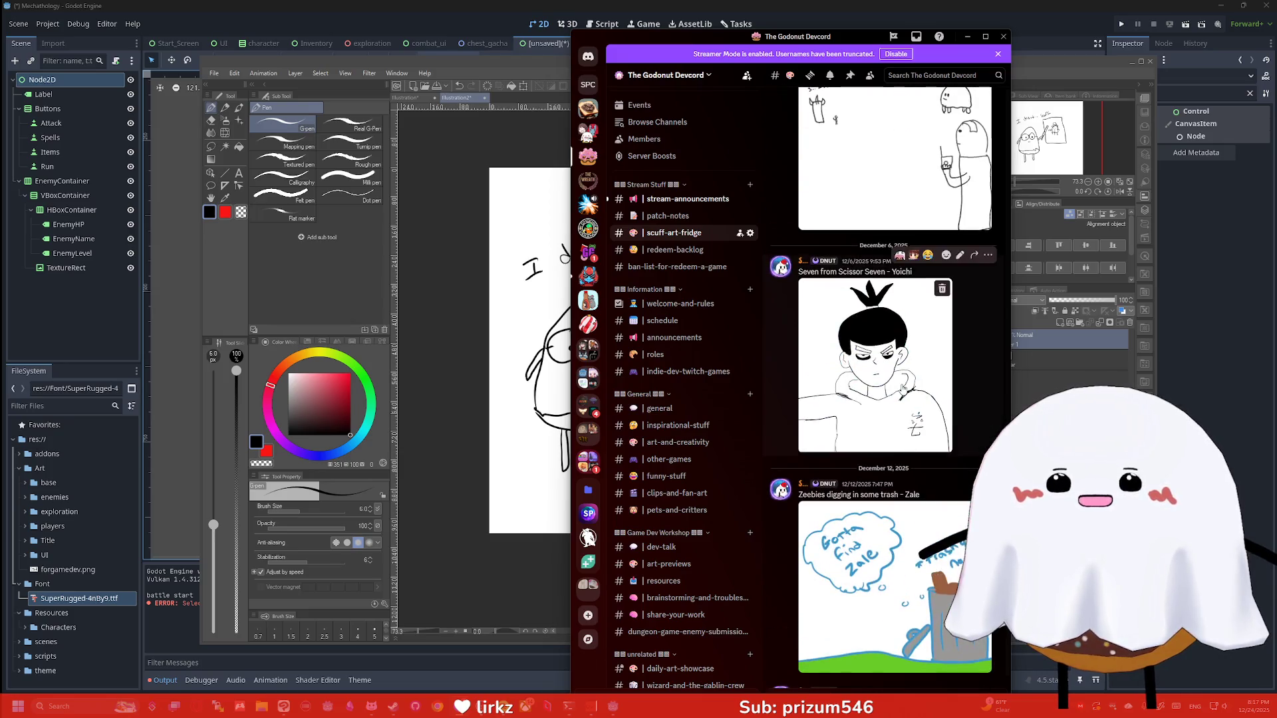
left_click(907, 440)
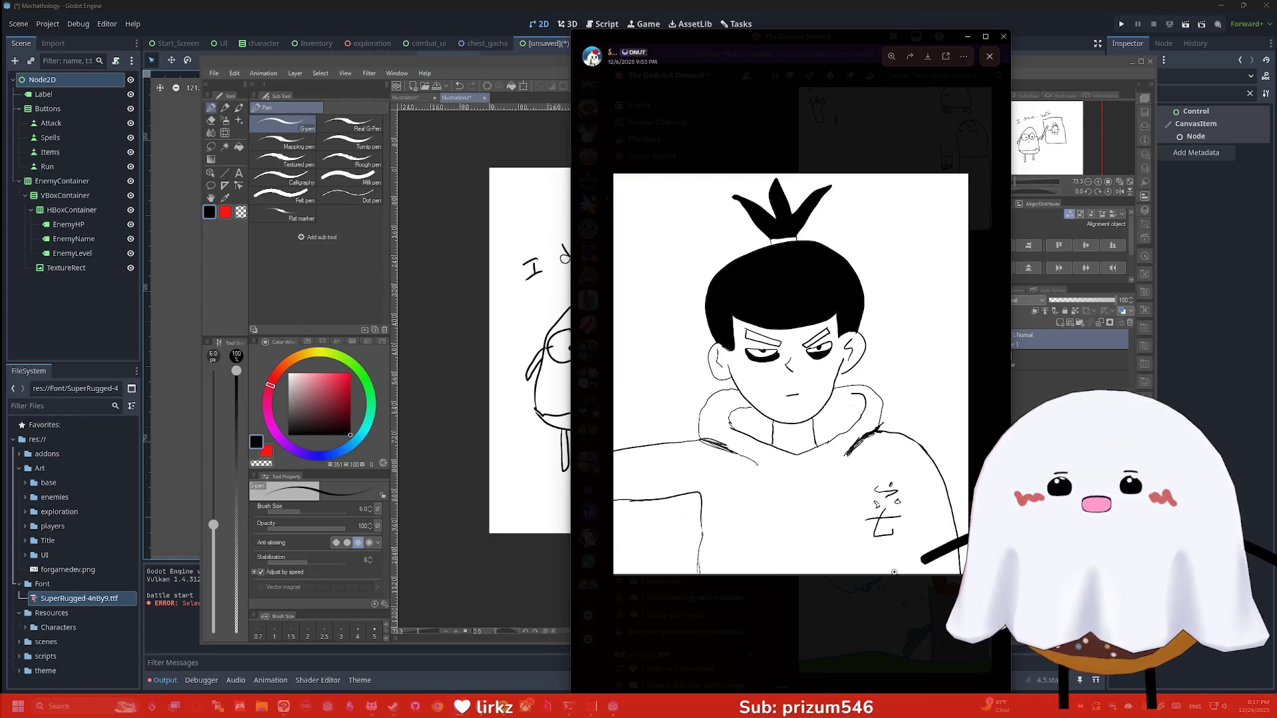
left_click(908, 612)
View the PastryWife drawing full size, then close it
scroll(930, 439, "up", 10)
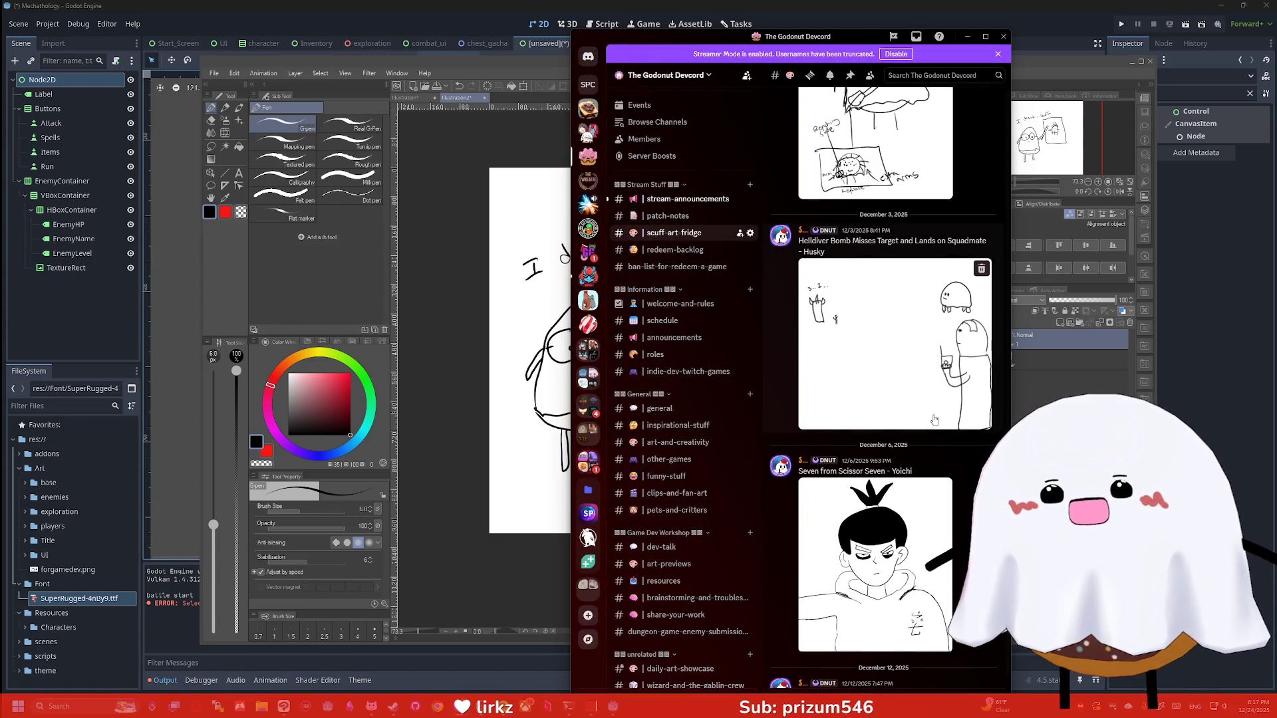
scroll(935, 419, "up", 6)
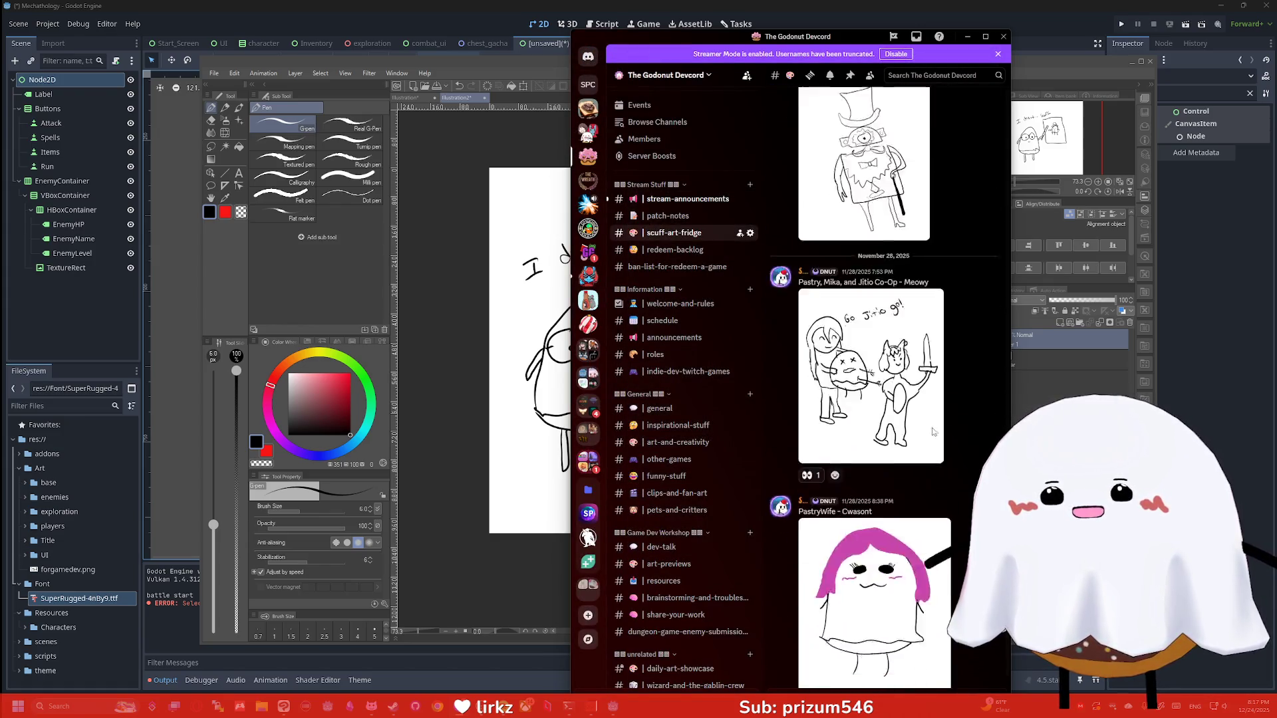
scroll(935, 419, "down", 4)
left_click(931, 399)
left_click(900, 565)
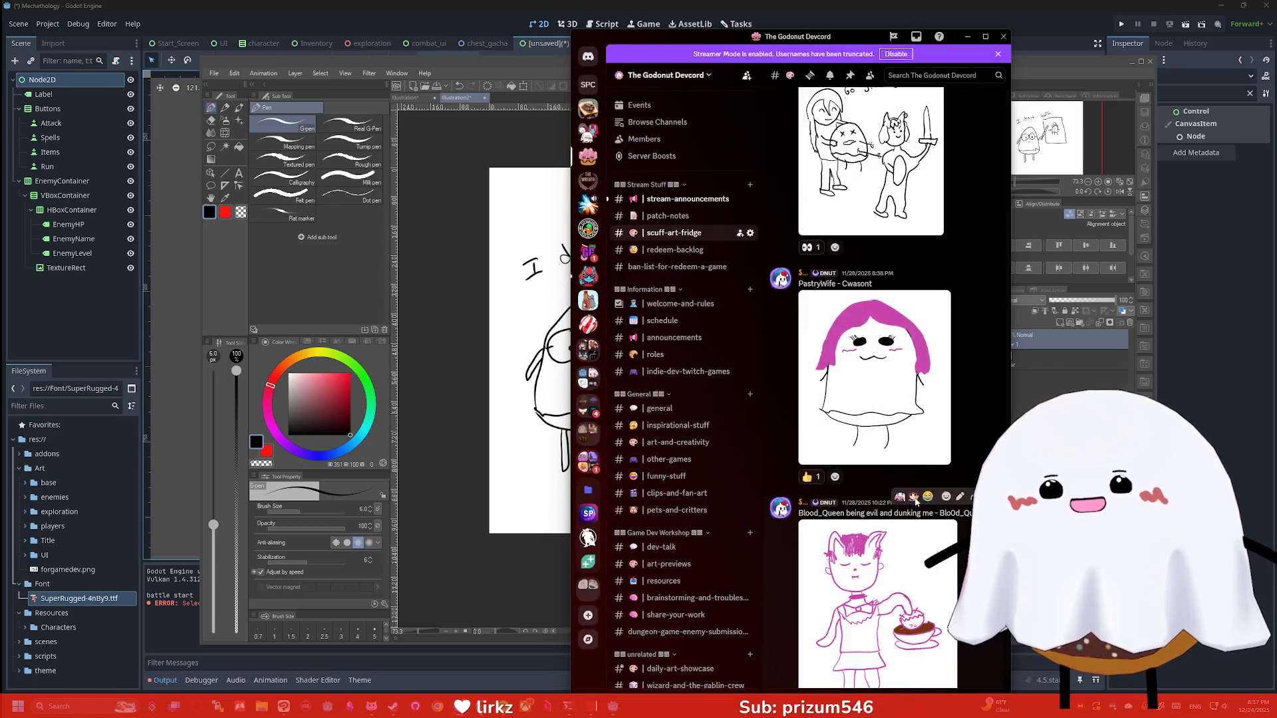
View the 'How scuff?' drawing, browse more of the channel, then hide Discord
scroll(930, 395, "up", 5)
scroll(930, 395, "up", 5)
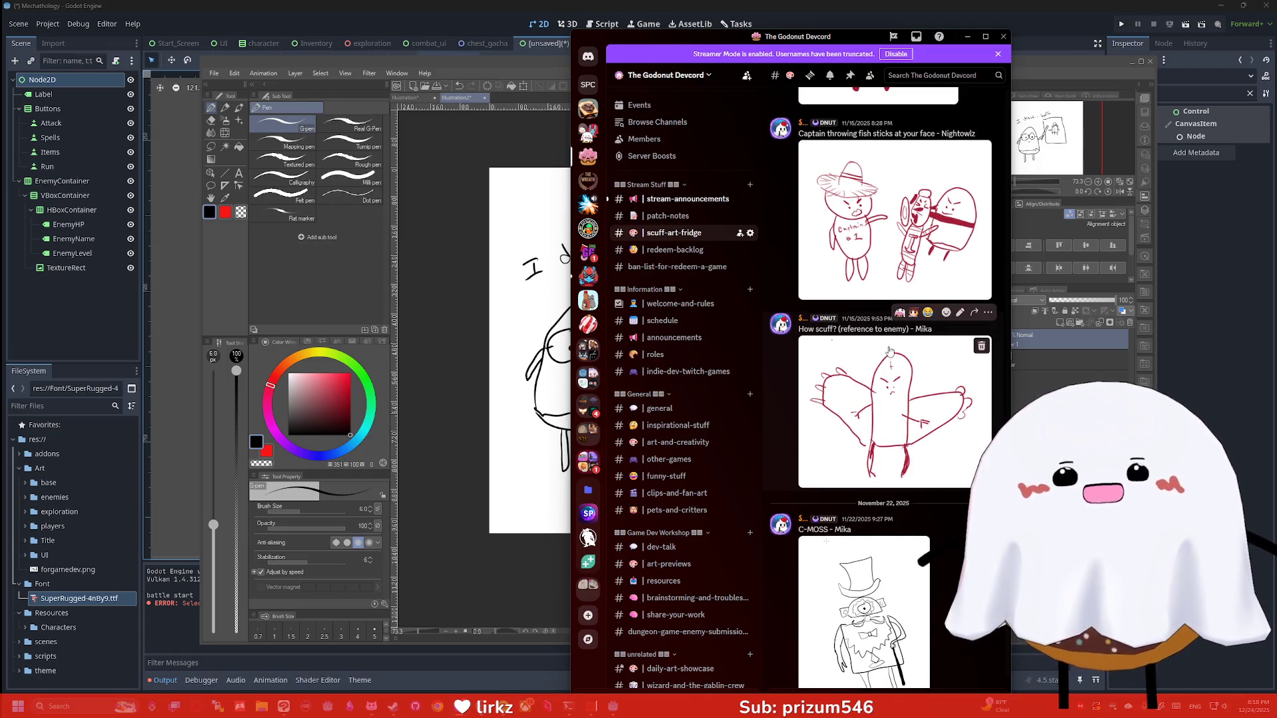
left_click(905, 394)
left_click(898, 561)
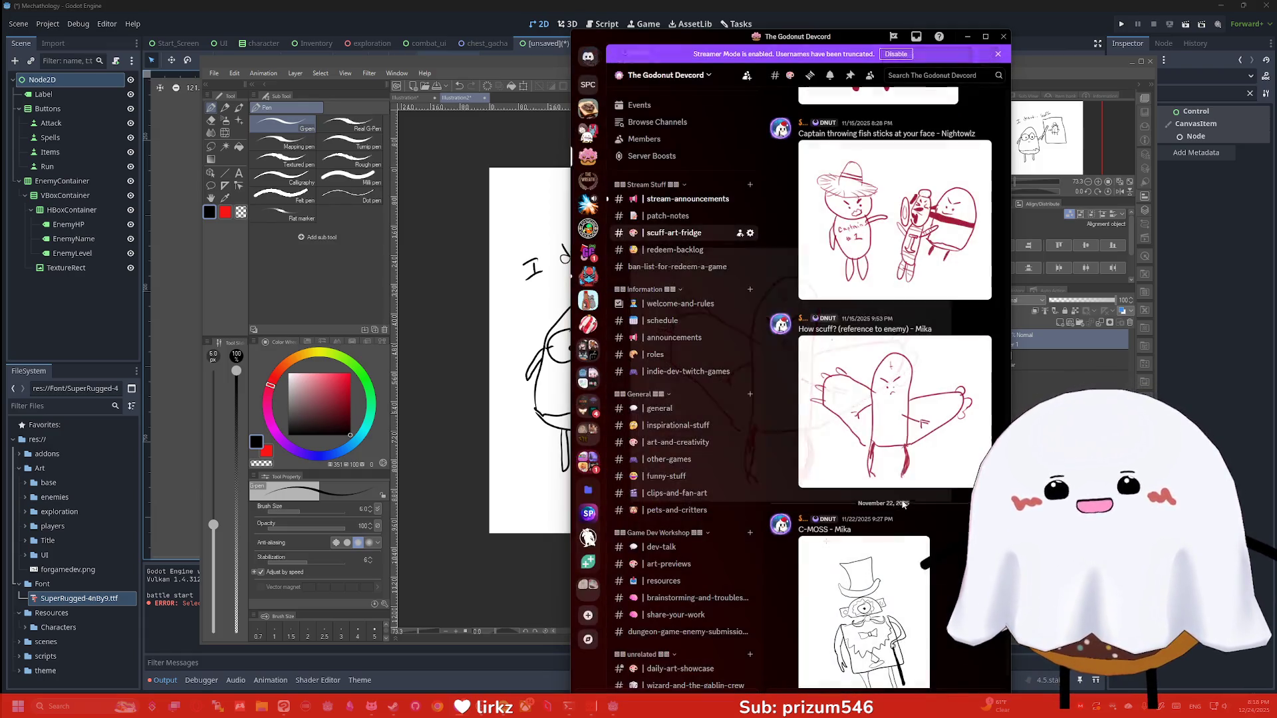
scroll(900, 387, "up", 3)
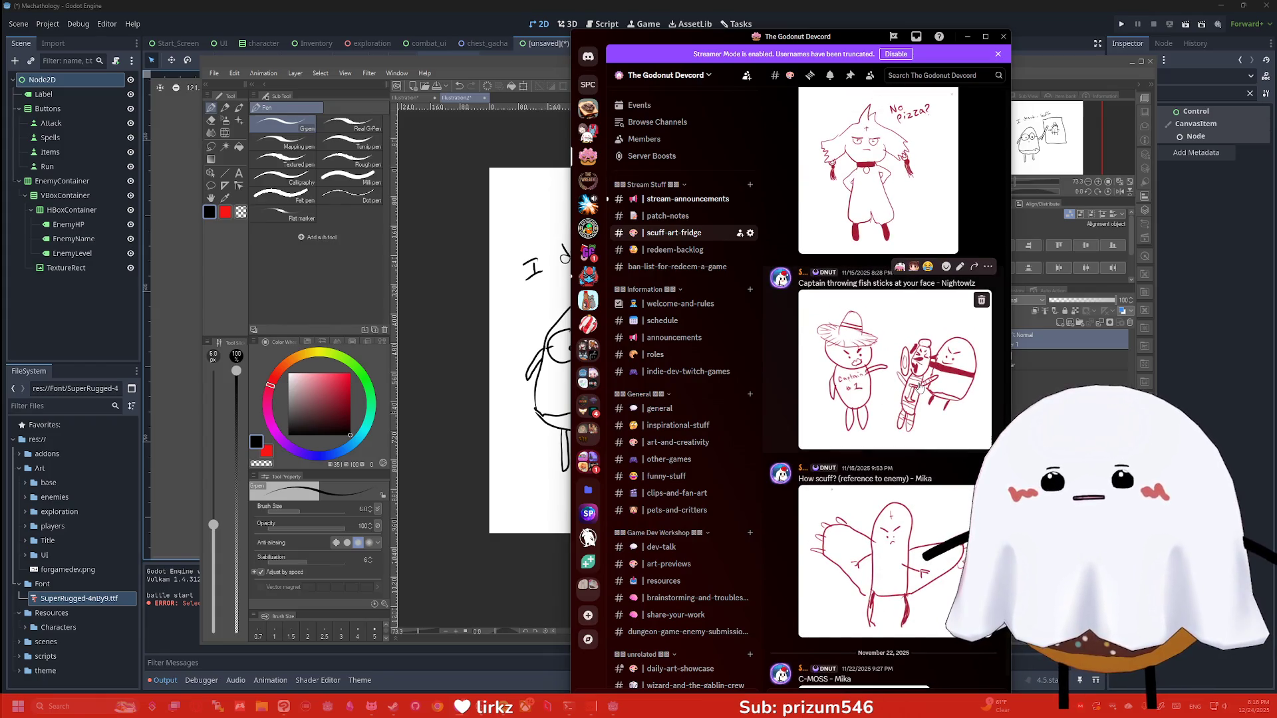
scroll(920, 387, "up", 3)
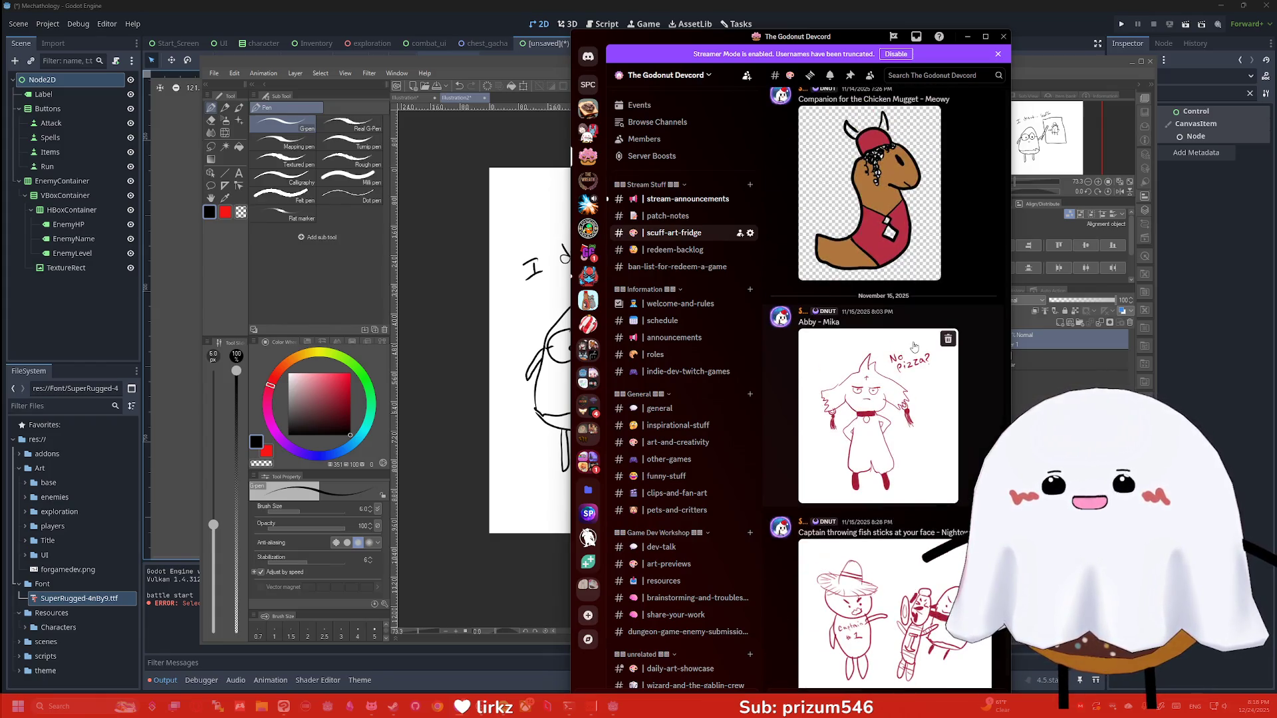
scroll(899, 394, "up", 5)
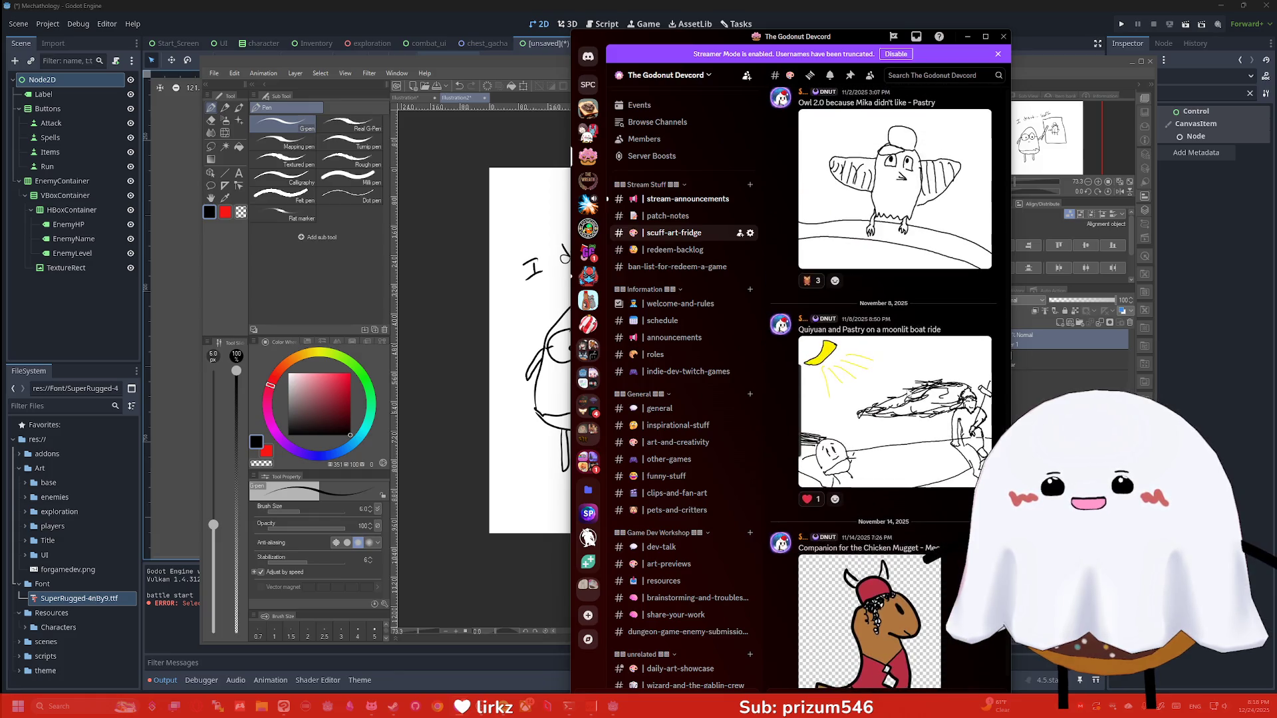
scroll(826, 292, "down", 10)
scroll(827, 292, "down", 15)
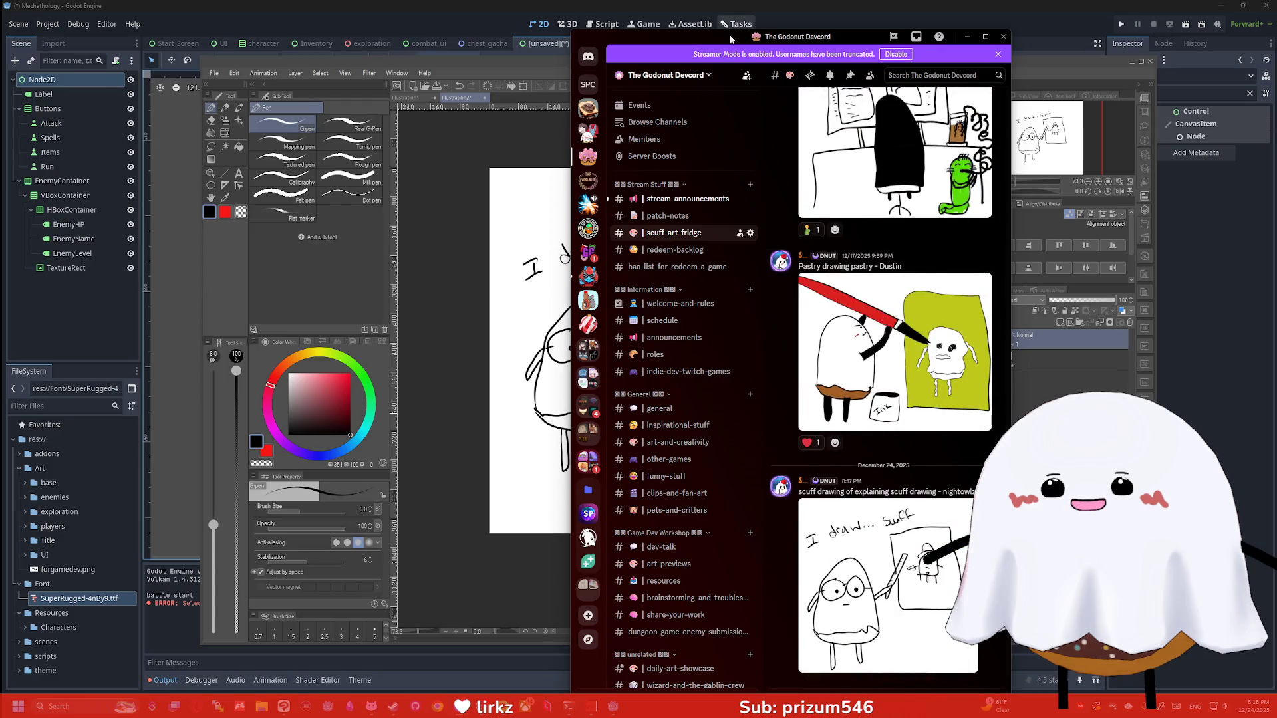
key("alt+Tab")
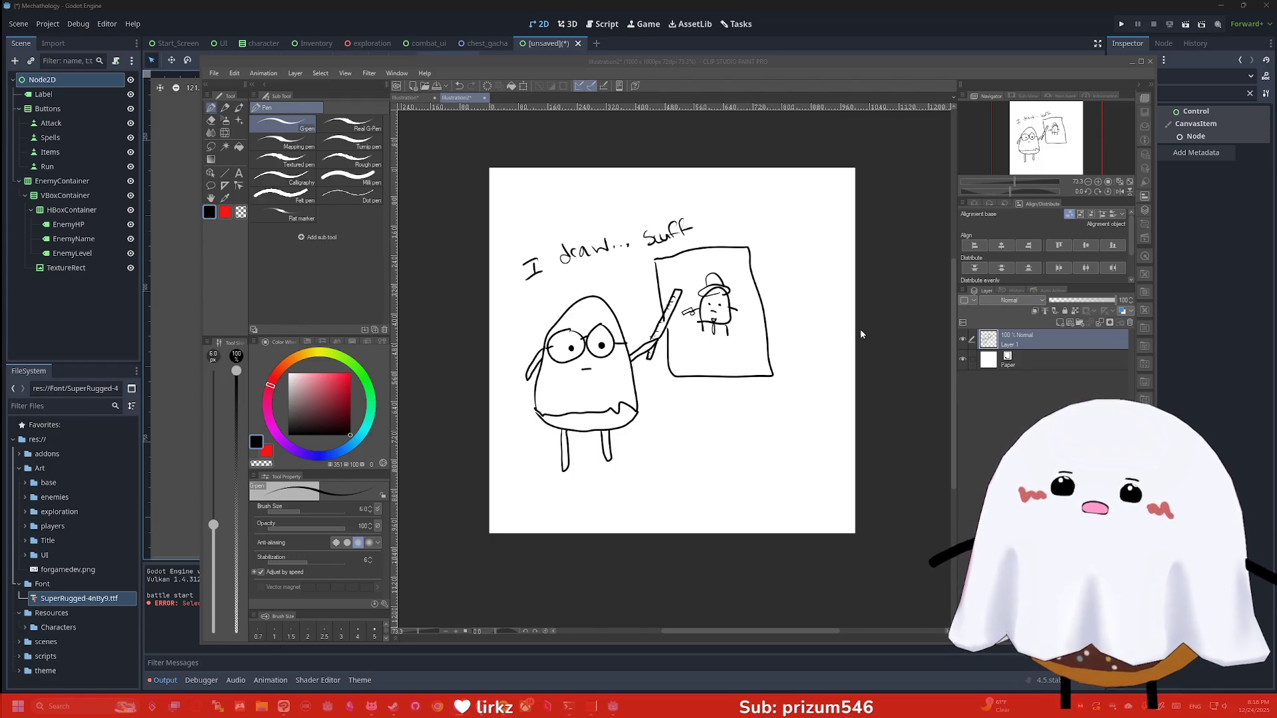
Close Clip Studio Paint without keeping the sketch
left_click(1150, 61)
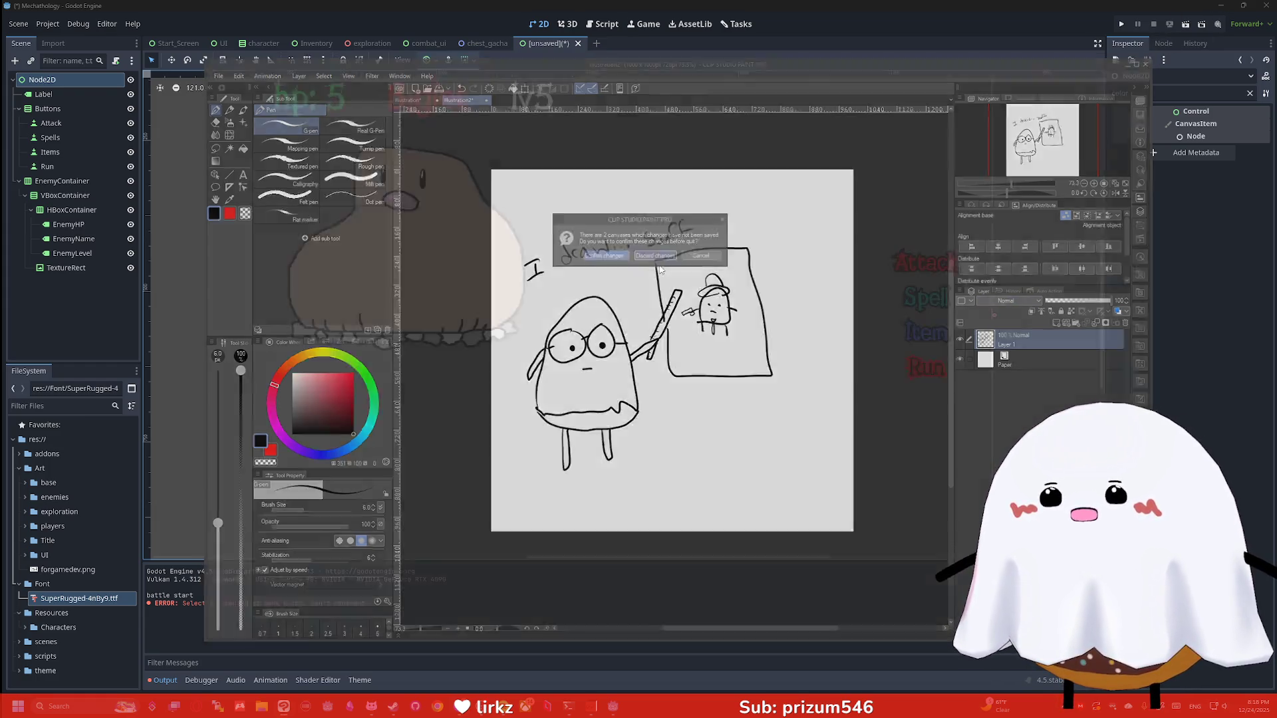
scroll(588, 272, "down", 3)
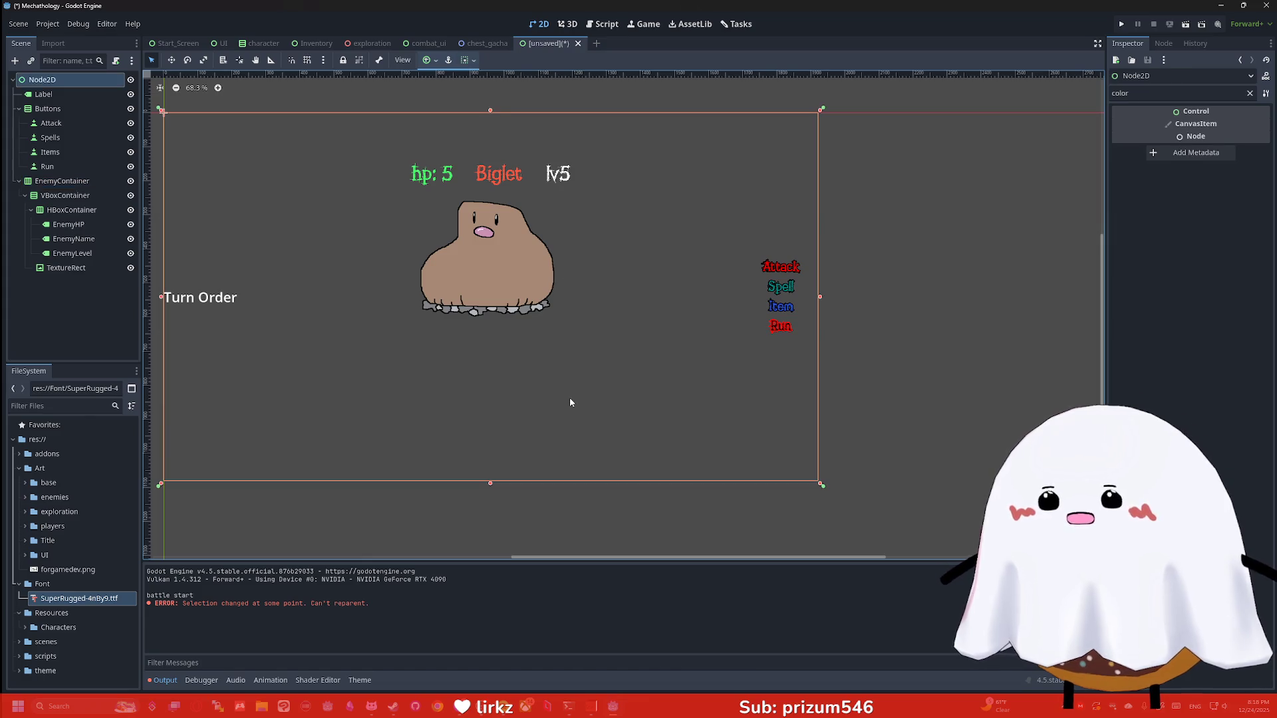
scroll(659, 356, "up", 3)
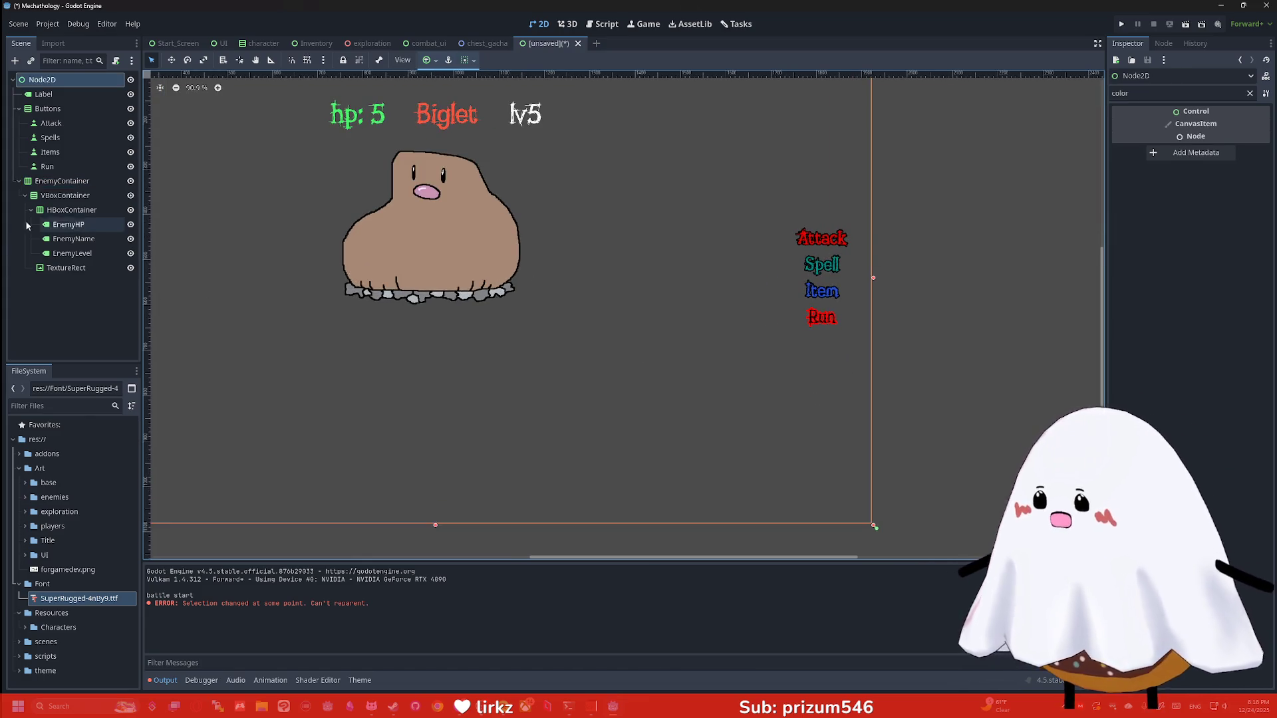
Give the Attack, Spells, Items and Run buttons a Font Size override of 60
left_click(66, 123)
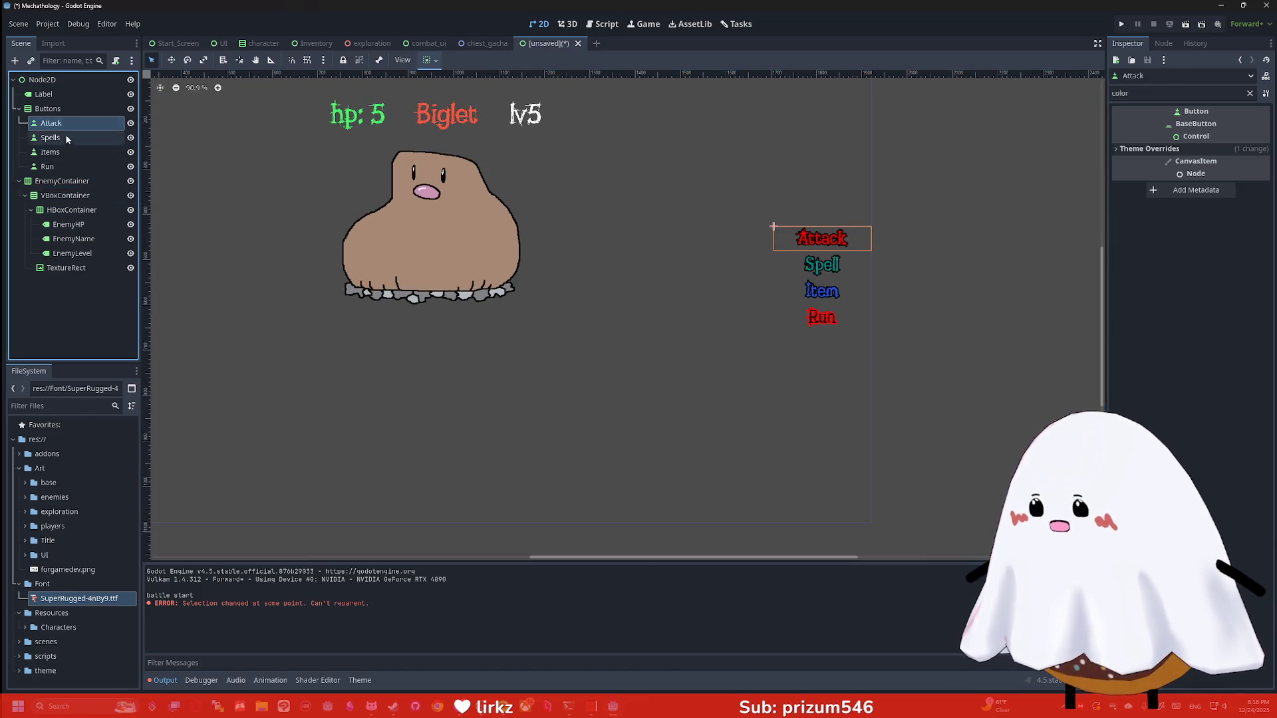
left_click(77, 168, "shift")
double_click(1199, 93)
type("fon")
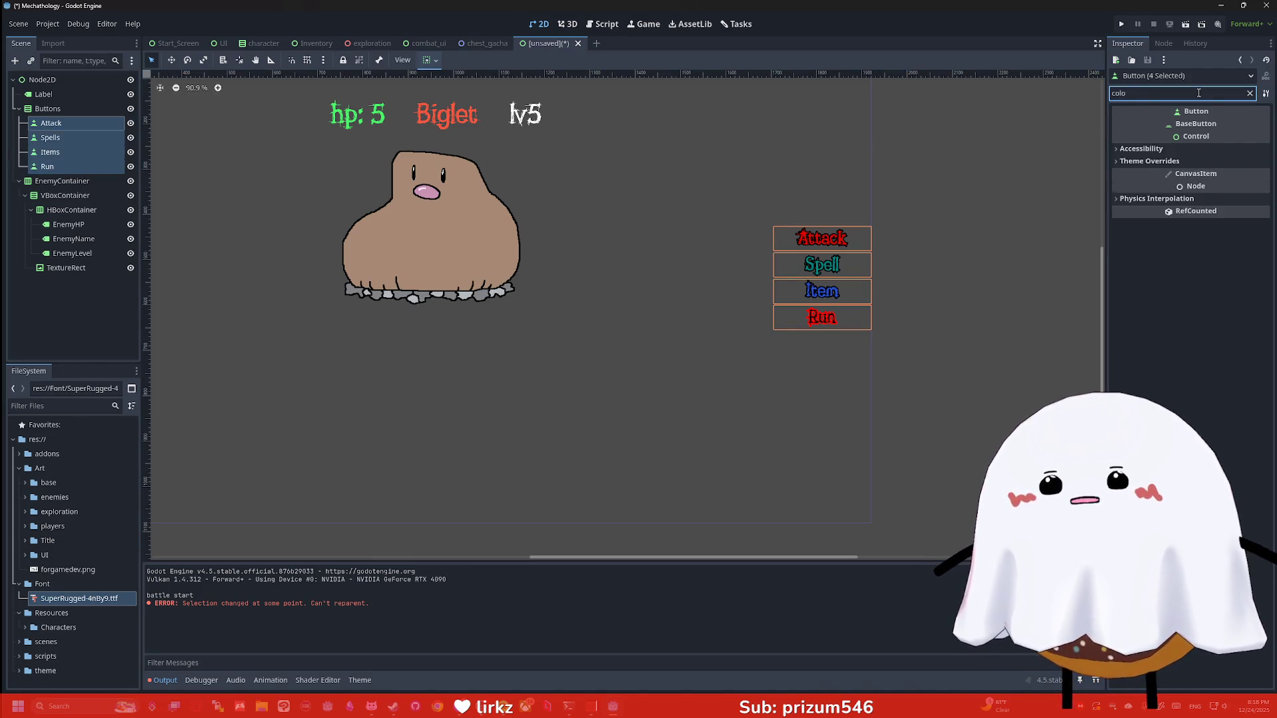
type("t")
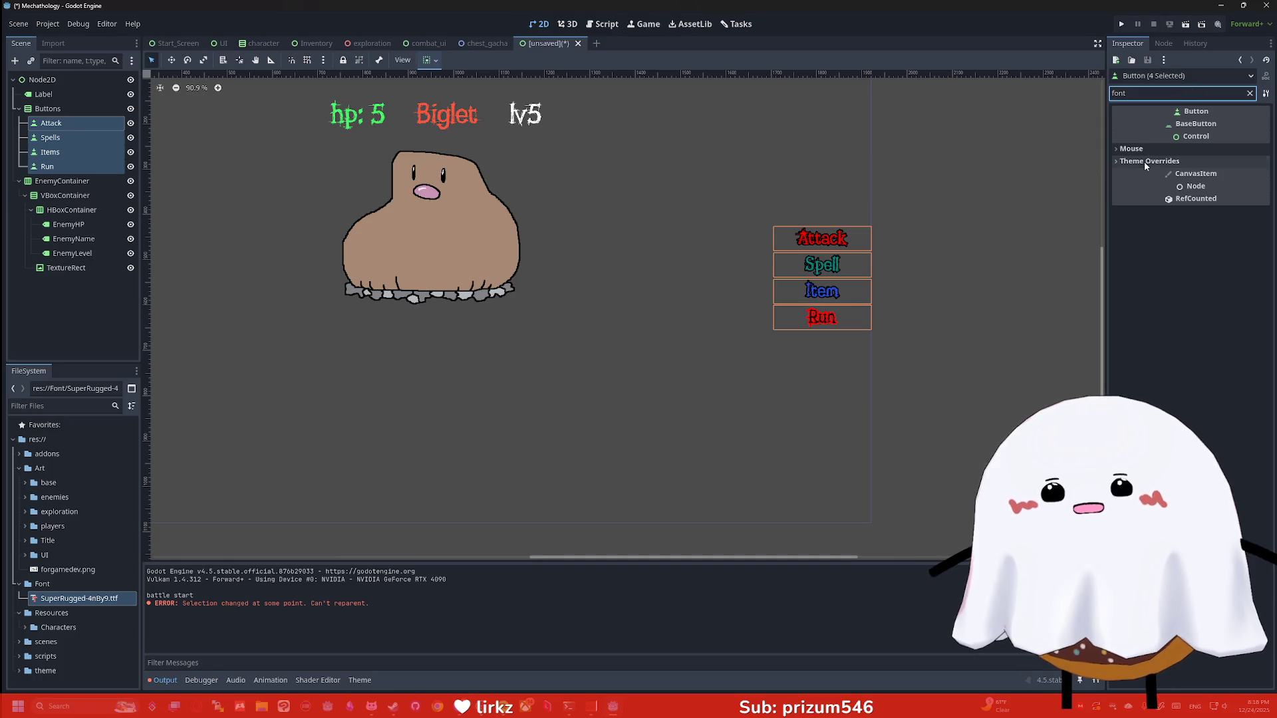
left_click(1144, 161)
left_click(1135, 188)
left_click(1163, 235)
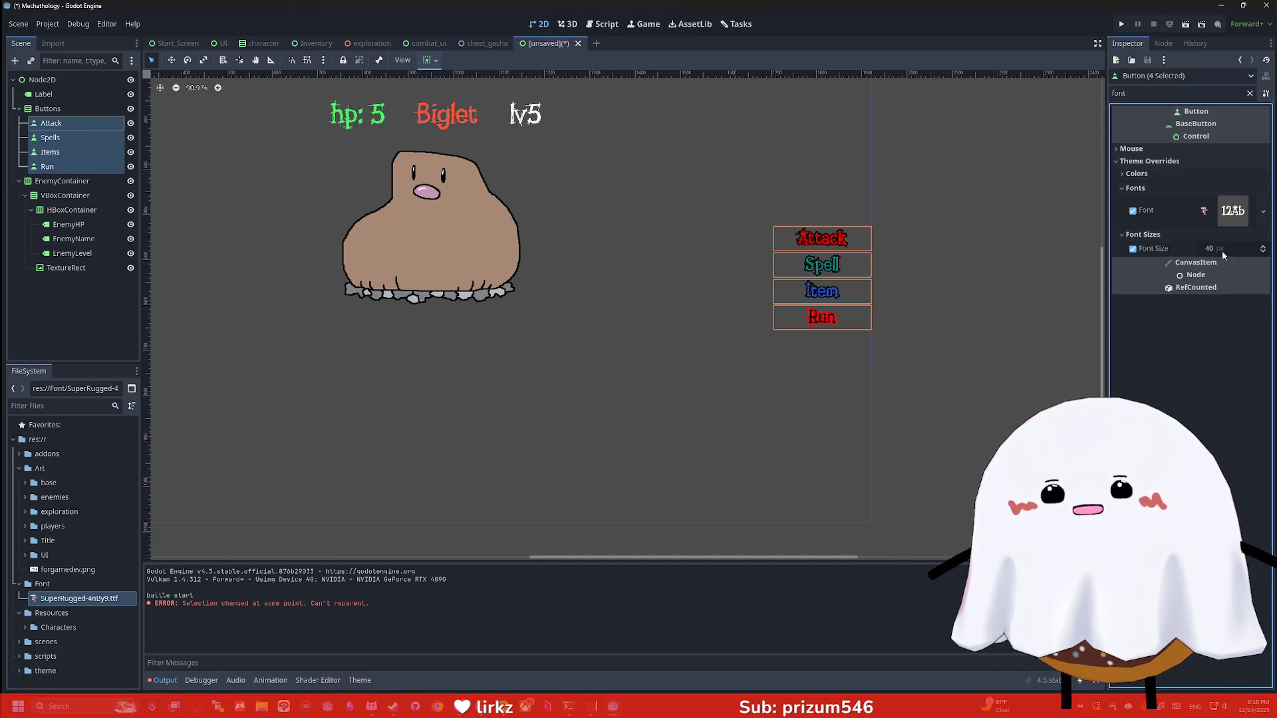
left_click(1222, 250)
type("0")
key("Return")
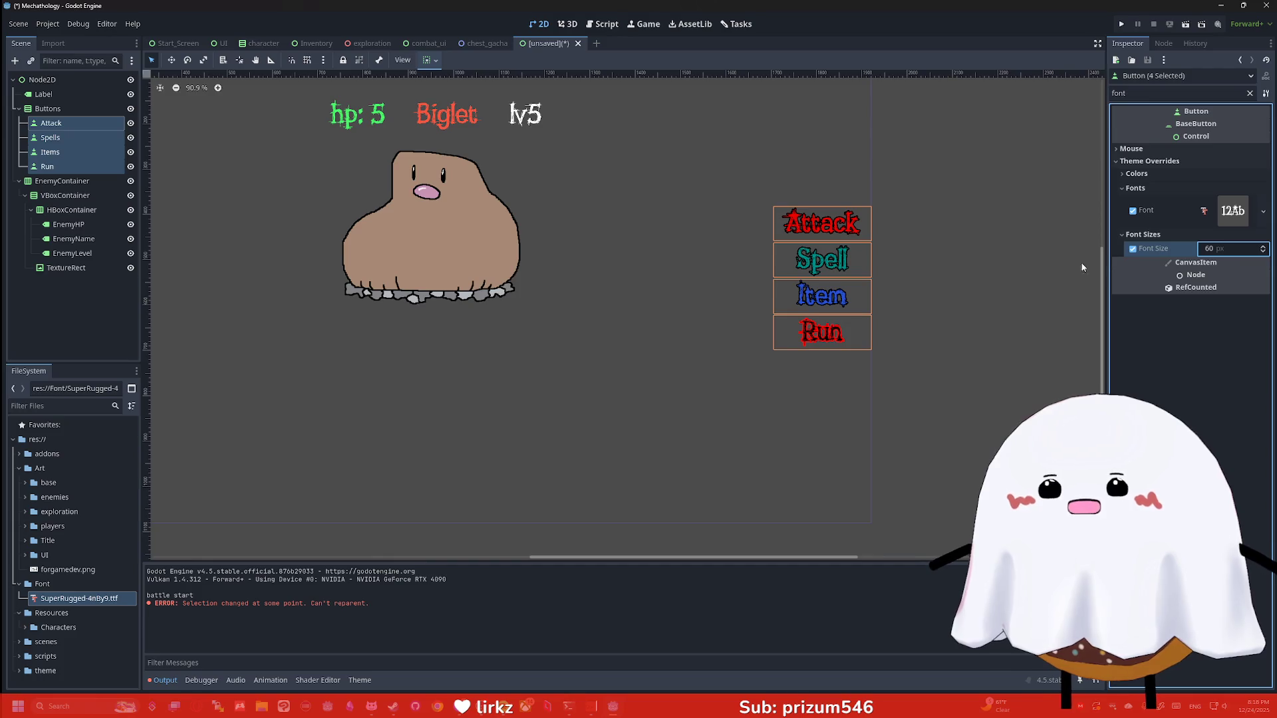
Select the root Node2D and look over the enlarged button labels
left_click(905, 246)
scroll(591, 285, "down", 3)
scroll(569, 301, "up", 2)
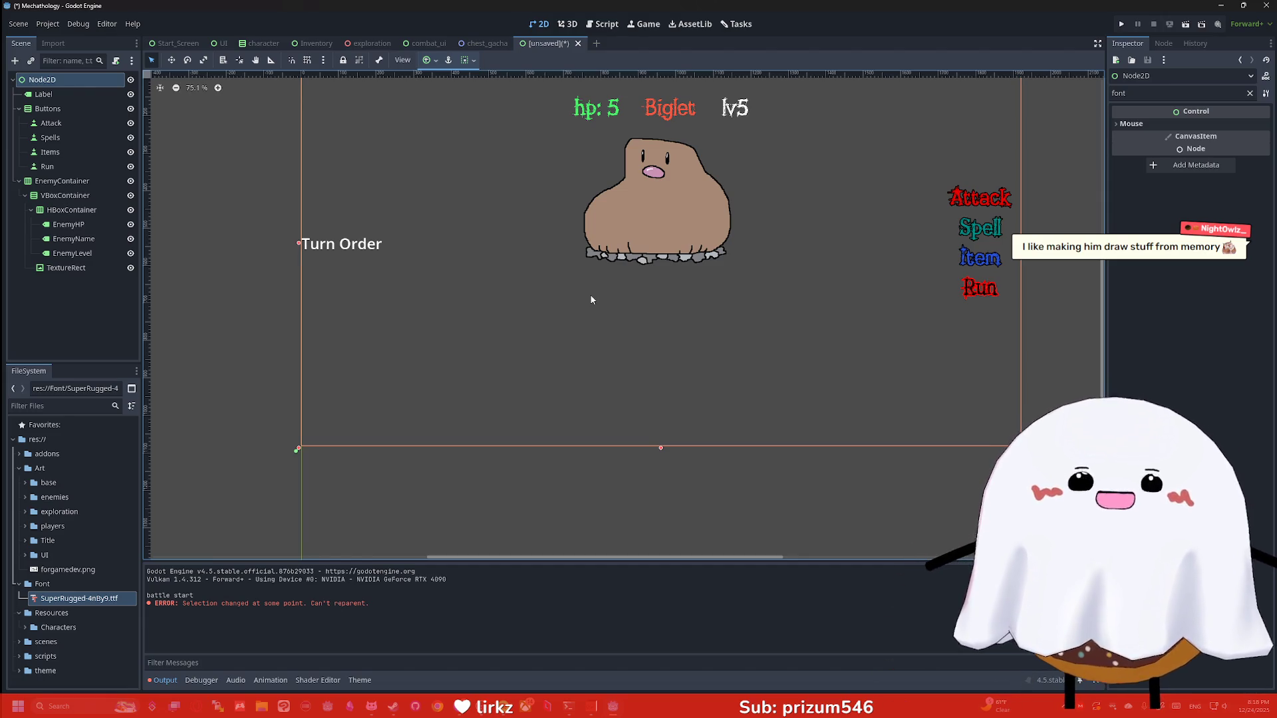
scroll(1103, 273, "up", 2)
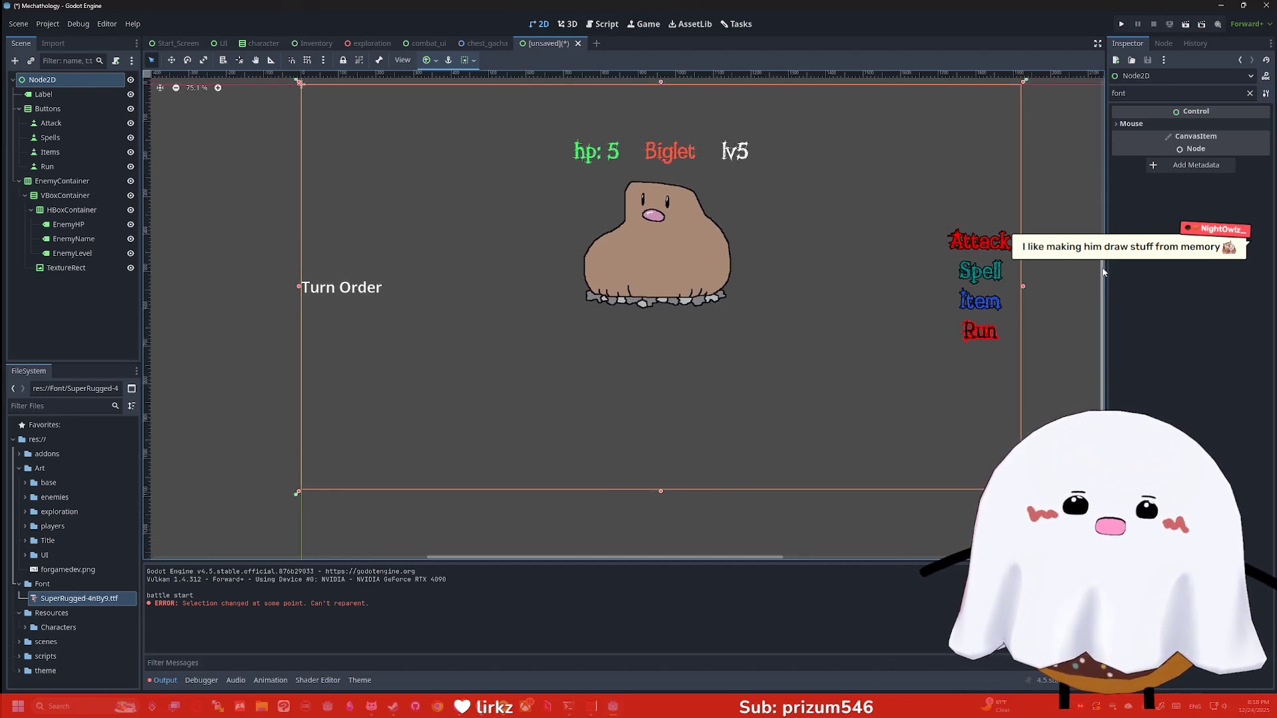
scroll(916, 273, "up", 2)
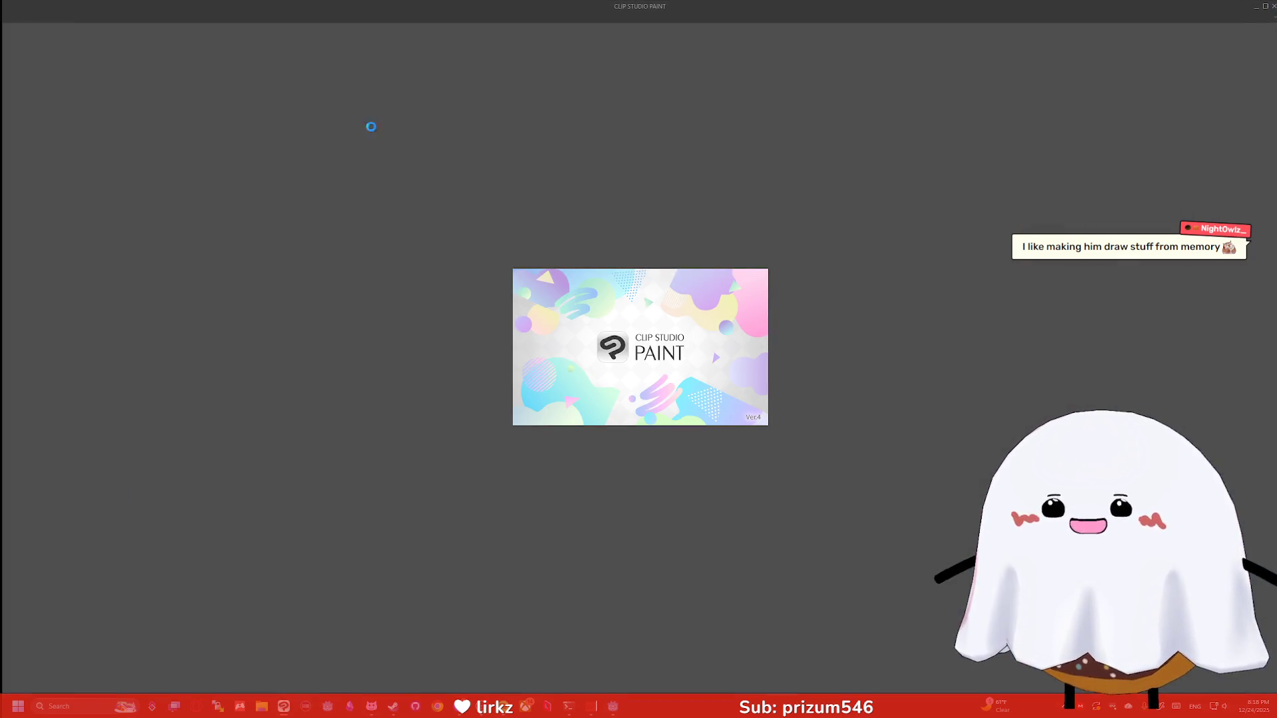
Create a new blank 1000×1000 canvas in Clip Studio Paint
left_click(214, 74)
left_click(266, 83)
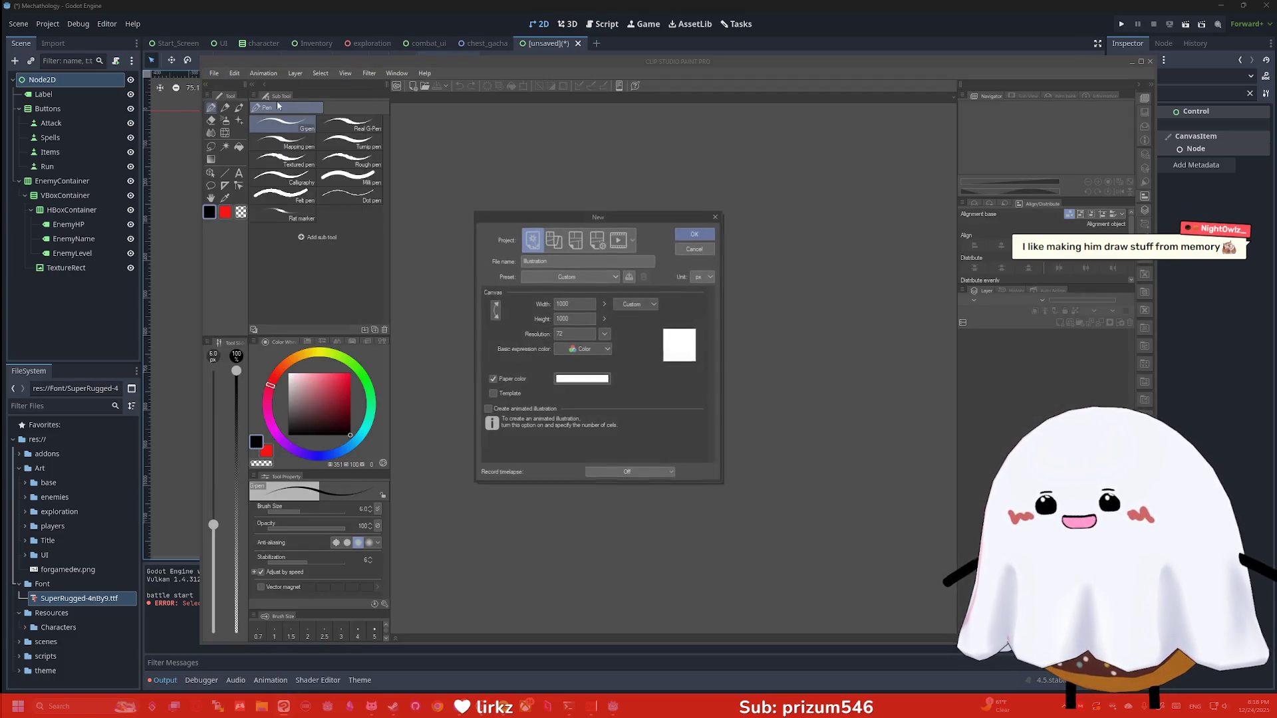
left_click(693, 234)
Reposition the Clip Studio Paint window and bring the Godot battle scene forward
left_click_drag(722, 63, 720, 364)
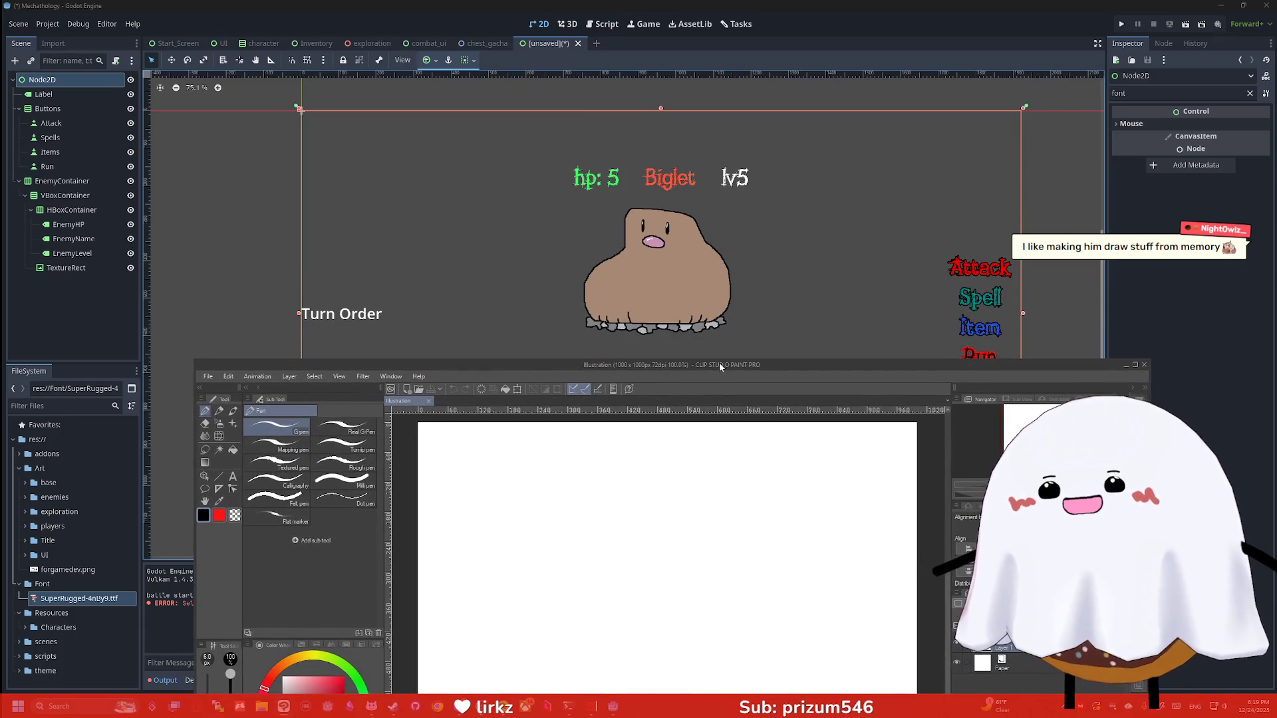
double_click(720, 366)
left_click(1083, 58)
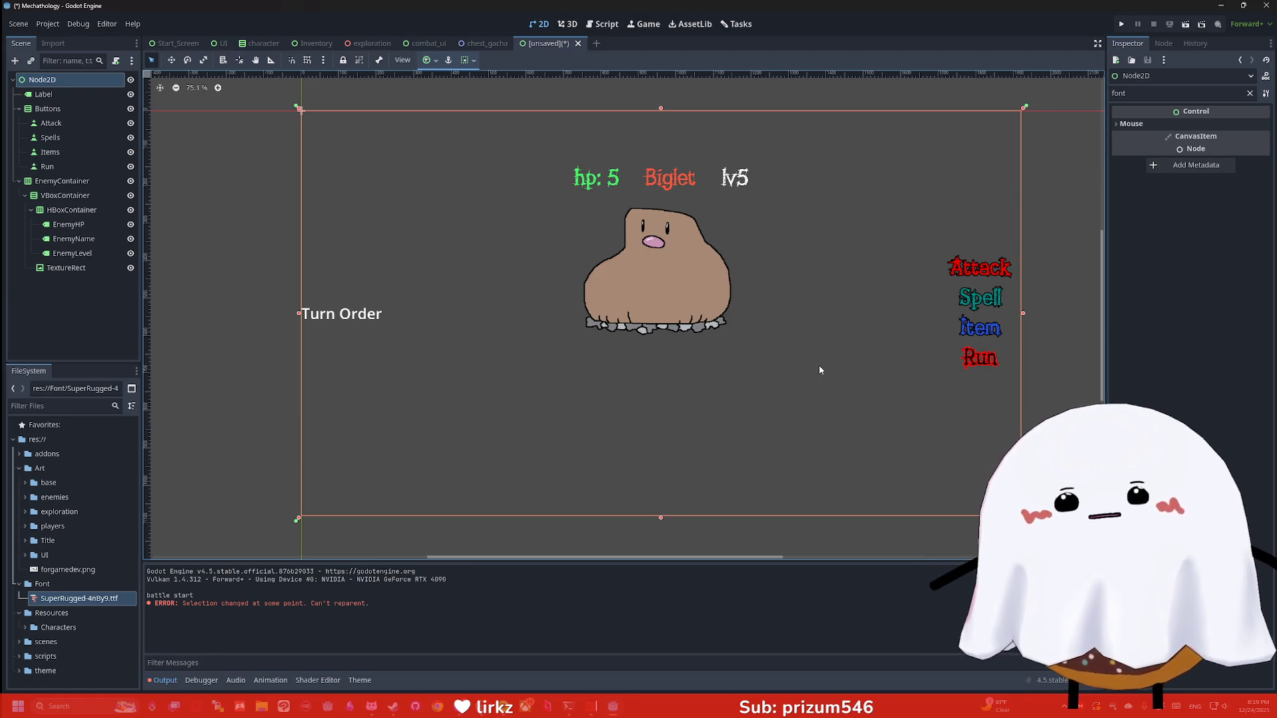
scroll(756, 344, "up", 2)
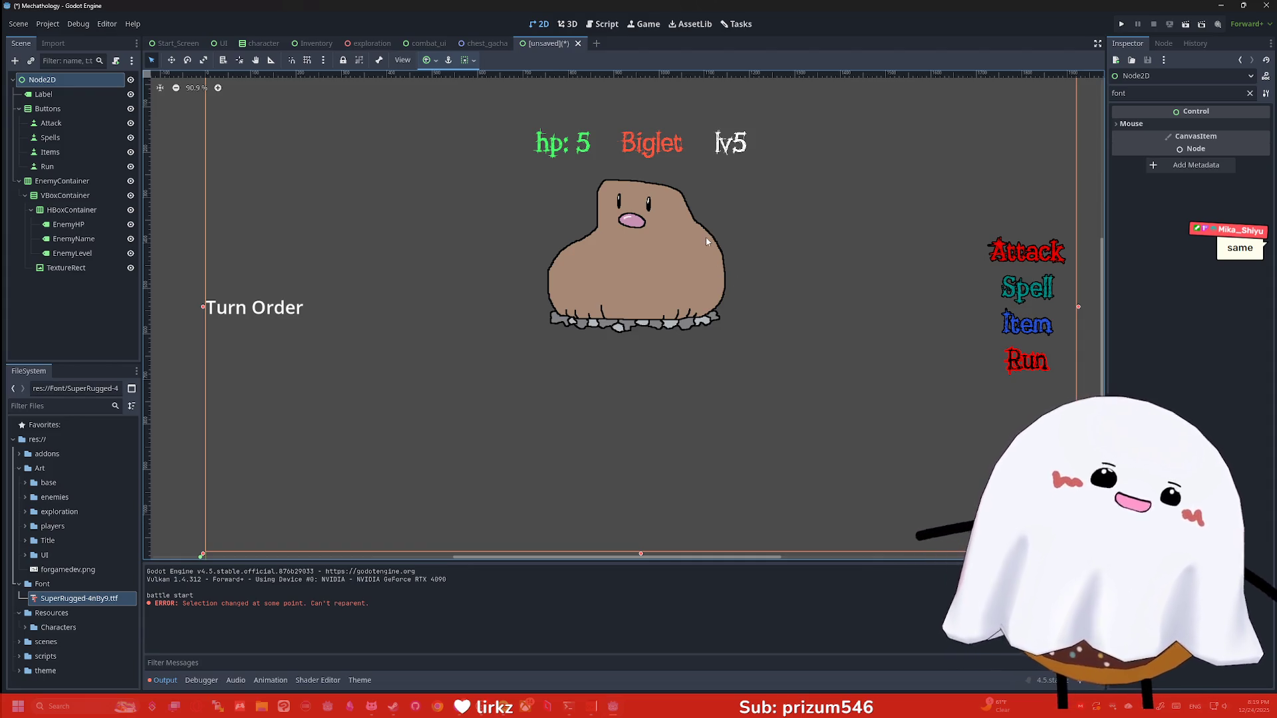
scroll(690, 250, "down", 2)
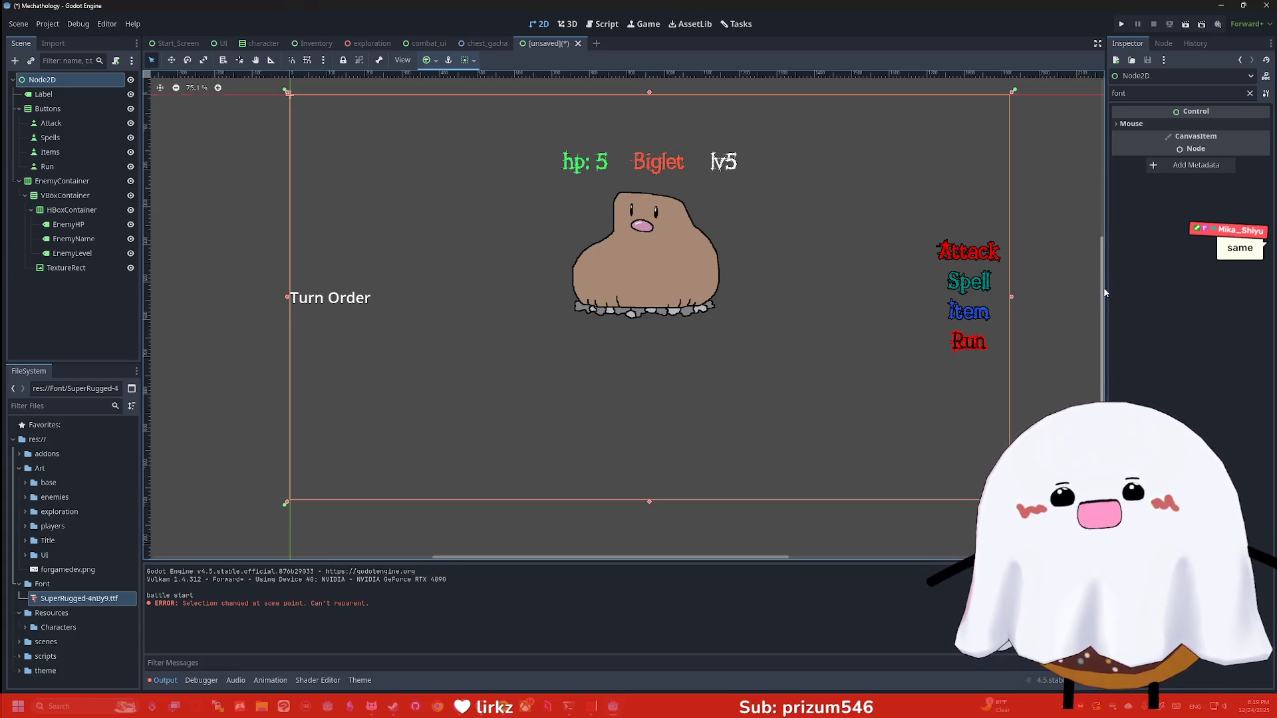
scroll(1103, 287, "up", 1)
scroll(749, 335, "up", 1)
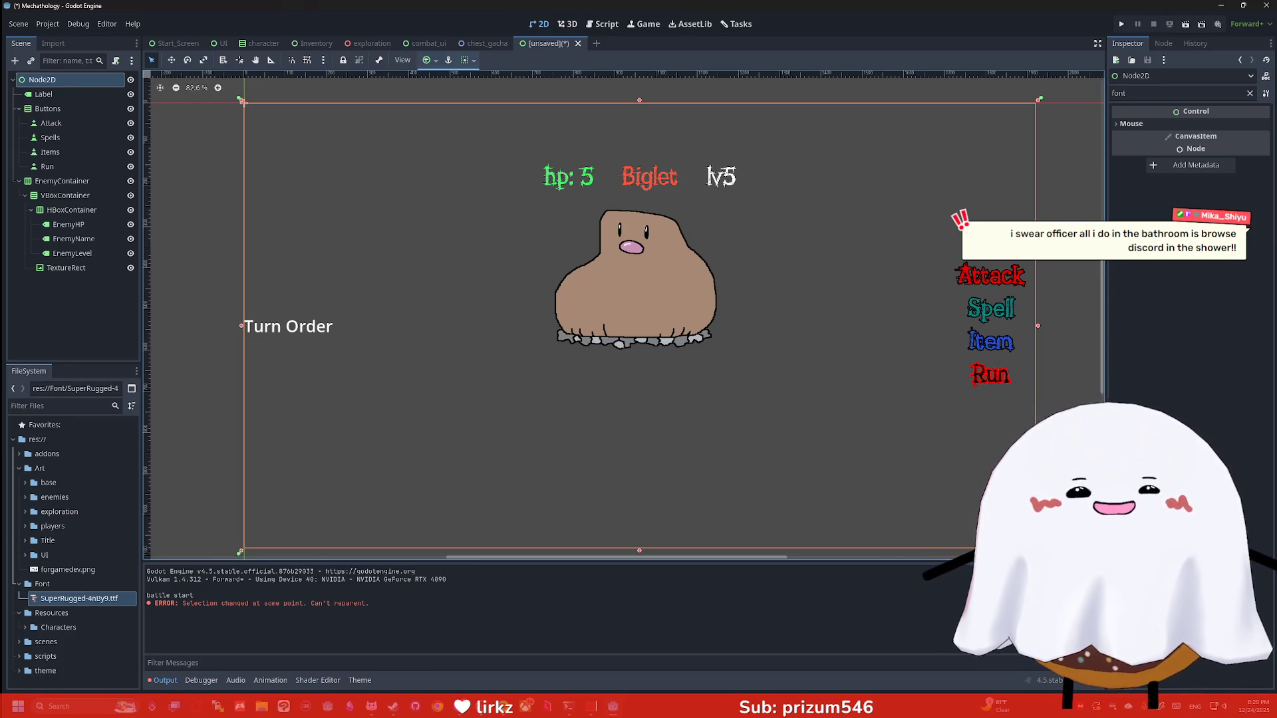
left_click(829, 262)
scroll(829, 262, "down", 1)
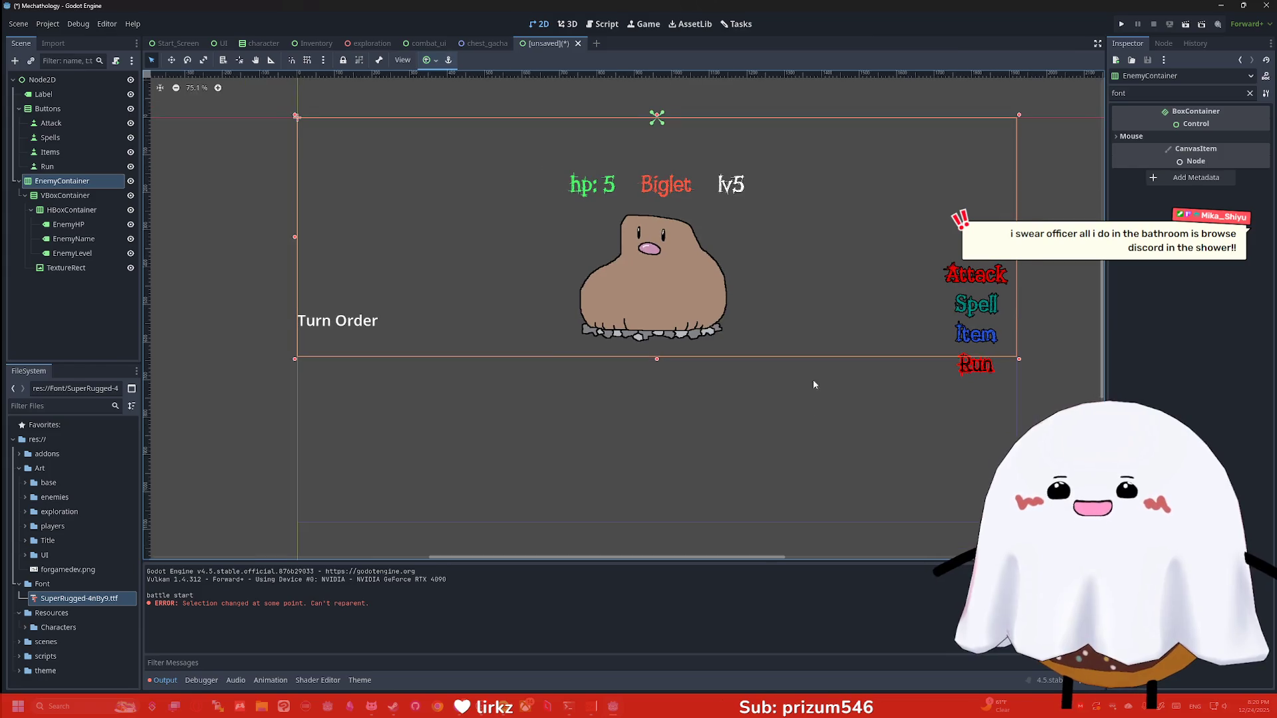
left_click(812, 383)
scroll(802, 374, "down", 1)
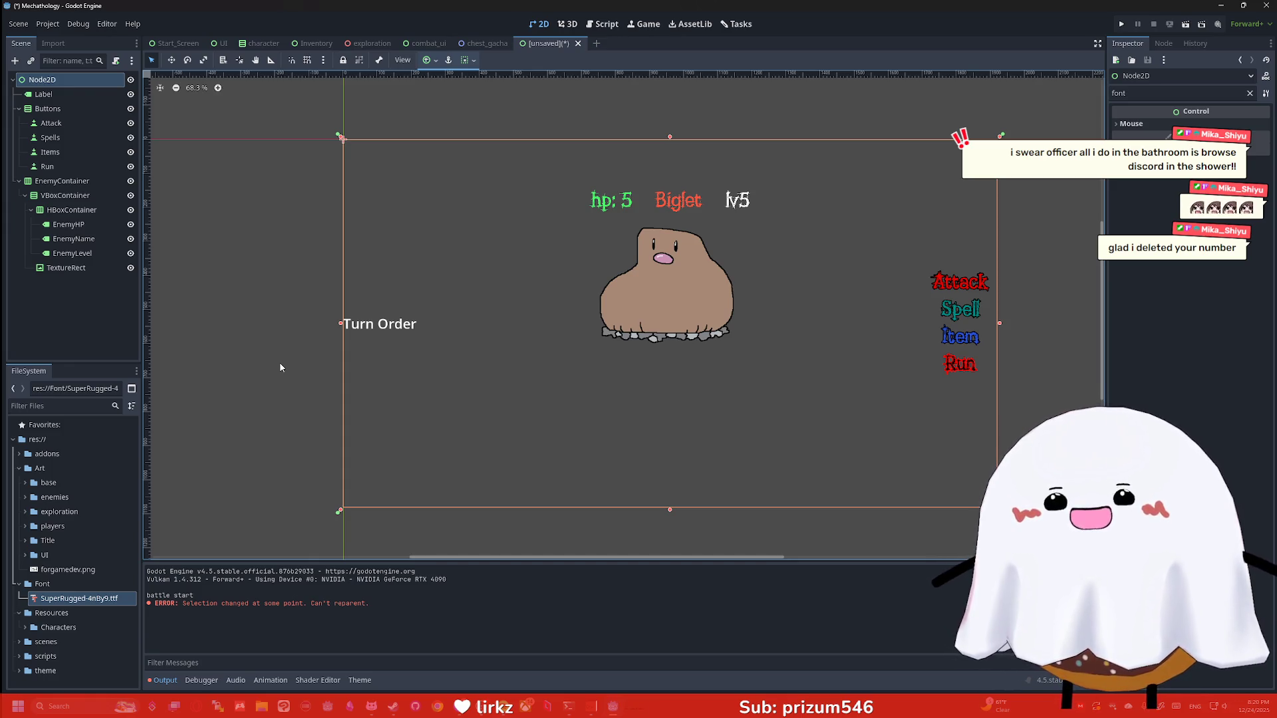
scroll(693, 379, "up", 2)
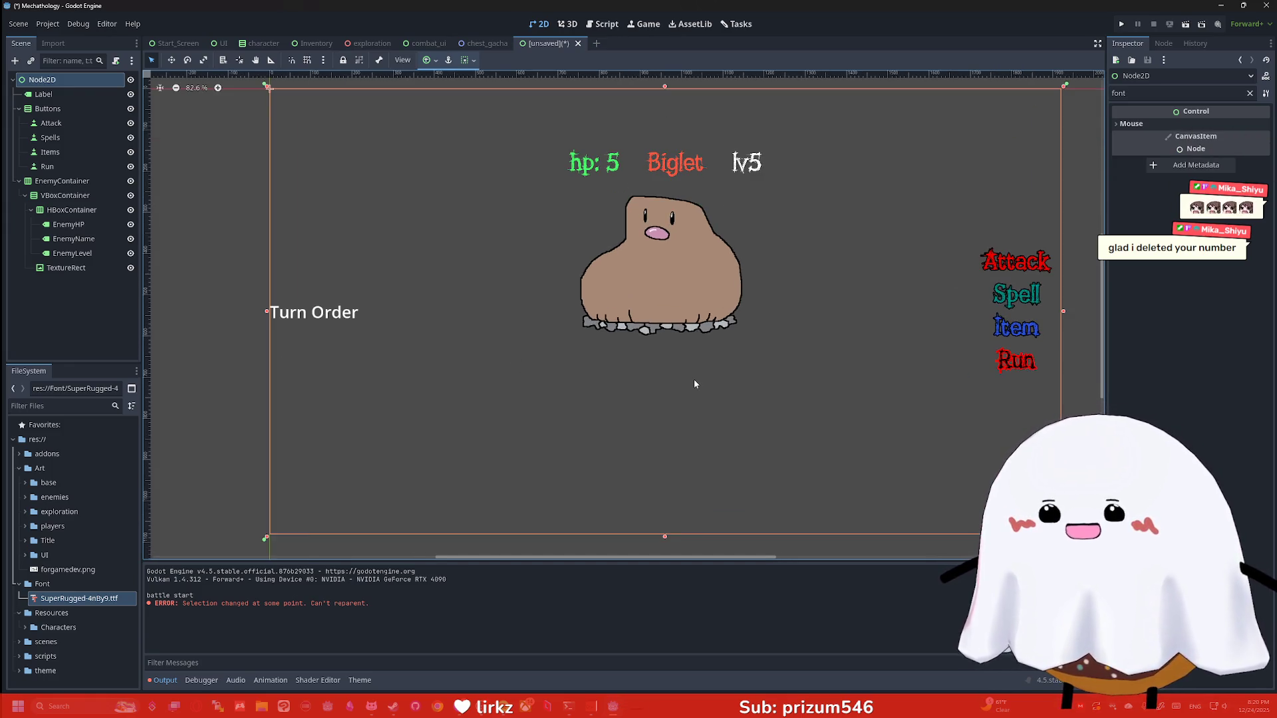
scroll(695, 380, "down", 1)
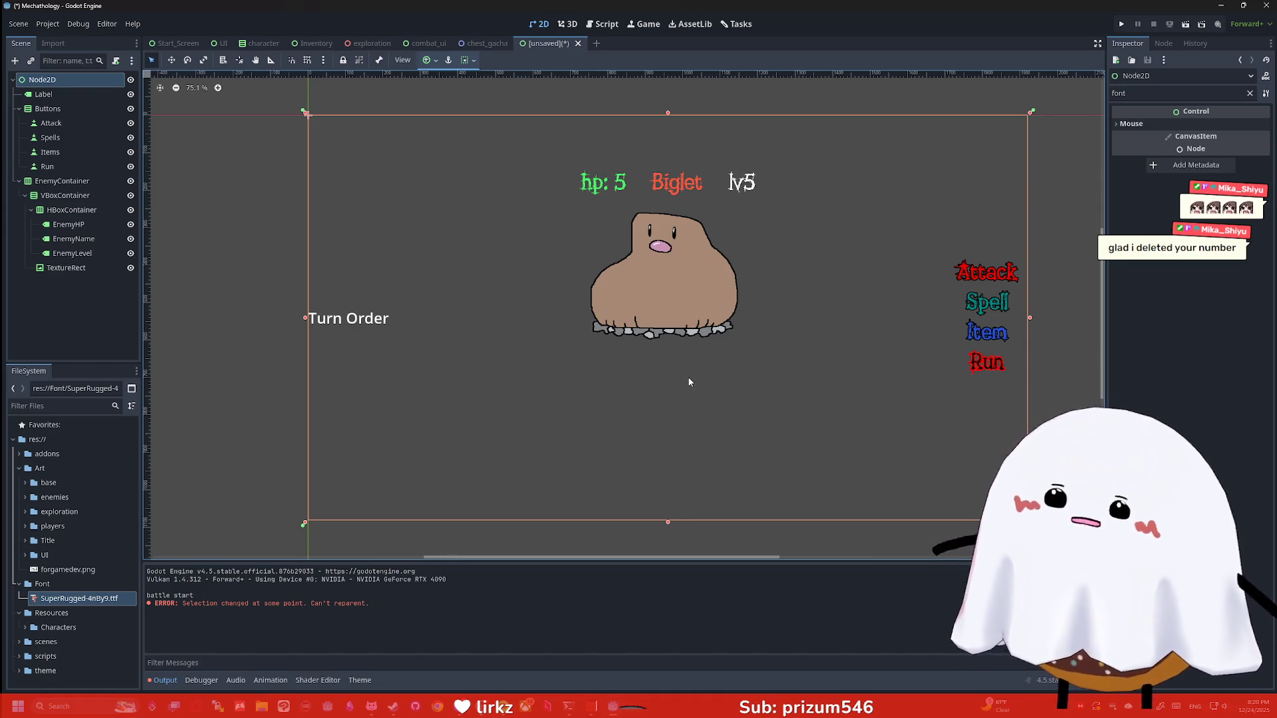
Select EnemyHP, EnemyName and EnemyLevel and adjust their shared Outline Size constant override
left_click(53, 124)
left_click(68, 224)
left_click(72, 254, "shift")
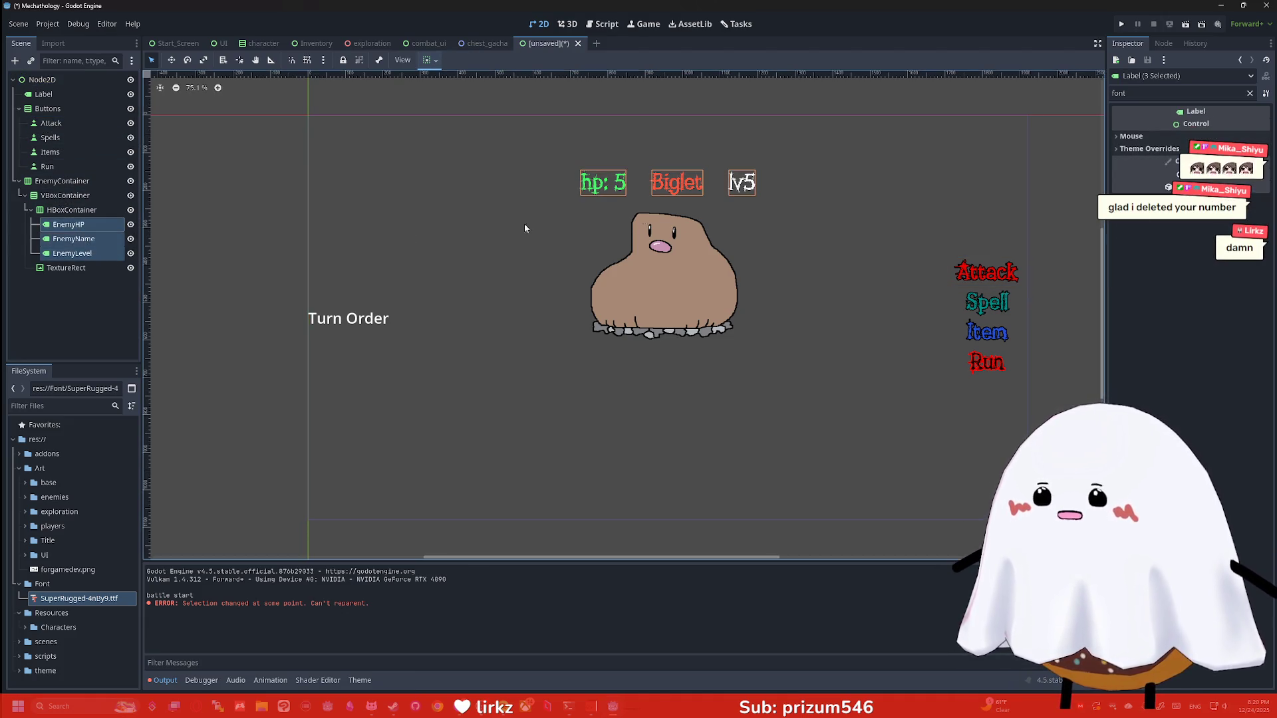
double_click(1131, 93)
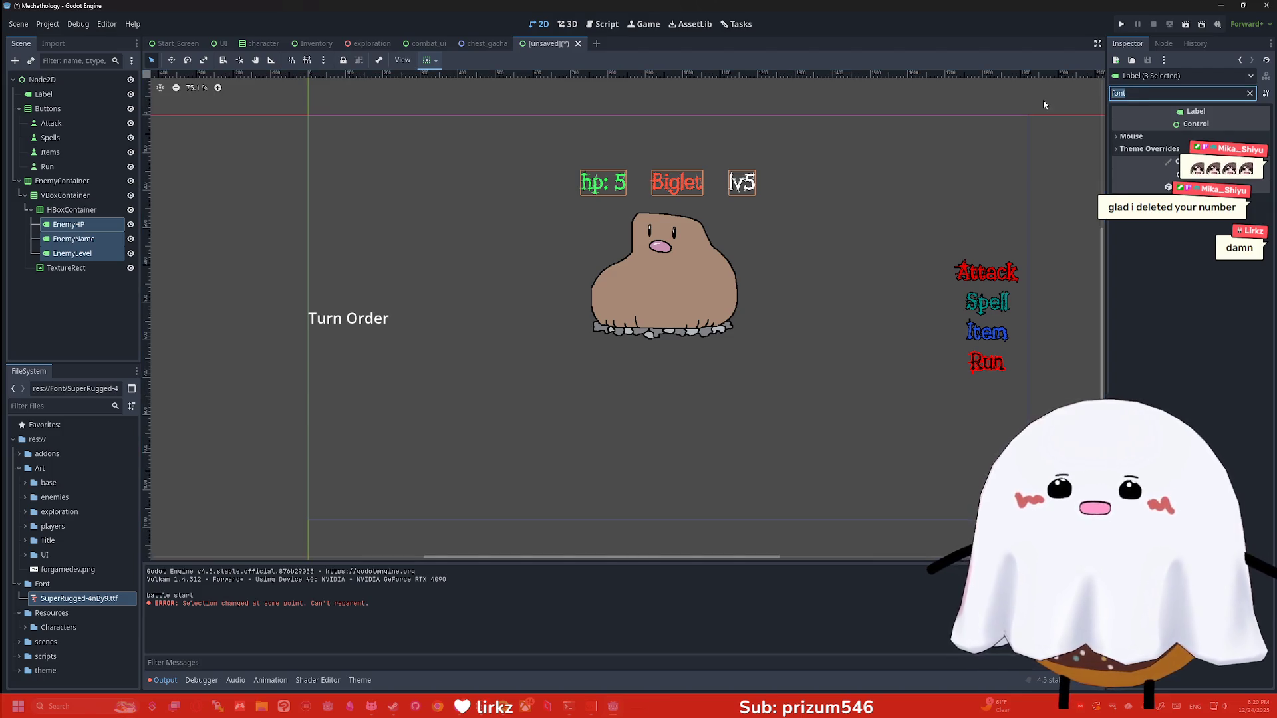
type("outl")
left_click(1139, 135)
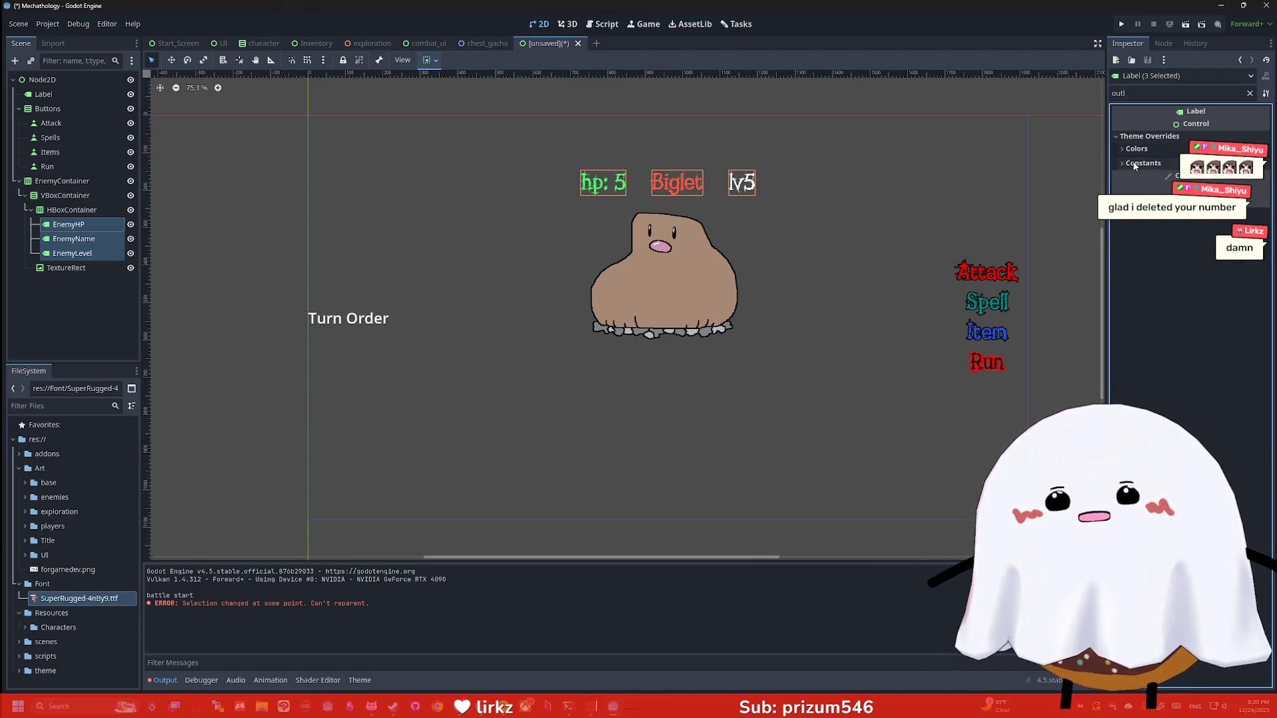
left_click(1138, 163)
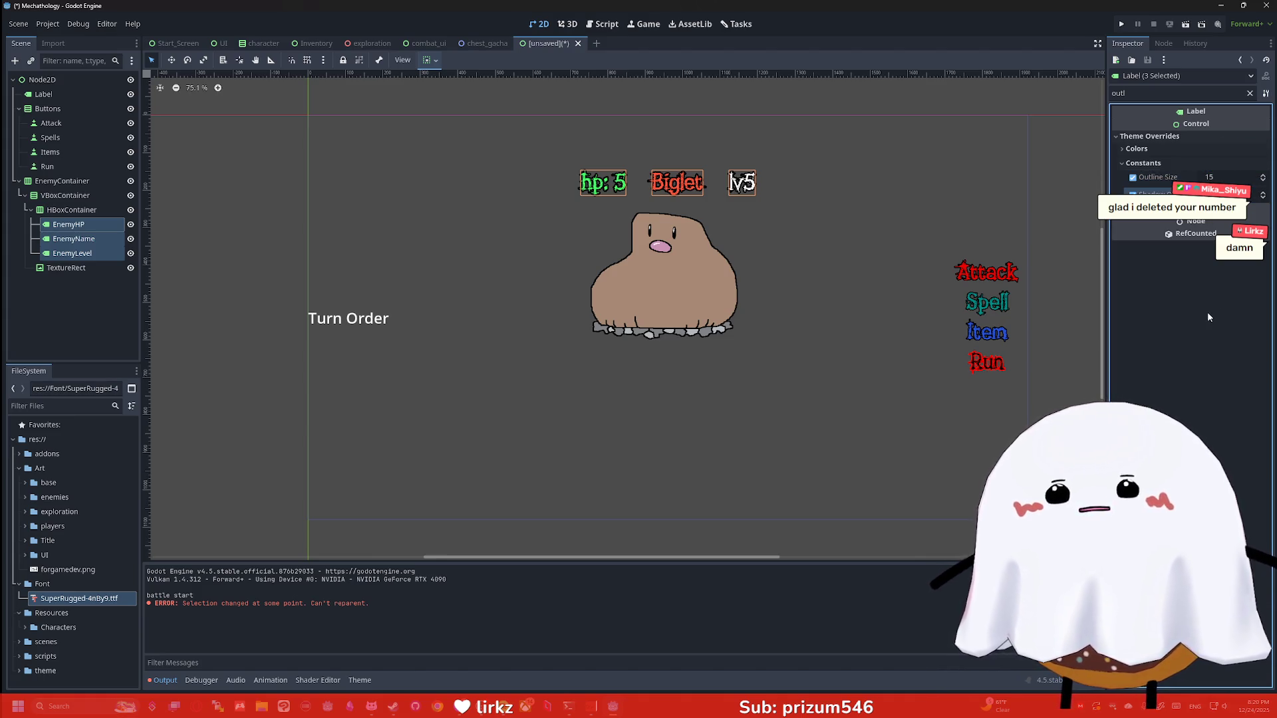
left_click(856, 227)
scroll(767, 162, "up", 4)
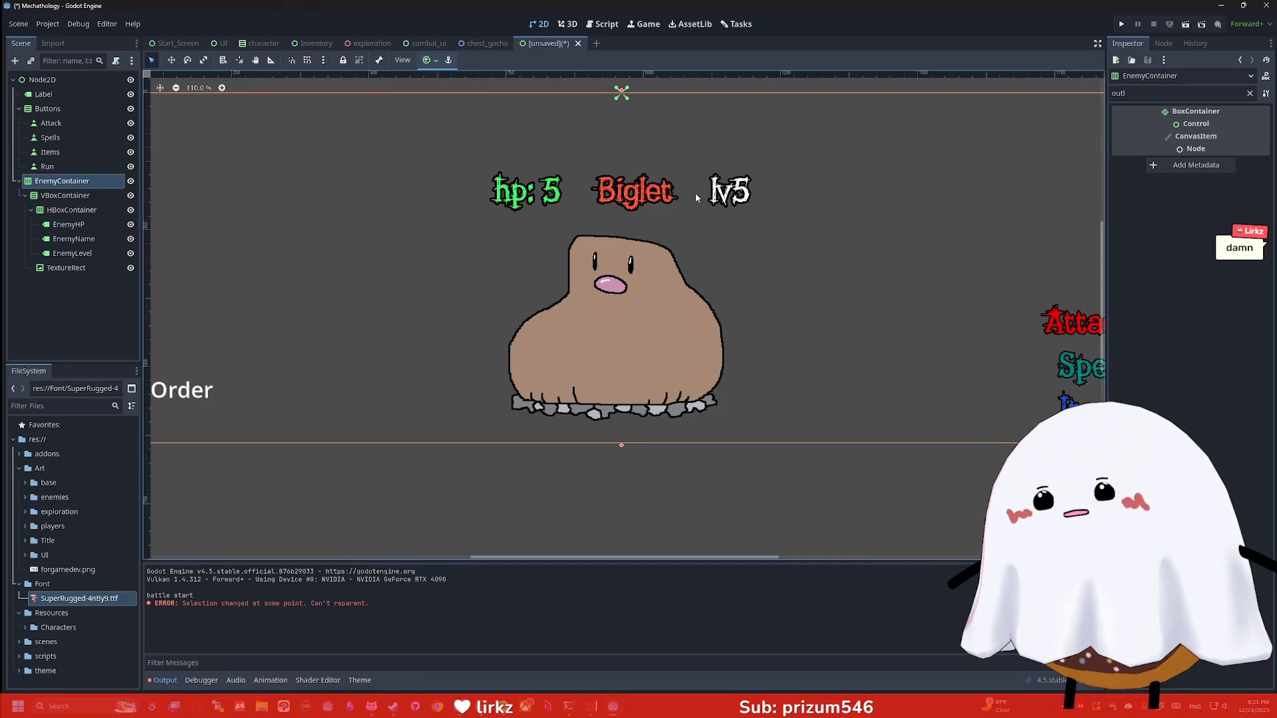
Change the EnemyLevel label's text from 'lv5' to 'lv 5'
left_click(80, 254)
key("BackSpace")
key("BackSpace")
key("BackSpace")
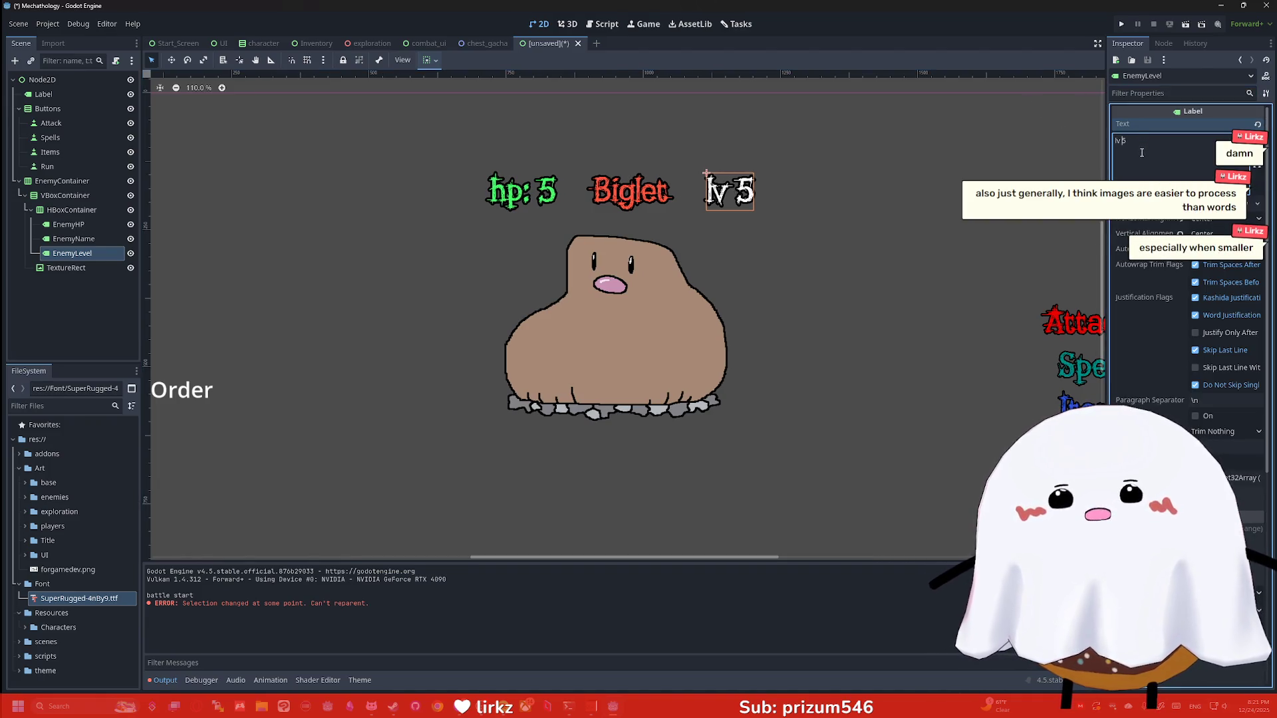
left_click(876, 205)
scroll(875, 205, "down", 2)
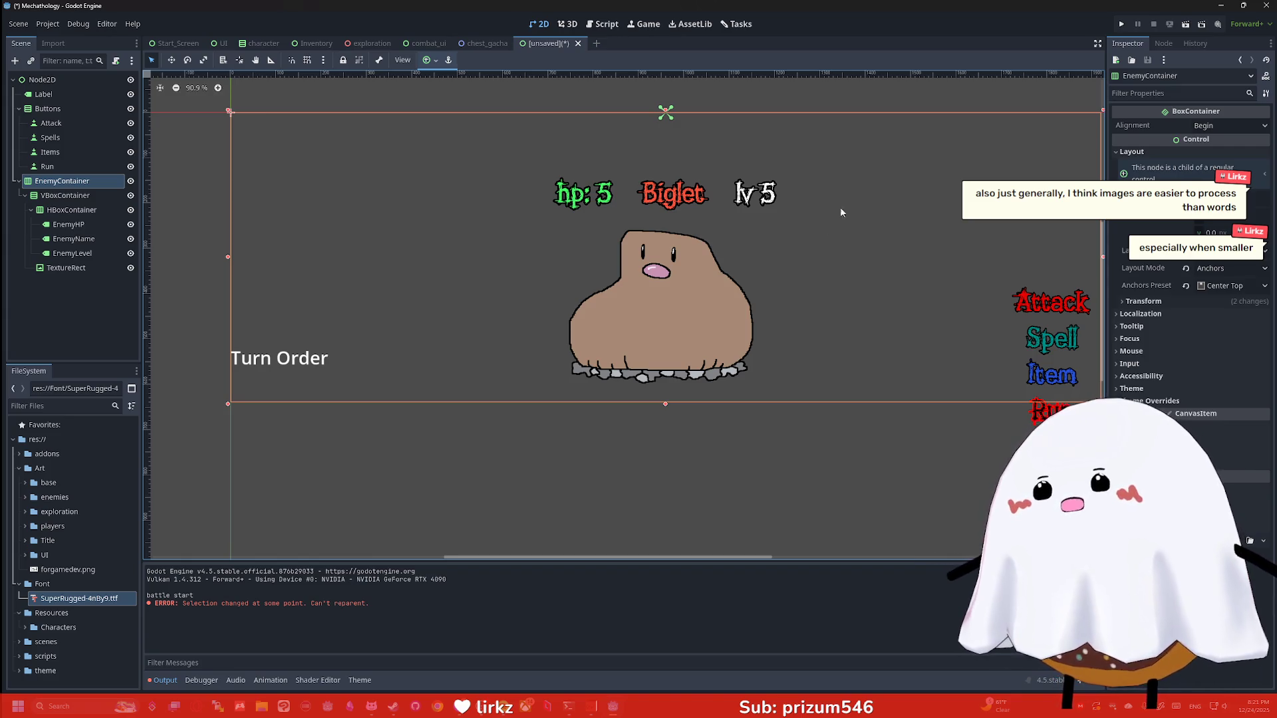
Click through the root Node2D and enemy TextureRect, then clear the selection
scroll(840, 207, "down", 3)
left_click(689, 449)
left_click(693, 363)
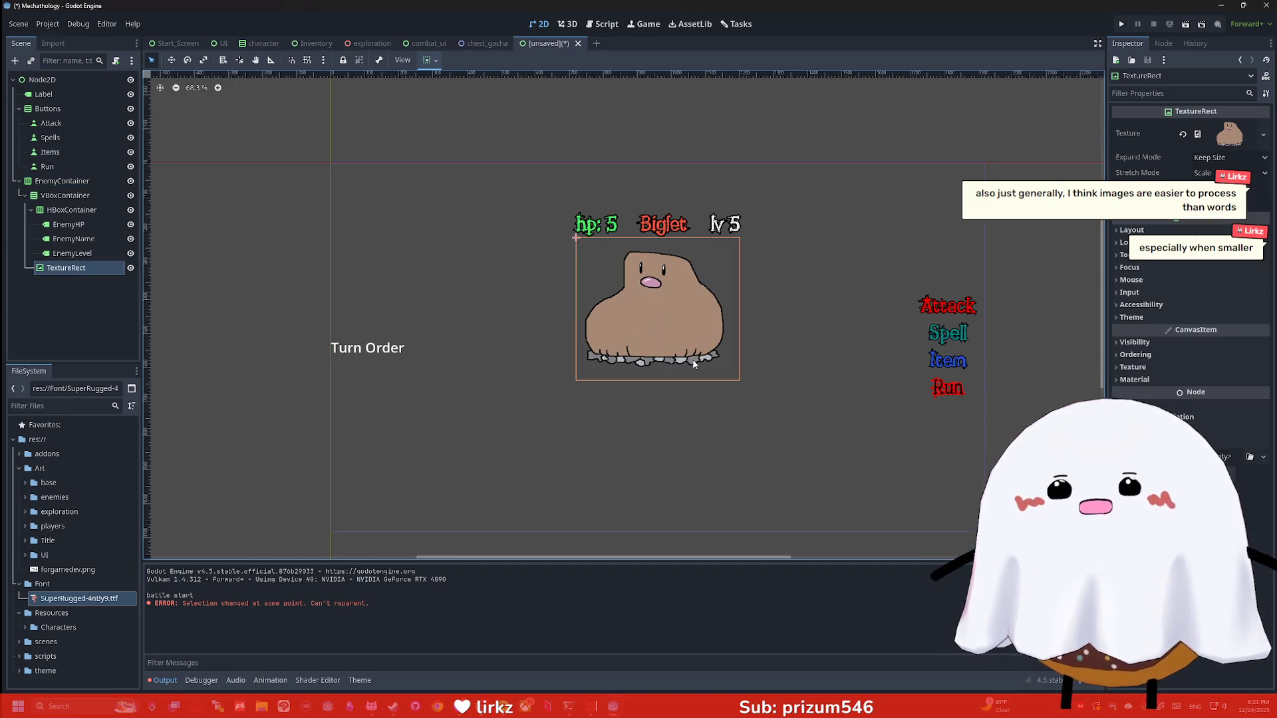
left_click(548, 123)
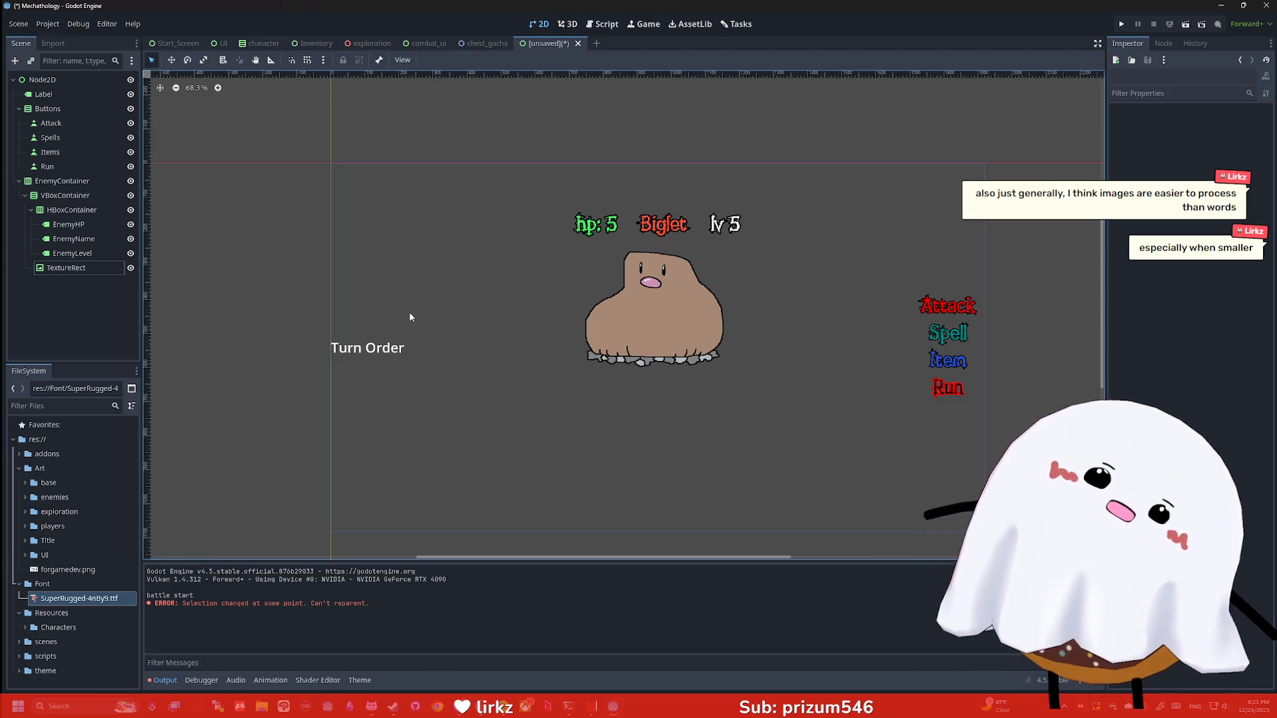
Open Resources/Characters/Player.tres to check its portrait and stats, then launch Clip Studio Paint
left_click(20, 469)
left_click(19, 483)
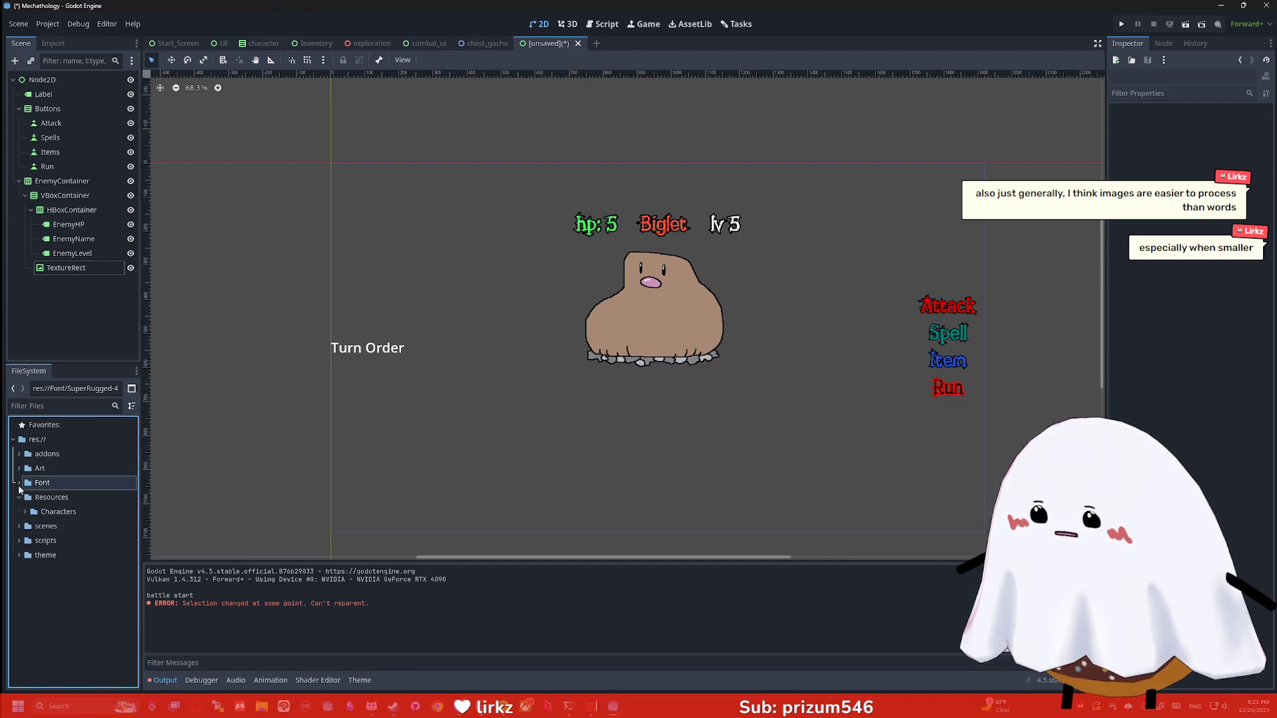
left_click(25, 512)
left_click(53, 540)
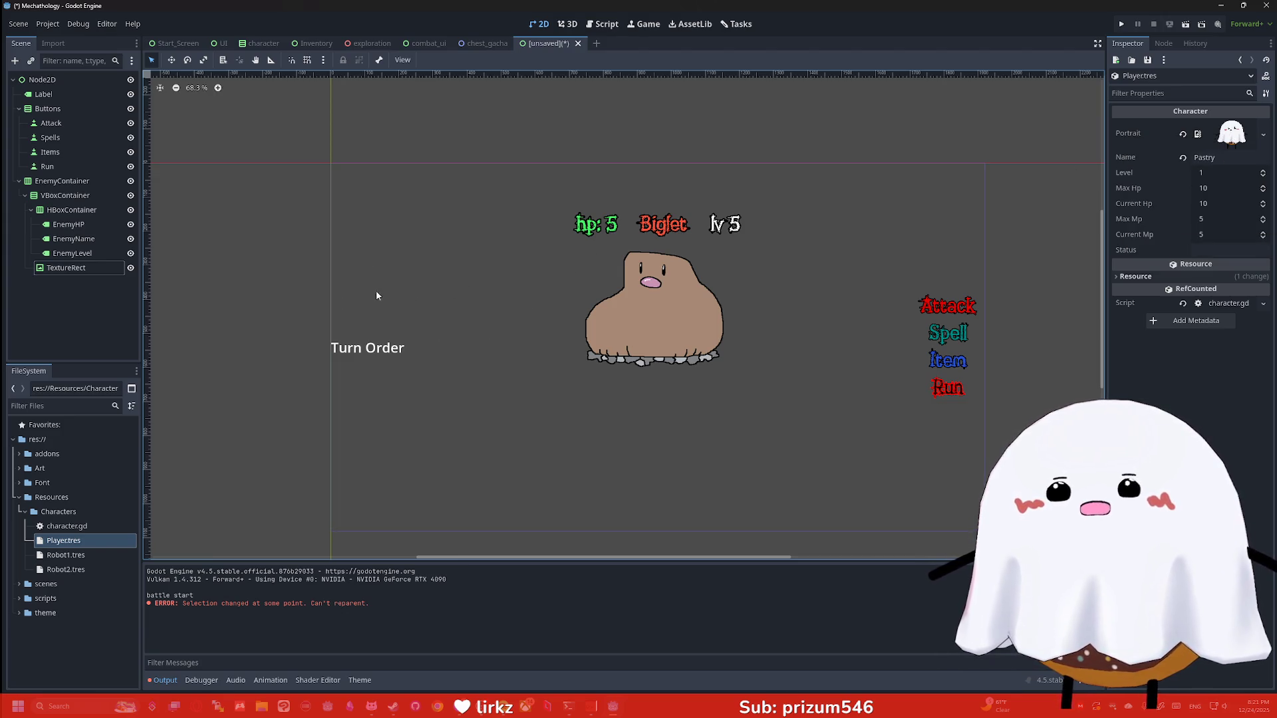
scroll(385, 326, "up", 3)
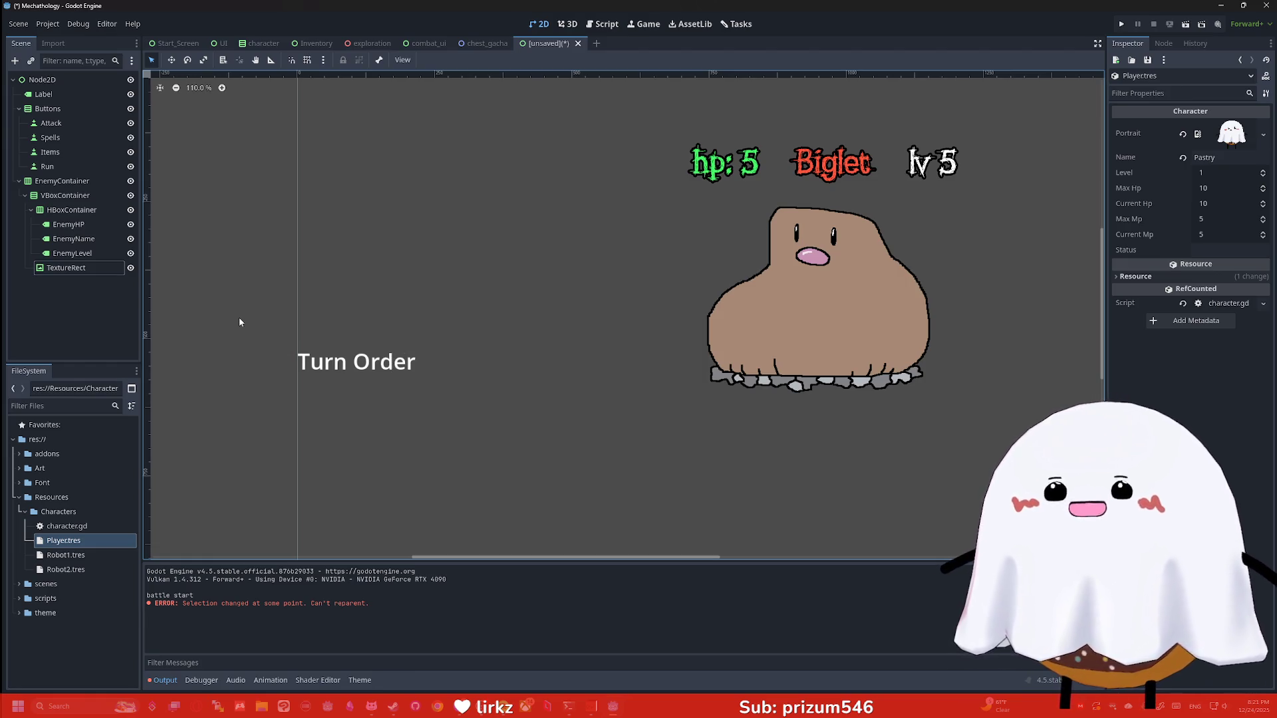
left_click(284, 707)
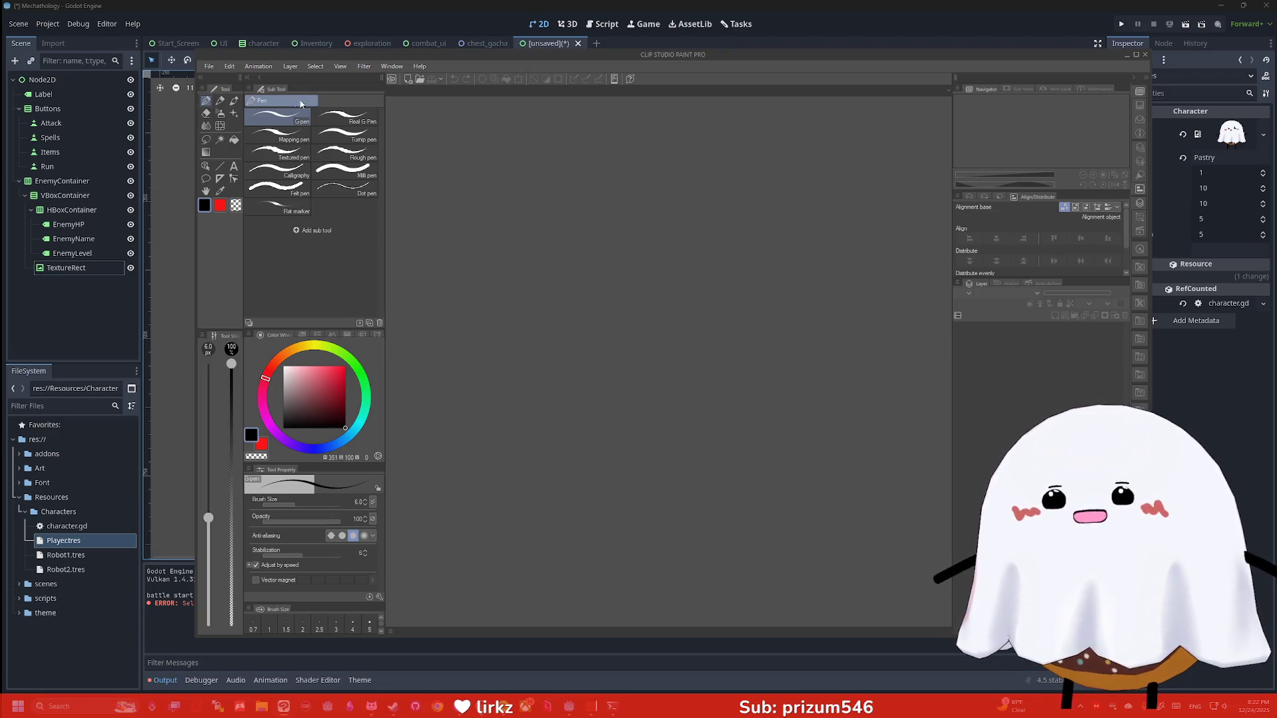
Create a new 1000×1000 canvas
left_click(209, 66)
left_click(225, 79)
left_click(696, 234)
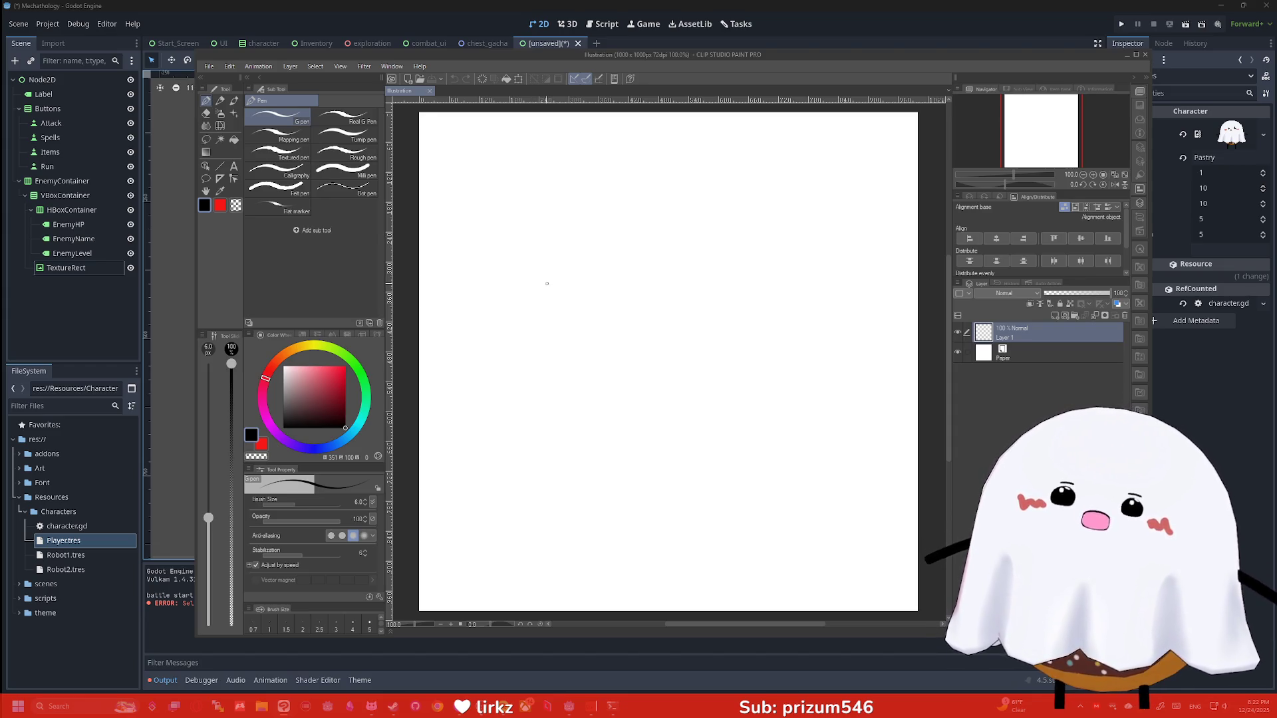
Draw the tall turn-order column with four stacked portrait boxes
mouse_move(582, 253)
left_mouse_down()
mouse_move(552, 421)
mouse_move(500, 340)
mouse_move(543, 249)
mouse_move(582, 261)
mouse_move(547, 290)
mouse_move(523, 266)
mouse_move(566, 256)
left_mouse_up()
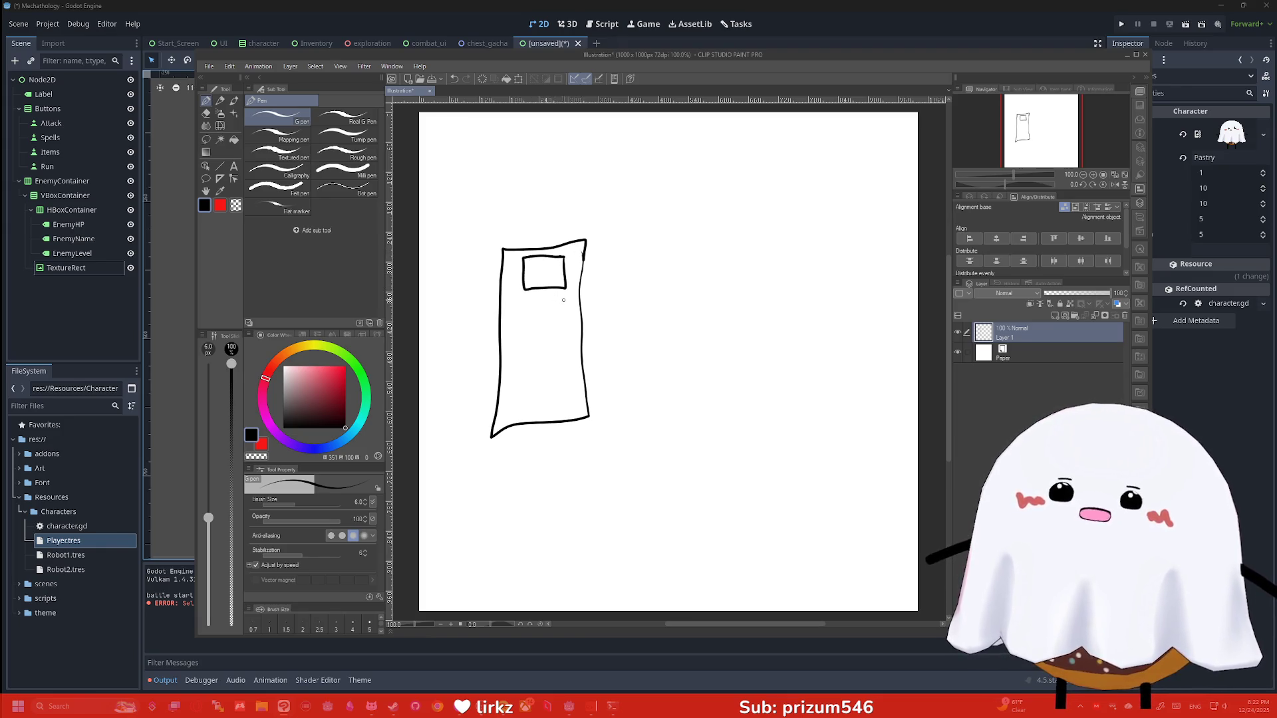
mouse_move(564, 324)
left_mouse_down()
mouse_move(526, 325)
mouse_move(537, 301)
mouse_move(565, 299)
left_mouse_up()
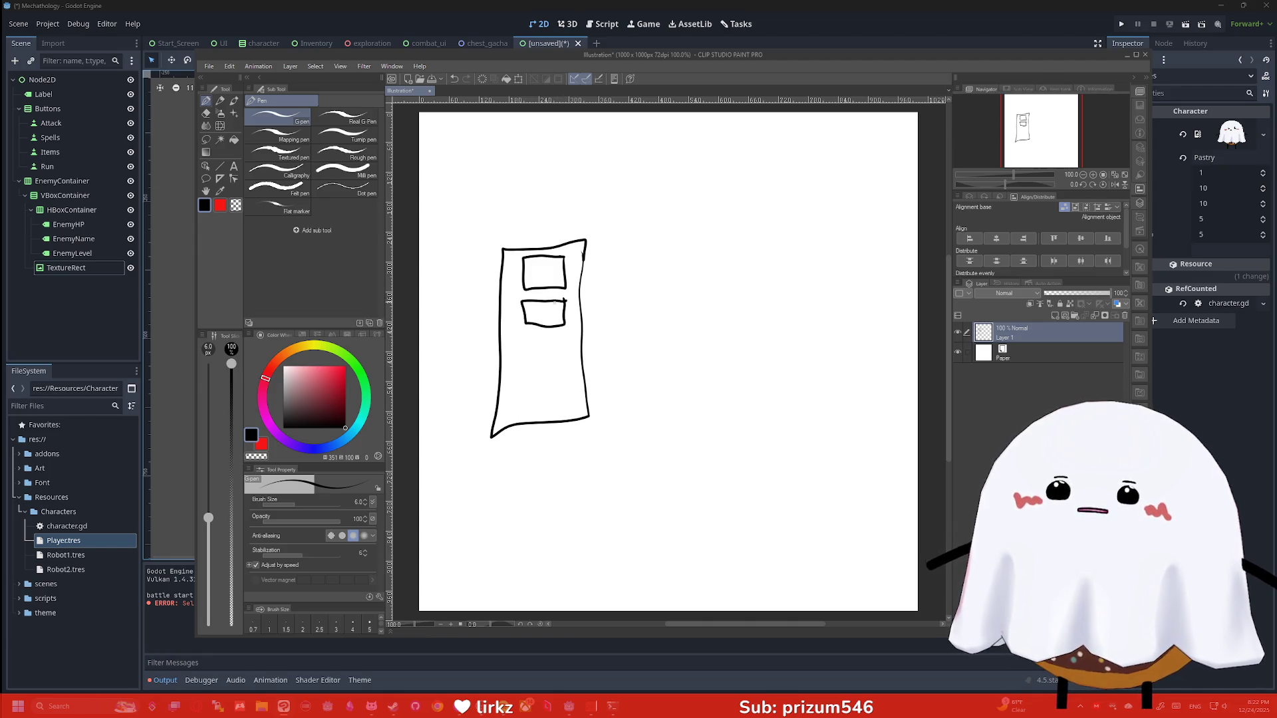
mouse_move(525, 360)
left_mouse_down()
mouse_move(535, 336)
mouse_move(565, 336)
left_mouse_up()
mouse_move(562, 381)
left_mouse_down()
mouse_move(565, 404)
mouse_move(531, 407)
mouse_move(525, 386)
mouse_move(549, 376)
left_mouse_up()
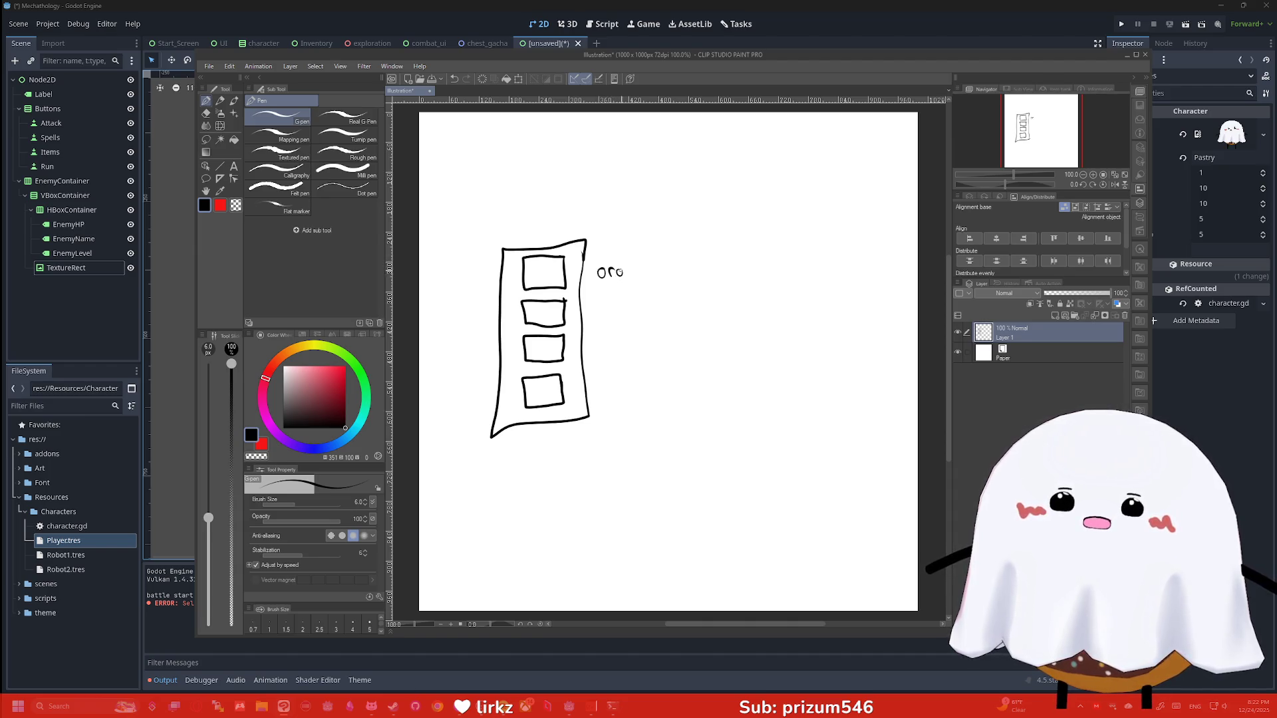
Write the order labels beside the boxes and draw a looping arrow around the column
left_click_drag(651, 257, 661, 273)
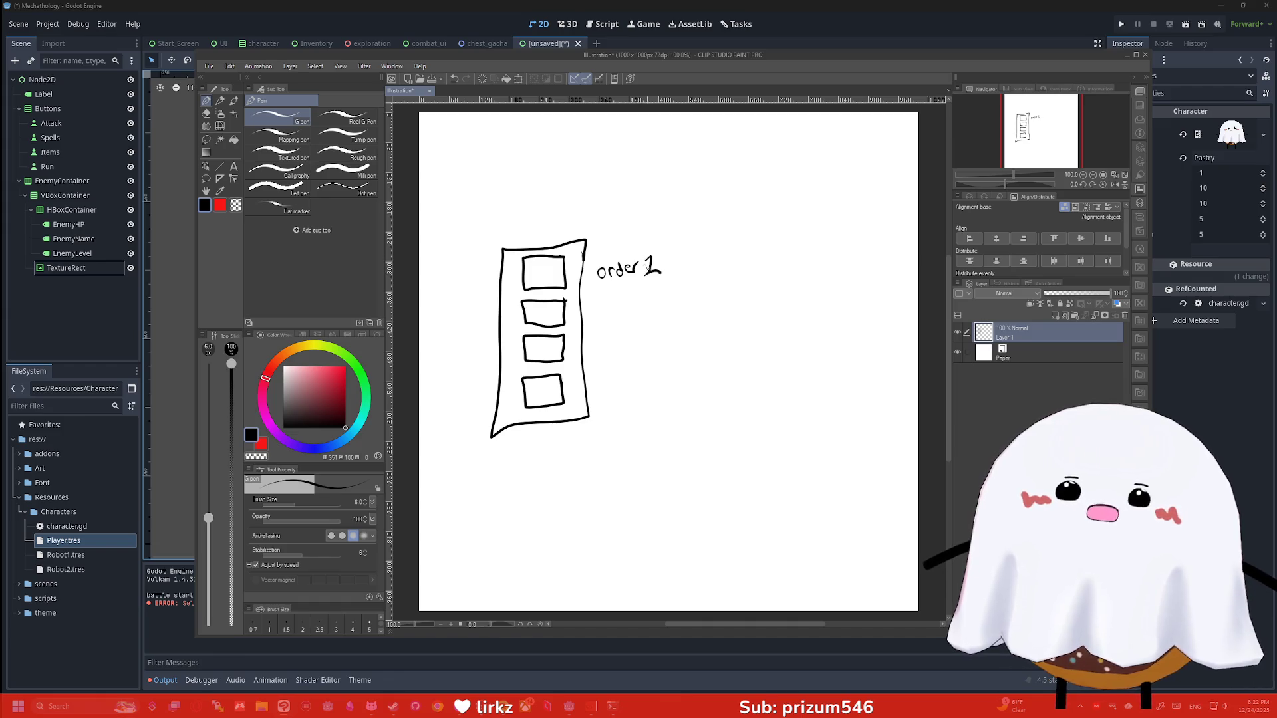
left_click_drag(601, 302, 602, 303)
mouse_move(609, 303)
left_mouse_down()
mouse_move(663, 303)
mouse_move(646, 337)
left_mouse_up()
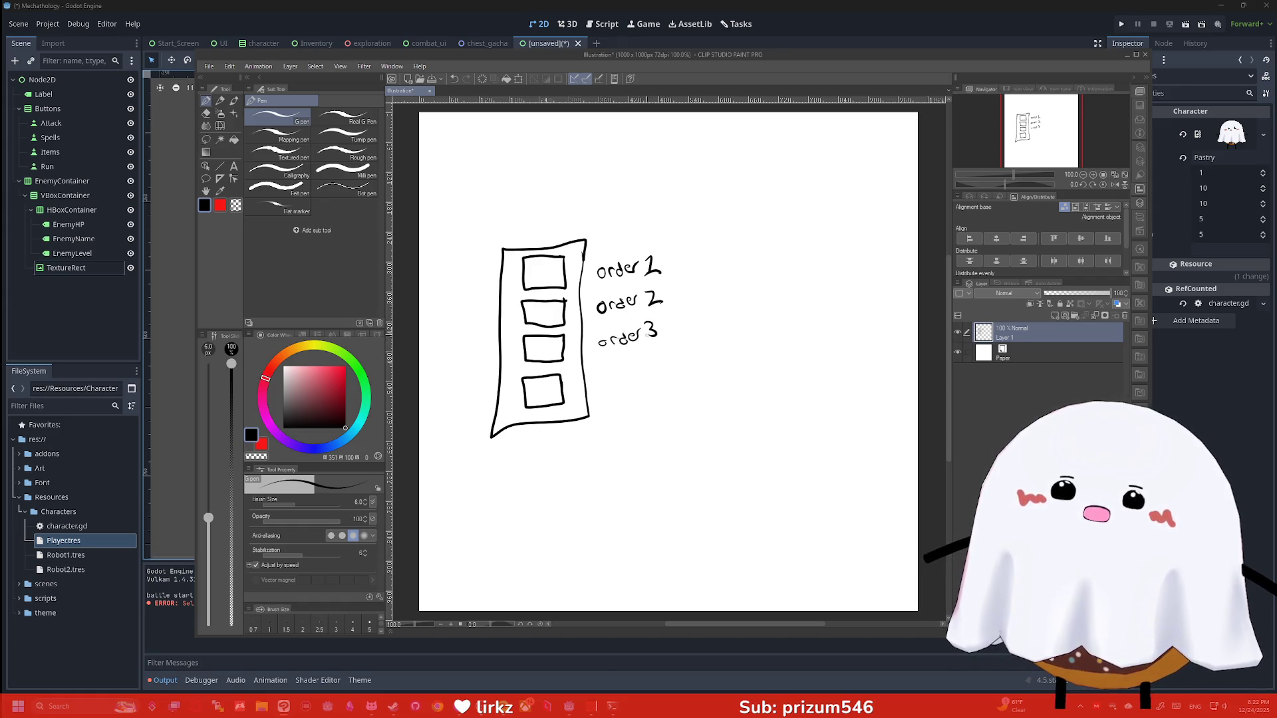
left_click_drag(640, 378, 664, 374)
mouse_move(669, 366)
left_mouse_down()
mouse_move(669, 378)
mouse_move(718, 374)
left_mouse_up()
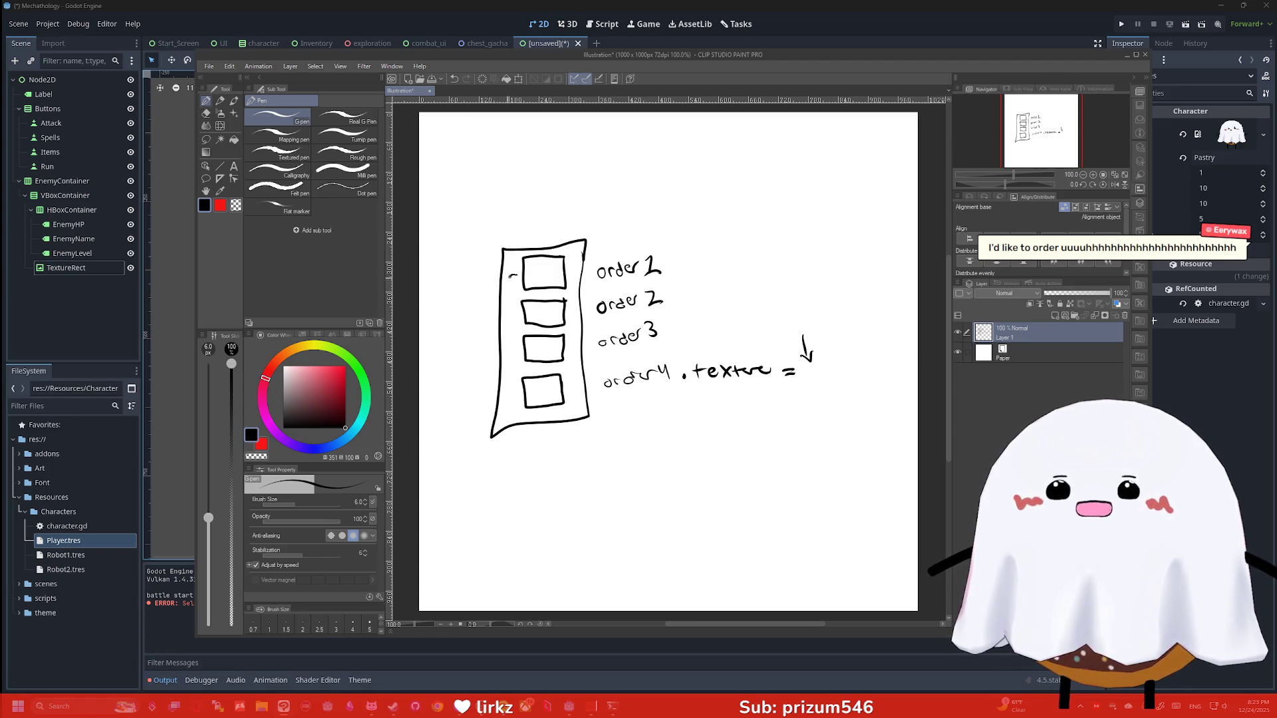
mouse_move(512, 275)
left_mouse_down()
mouse_move(457, 331)
mouse_move(449, 396)
mouse_move(531, 421)
mouse_move(517, 310)
left_mouse_up()
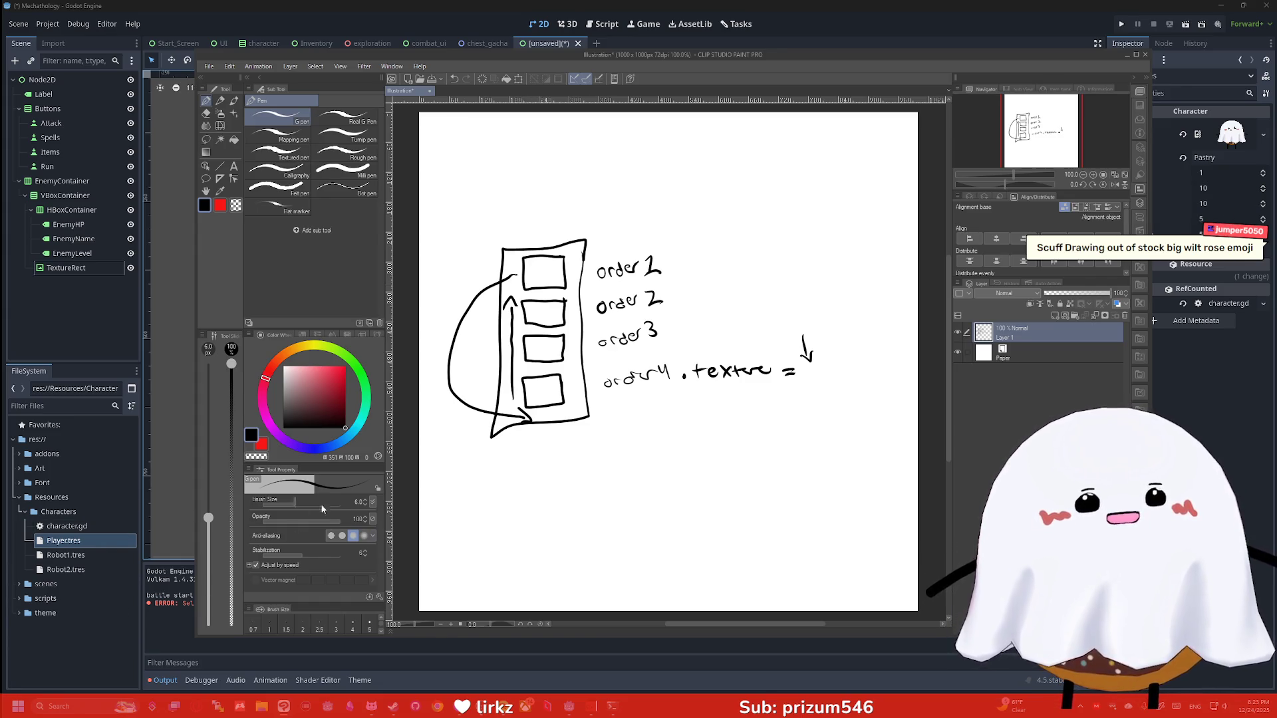
key("super")
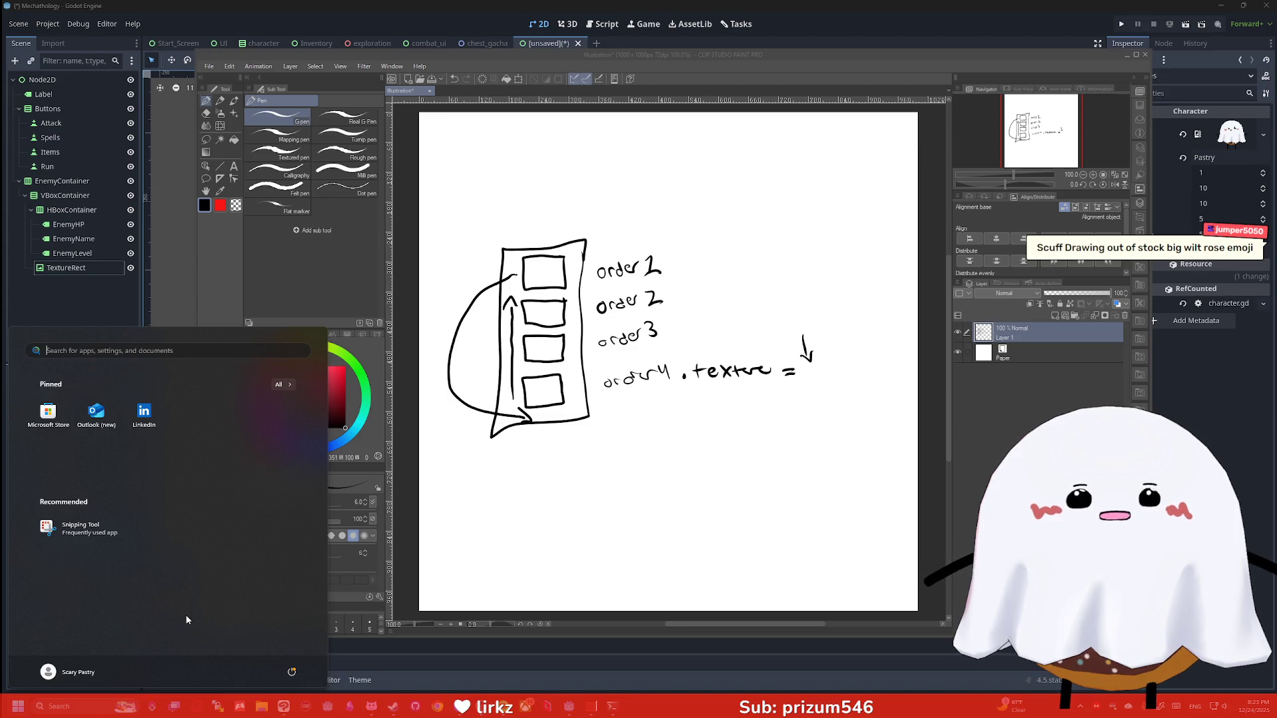
key("super")
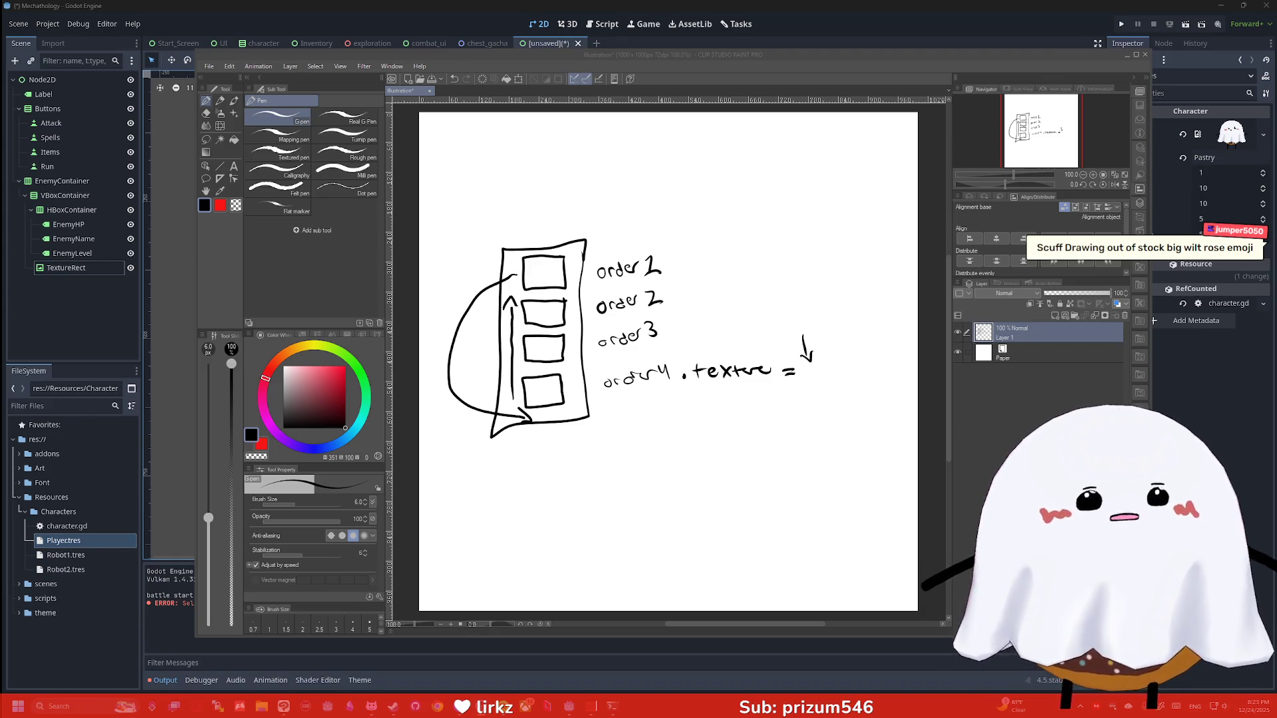
key("alt+Tab")
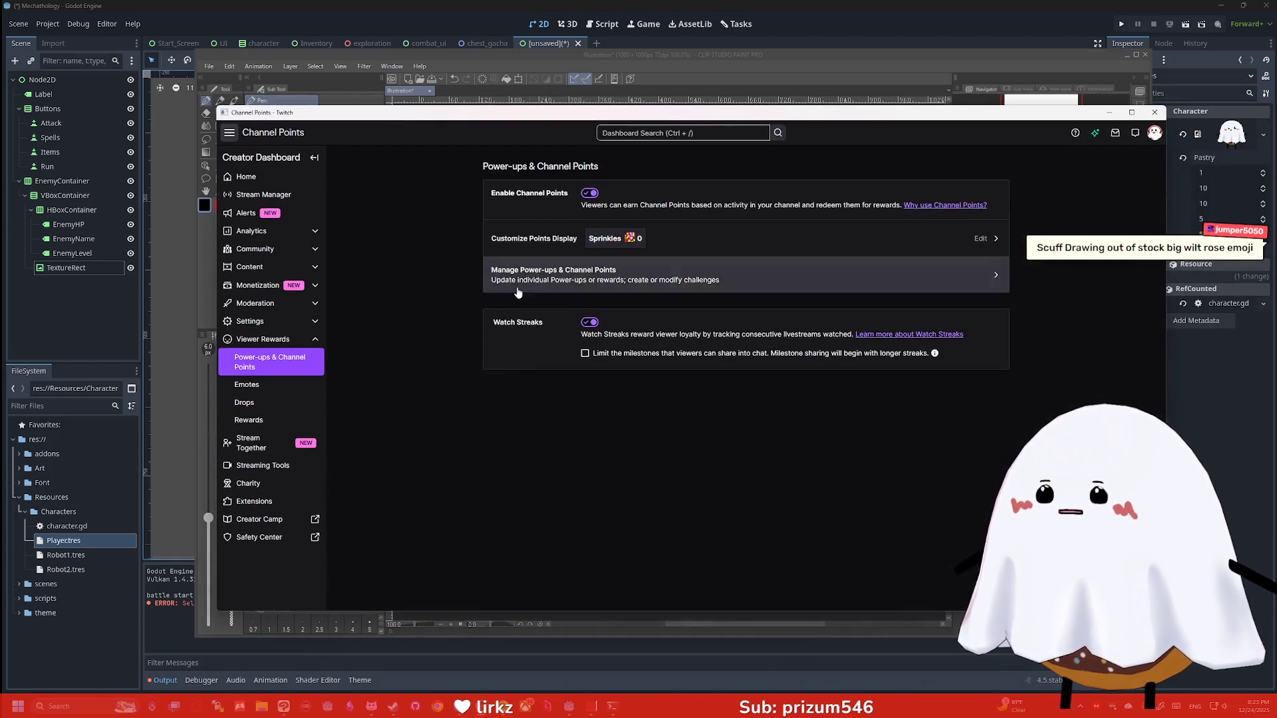
left_click(599, 276)
scroll(612, 324, "down", 15)
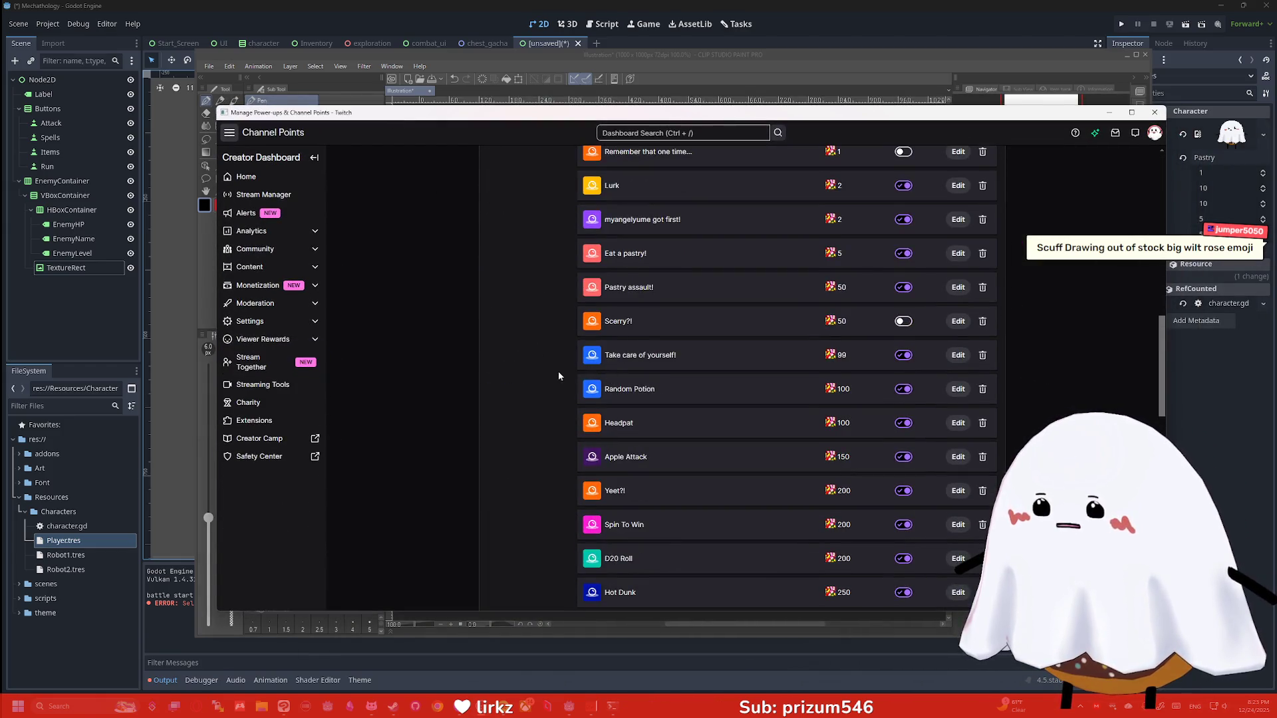
scroll(554, 378, "down", 4)
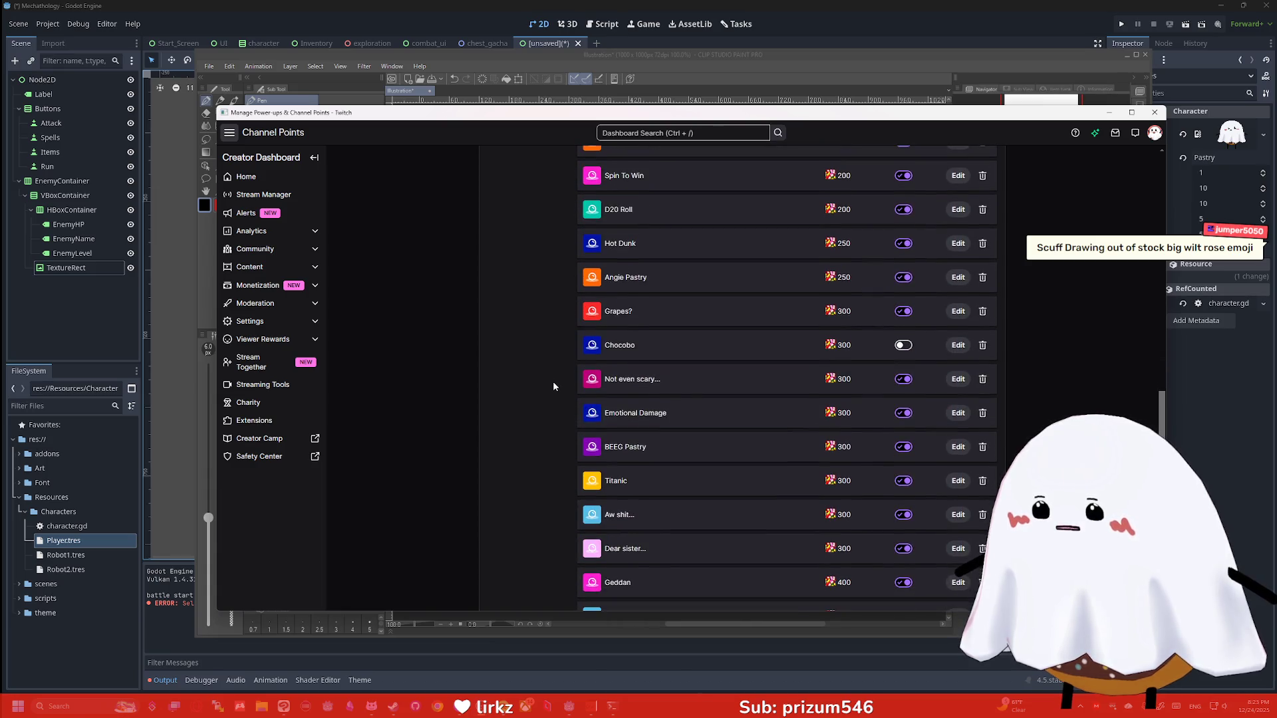
scroll(553, 383, "down", 3)
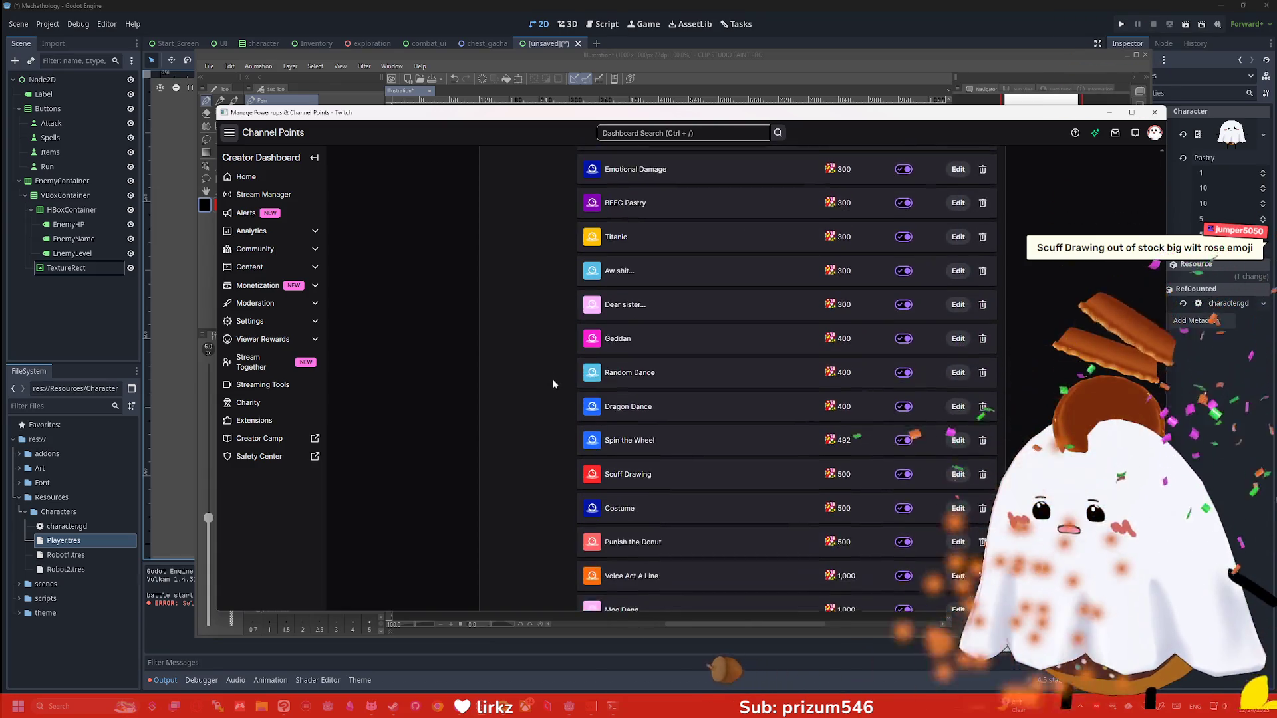
left_click(958, 469)
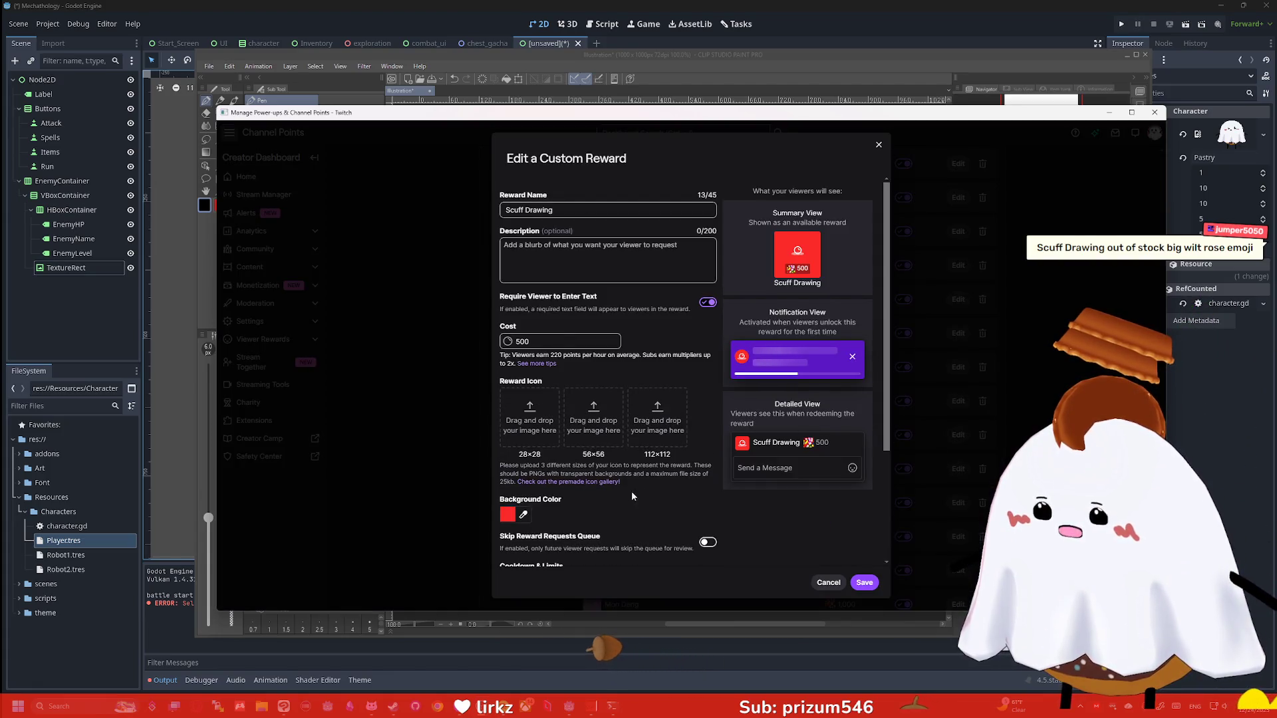
scroll(648, 474, "down", 3)
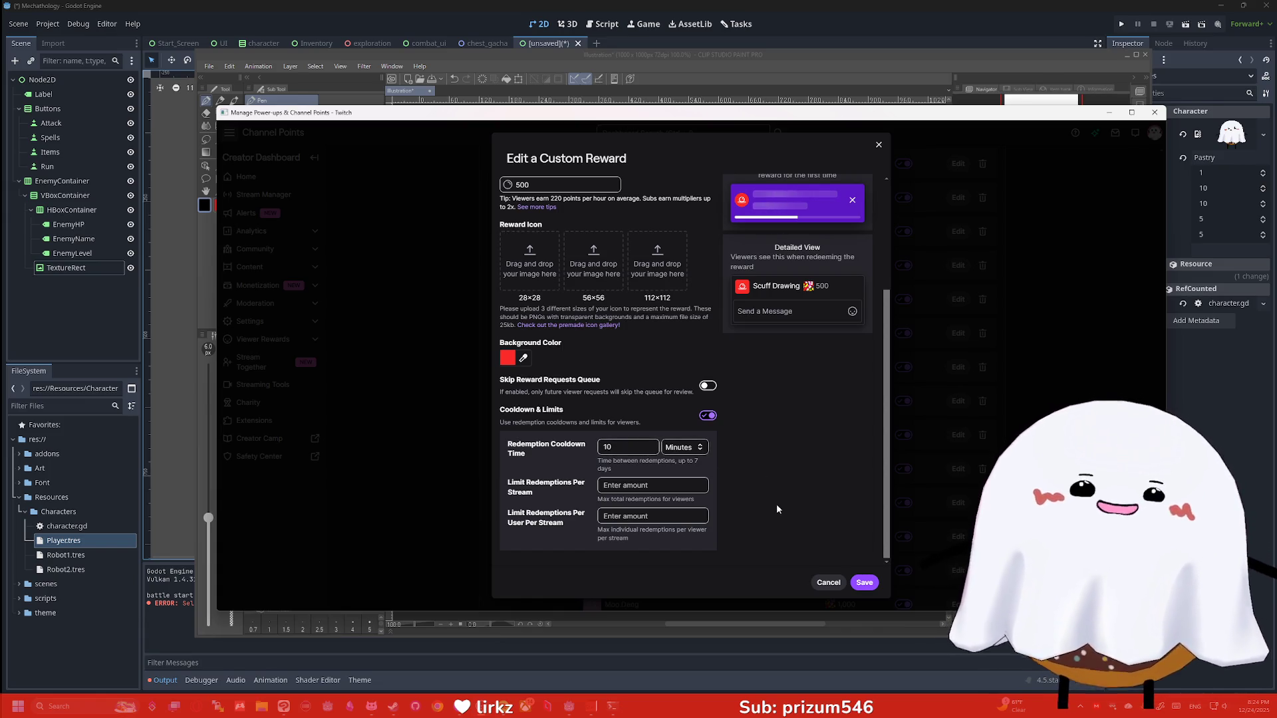
left_click(824, 584)
left_click(1155, 113)
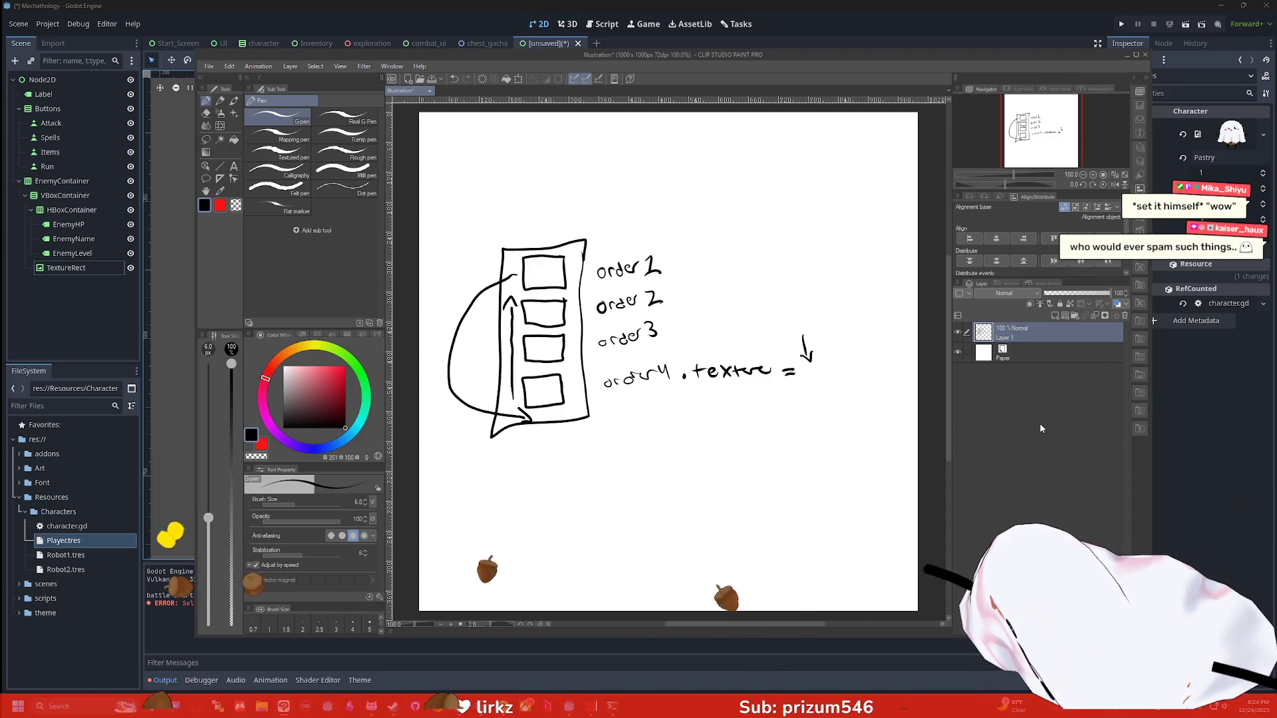
Shrink the sketch window and bring the Godot editor back in front
double_click(1115, 54)
left_click(1095, 82)
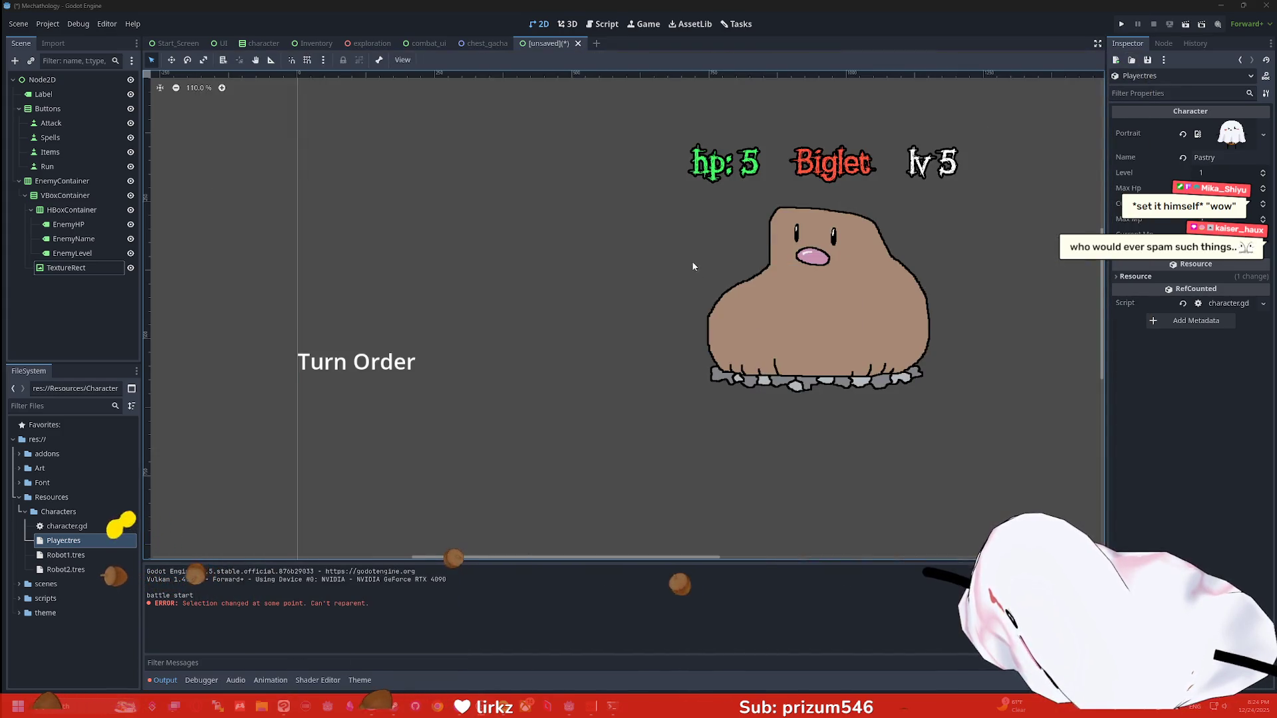
scroll(506, 317, "down", 7)
scroll(553, 330, "up", 4)
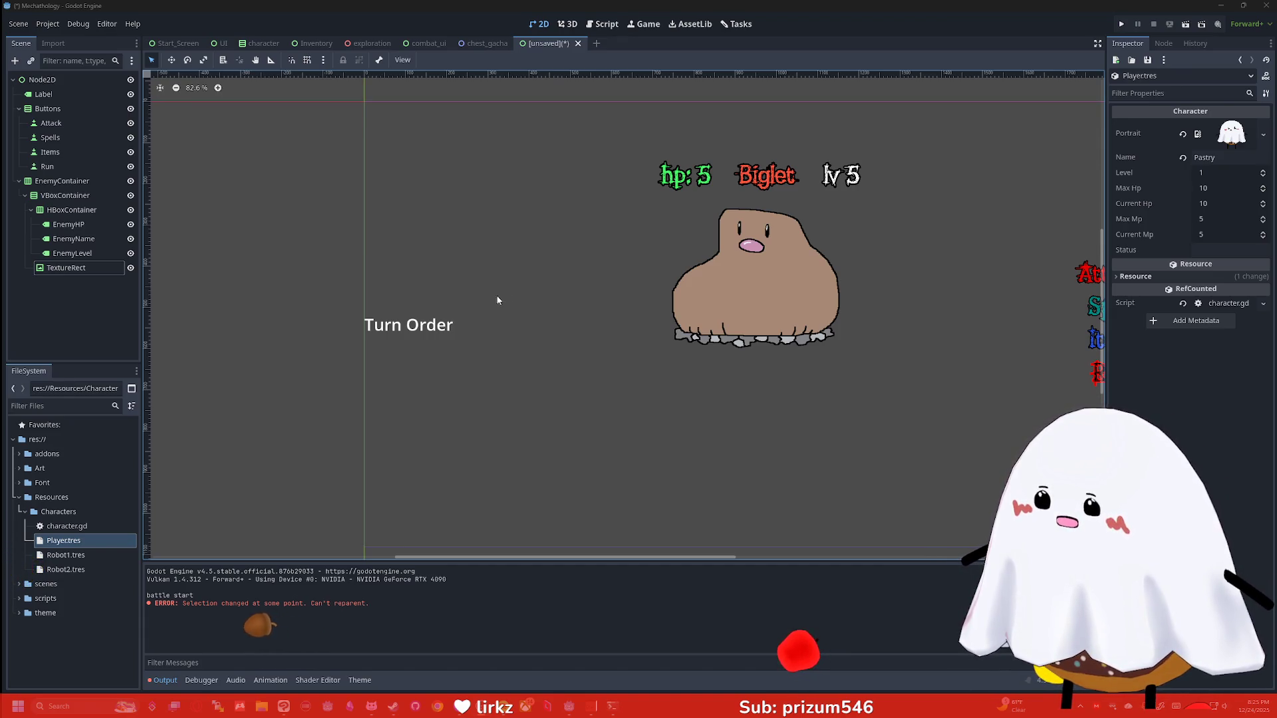
Add a Control child under the Turn Order label, then delete it again
left_click(67, 98)
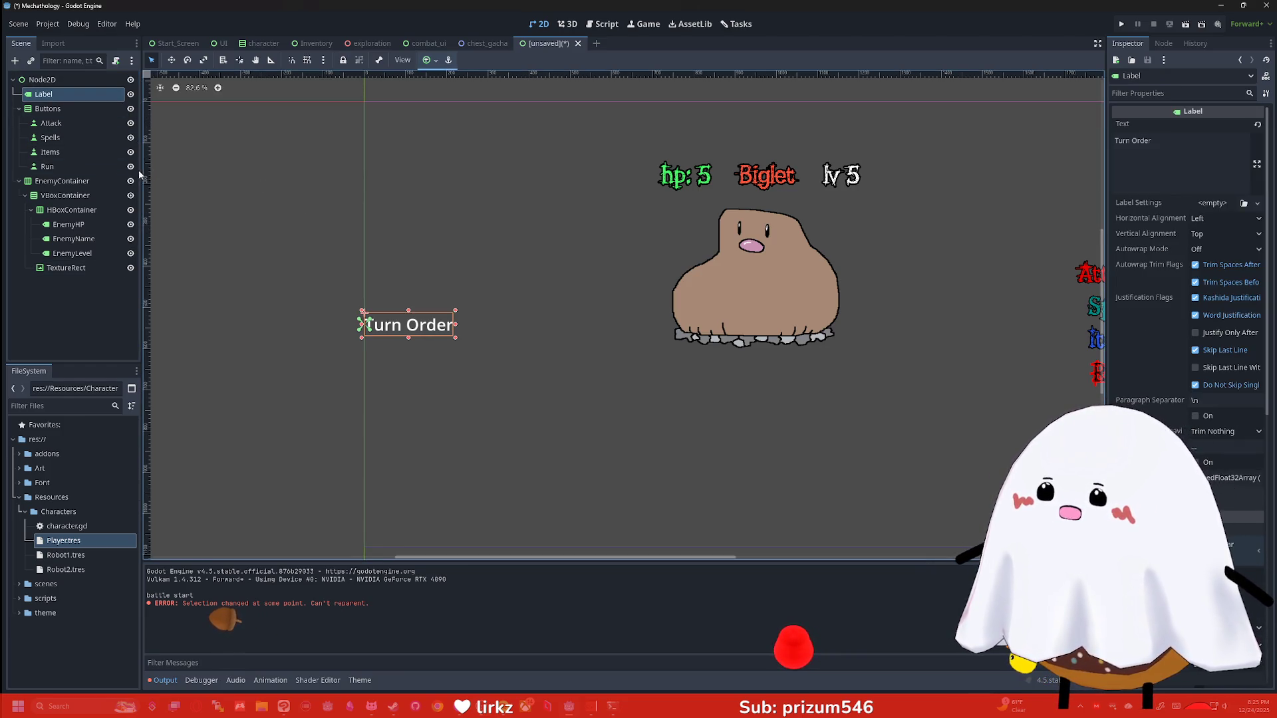
key("ctrl+a")
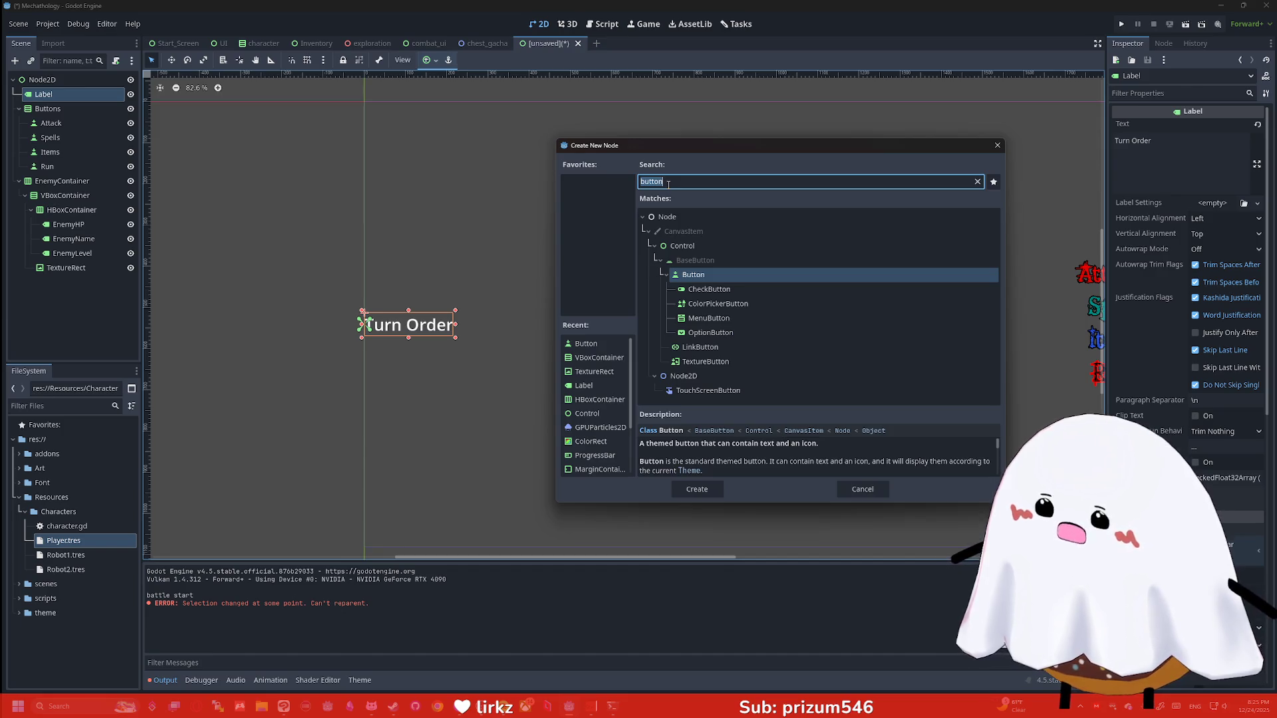
type("hbo")
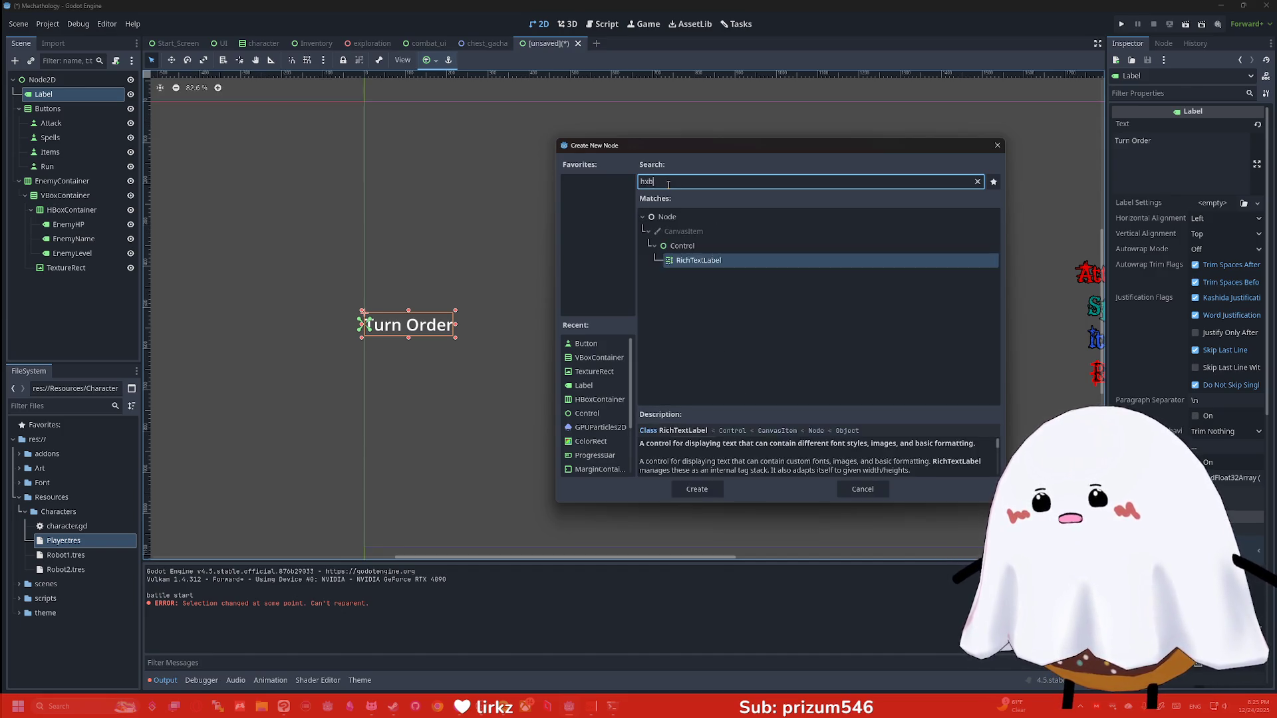
type("x")
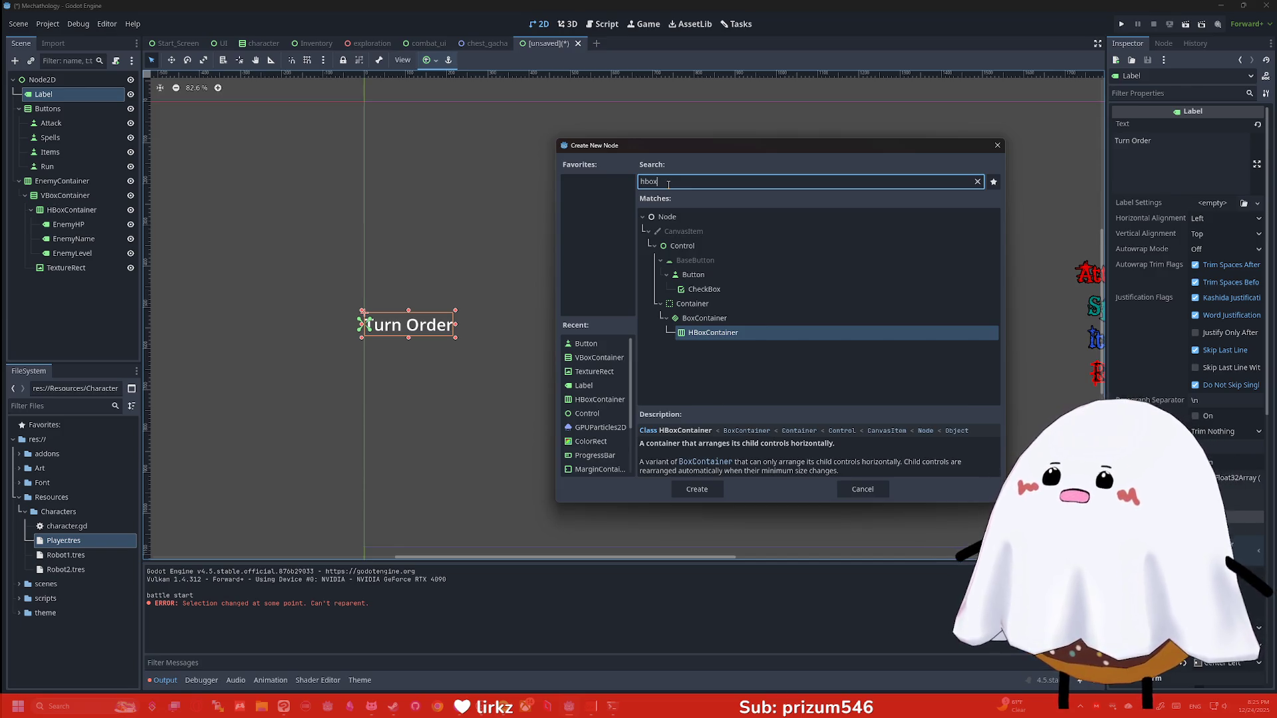
type("control")
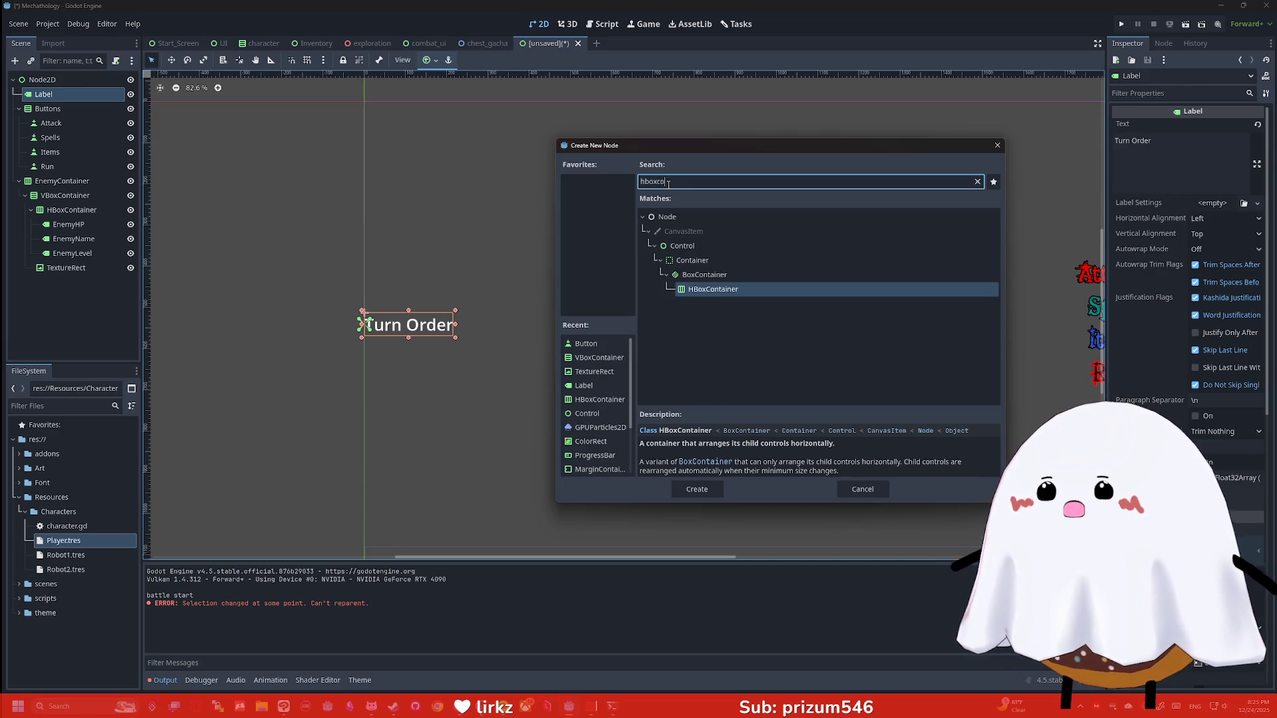
key("ctrl+a")
type("control")
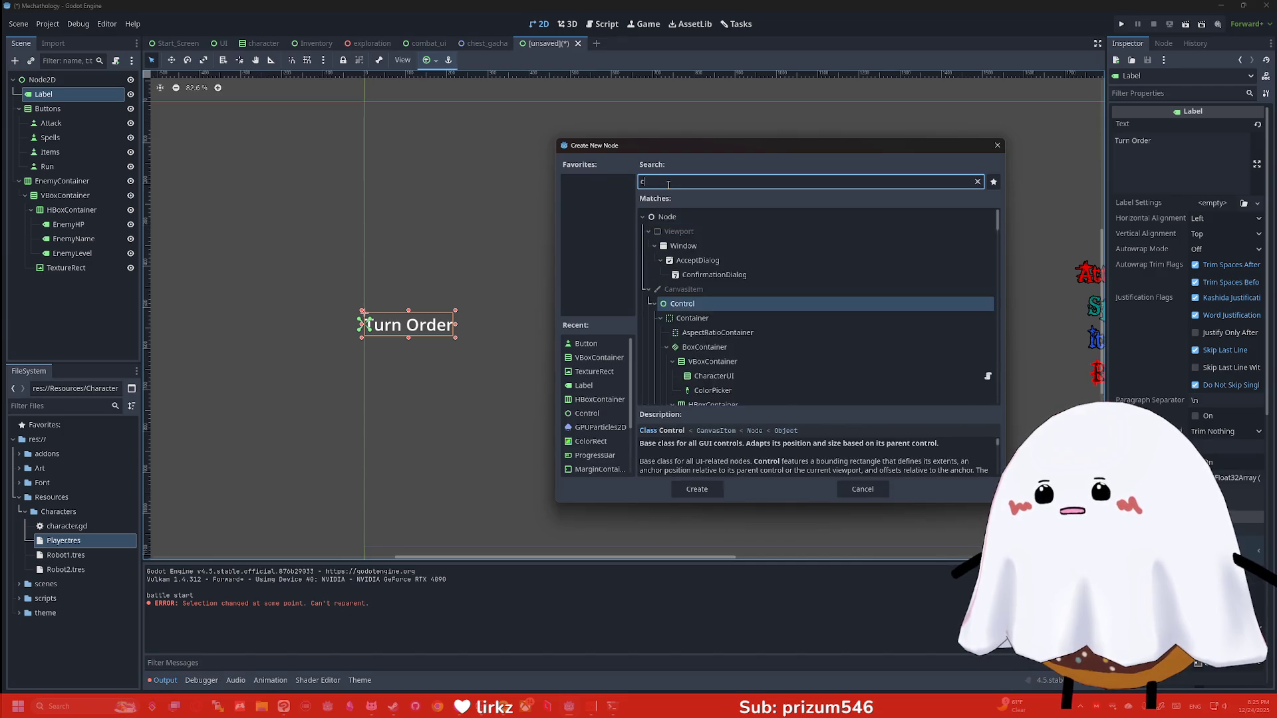
key("Return")
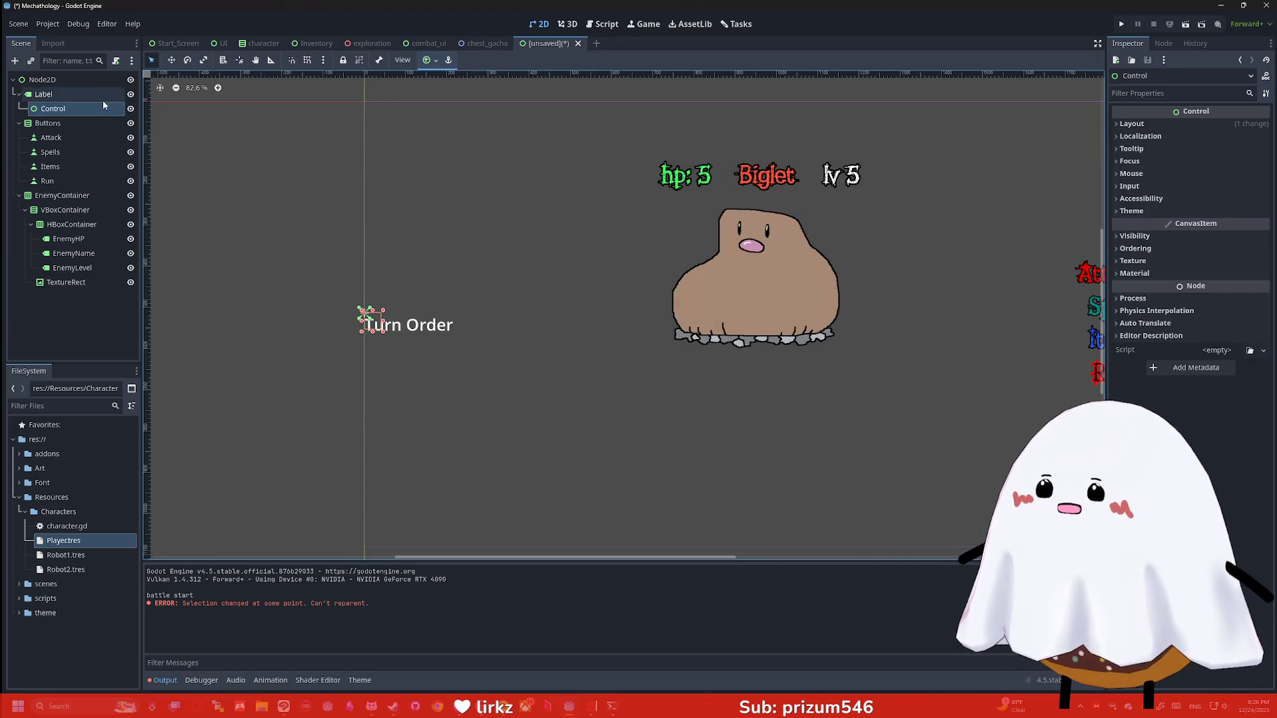
right_click(66, 109)
left_click(86, 437)
key("Return")
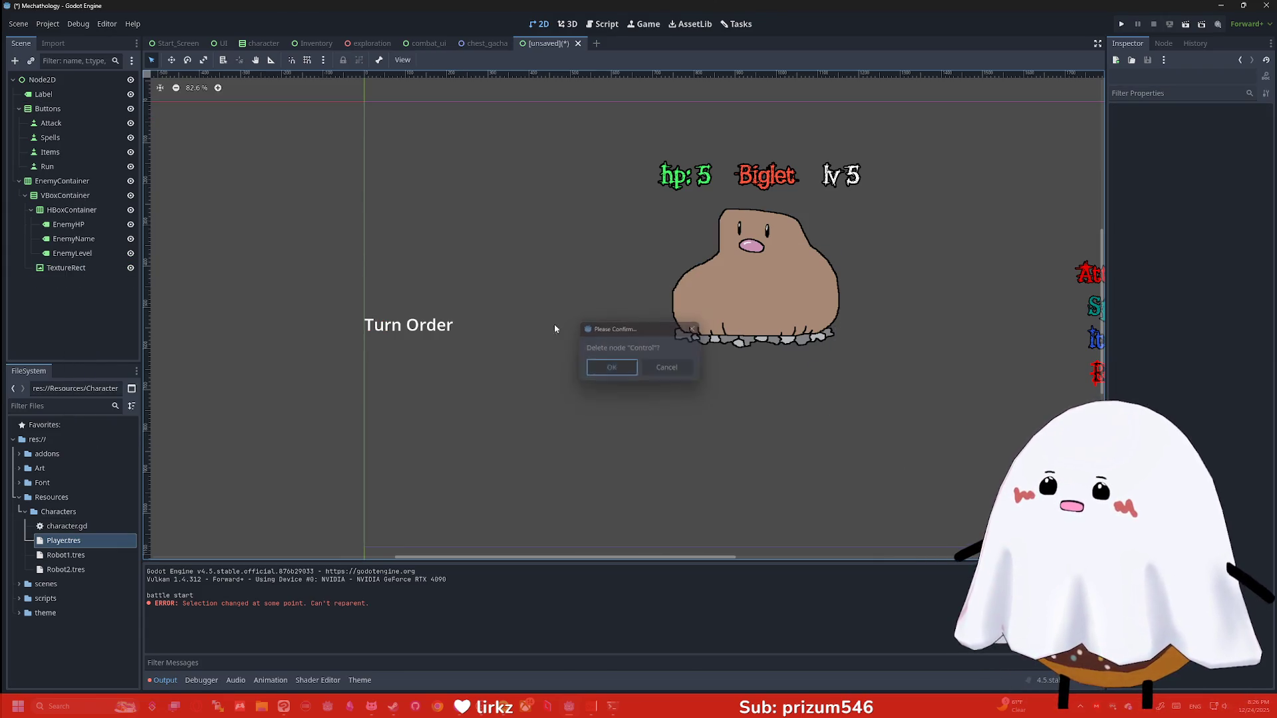
Change the Turn Order label's node type to Control
left_click(70, 97)
right_click(70, 97)
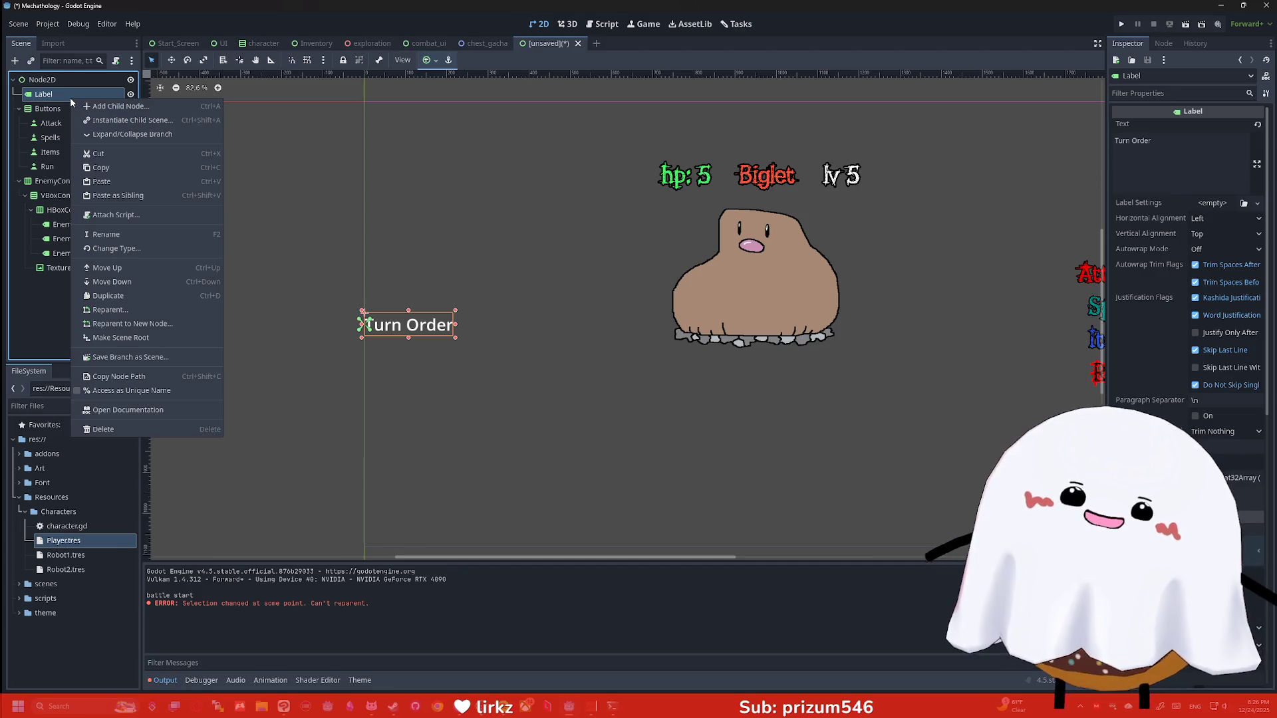
left_click(130, 250)
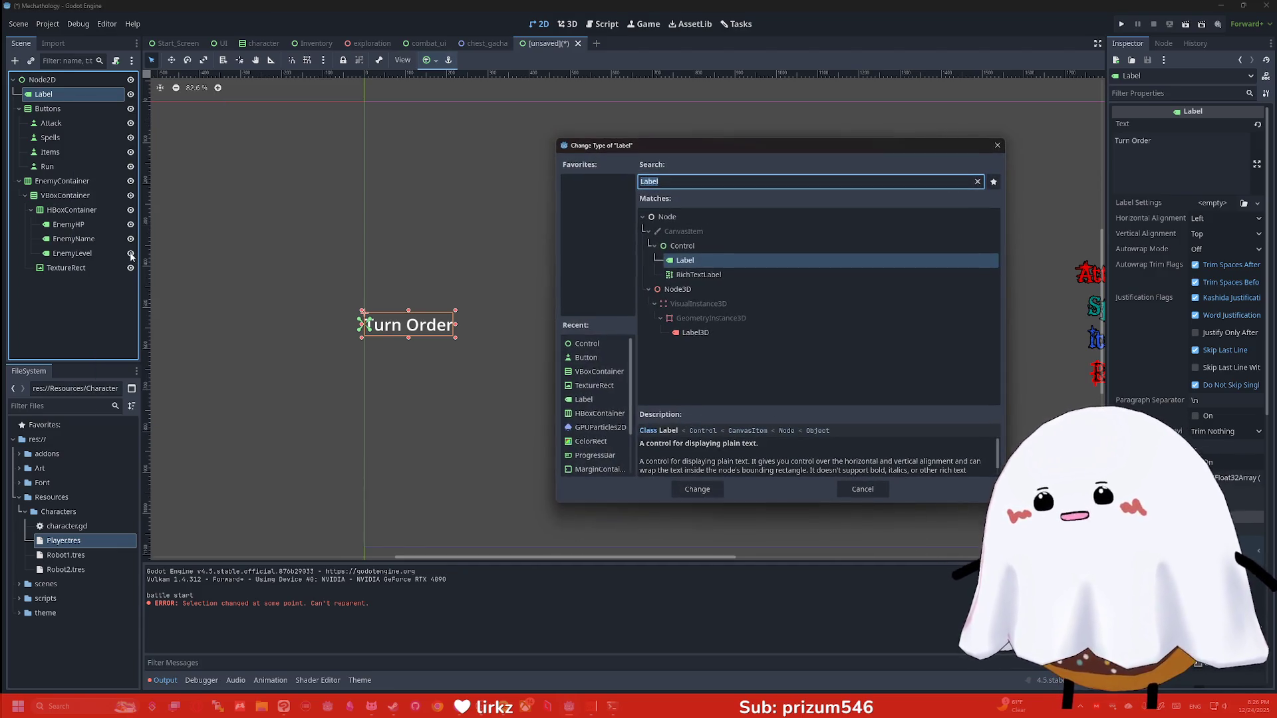
type("Control")
key("Return")
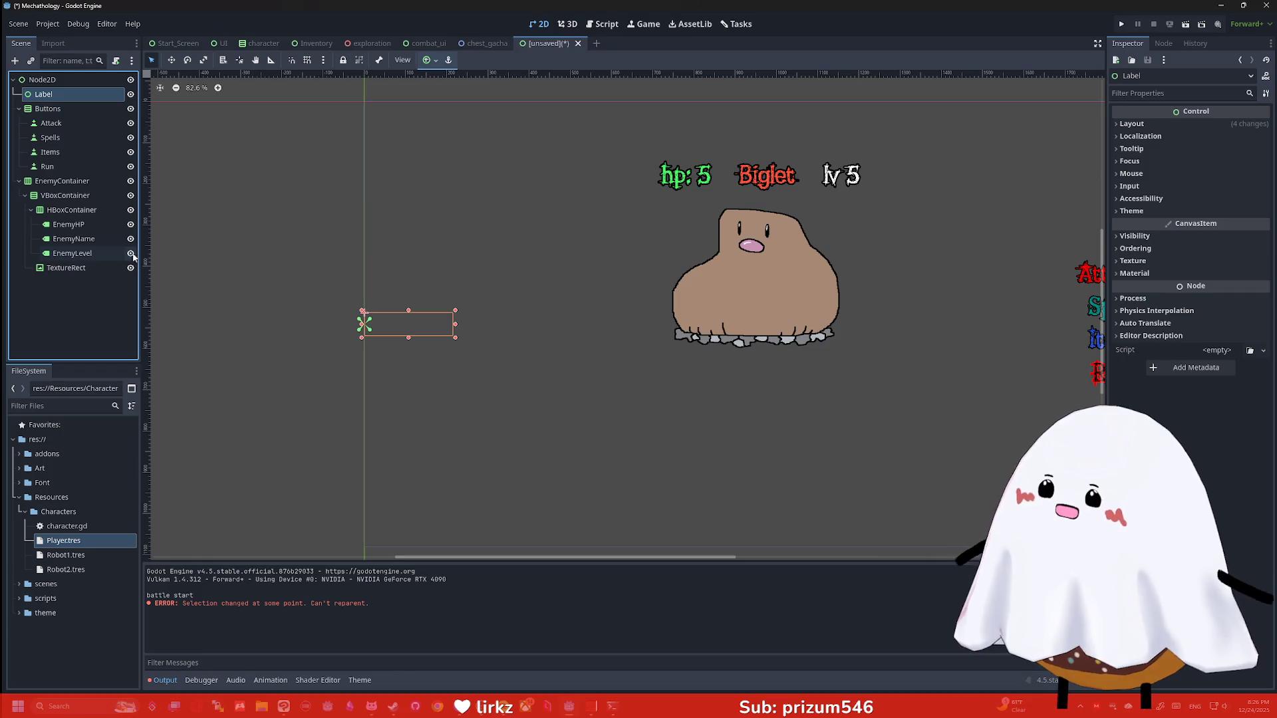
Add a TextureRect child under the converted Label node
double_click(63, 92)
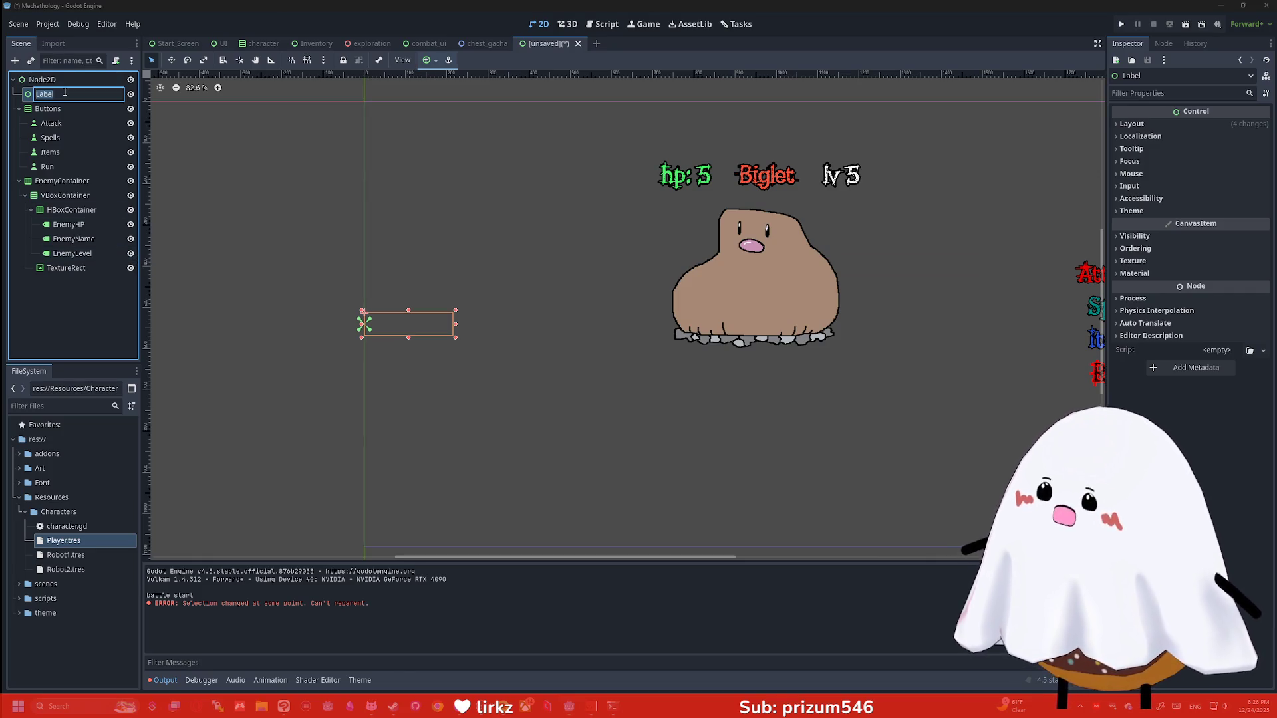
key("Escape")
key("ctrl+a")
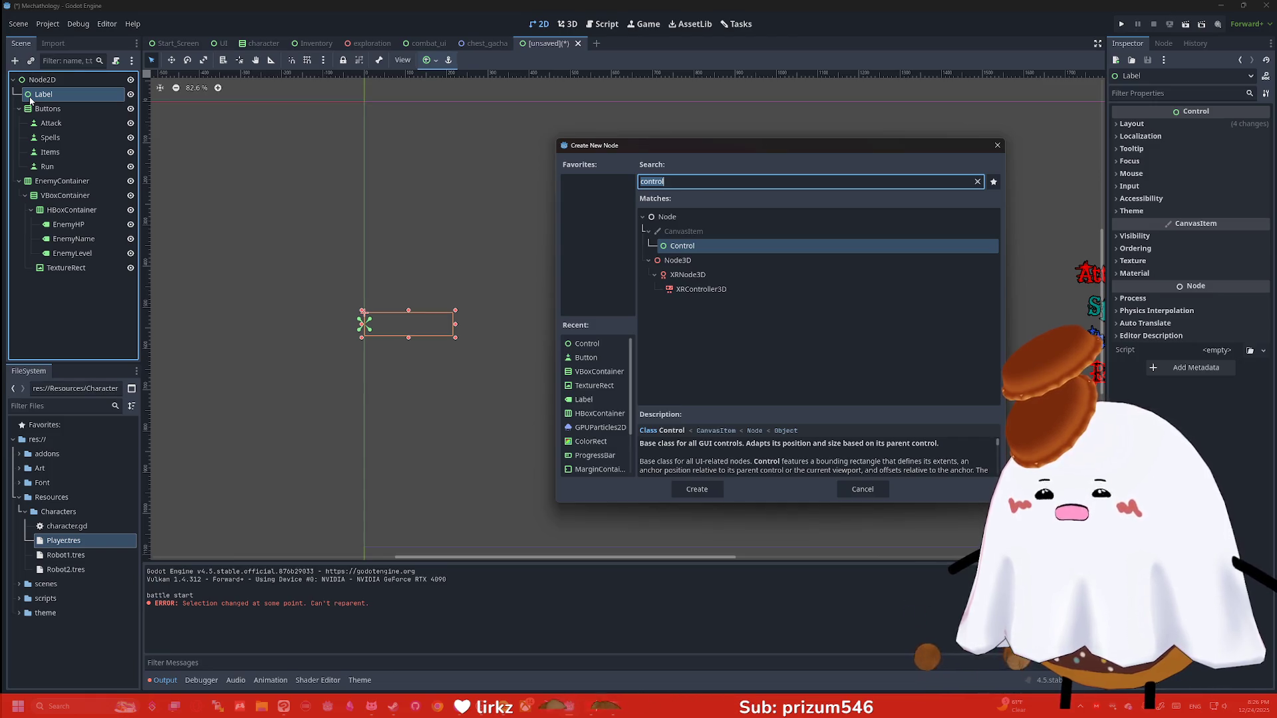
type("texture")
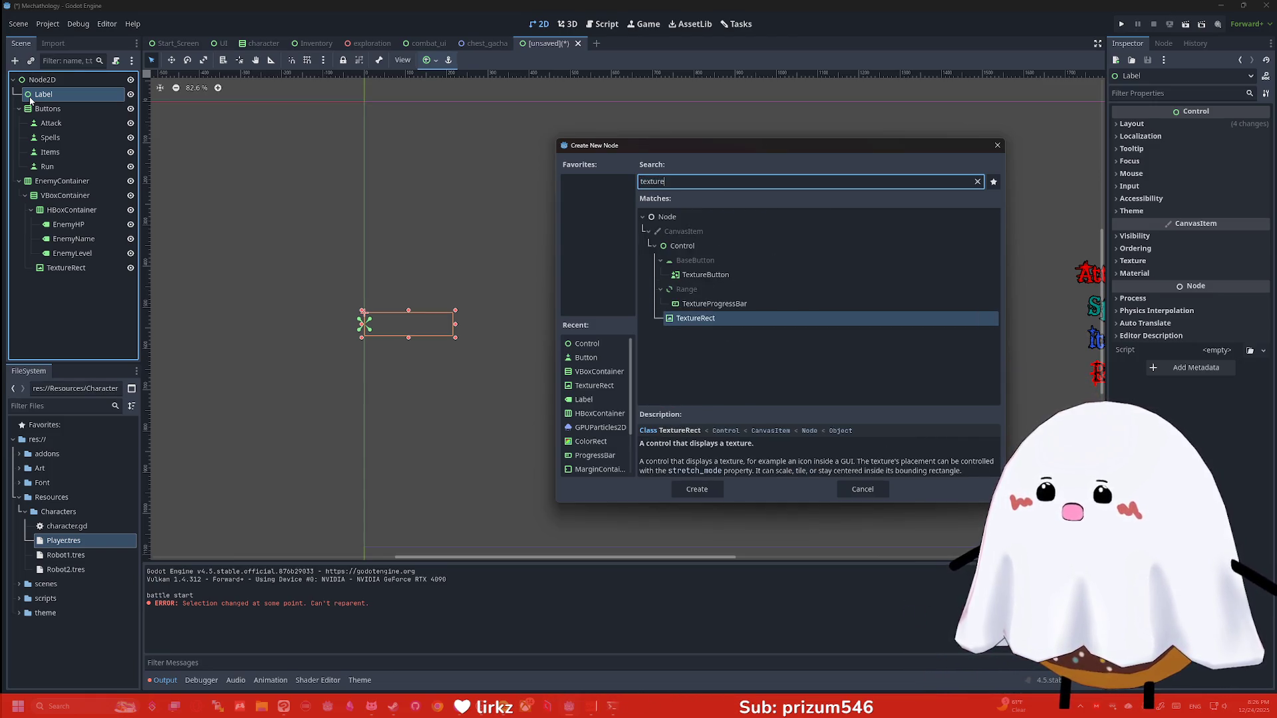
key("Return")
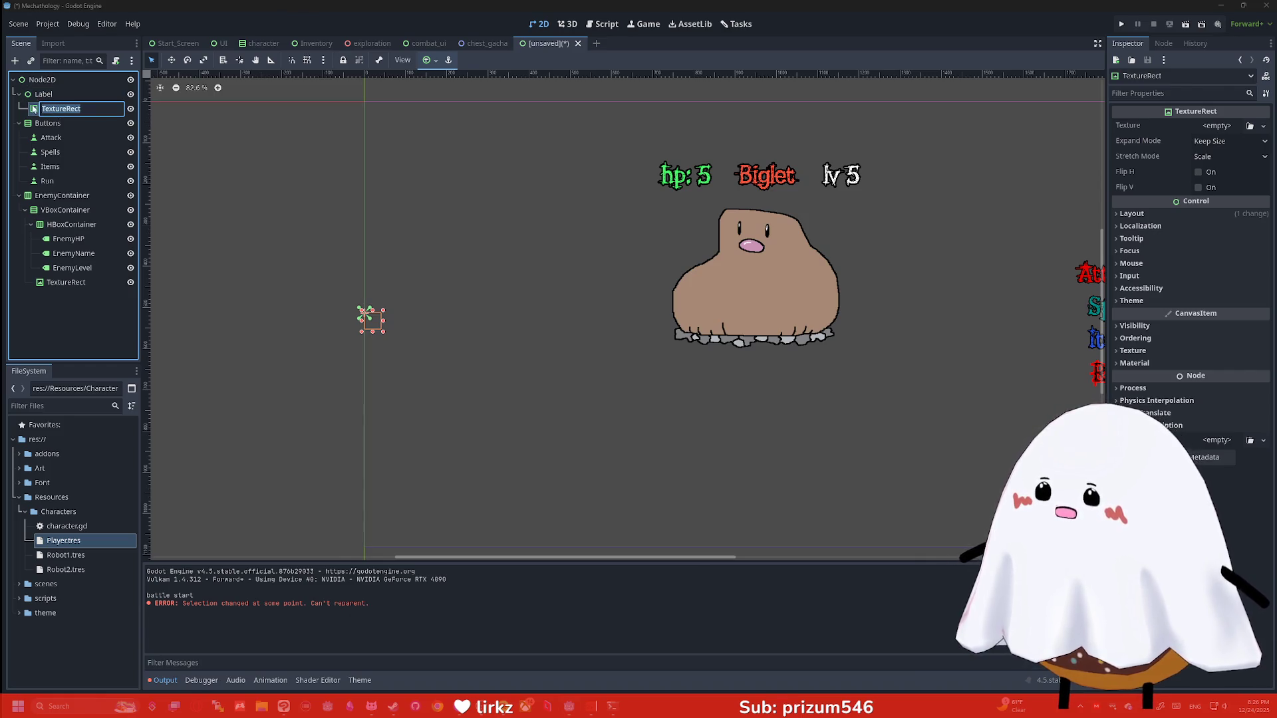
Duplicate the TextureRect into four copies, undoing an accidental paste of Button nodes
key("Return")
key("ctrl+v")
key("ctrl+v")
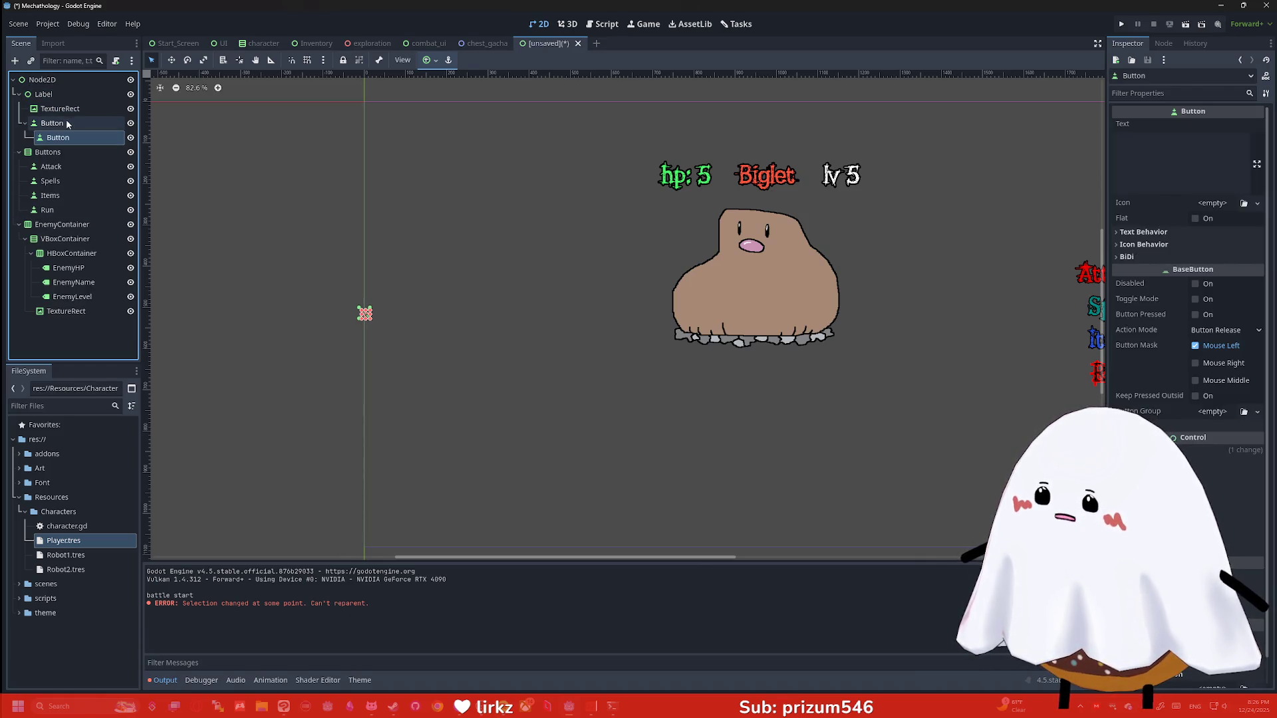
key("ctrl+z")
key("ctrl+z")
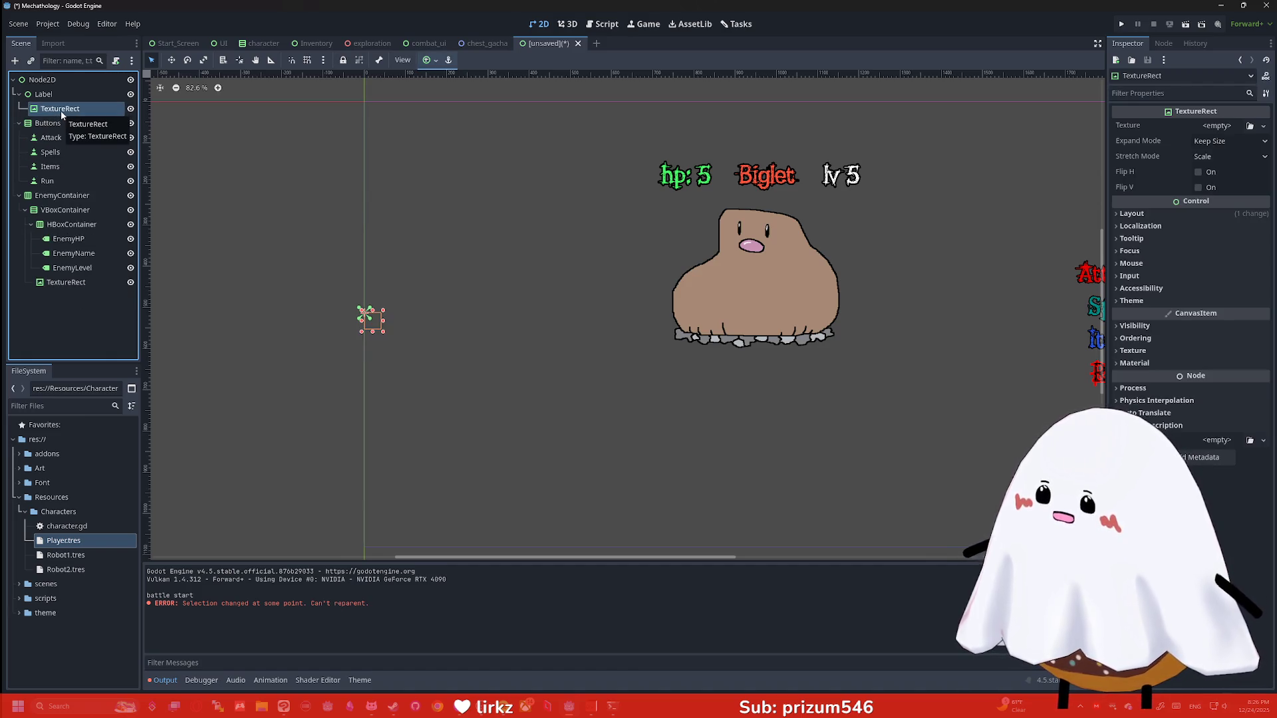
key("ctrl+d")
key("ctrl+d")
left_click(40, 96)
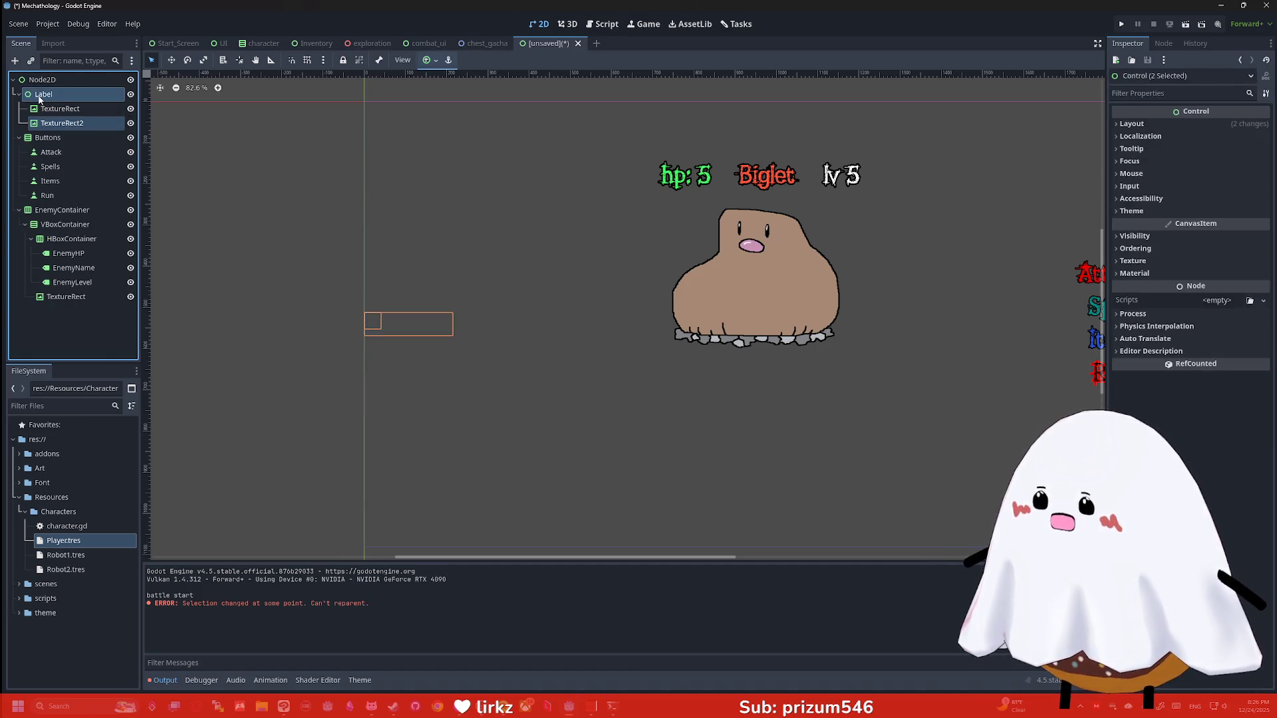
left_click(41, 108)
key("ctrl+d")
type("Fin")
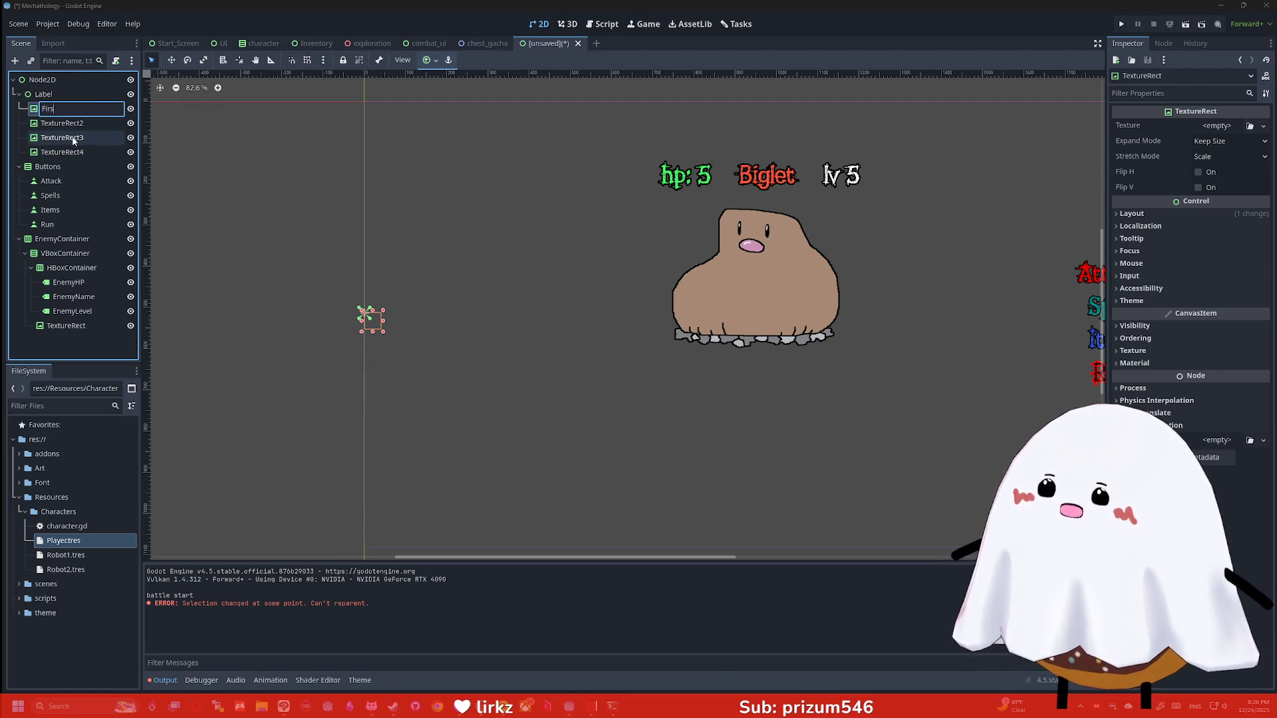
Rename the four TextureRects to First, Second, Third and Fourth
type("t")
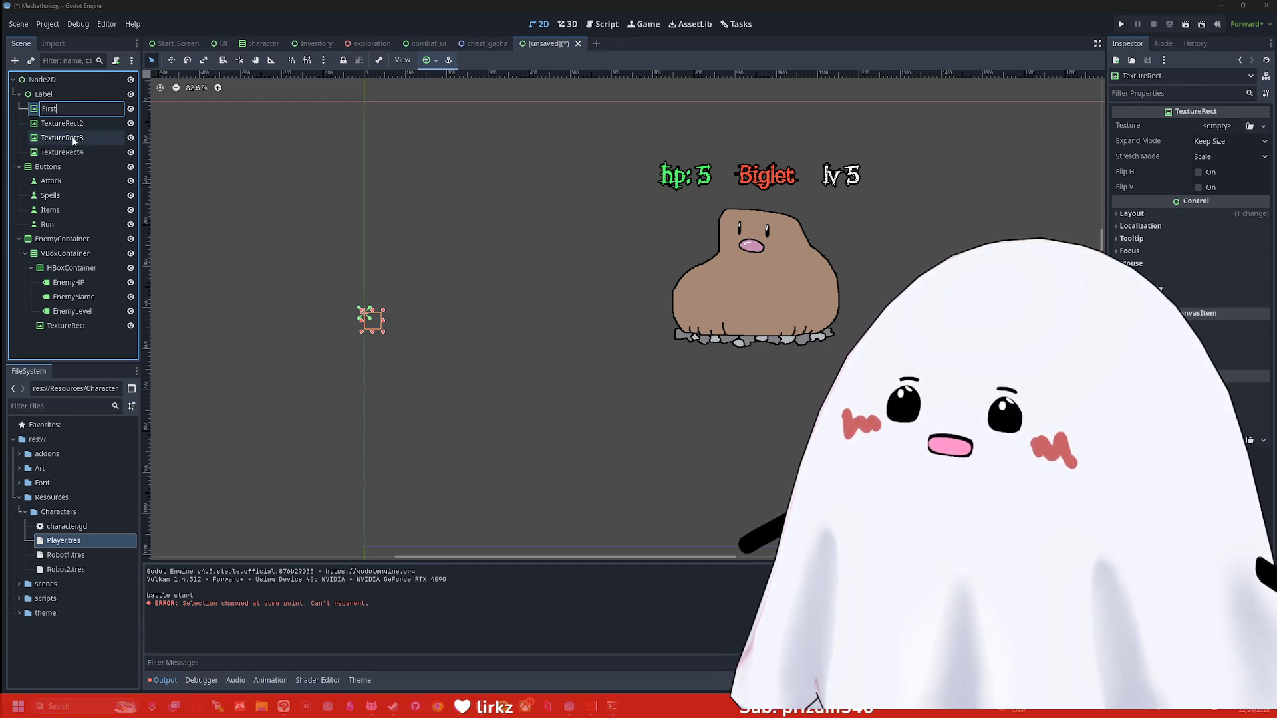
key("Return")
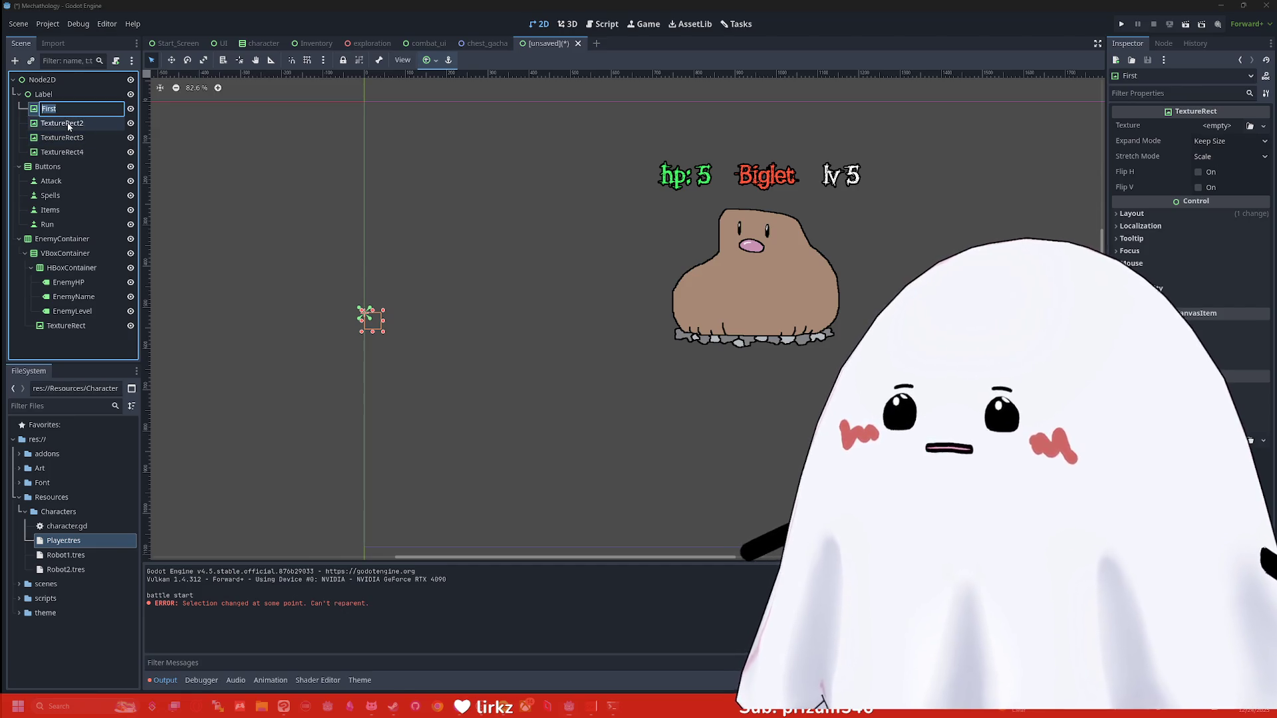
left_click(69, 126)
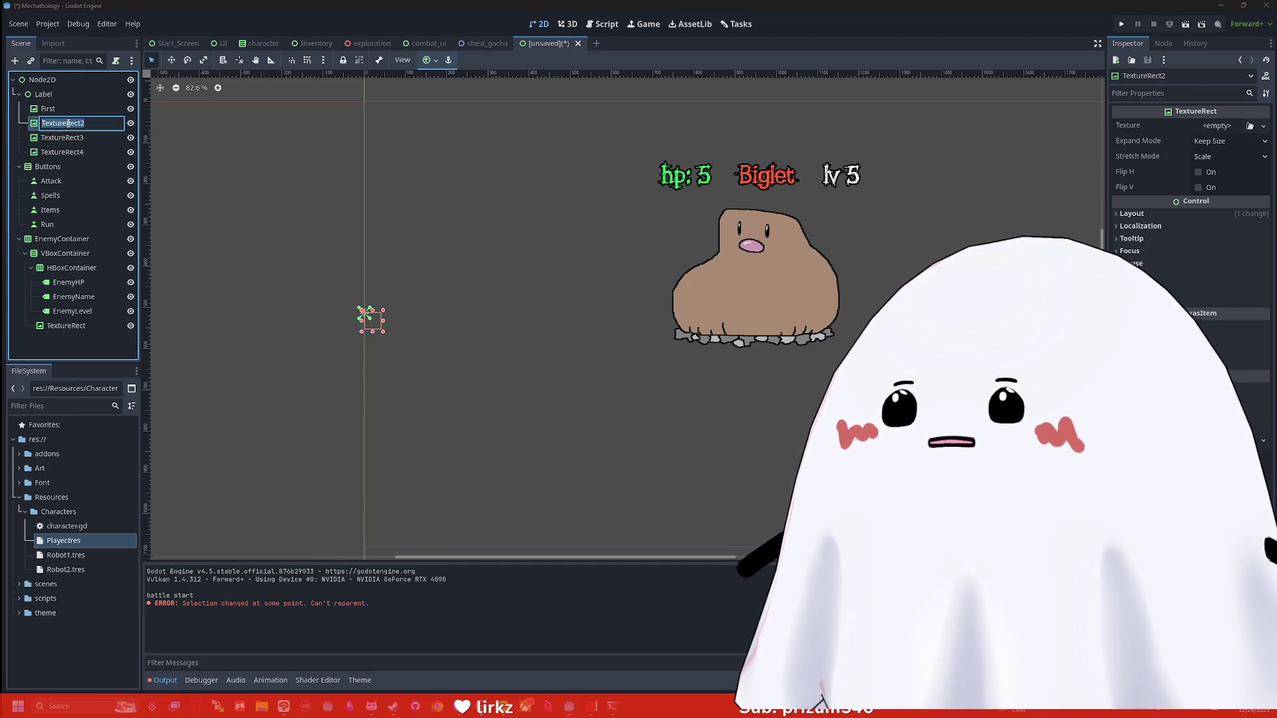
type("Second")
key("Return")
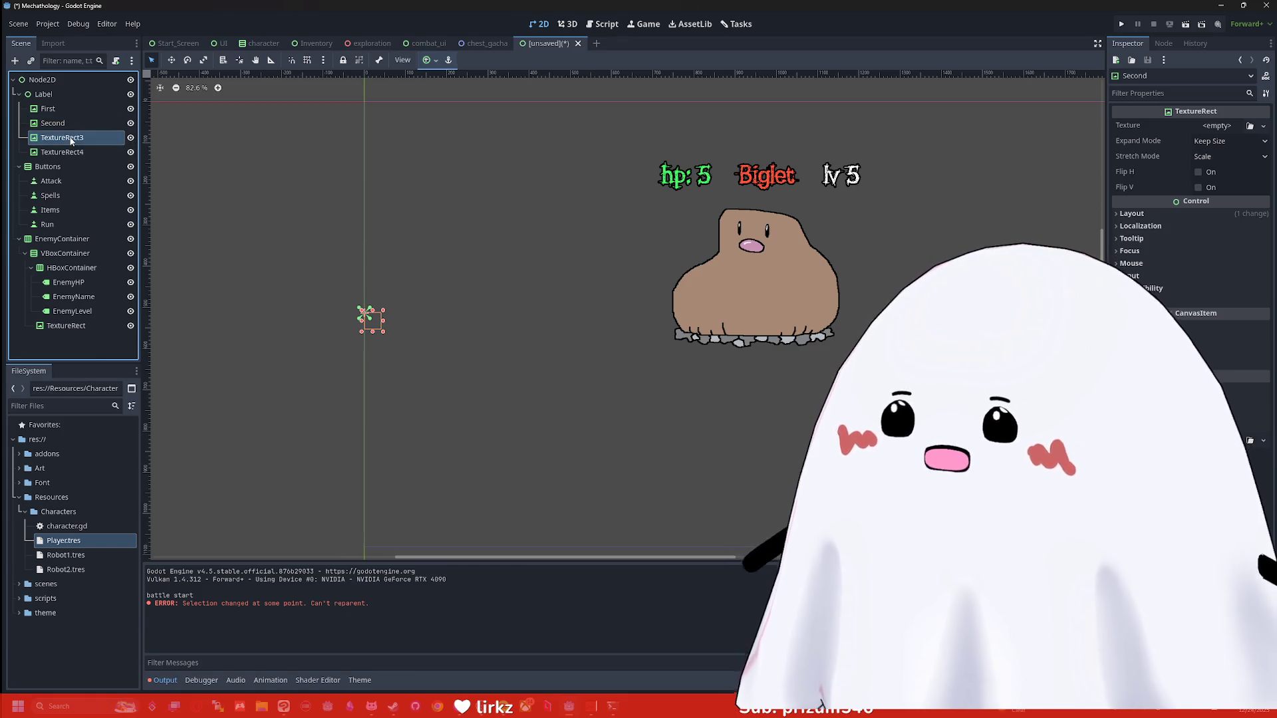
left_click(67, 138)
type("hird")
key("Return")
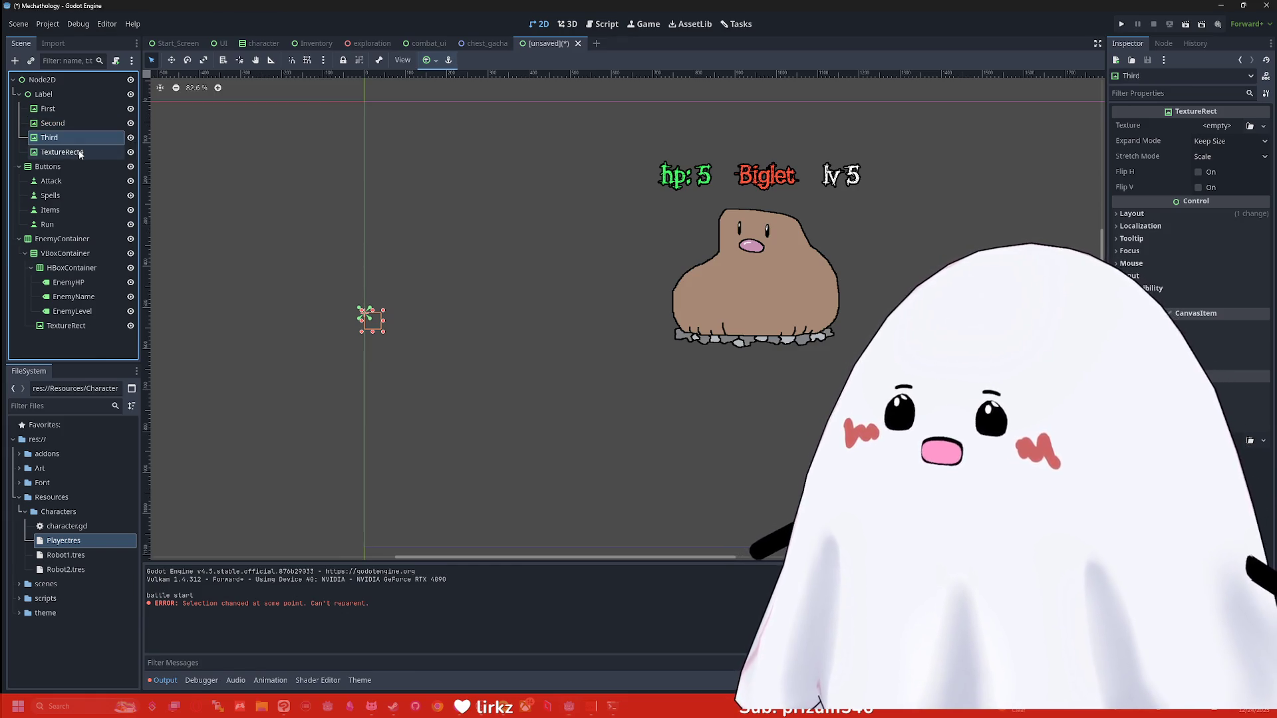
left_click(101, 157)
left_click(101, 157)
type("Fourth")
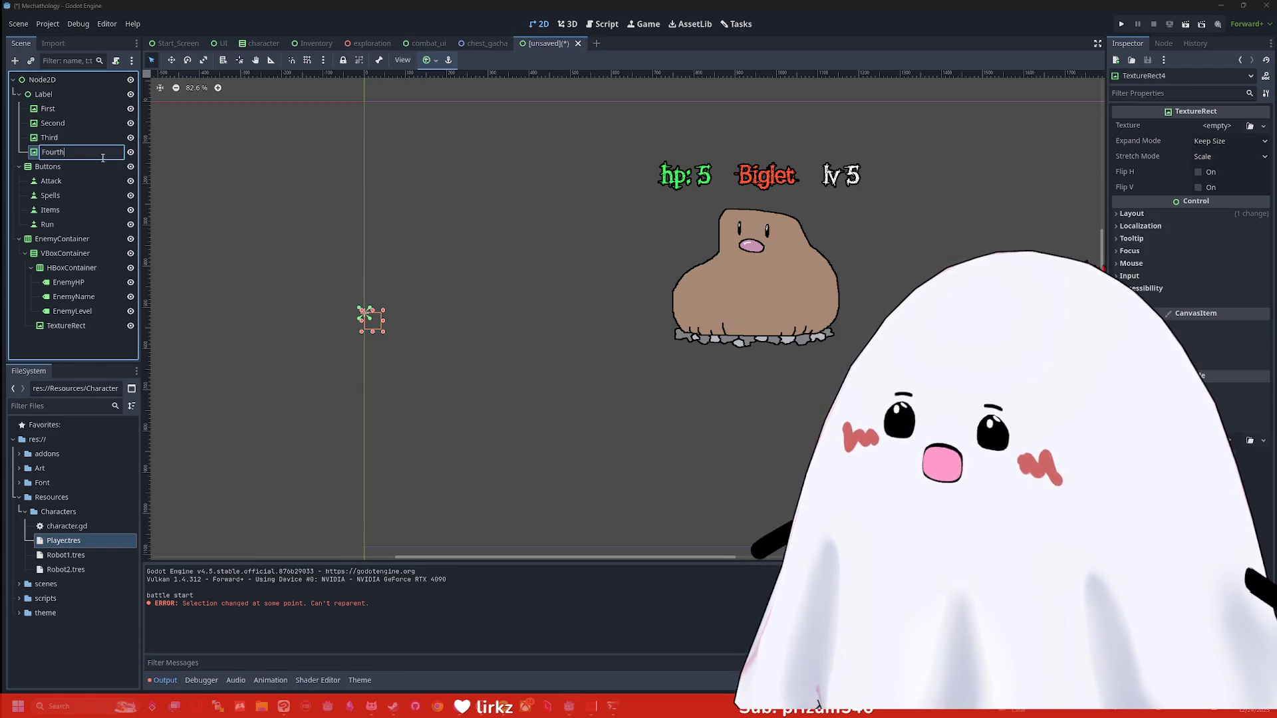
key("Return")
Select the First portrait slot and look over it in the scene
left_click(68, 113)
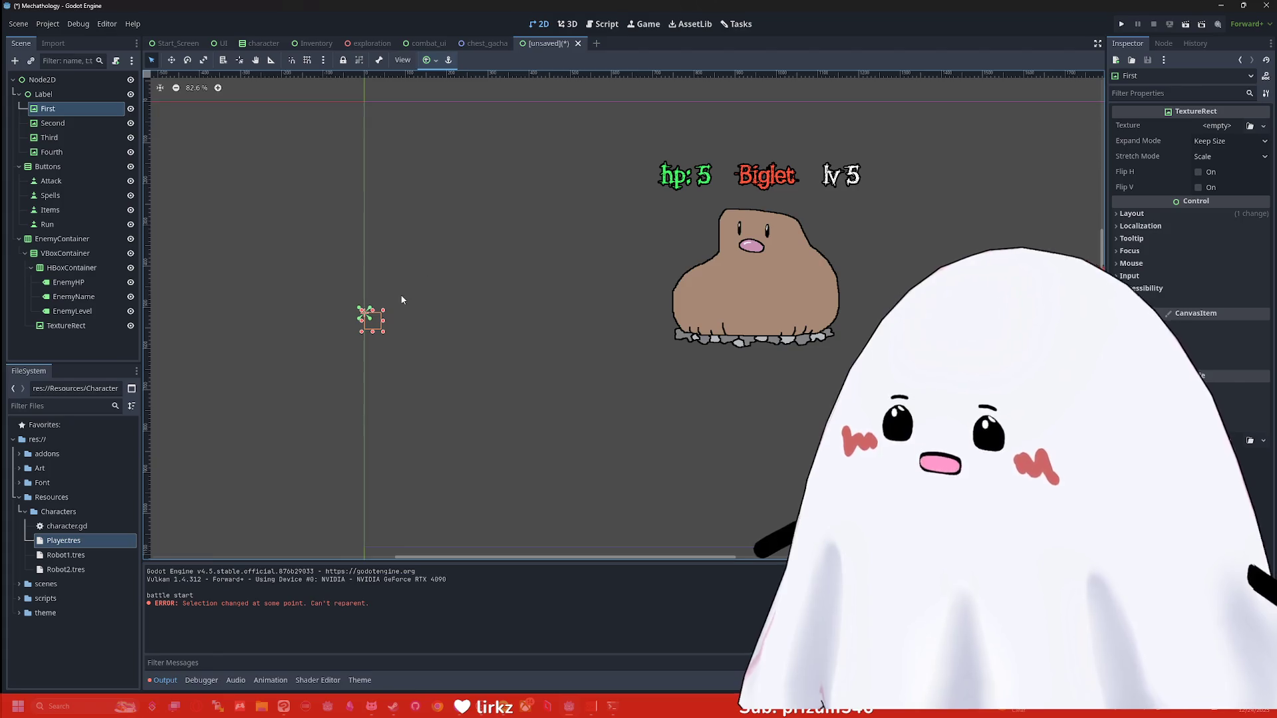
scroll(379, 307, "up", 3)
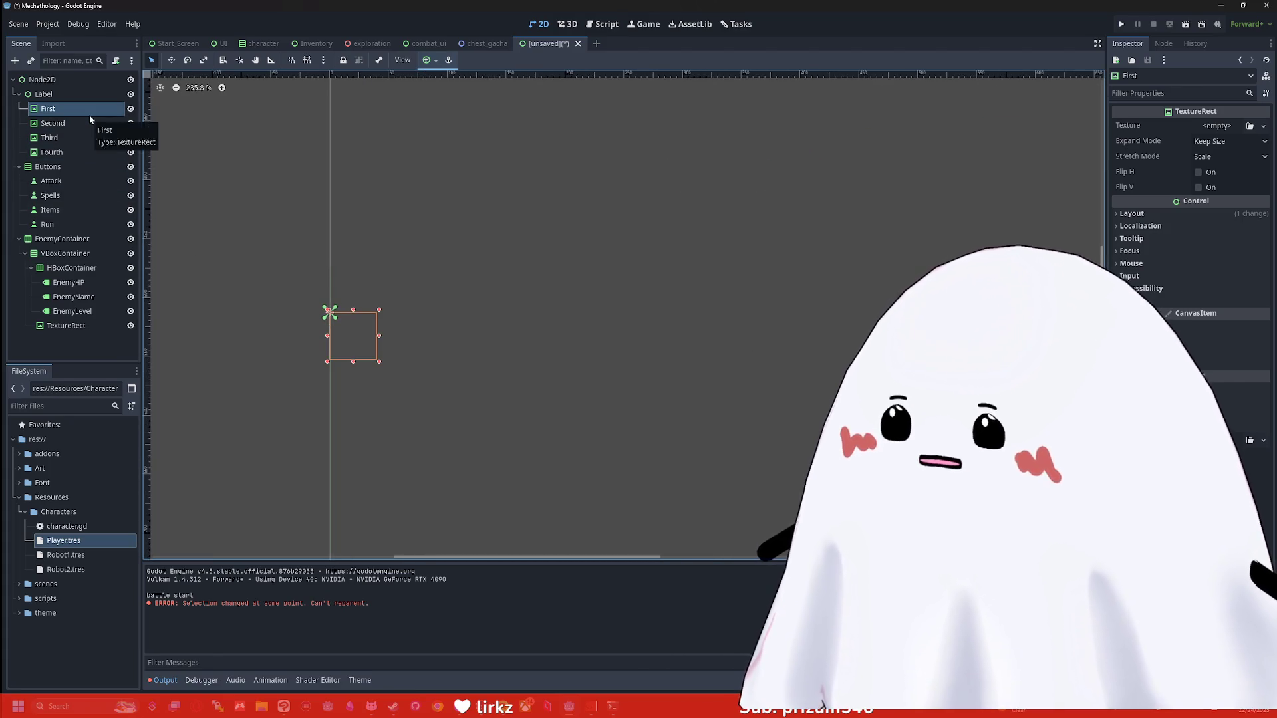
scroll(381, 205, "down", 2)
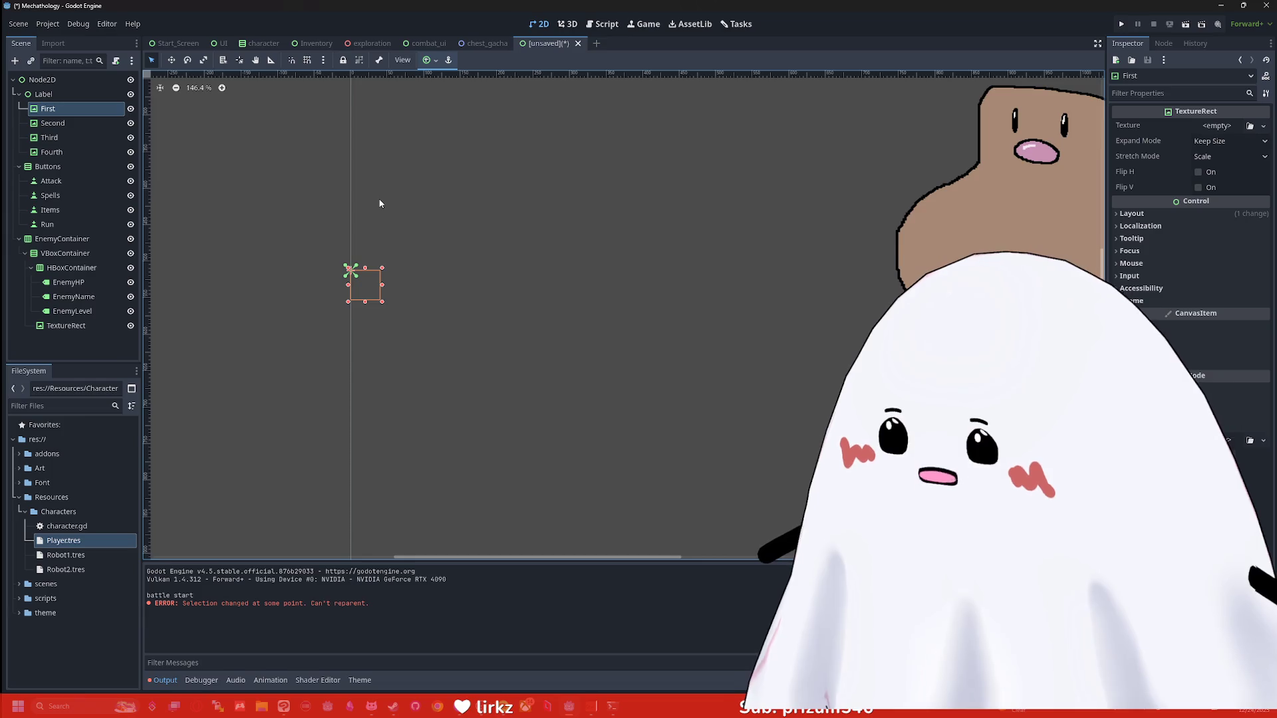
scroll(380, 203, "down", 4)
scroll(385, 220, "up", 2)
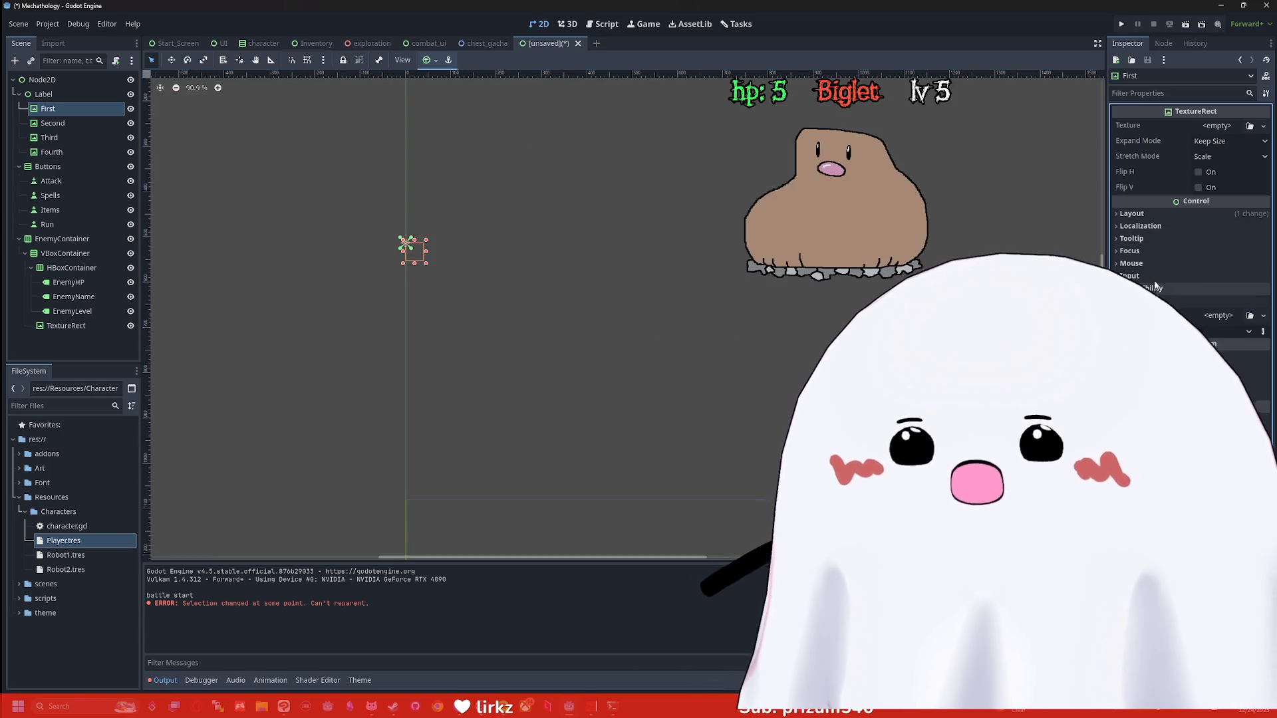
Assign jitio.png, mika_shiyu.png and mole.png from Art > players to the First, Second and Third TextureRects
left_click(1132, 213)
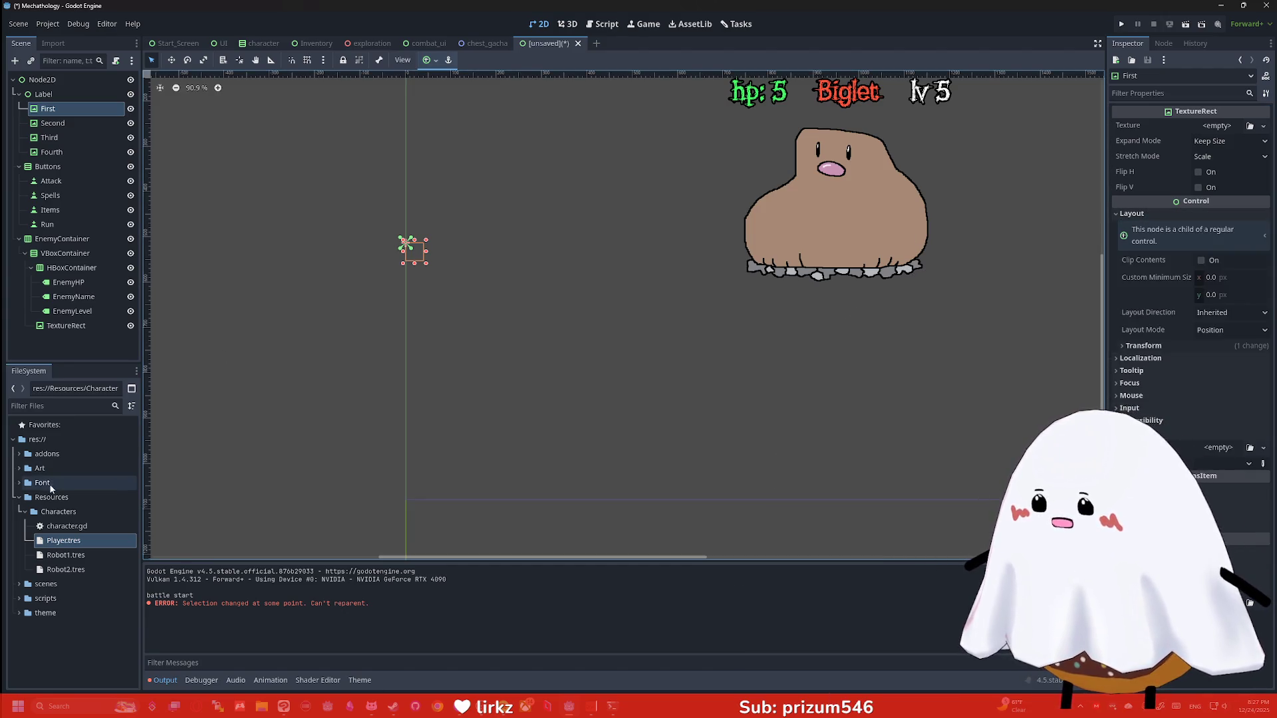
left_click(19, 469)
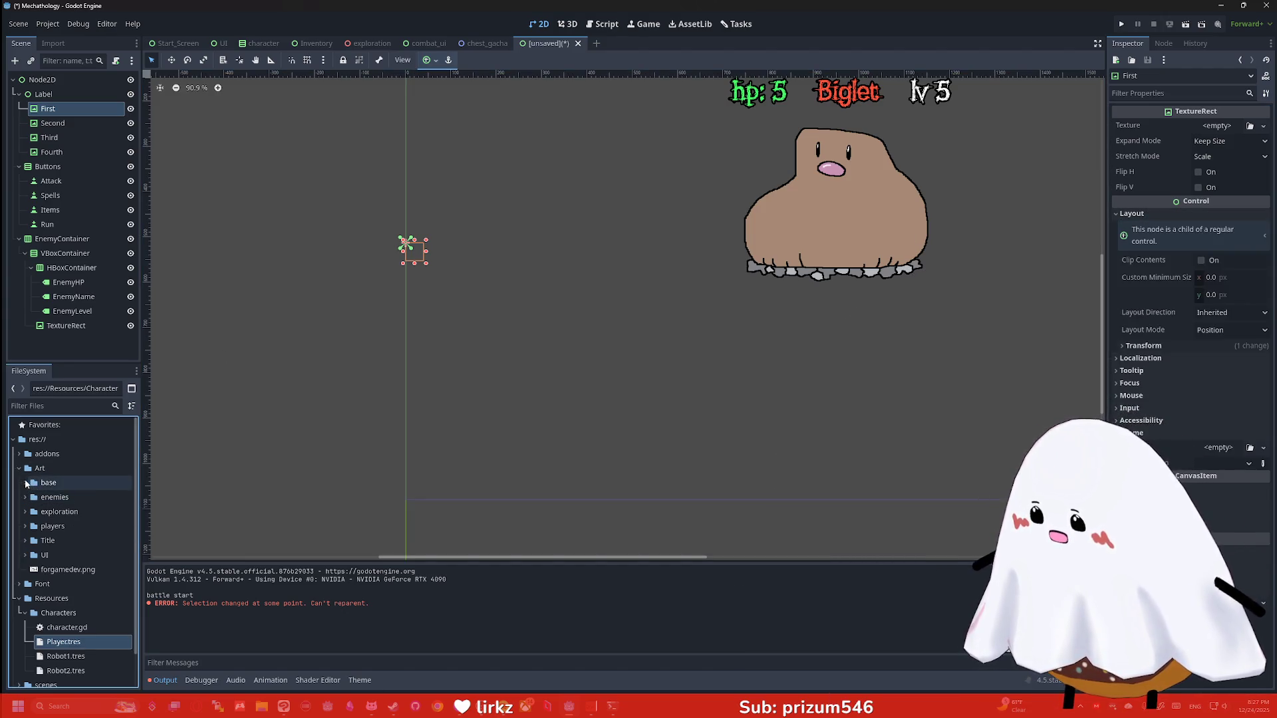
left_click(26, 526)
left_click_drag(57, 541, 74, 170)
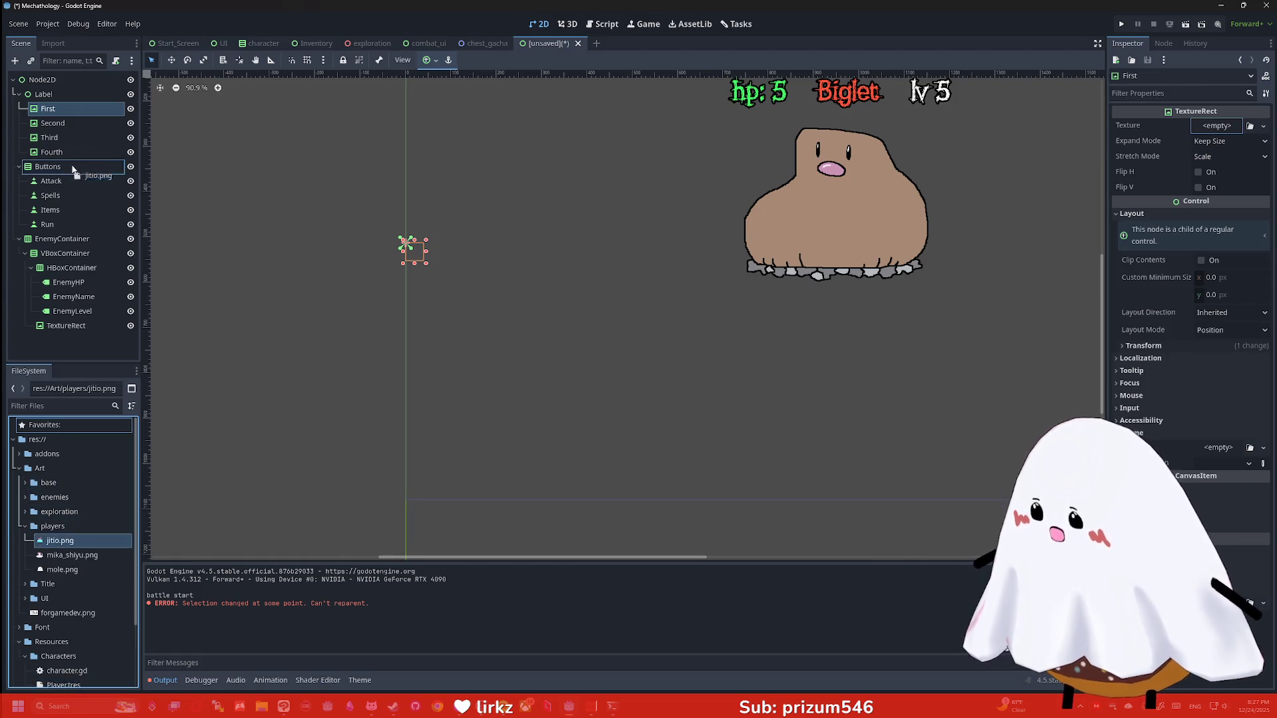
left_click_drag(59, 118, 58, 112)
scroll(463, 256, "down", 4)
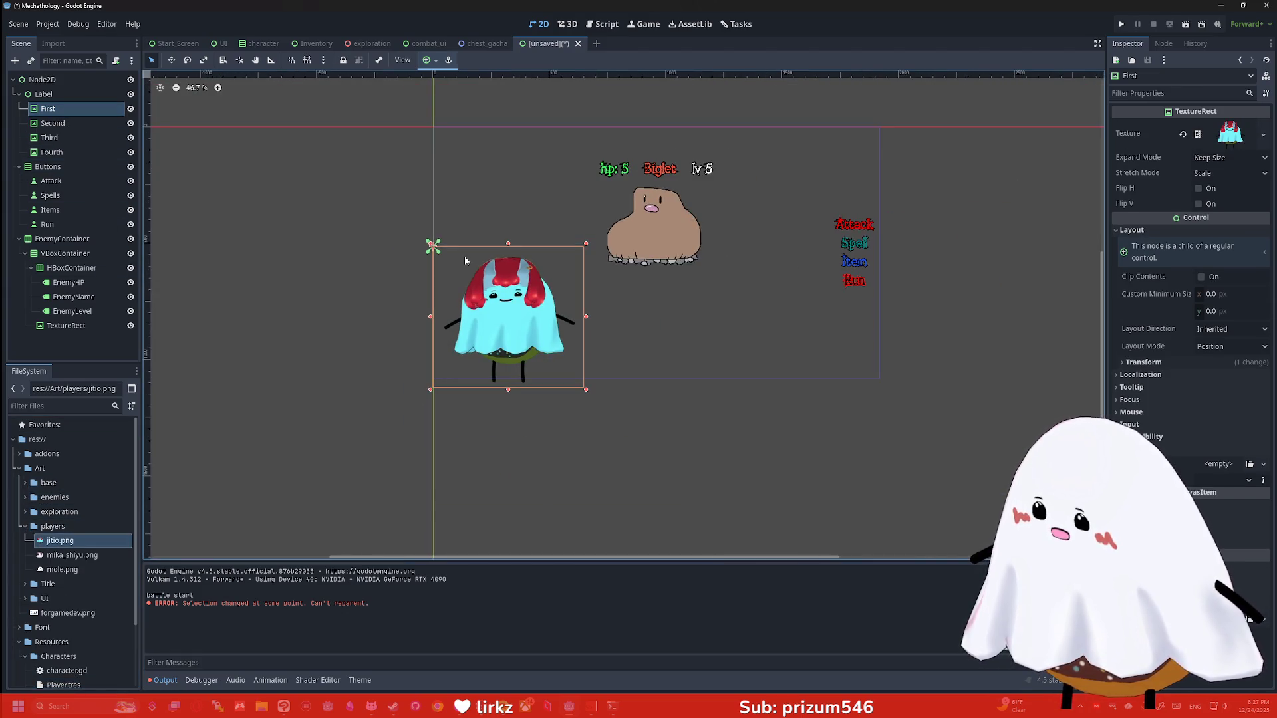
left_click_drag(72, 556, 58, 110)
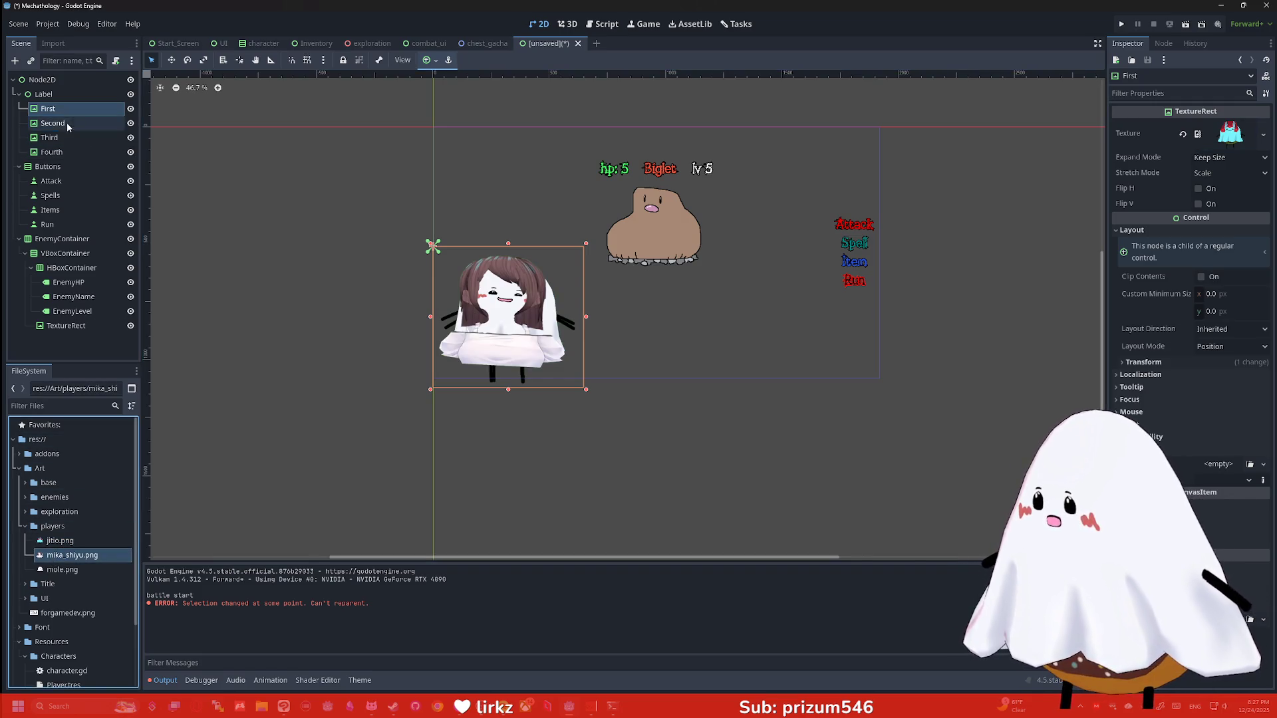
left_click(64, 567)
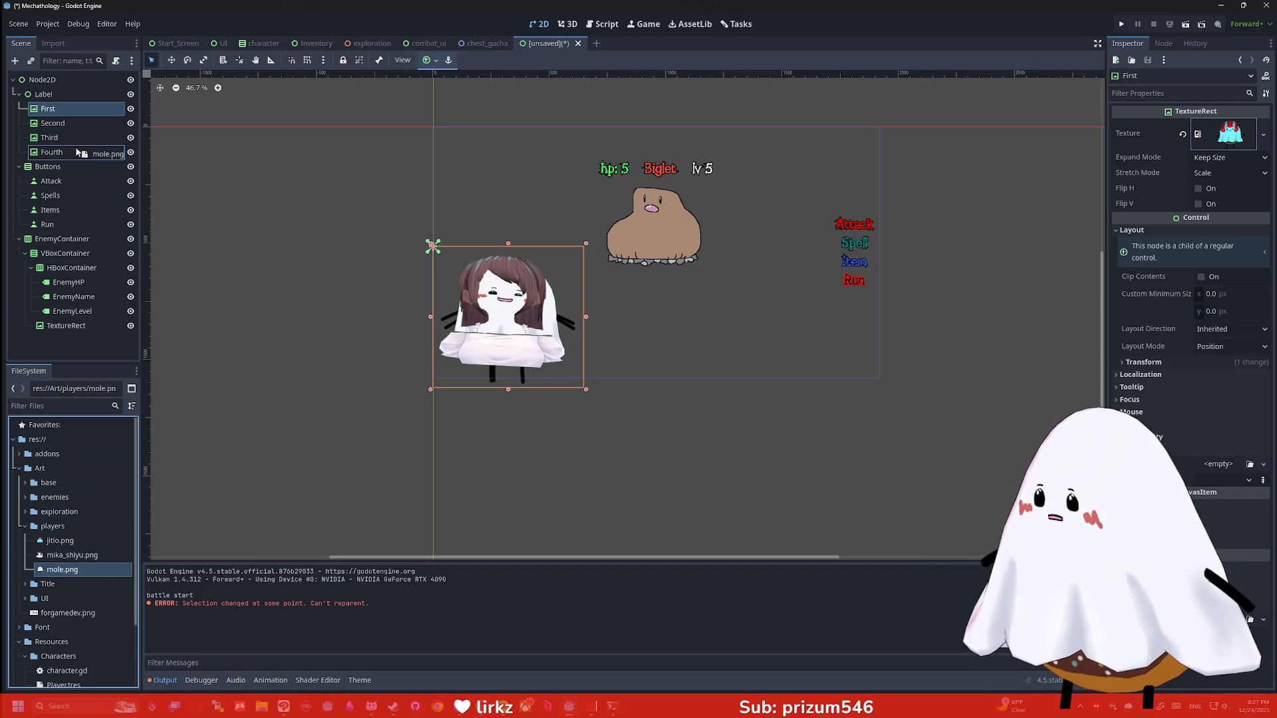
left_click_drag(60, 143, 60, 140)
scroll(546, 299, "up", 3)
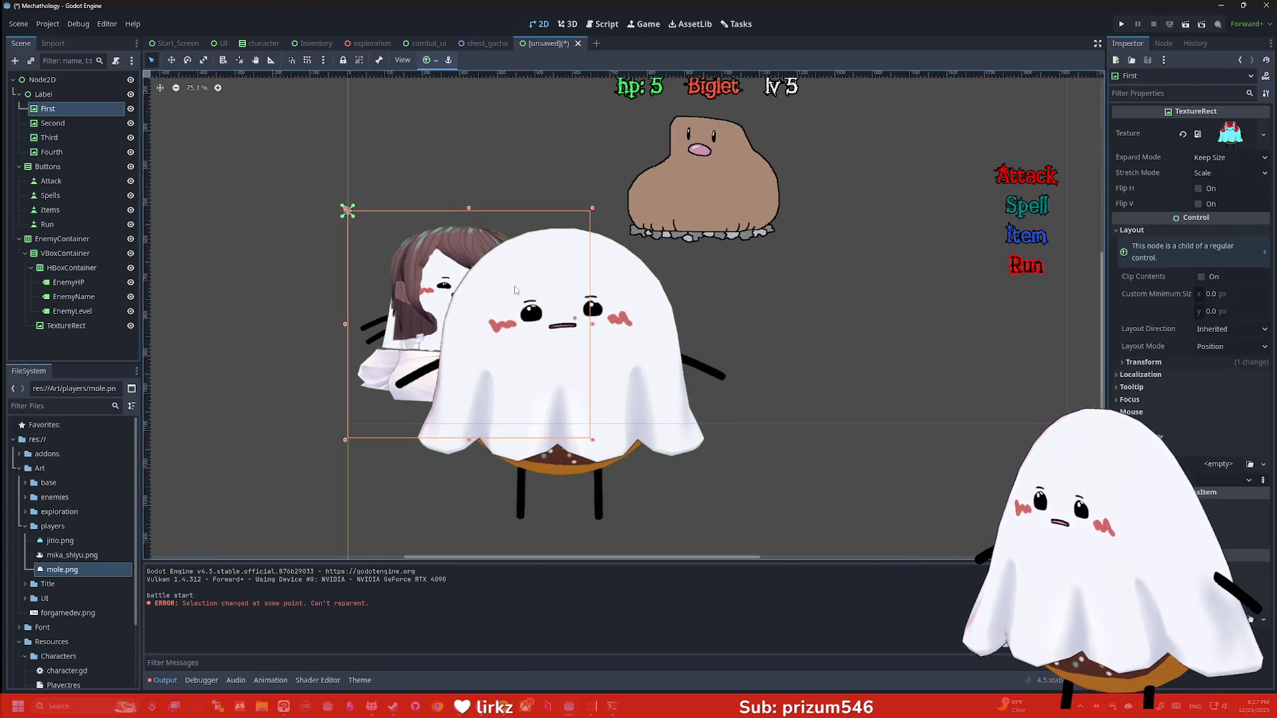
scroll(510, 284, "down", 3)
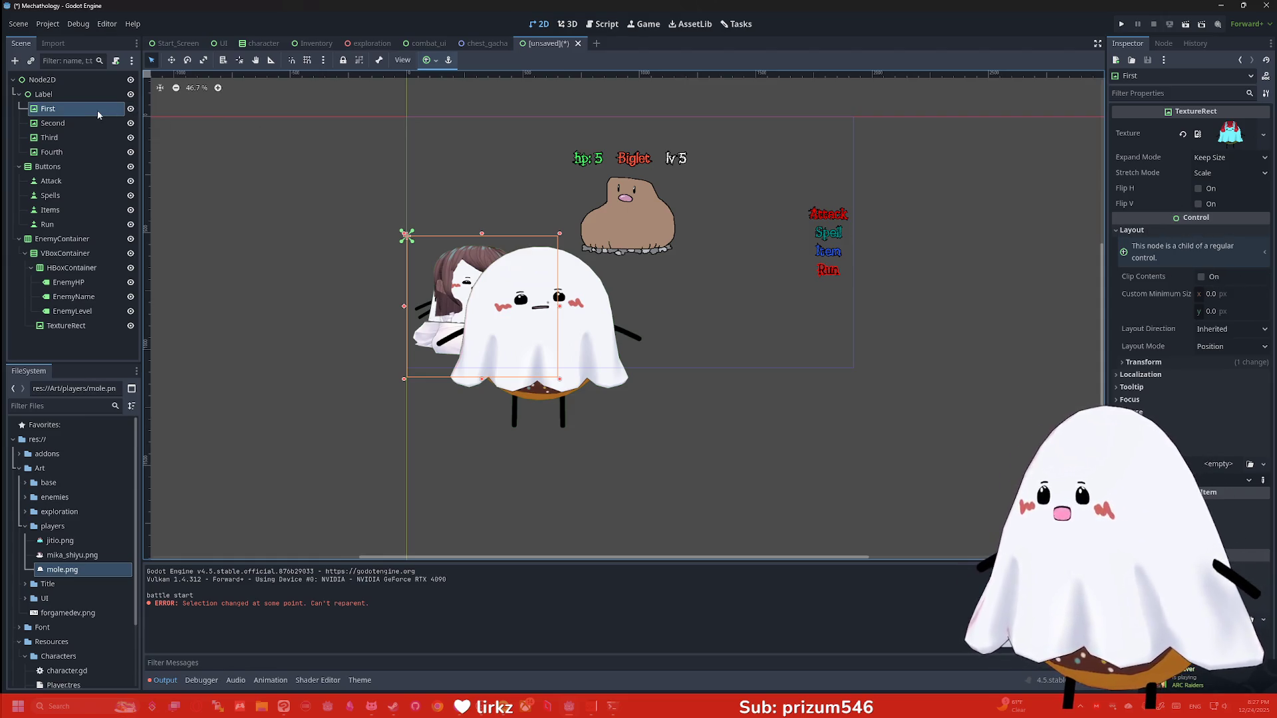
Filter First's properties for 'max', then open the TextureRect class documentation
left_click(80, 123)
left_click(73, 110)
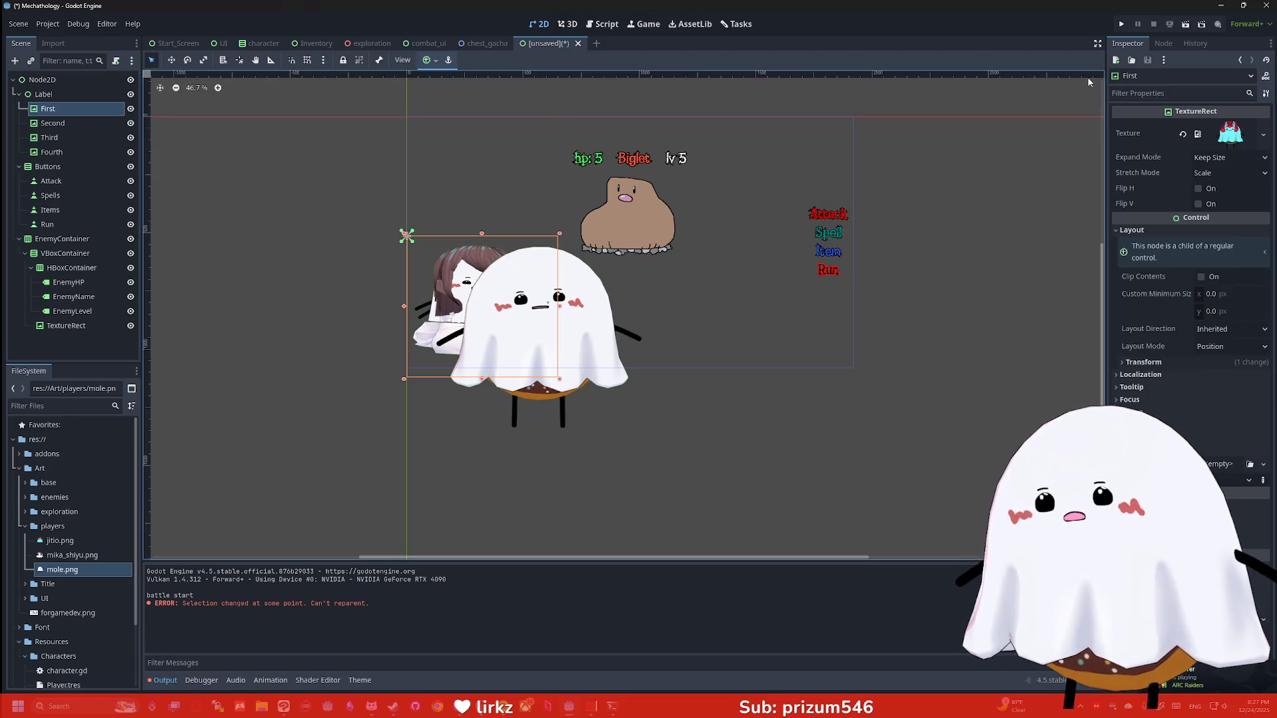
left_click(1133, 93)
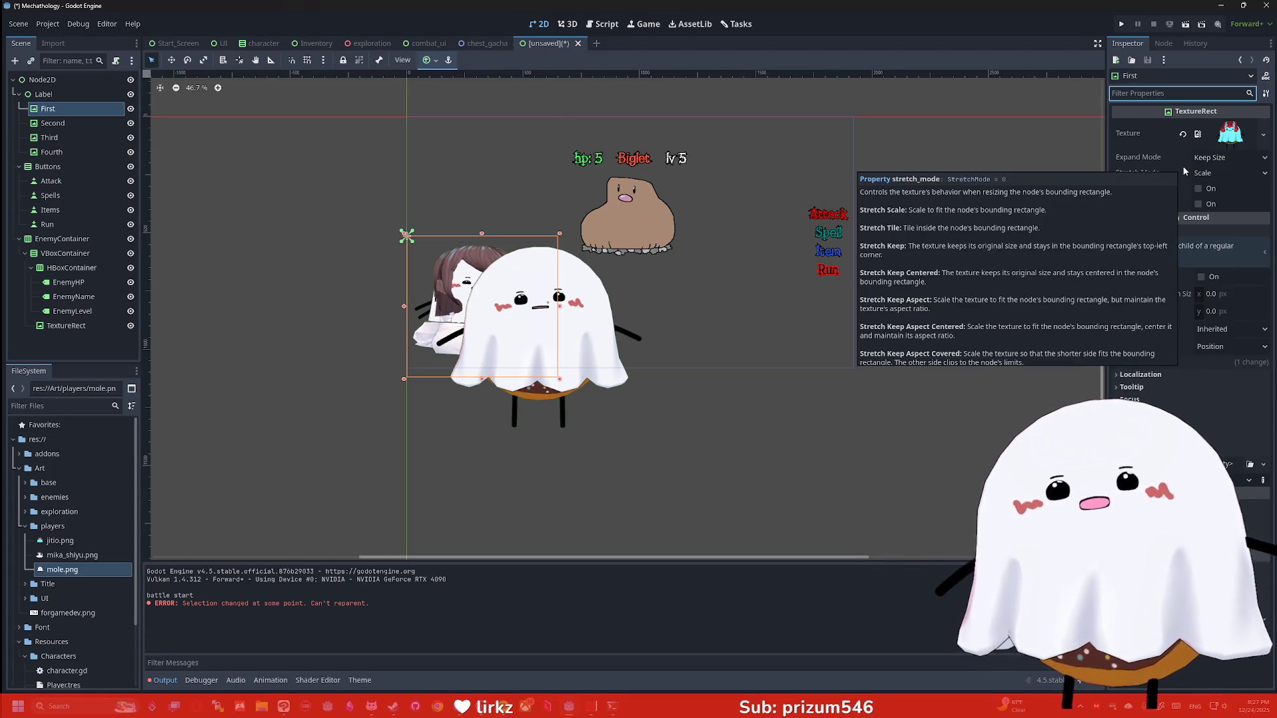
type("max")
key("BackSpace")
key("BackSpace")
key("BackSpace")
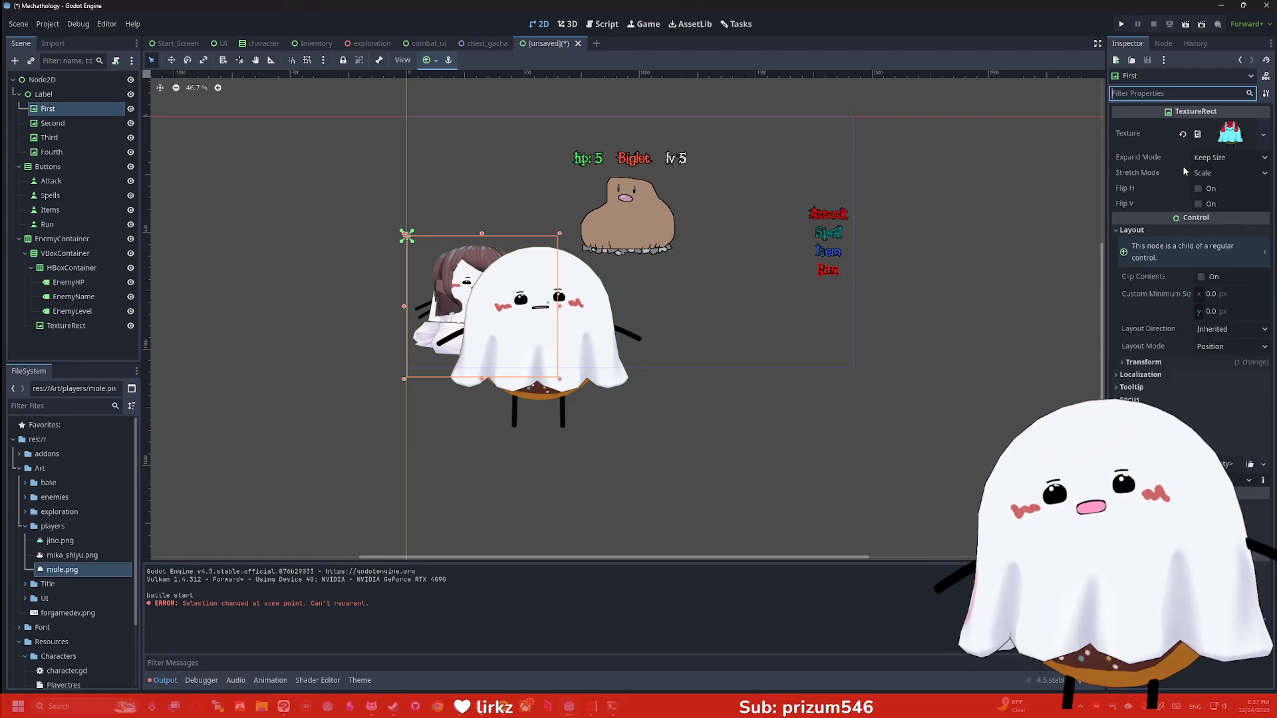
right_click(48, 110)
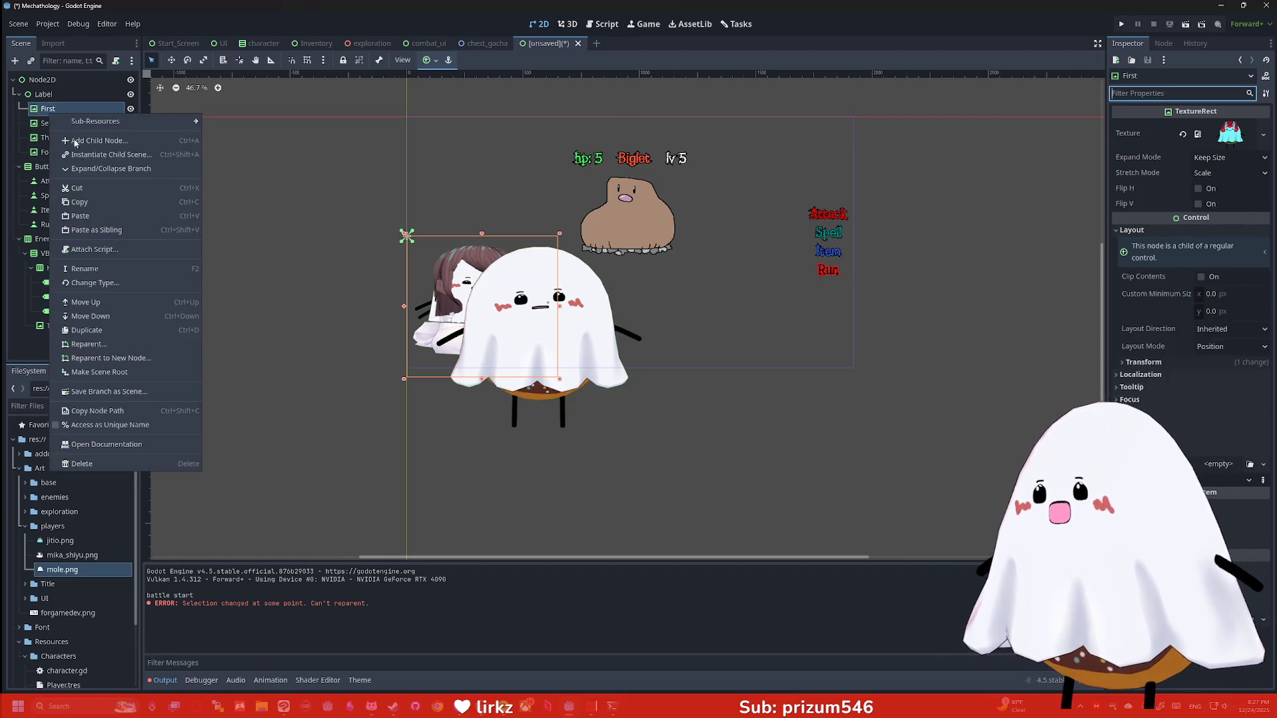
left_click(100, 443)
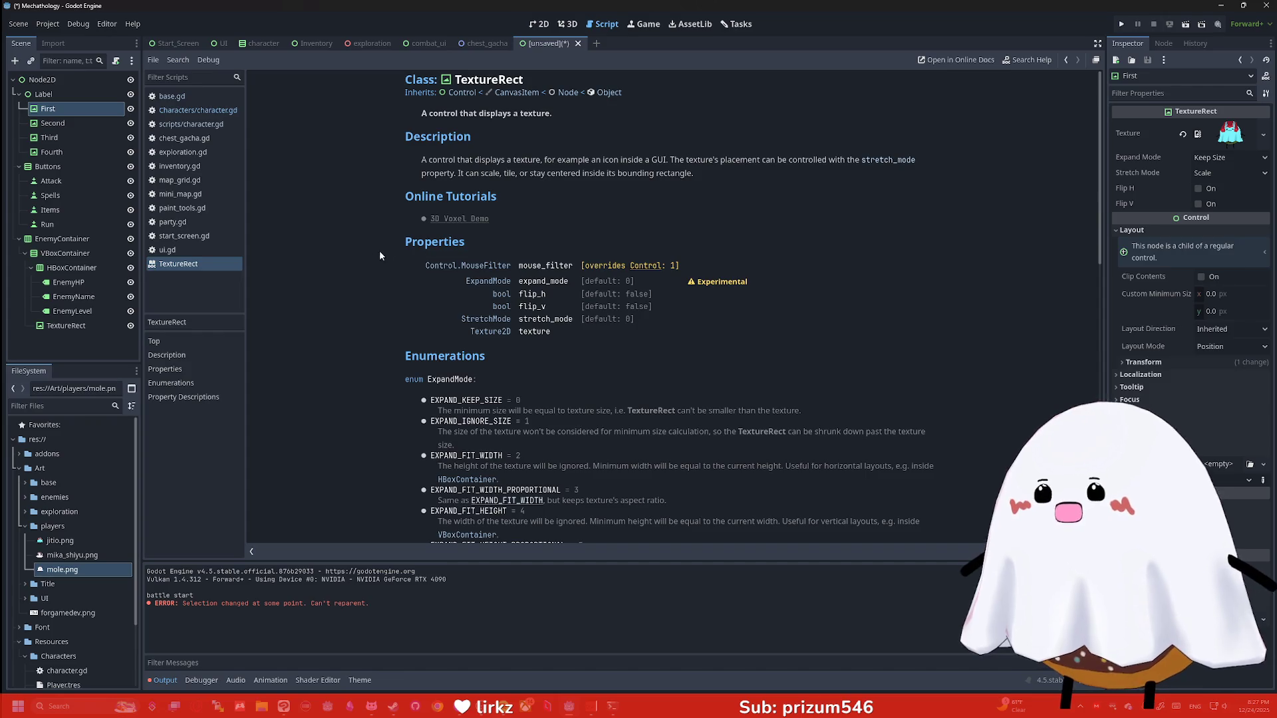
key("ctrl+f")
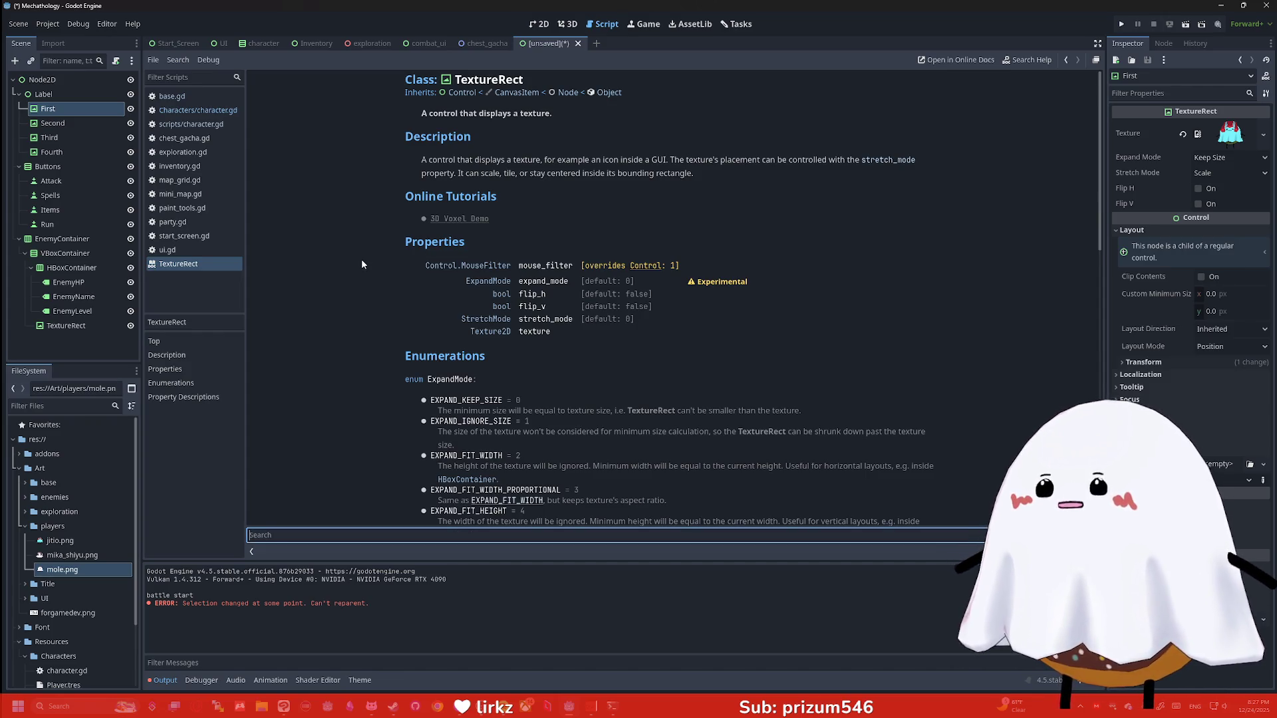
type("size")
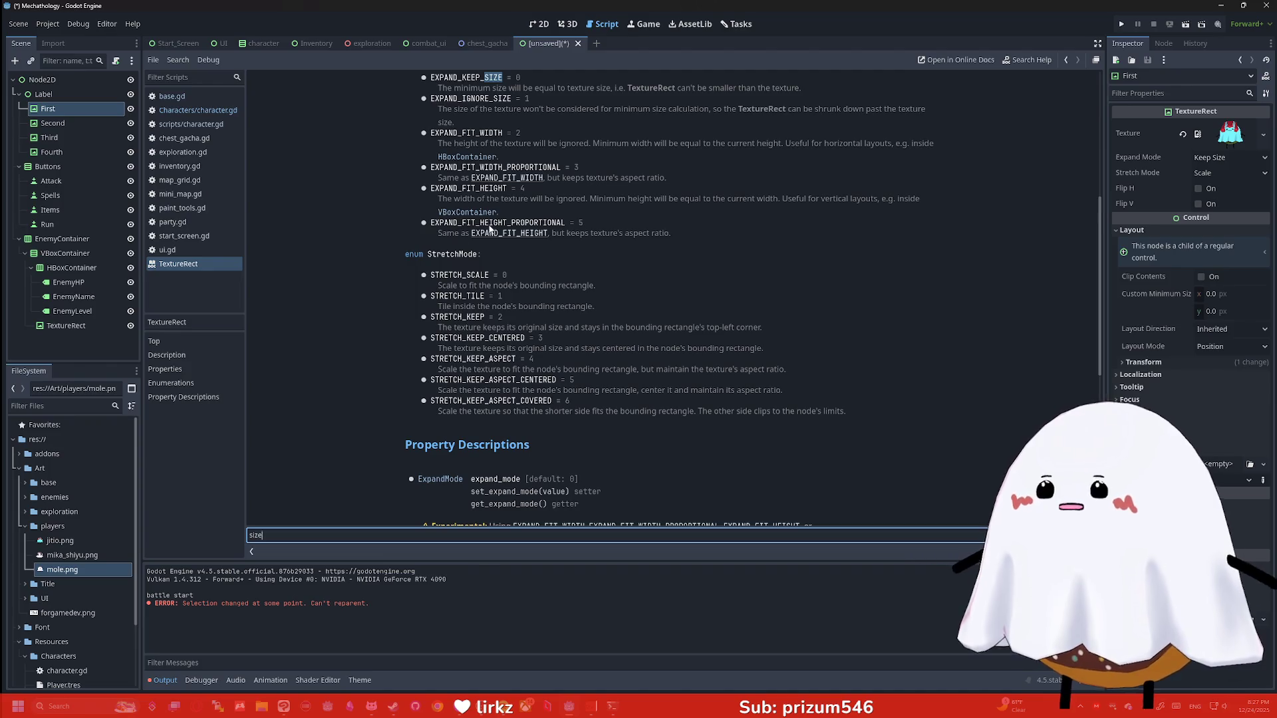
scroll(527, 139, "up", 2)
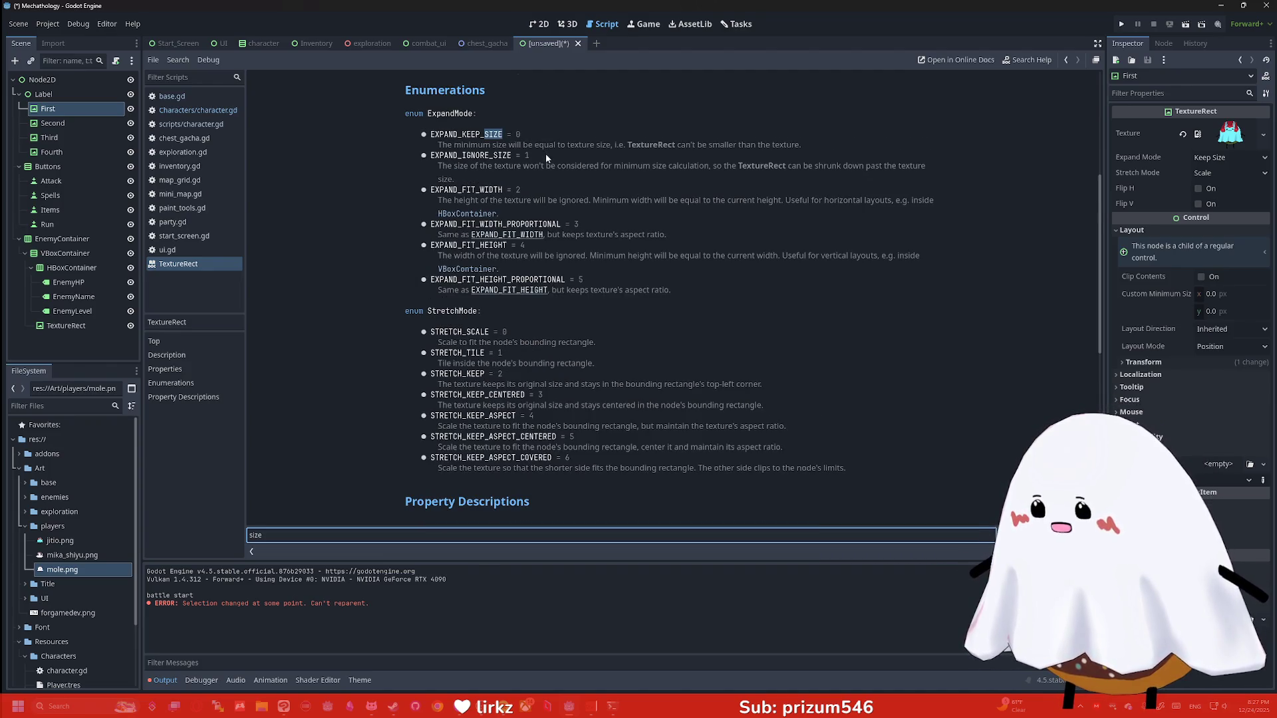
scroll(547, 169, "down", 2)
scroll(560, 203, "down", 10)
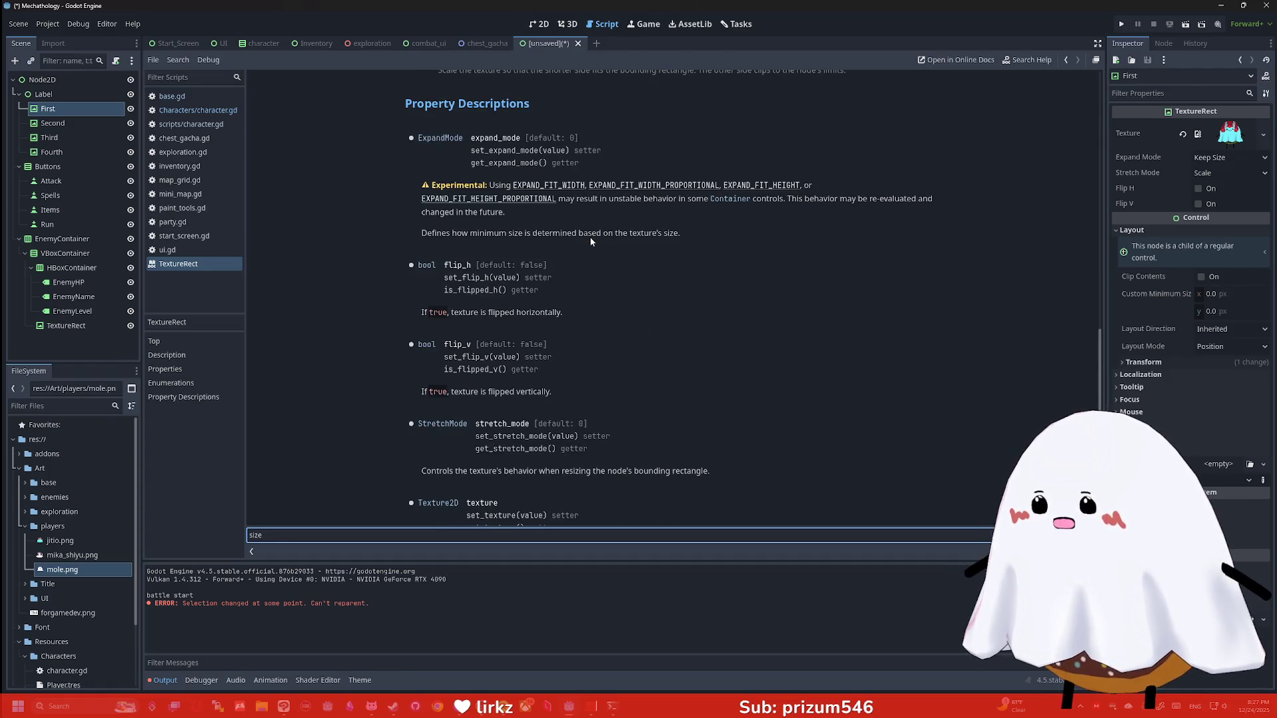
scroll(592, 242, "down", 1)
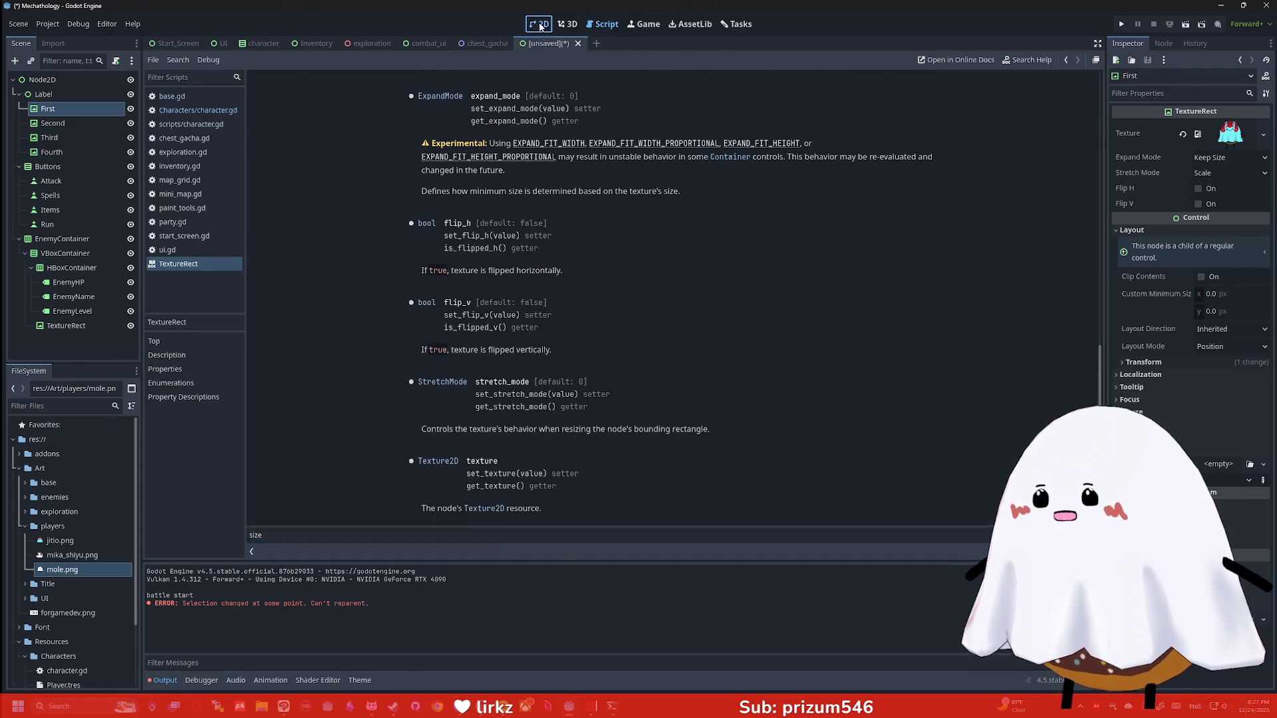
left_click(541, 26)
Nudge the Third ghost portrait upward and set its Transform Scale to 0.3
mouse_move(584, 360)
left_mouse_down()
mouse_move(524, 226)
mouse_move(544, 179)
mouse_move(526, 158)
mouse_move(668, 158)
mouse_move(534, 319)
left_mouse_up()
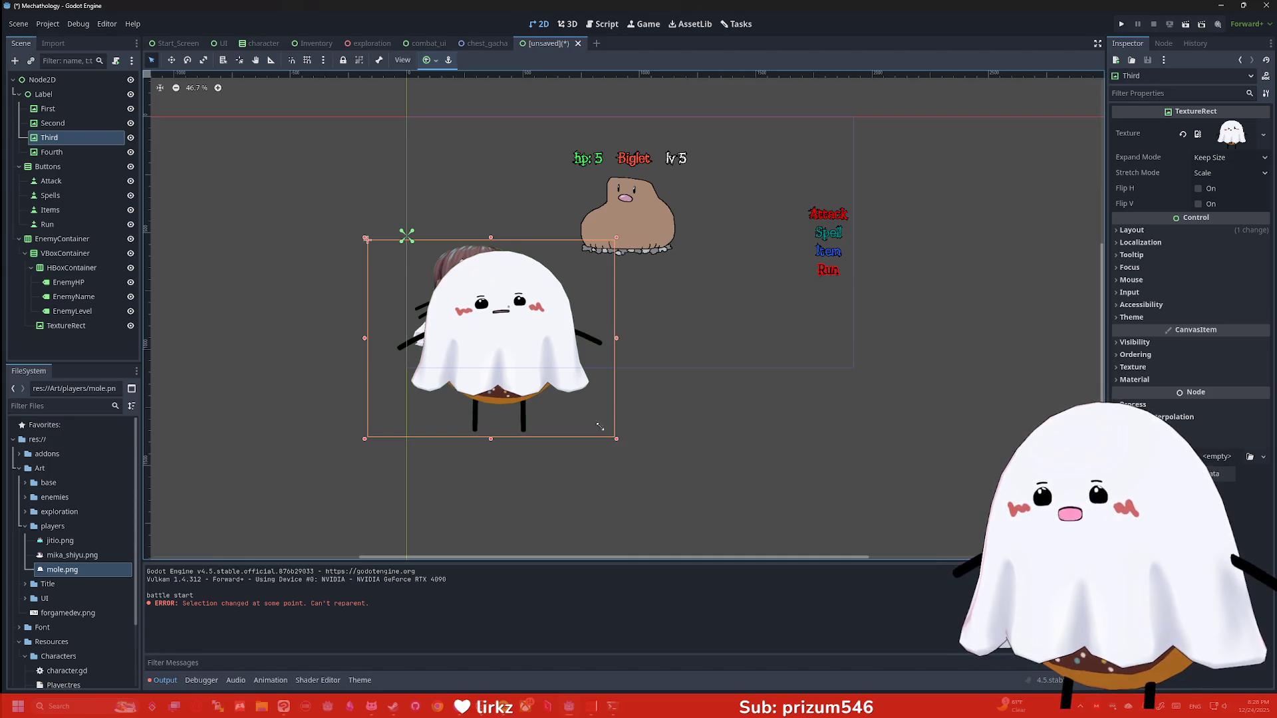
left_click(1156, 94)
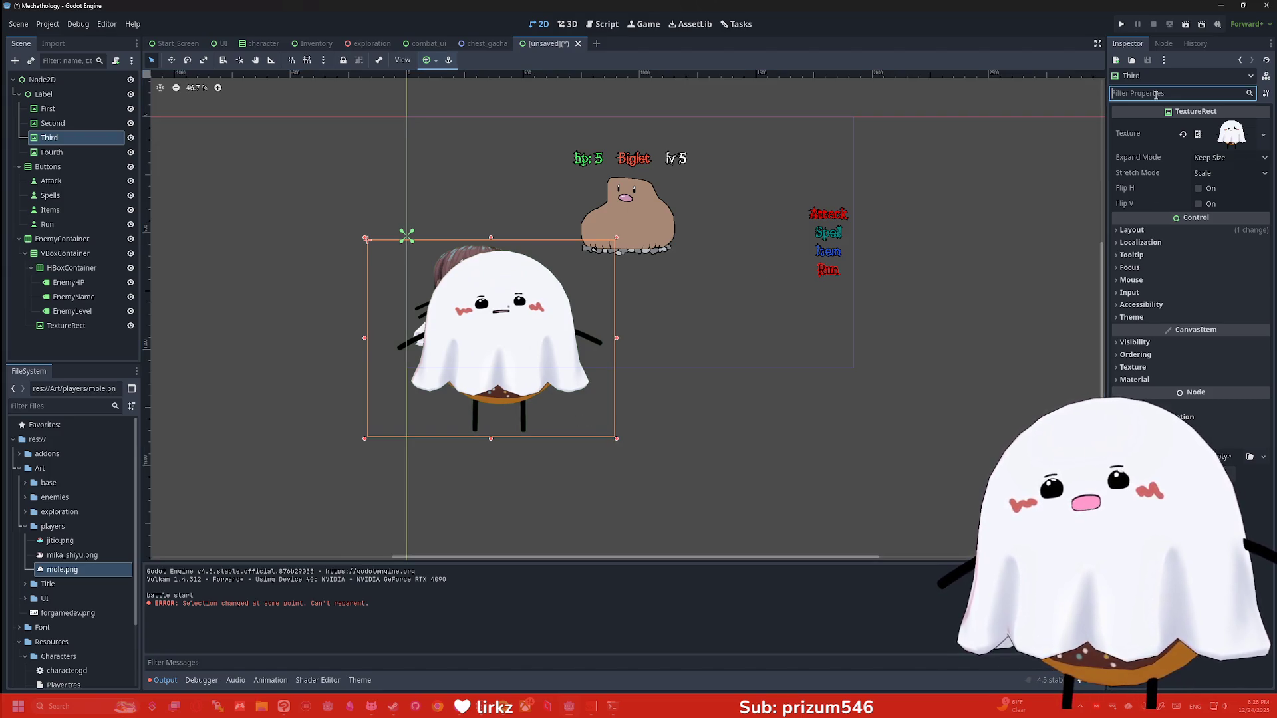
type("scale")
left_click(1131, 136)
left_click(1143, 148)
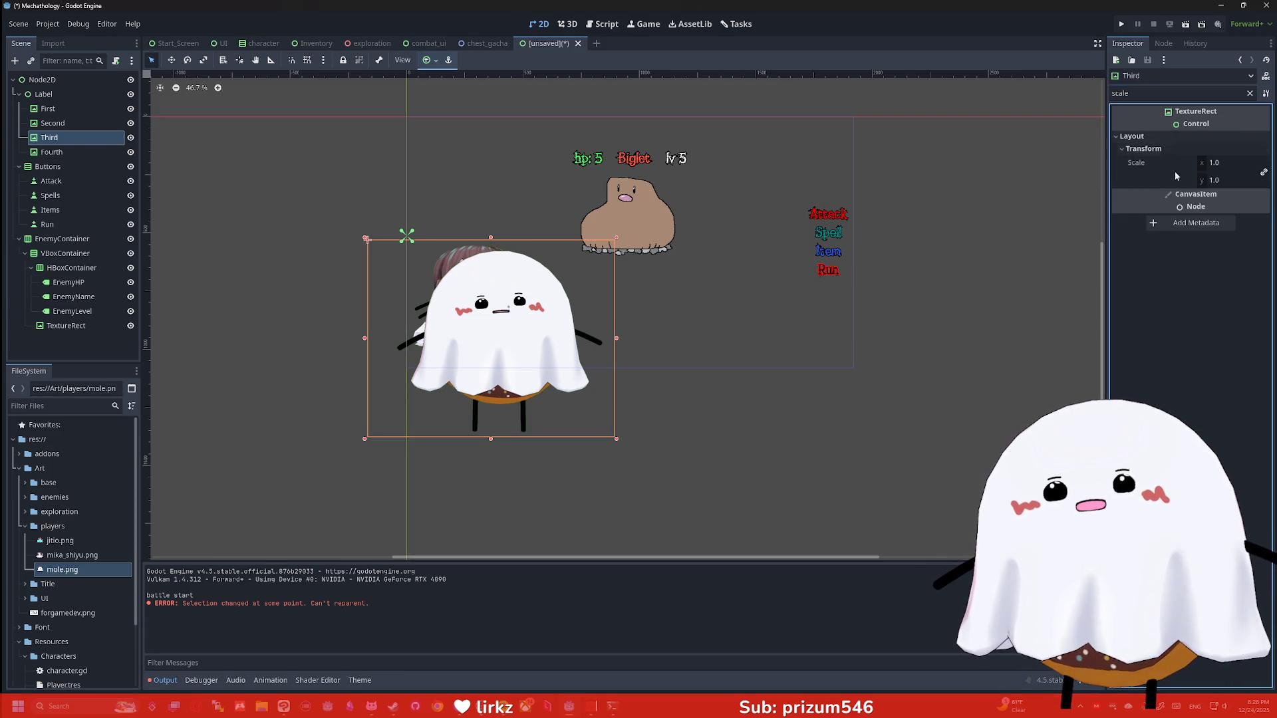
left_click(1229, 181)
type("0.3")
key("Return")
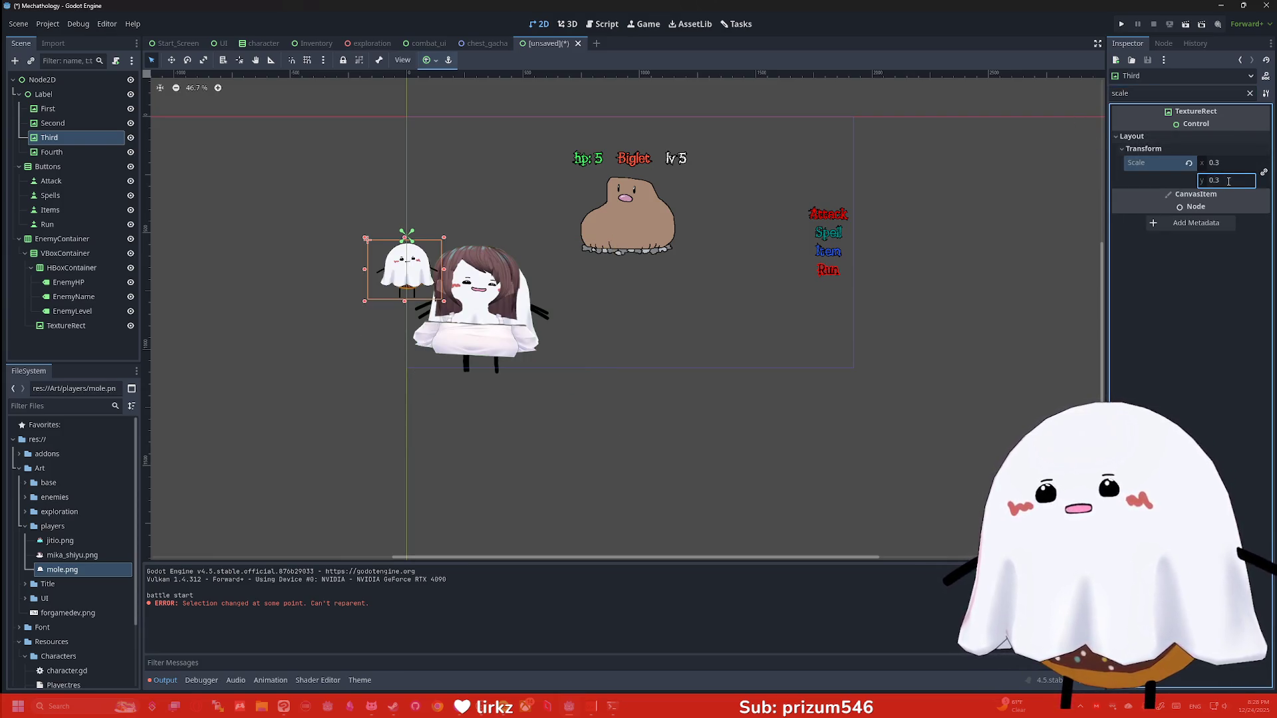
Set the Second and First portraits' Transform Scale to 0.3 as well
left_click(53, 123)
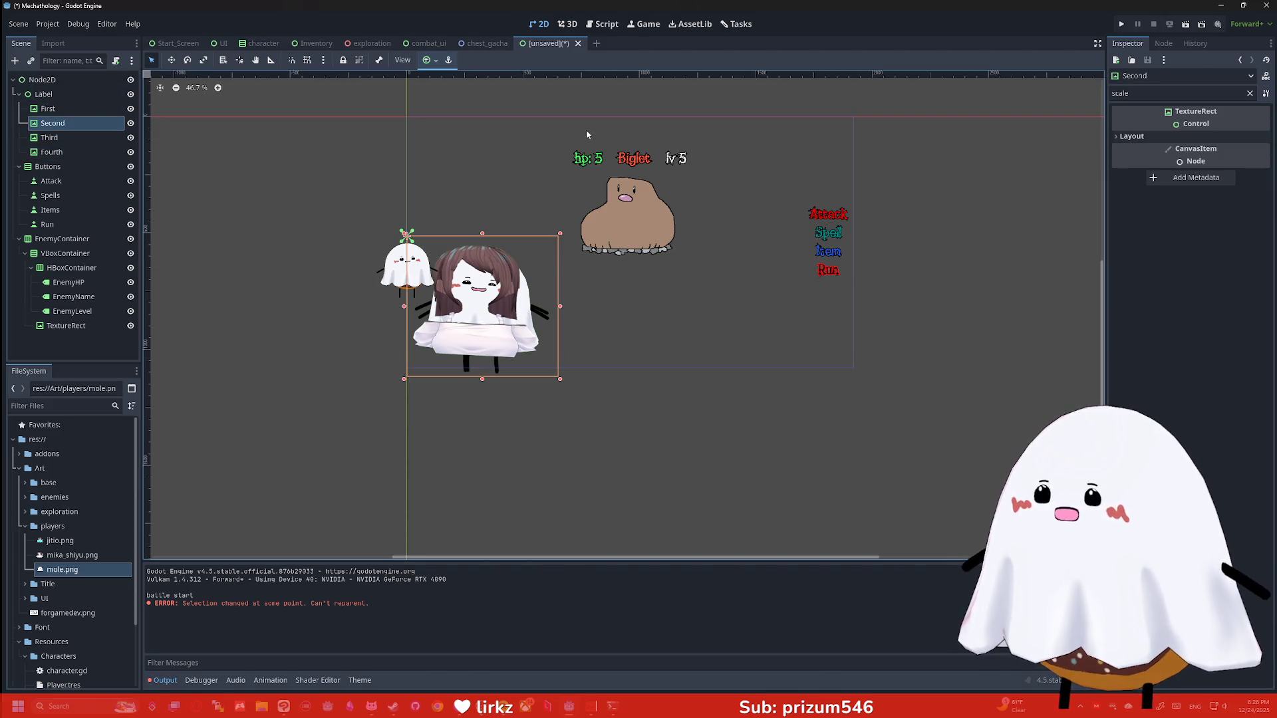
left_click(1131, 136)
left_click_drag(1216, 163, 1221, 164)
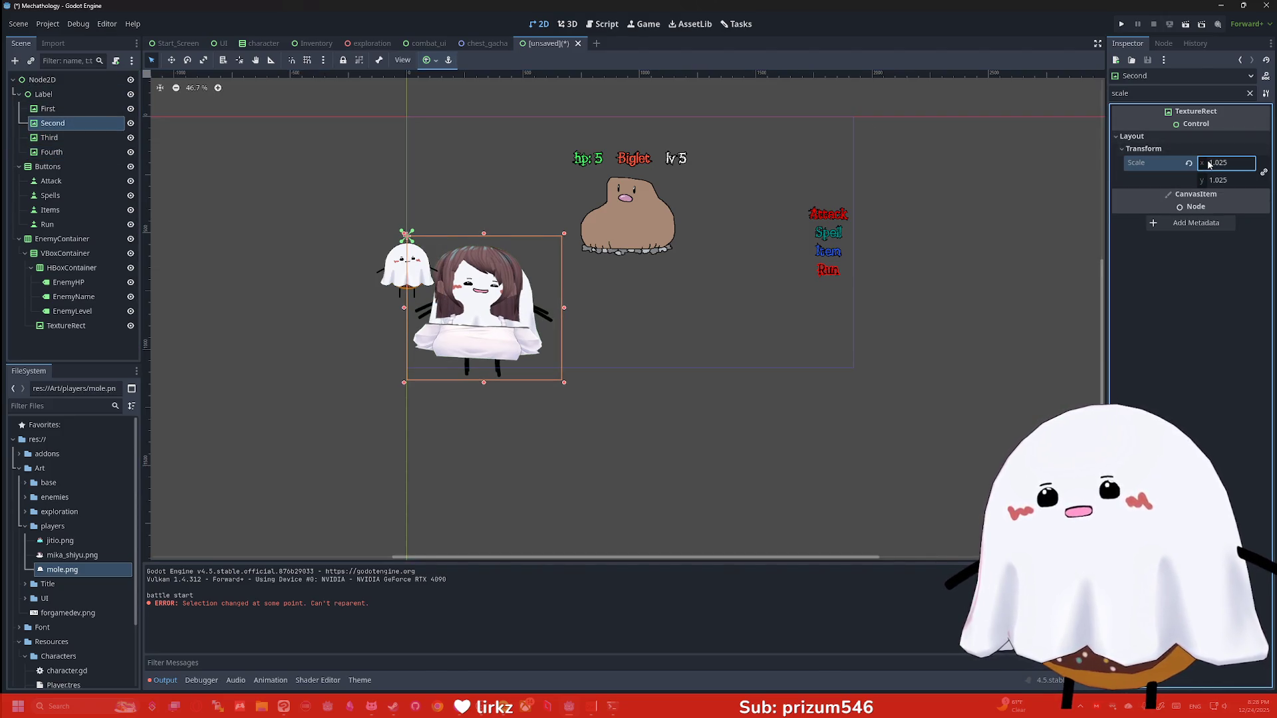
type("0.3")
key("Return")
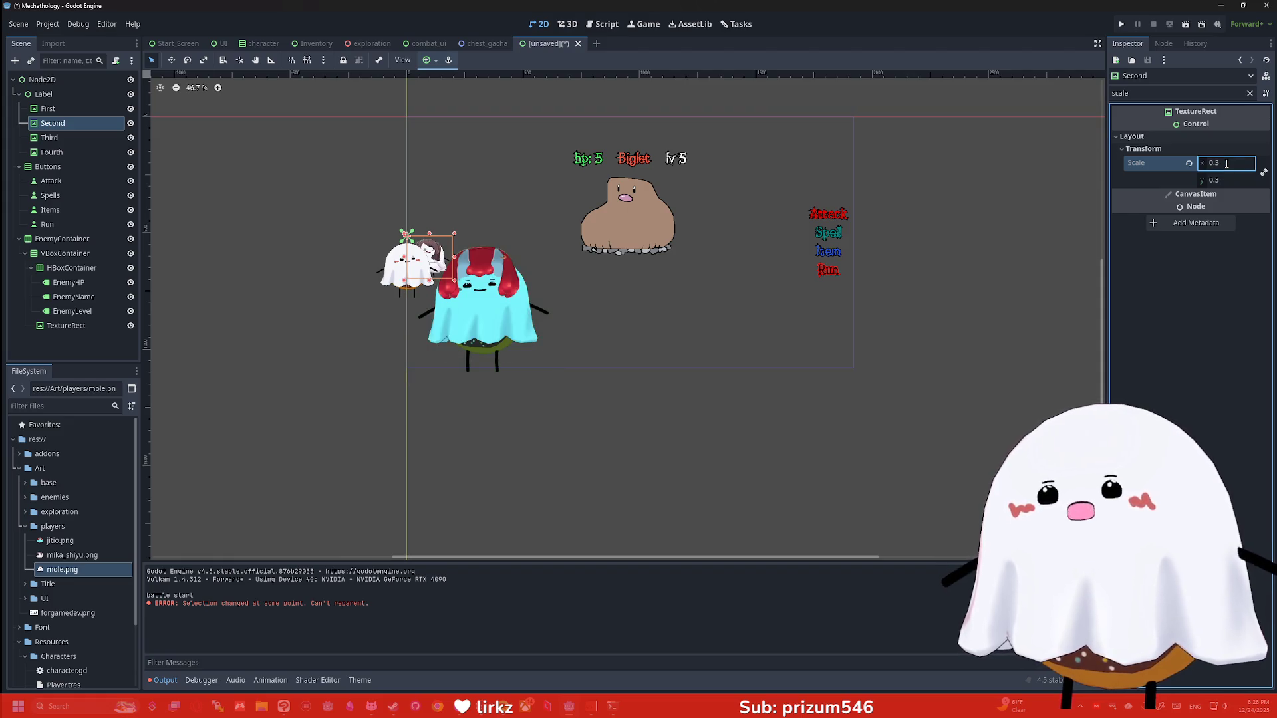
left_click(48, 109)
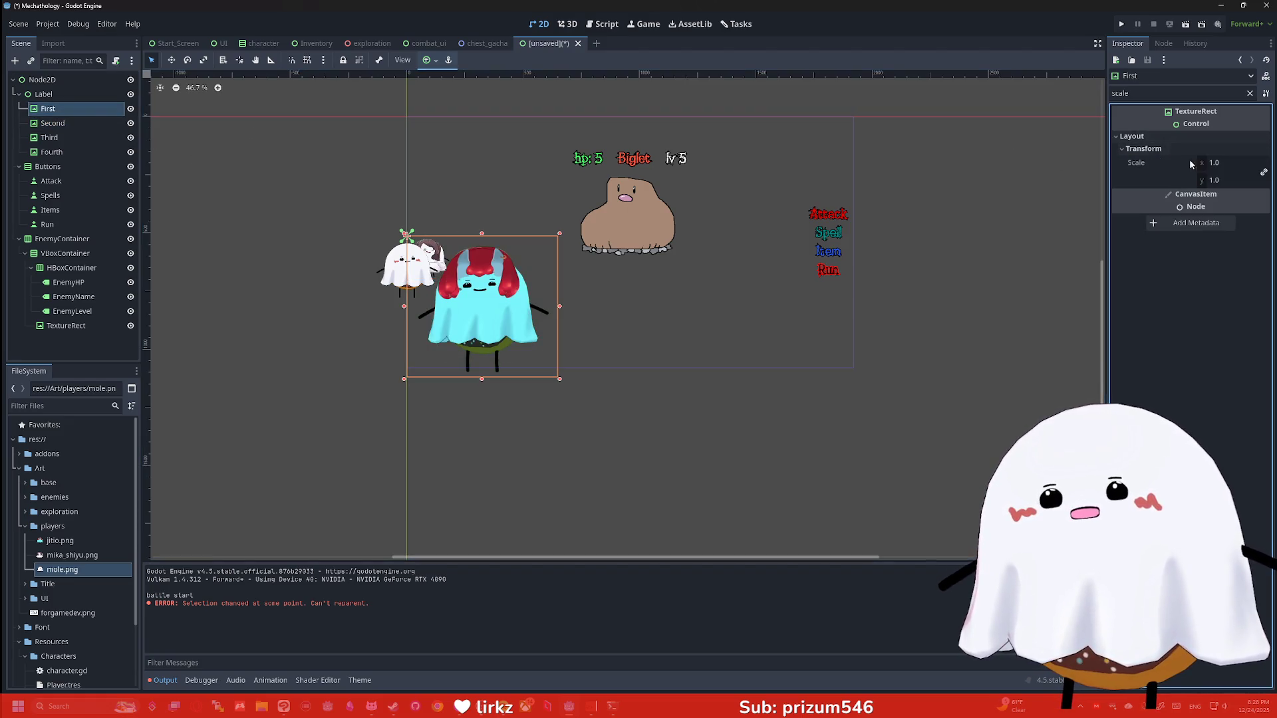
left_click(1221, 165)
type("0.3")
key("Return")
Move the Third ghost portrait higher on the canvas
scroll(903, 222, "up", 2)
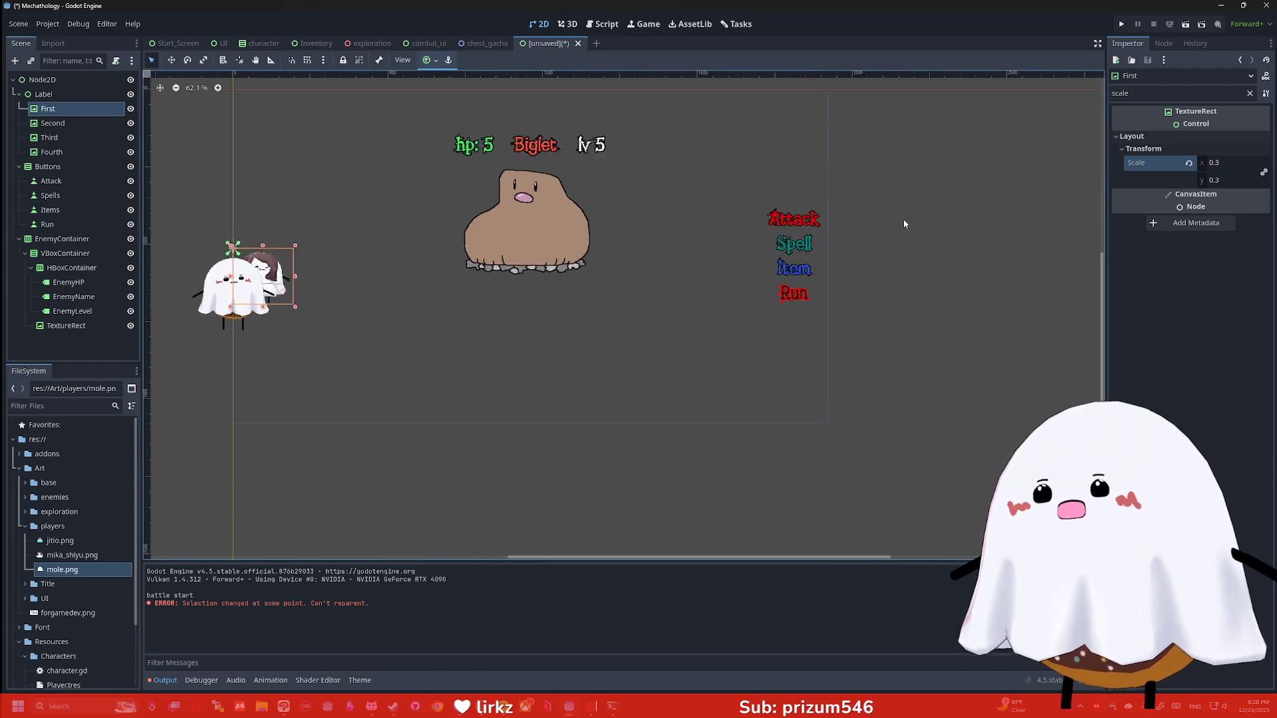
scroll(239, 297, "up", 2)
scroll(687, 336, "left", 5)
scroll(687, 336, "up", 2)
mouse_move(512, 322)
left_mouse_down()
mouse_move(556, 268)
mouse_move(574, 180)
left_mouse_up()
Move the Second girl portrait up and right and the Third ghost portrait upward
left_click(594, 326)
scroll(594, 329, "down", 3)
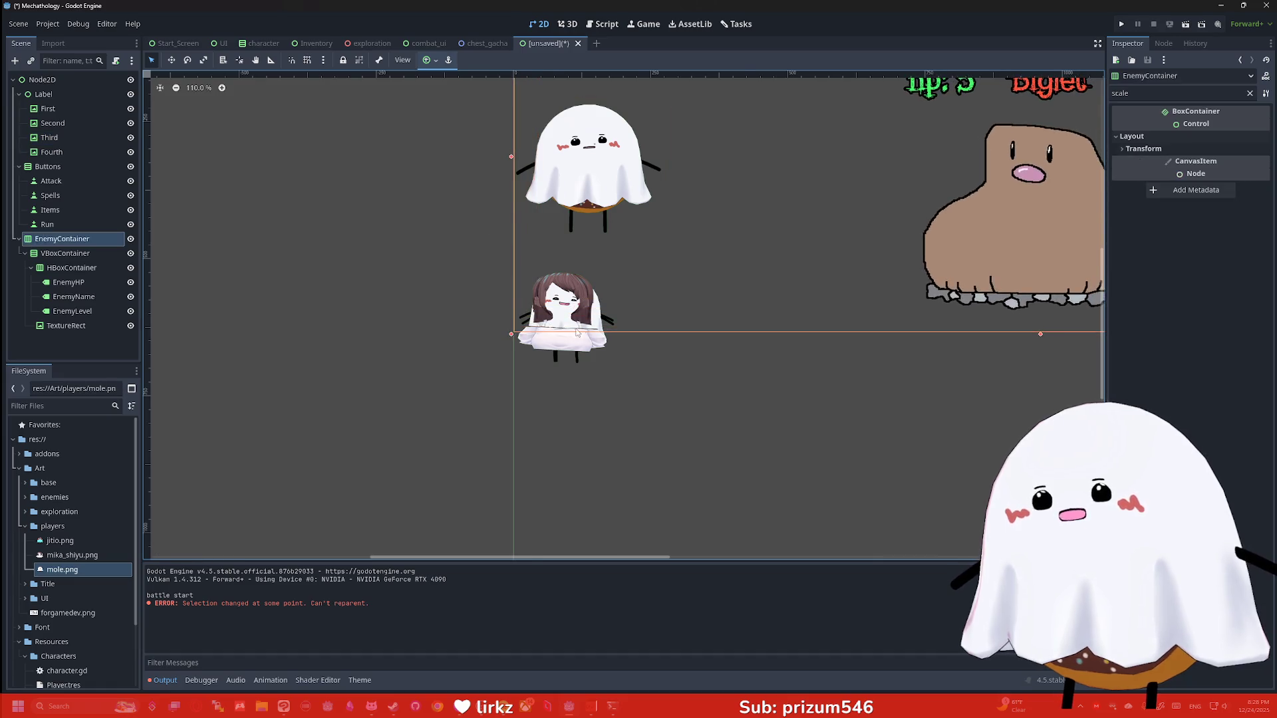
left_click(53, 123)
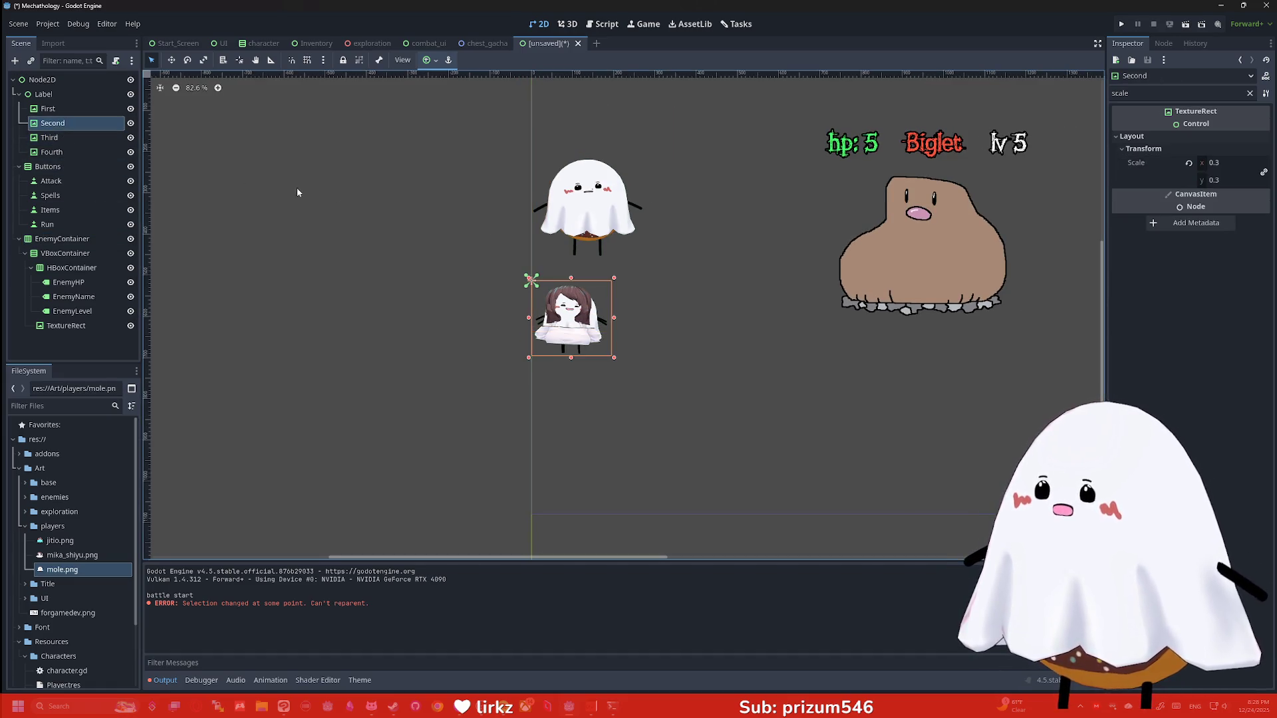
left_click(172, 60)
left_click_drag(567, 331, 594, 306)
left_click(49, 138)
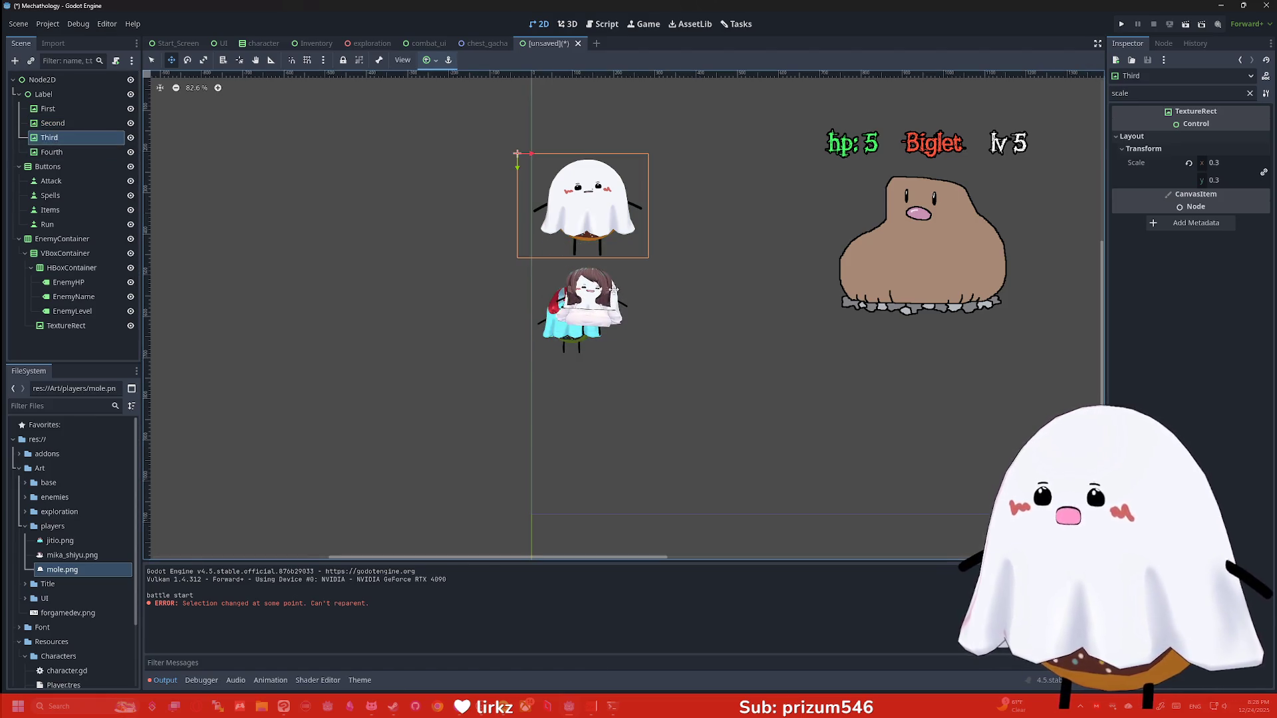
mouse_move(576, 217)
left_mouse_down()
mouse_move(576, 172)
mouse_move(583, 399)
left_mouse_up()
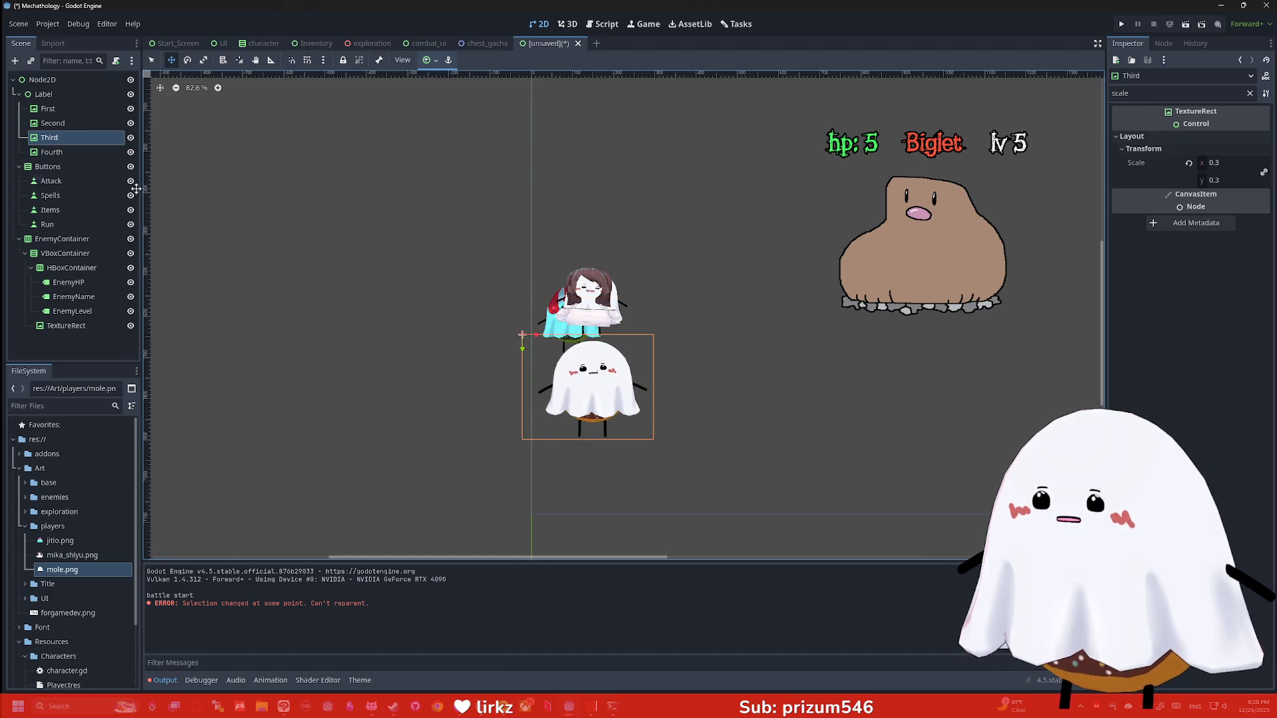
left_click(48, 153)
Put the First portrait at the column top, with the girl and white ghost below it
left_click(72, 108)
mouse_move(560, 333)
left_mouse_down()
mouse_move(547, 177)
mouse_move(560, 189)
left_mouse_up()
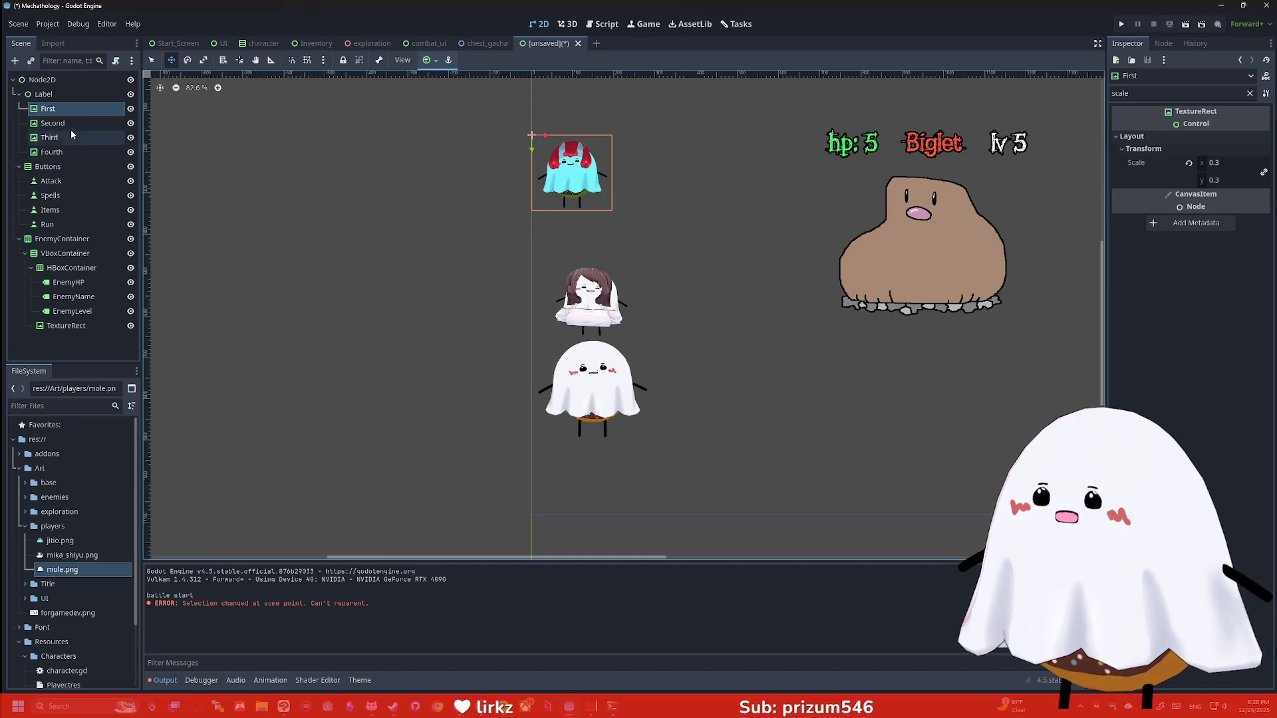
left_click(54, 123)
left_click_drag(580, 313, 567, 271)
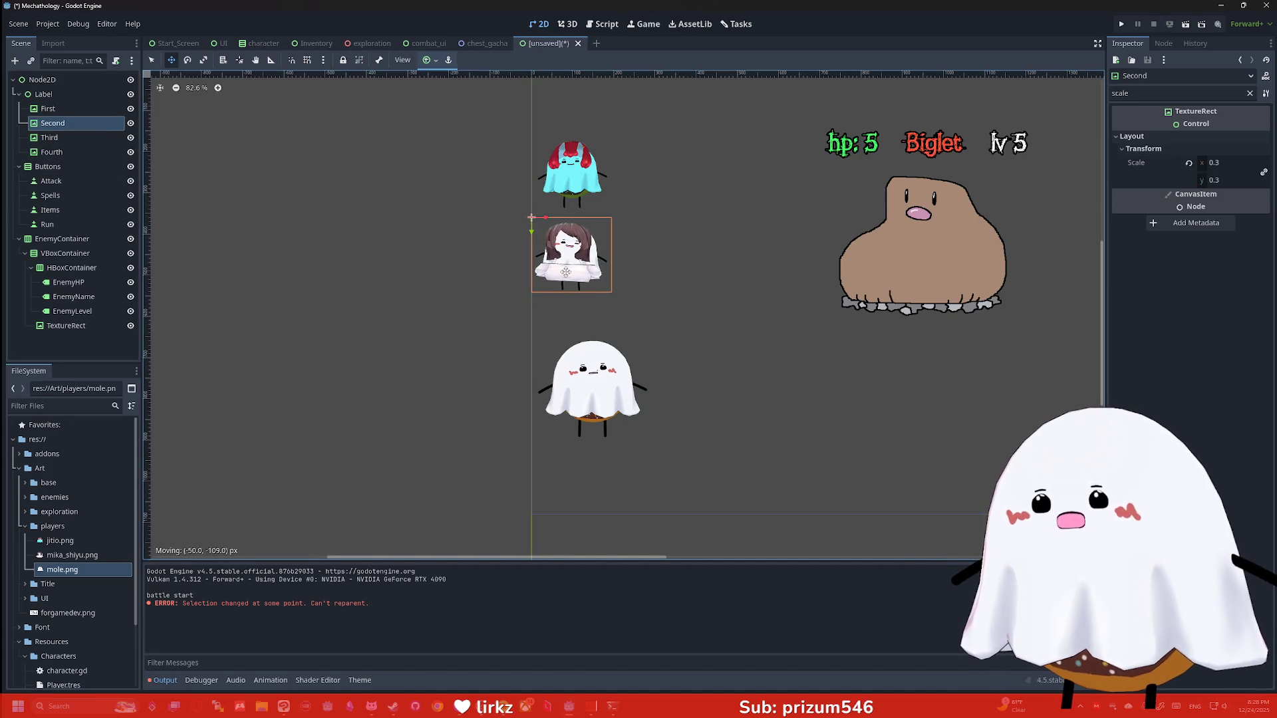
left_click(50, 138)
left_click_drag(567, 395, 578, 360)
Scale the white ghost to 0.2 and move the cyan ghost below it
left_click(1234, 164)
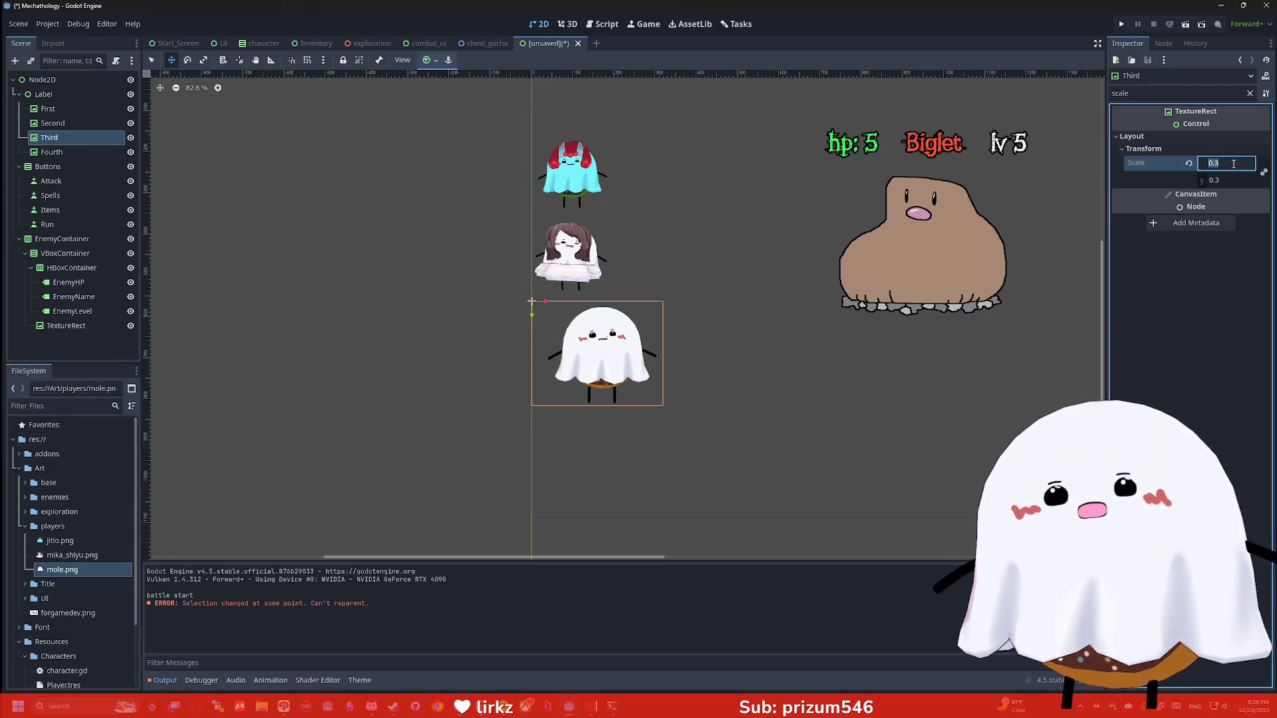
type("0.2")
key("Return")
scroll(657, 301, "up", 2)
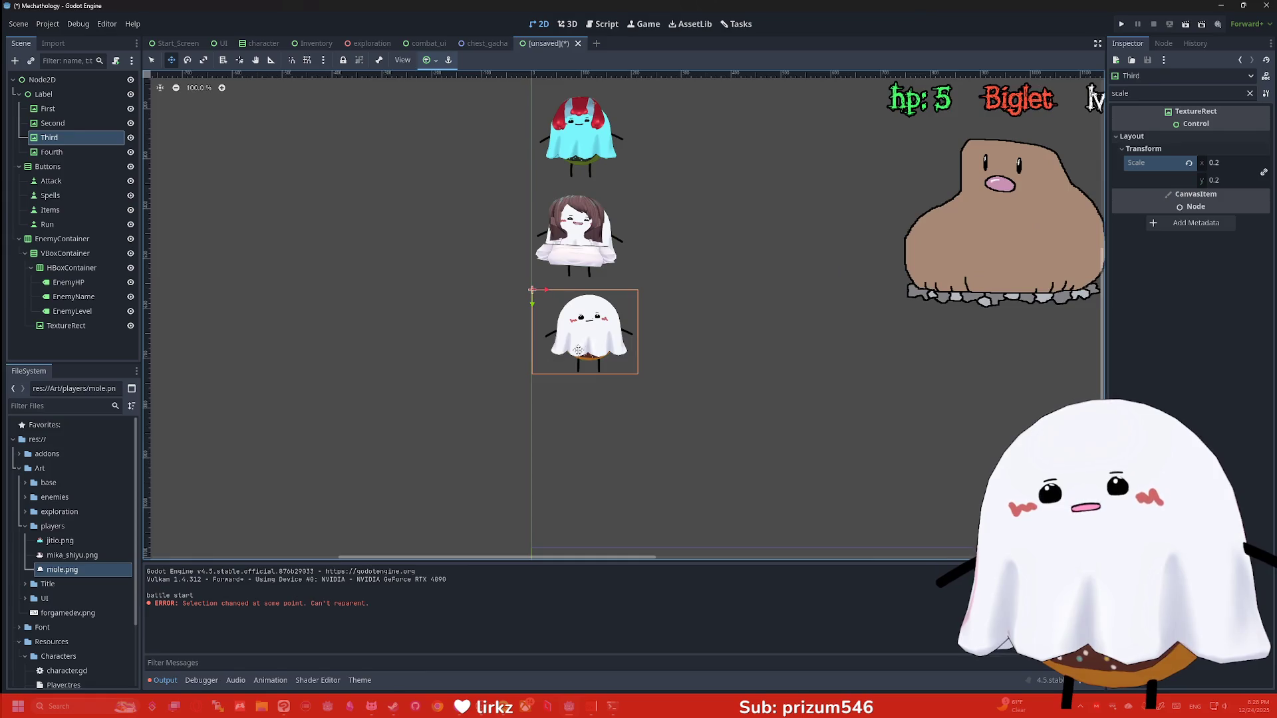
scroll(657, 301, "down", 2)
scroll(658, 301, "down", 1)
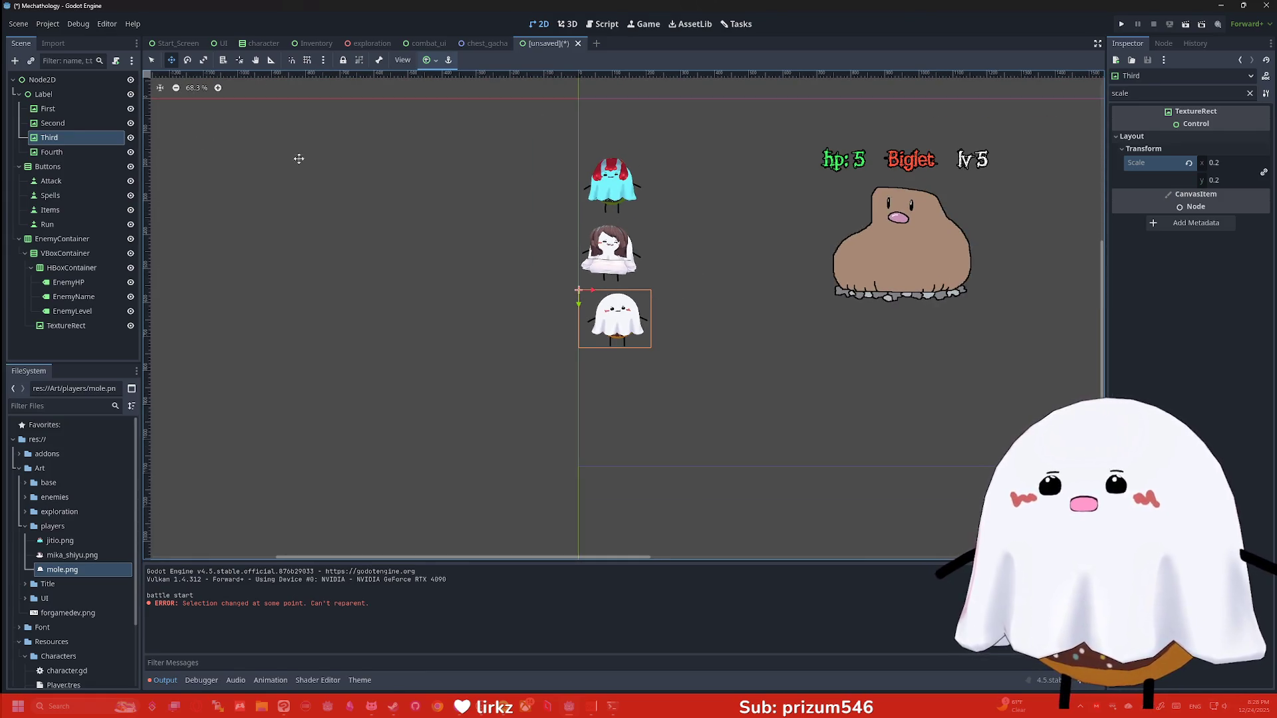
left_click(48, 108)
mouse_move(623, 174)
left_mouse_down()
mouse_move(727, 211)
mouse_move(727, 315)
mouse_move(621, 371)
left_mouse_up()
Try moving the girl and white ghost up, undo it, and drop the cyan ghost to the bottom
left_click(53, 123)
left_click(50, 138, "shift")
left_click_drag(617, 258, 617, 206)
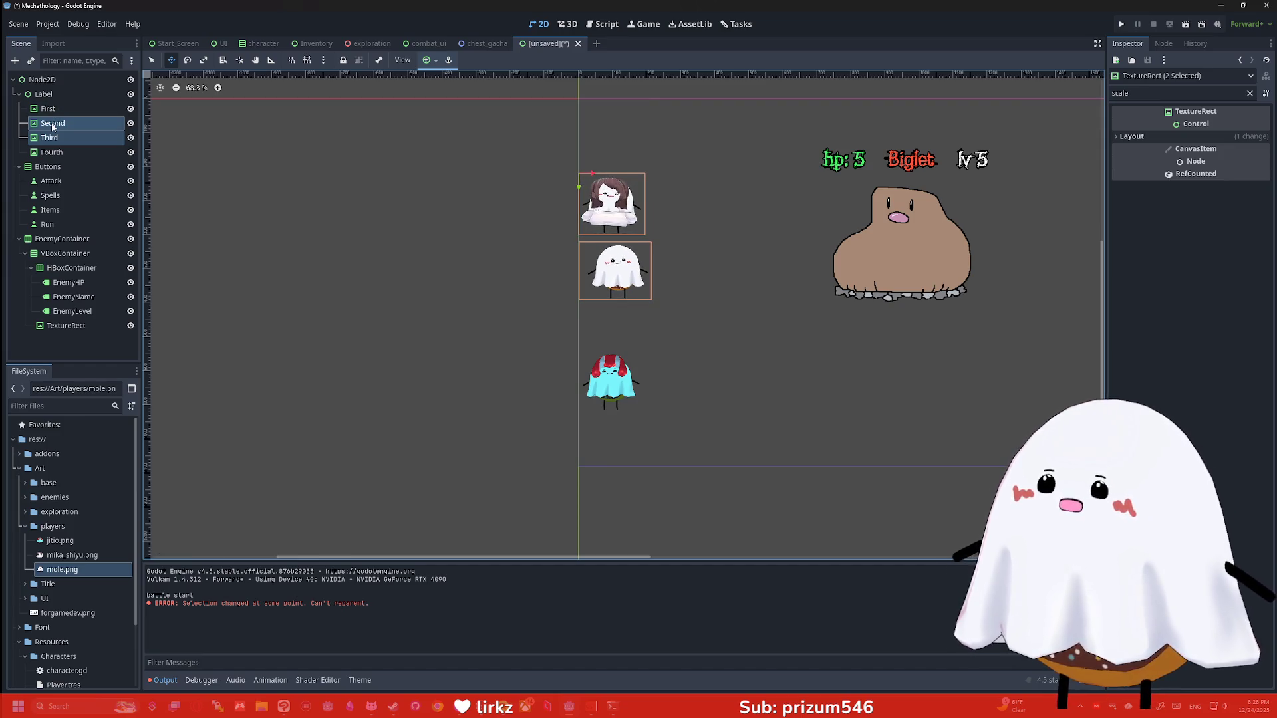
key("ctrl+z")
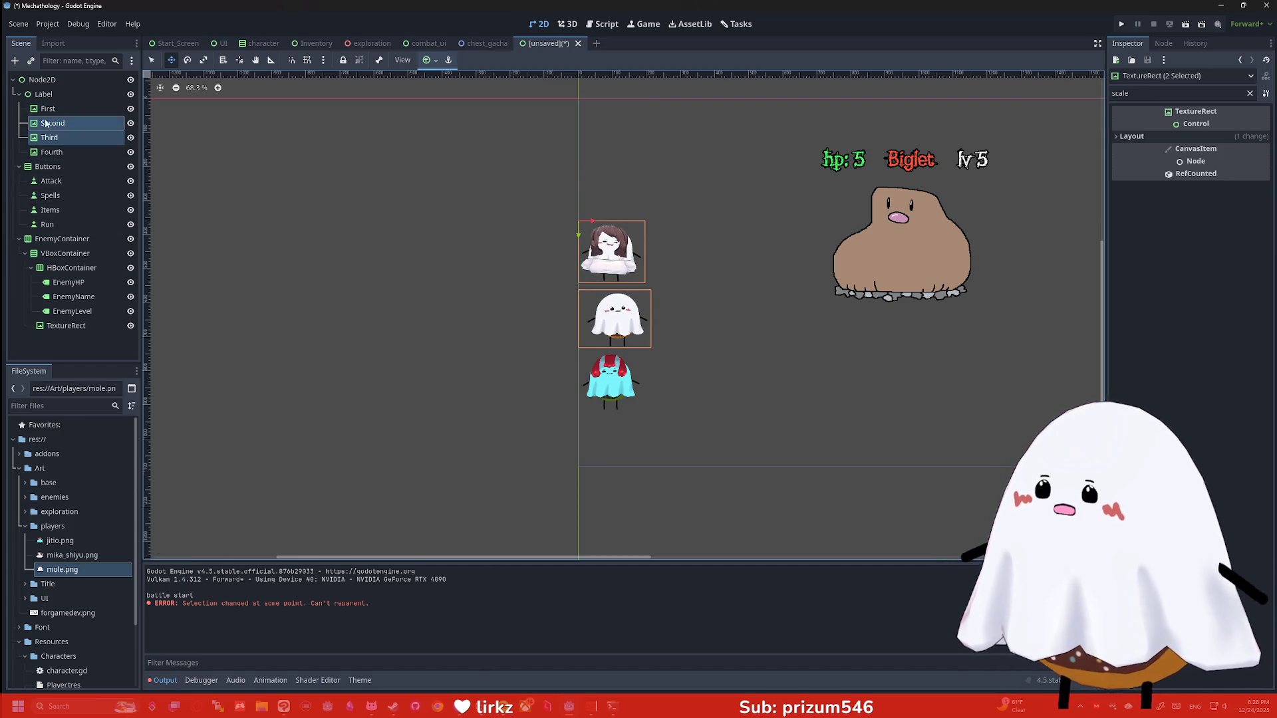
left_click(48, 108)
mouse_move(606, 392)
left_mouse_down()
mouse_move(658, 349)
mouse_move(680, 293)
mouse_move(677, 335)
mouse_move(608, 360)
left_mouse_up()
Move the girl and white ghost up together and tuck the cyan ghost beneath them
left_click(53, 123)
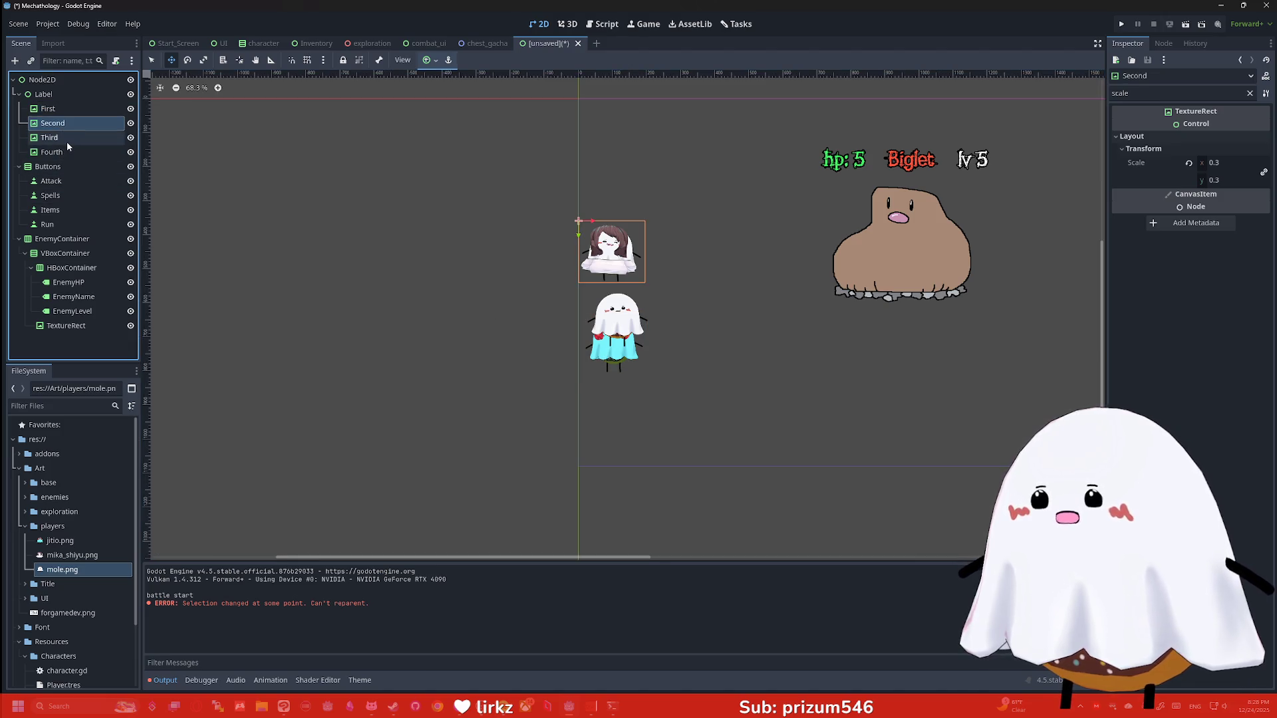
left_click(66, 140)
left_click(609, 251, "shift")
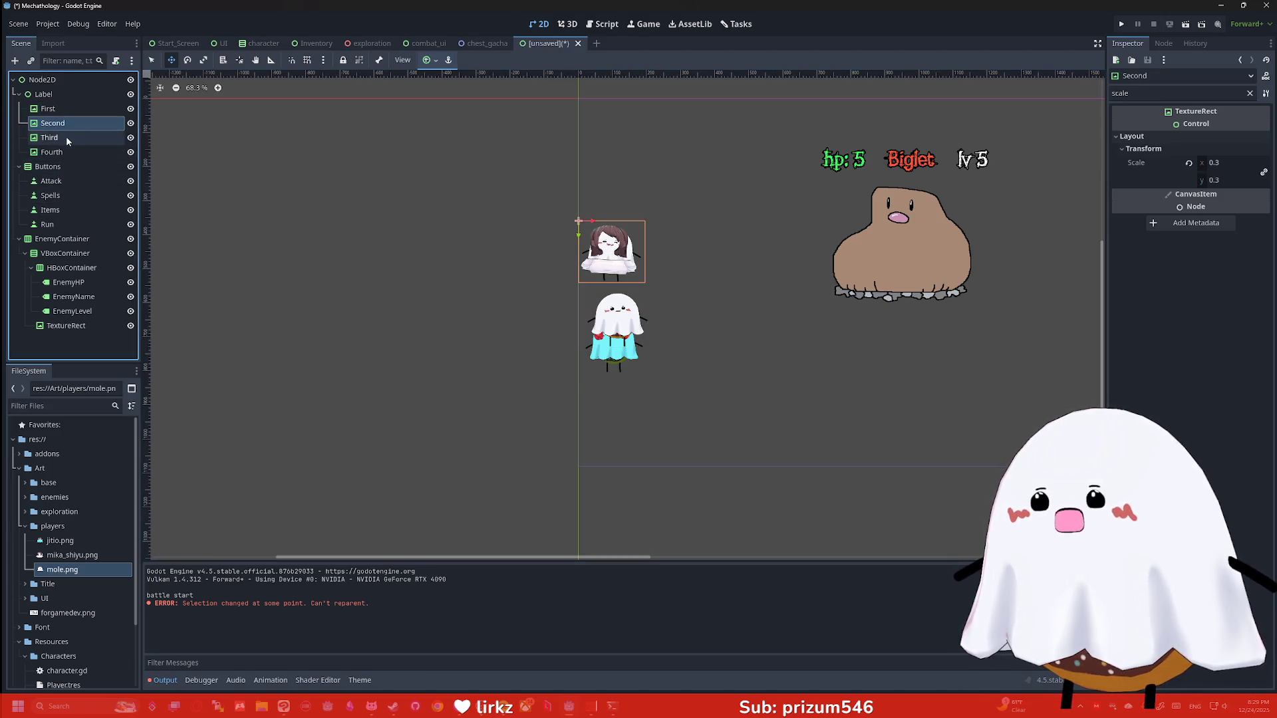
left_click_drag(636, 250, 636, 202)
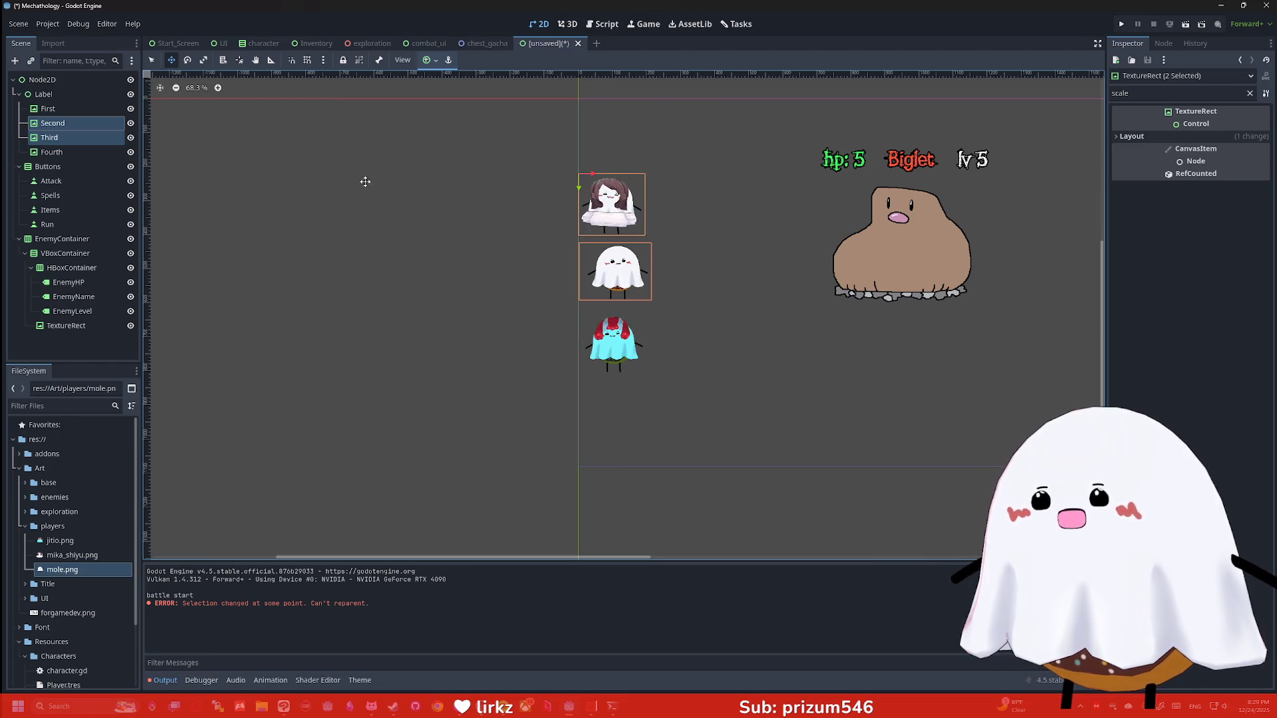
left_click_drag(621, 351, 621, 340)
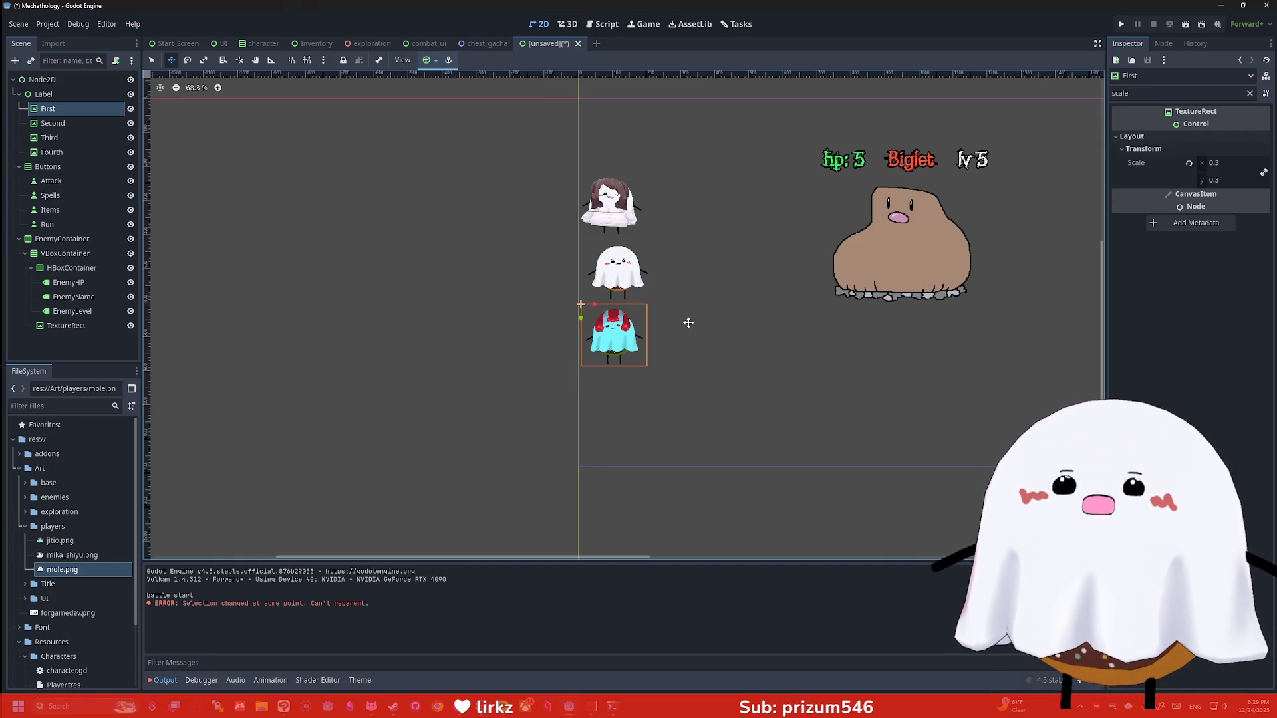
key("alt+Tab")
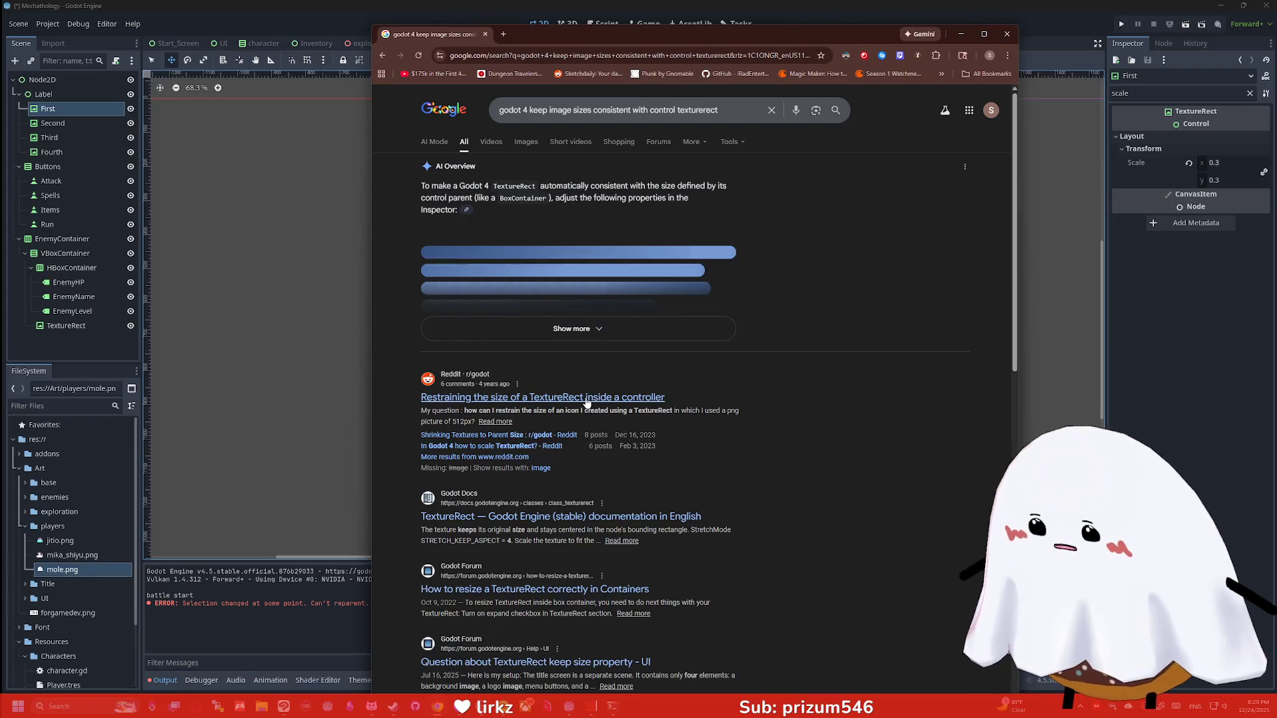
Read the Reddit thread 'Restraining the size of a TextureRect inside a controller', then return to the Google results
left_click(609, 364)
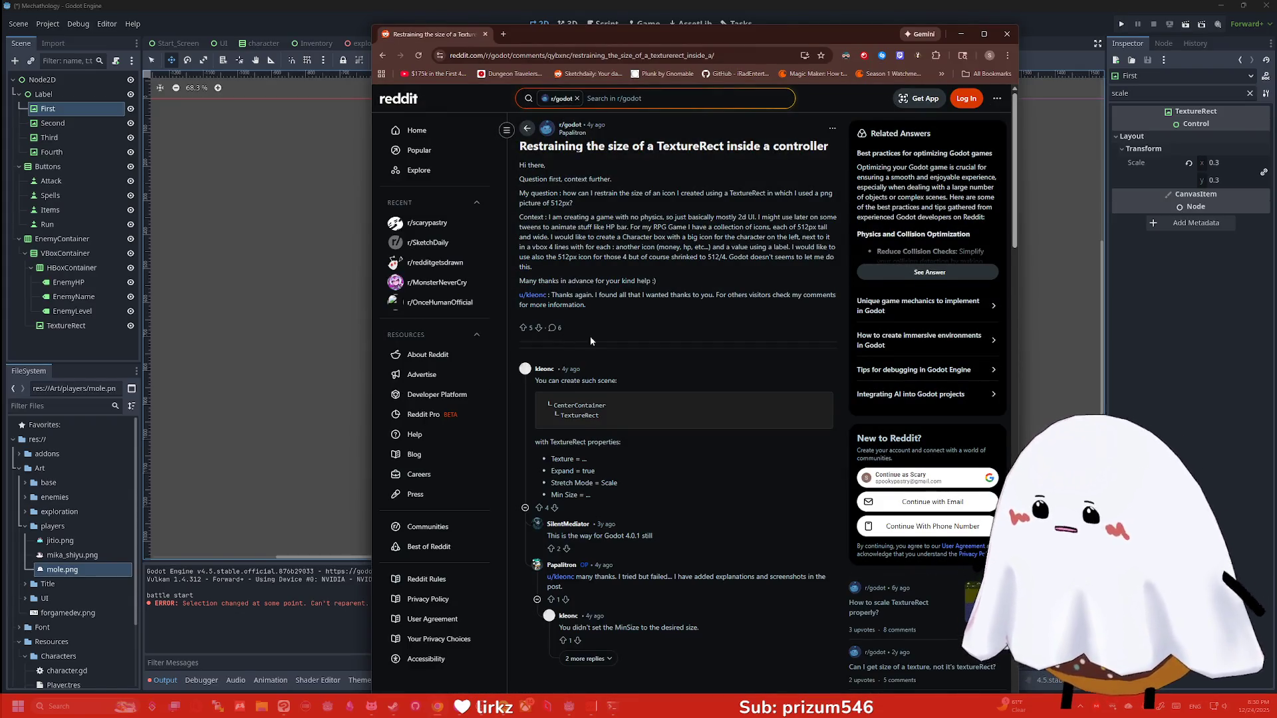
scroll(588, 337, "down", 1)
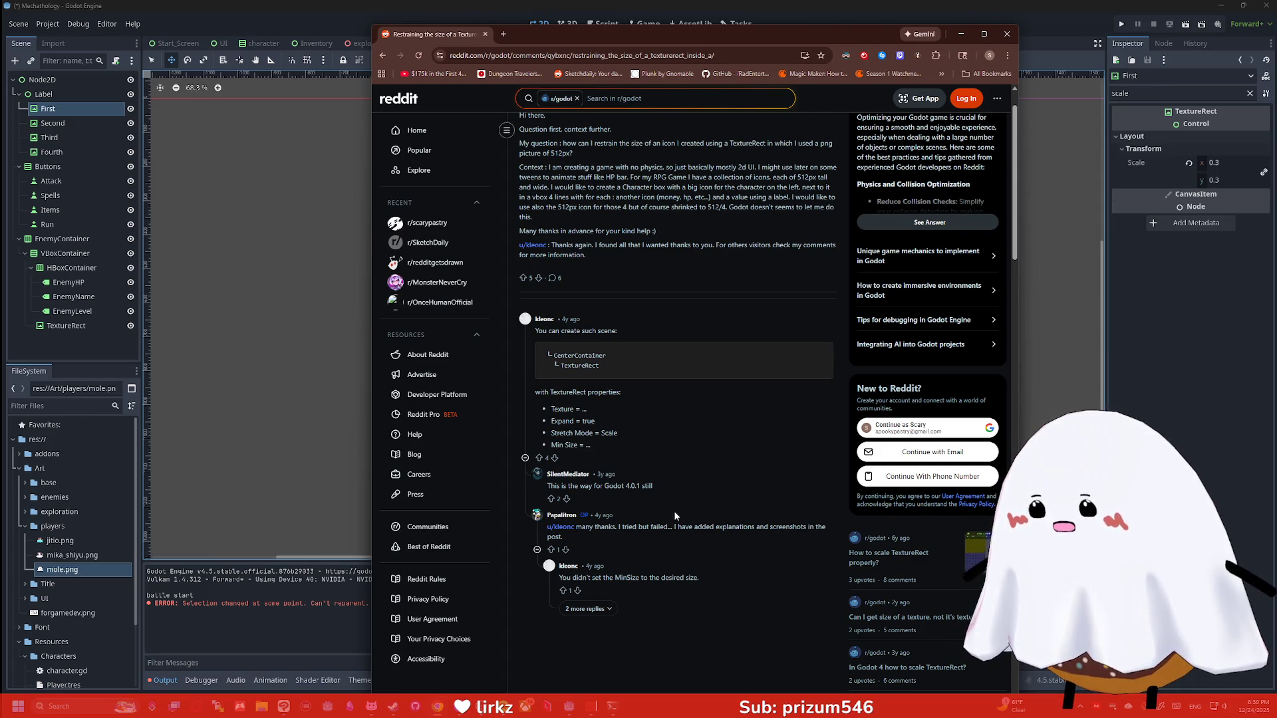
scroll(557, 389, "up", 1)
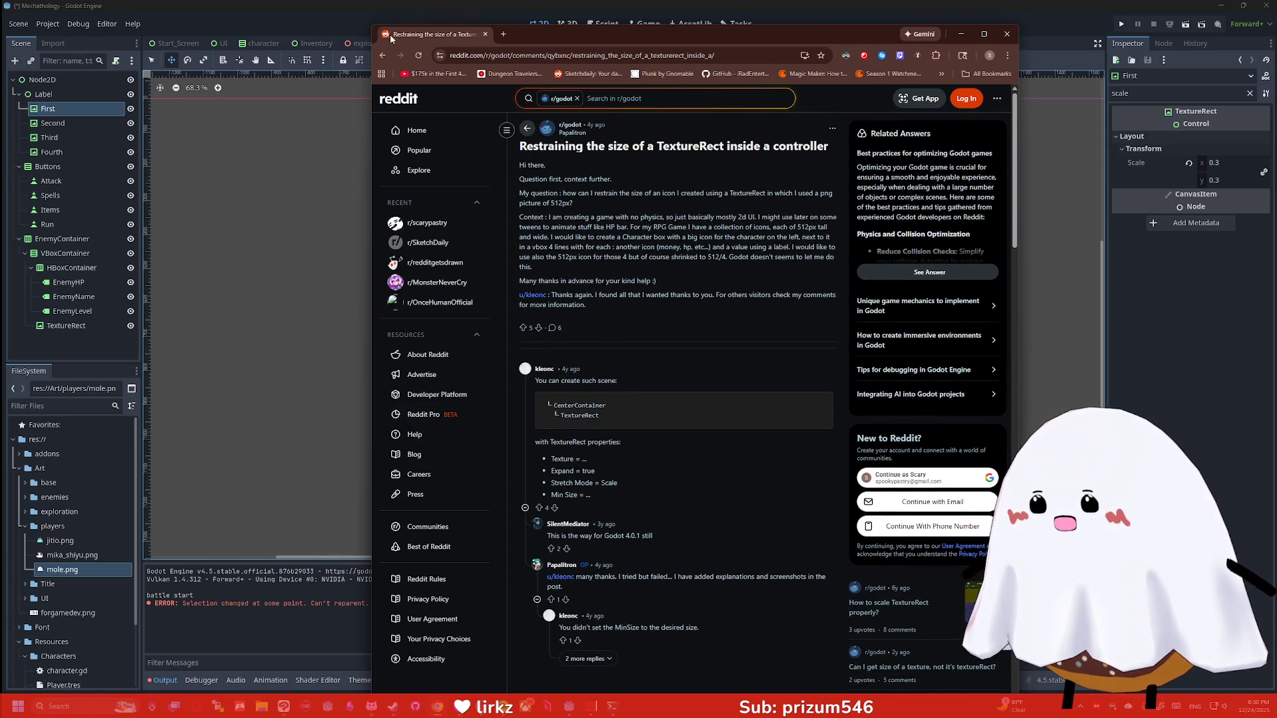
left_click(382, 56)
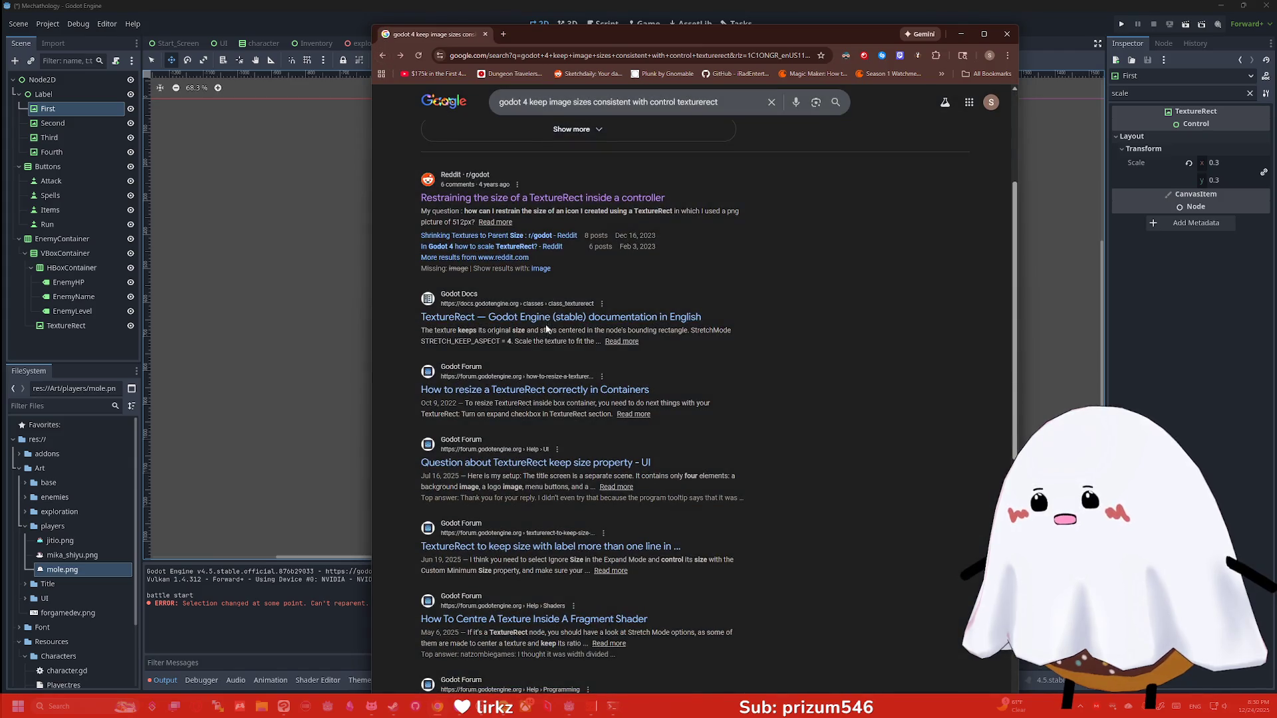
Search Google for 'godot 4 texturerect limit max size'
scroll(547, 329, "up", 3)
left_click_drag(718, 110, 531, 110)
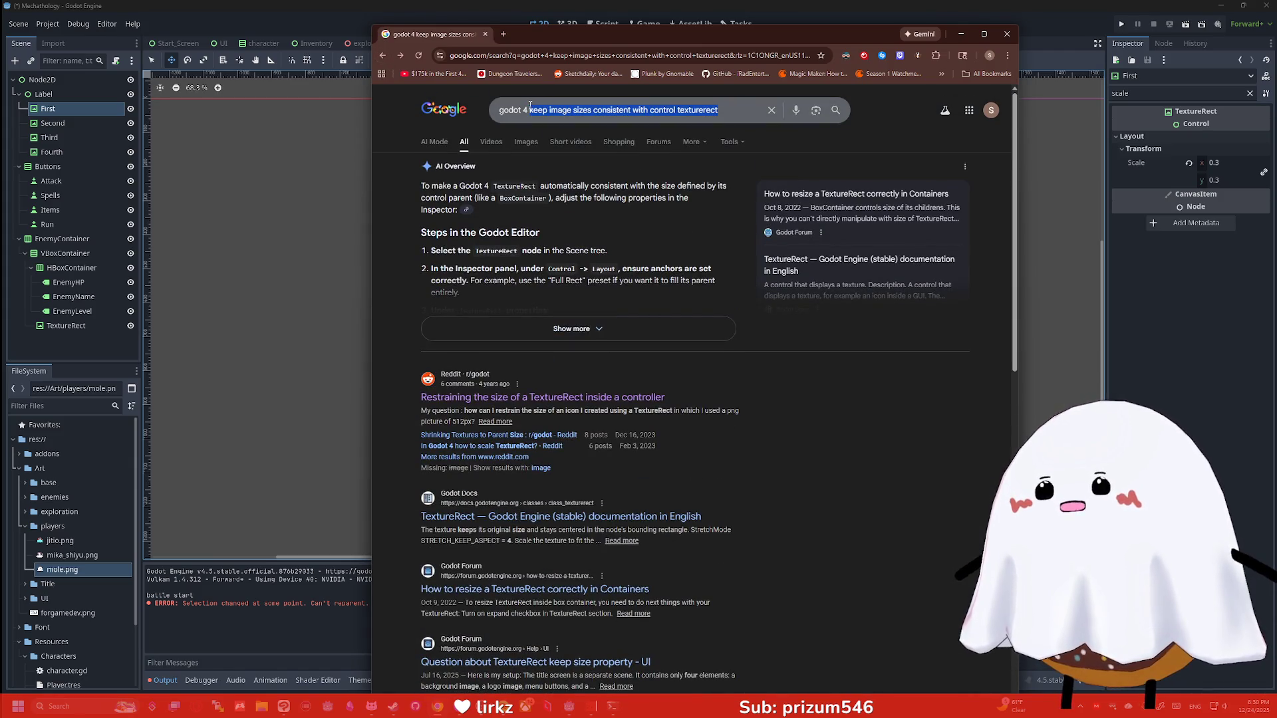
type("te")
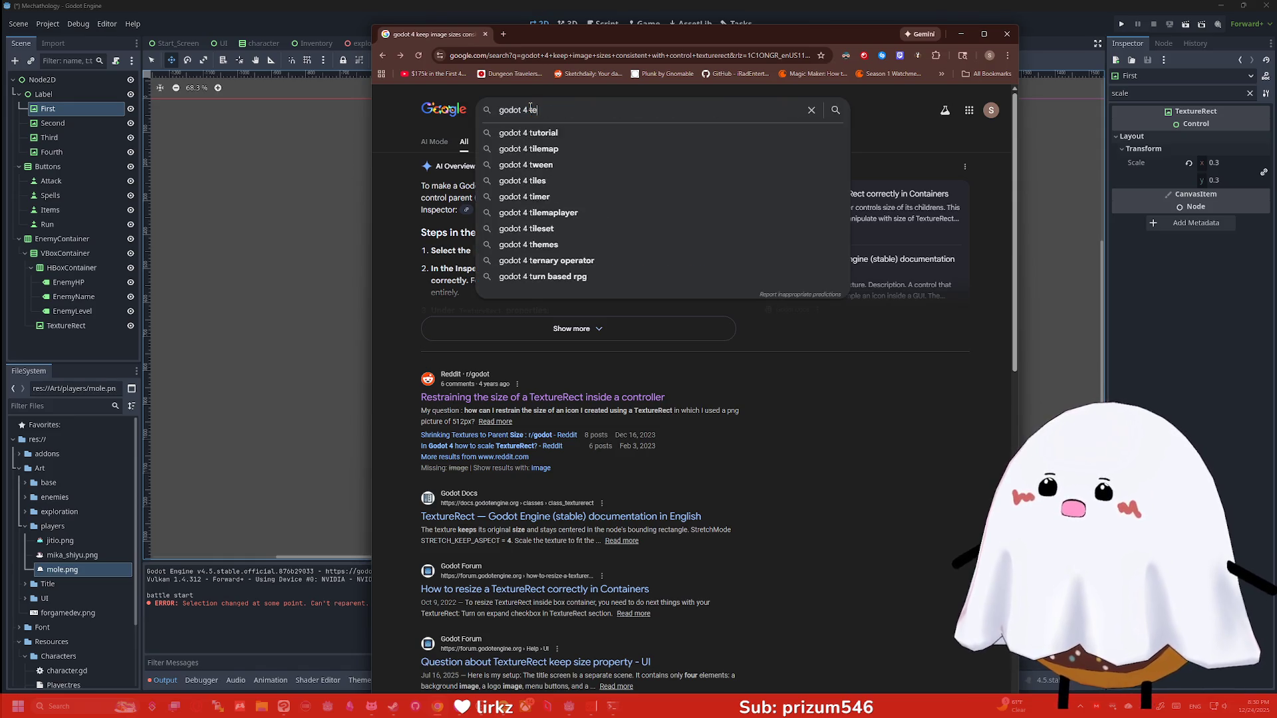
type("xturerect limit")
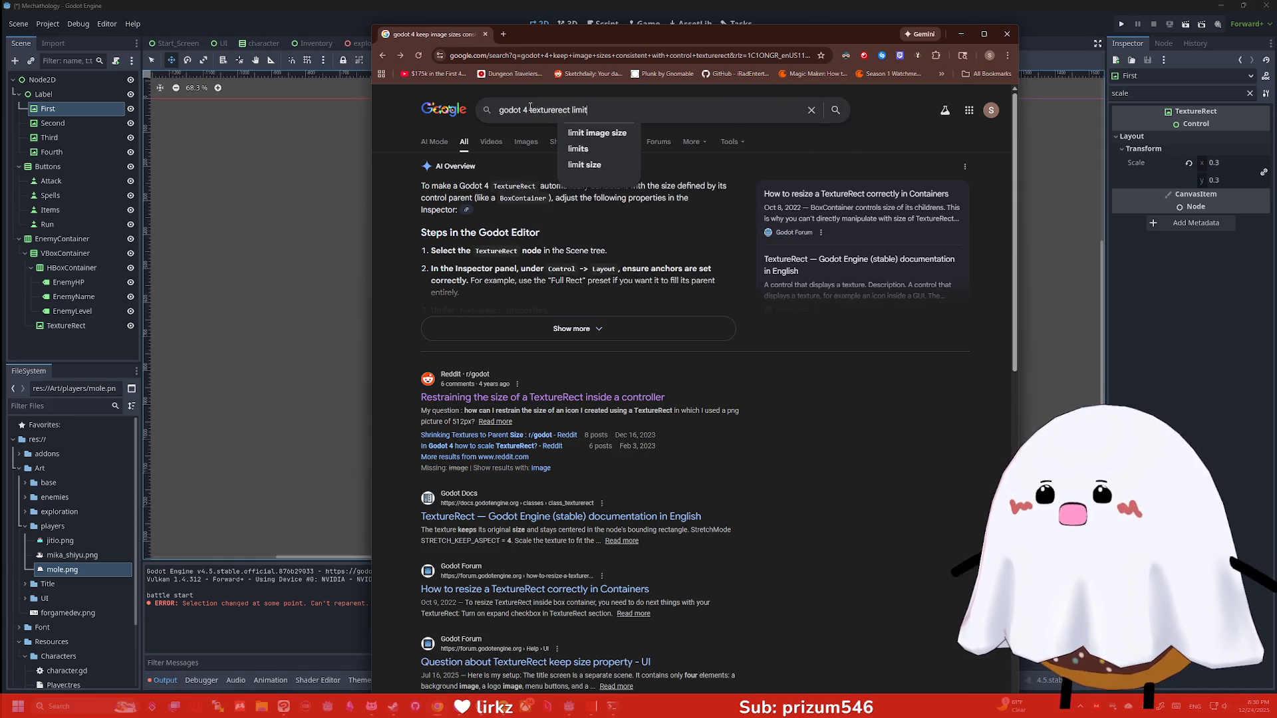
type(" max size")
key("Return")
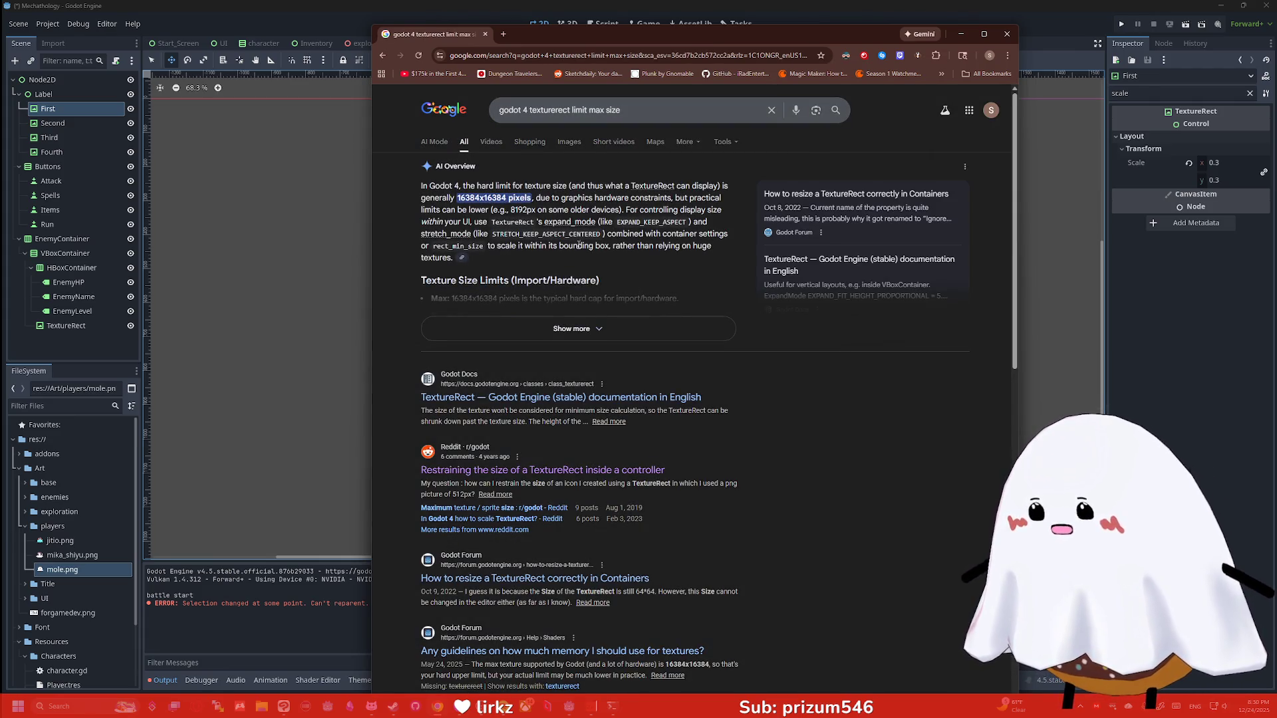
scroll(570, 197, "down", 3)
scroll(519, 233, "up", 1)
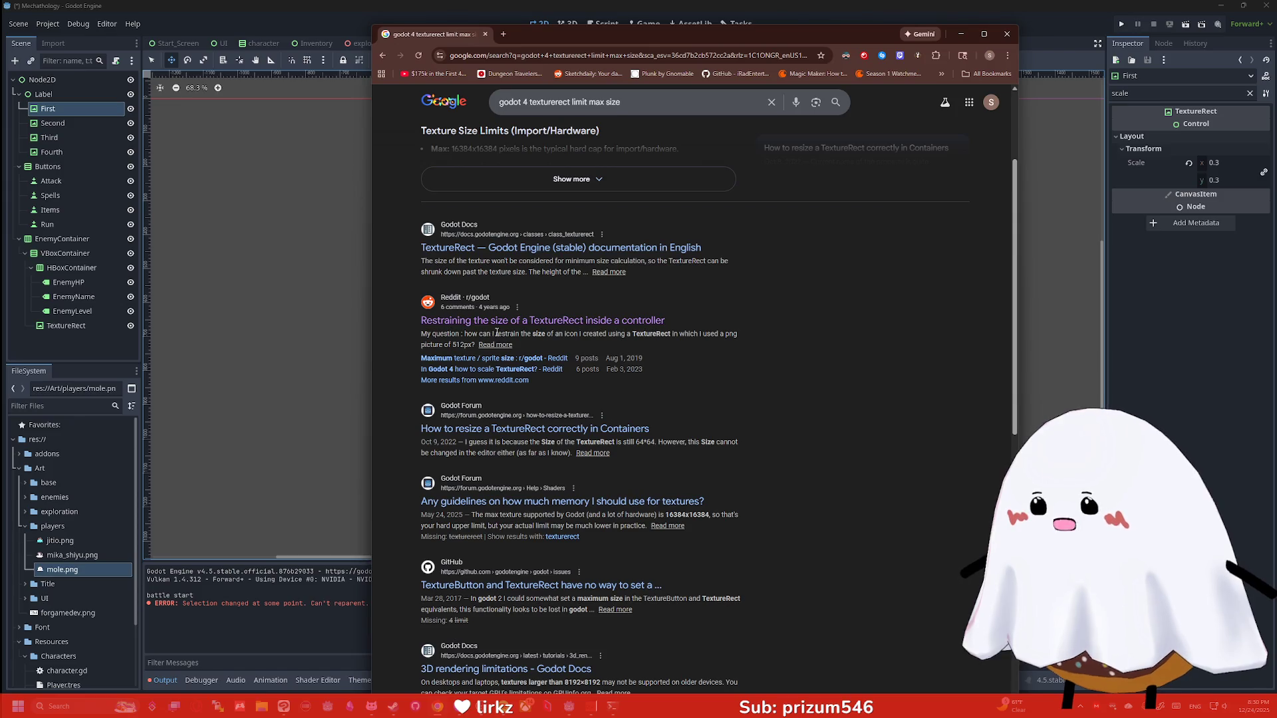
Skim the Reddit TextureRect thread and return to the search results
left_click(582, 321)
scroll(632, 276, "down", 1)
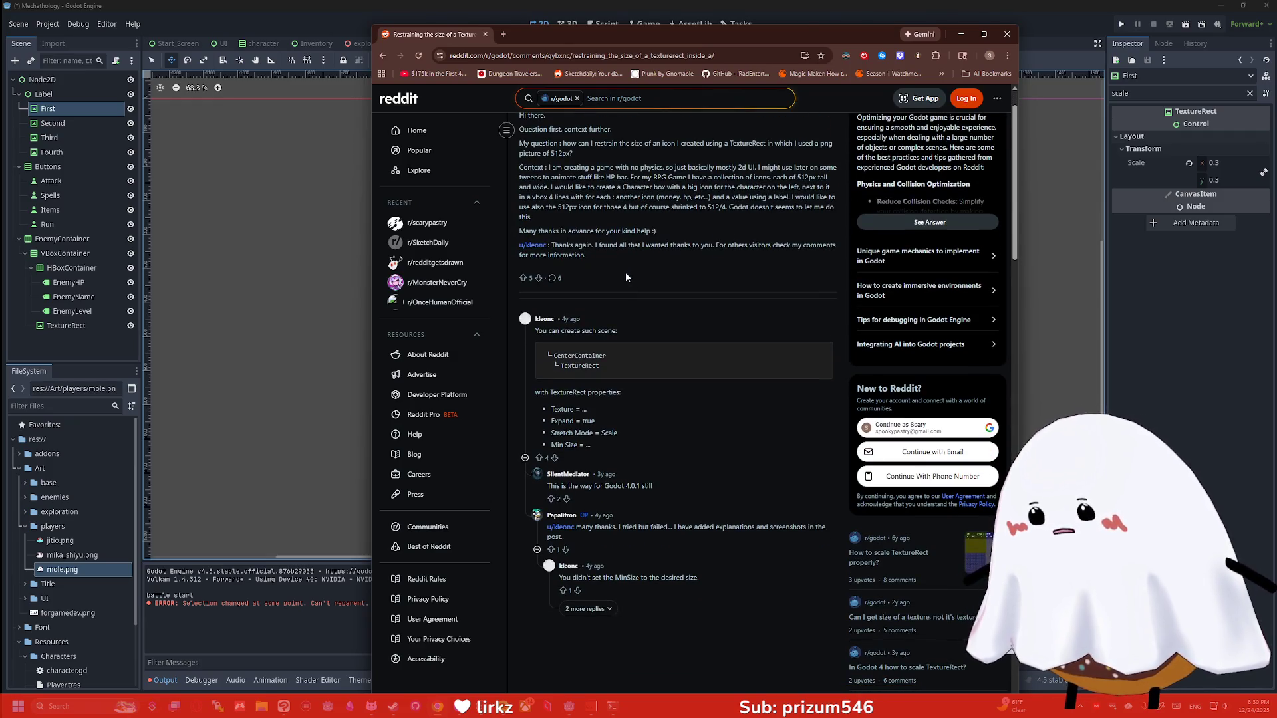
left_click(383, 55)
scroll(519, 365, "down", 1)
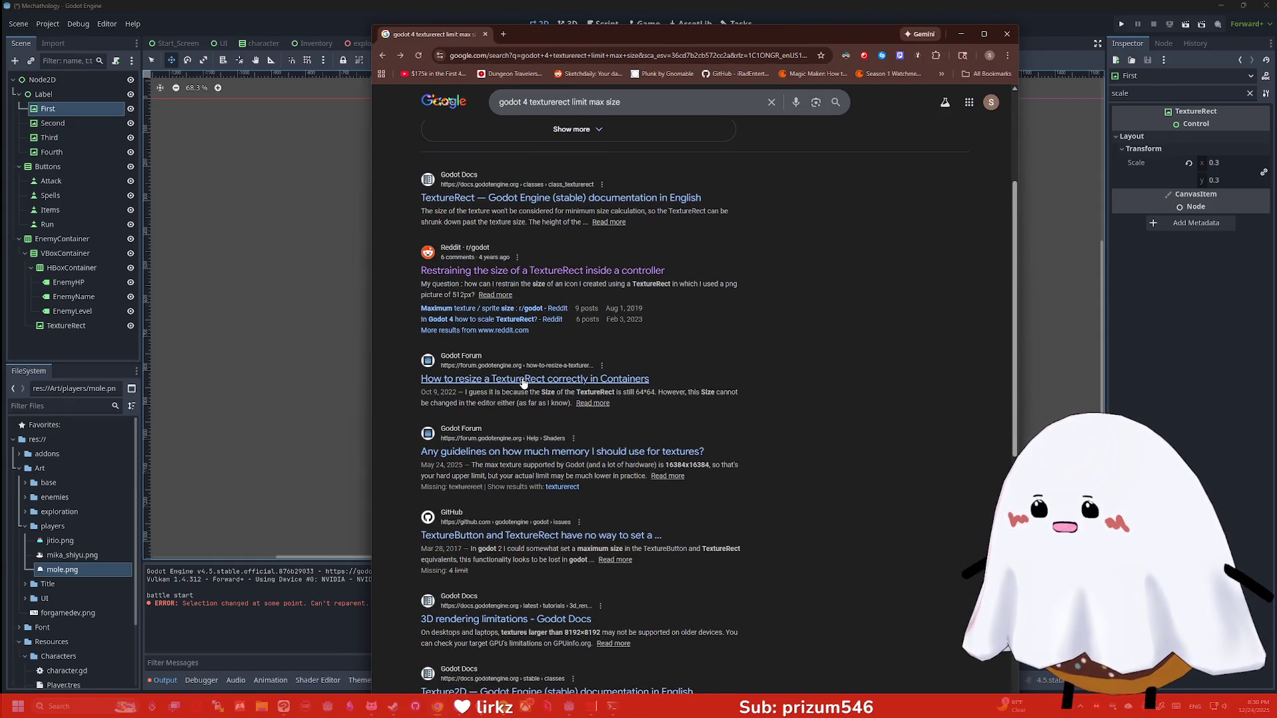
scroll(524, 384, "down", 1)
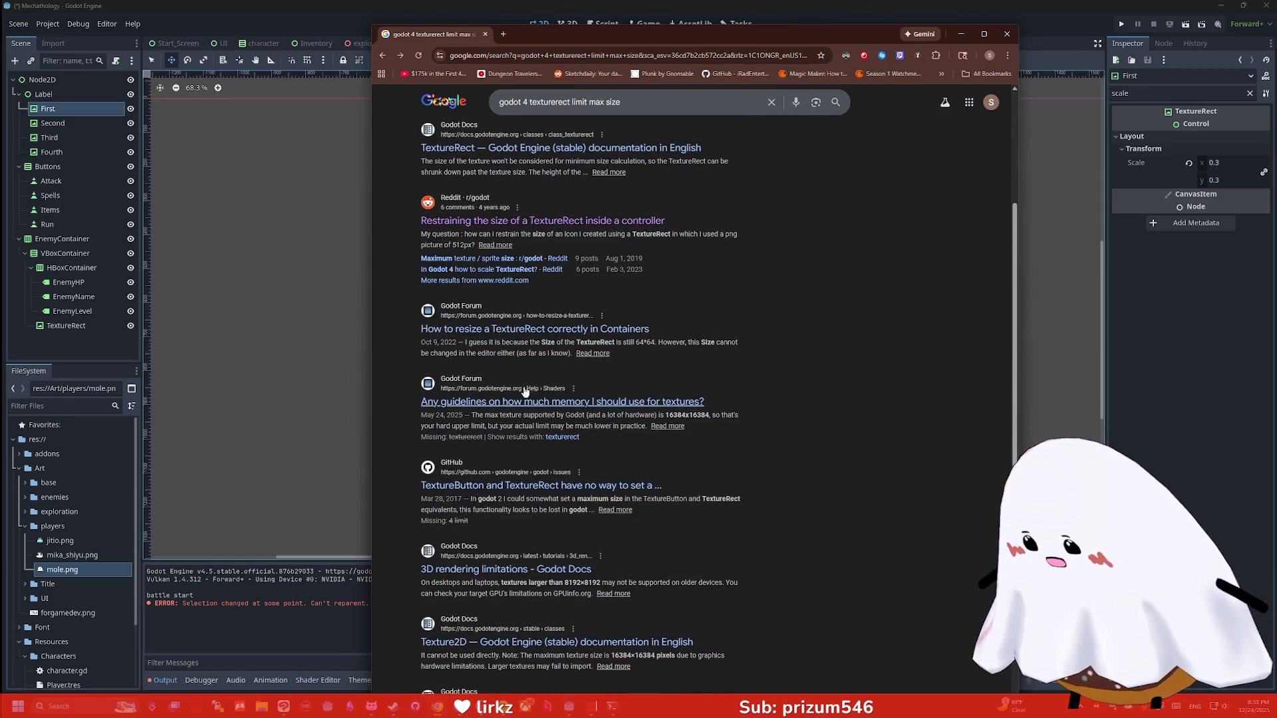
scroll(524, 404, "down", 1)
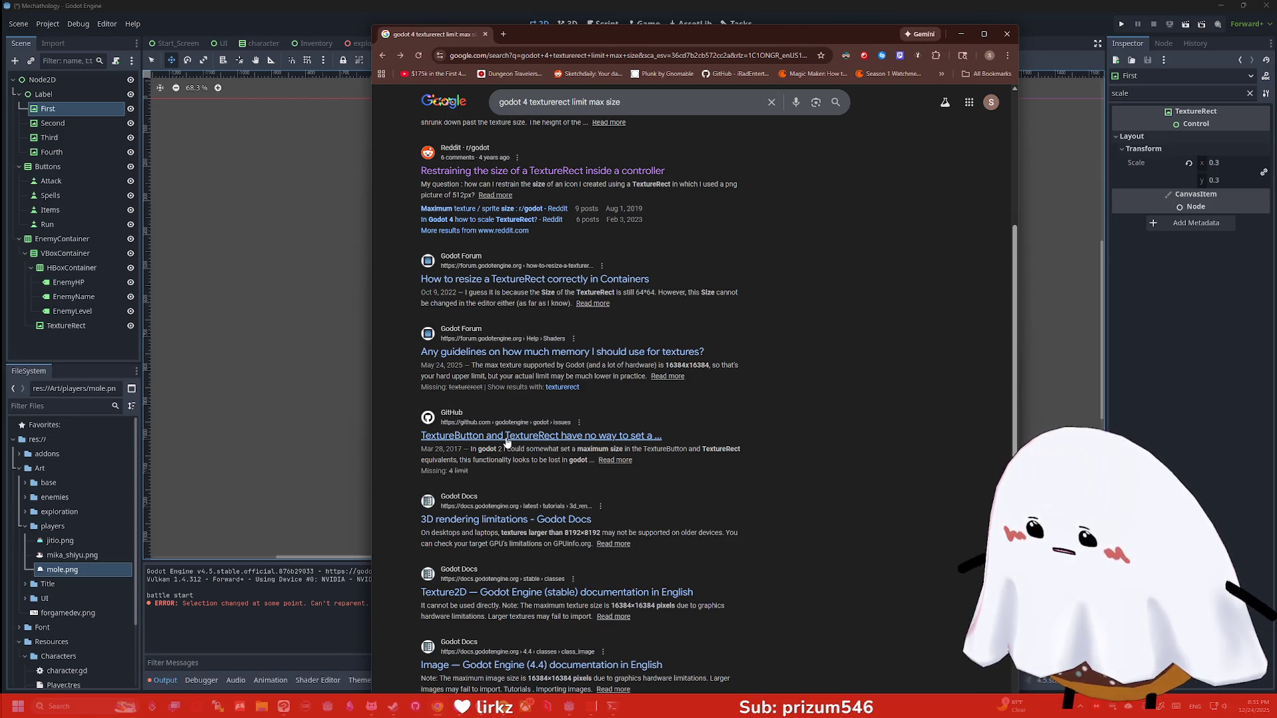
Read the GitHub issue about TextureRect maximum size
left_click(507, 439)
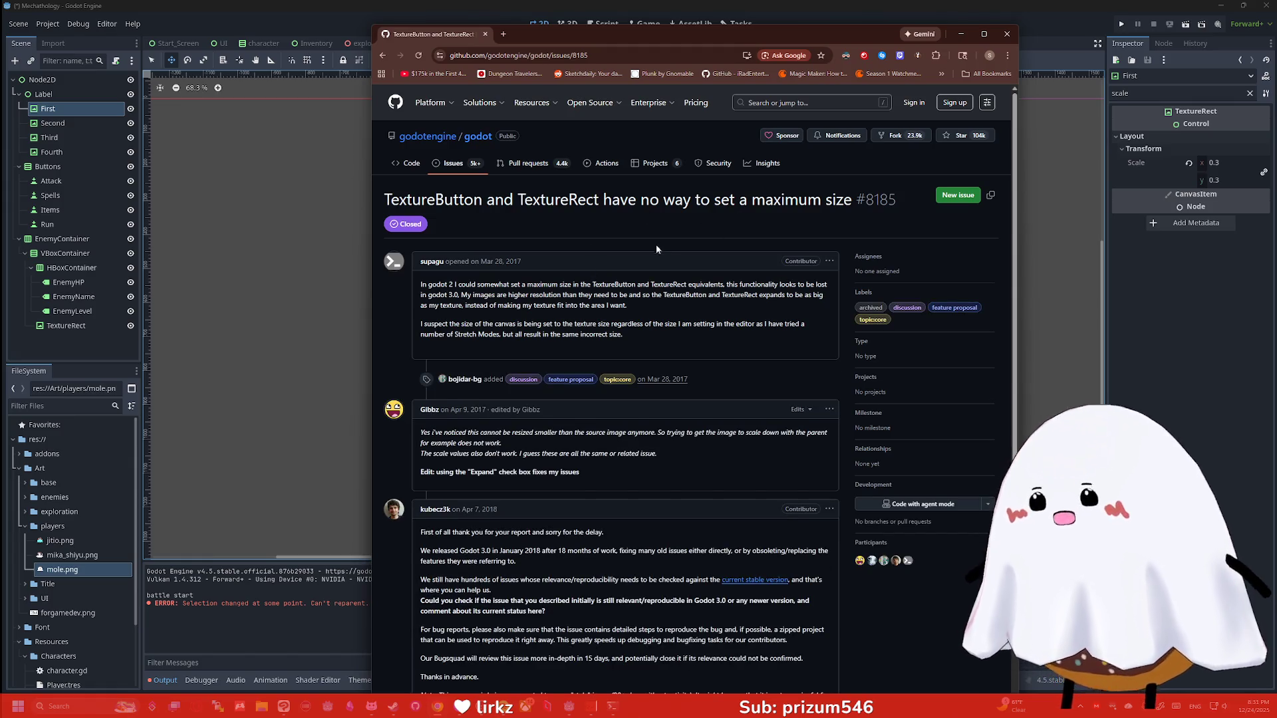
scroll(660, 247, "down", 1)
scroll(486, 322, "down", 1)
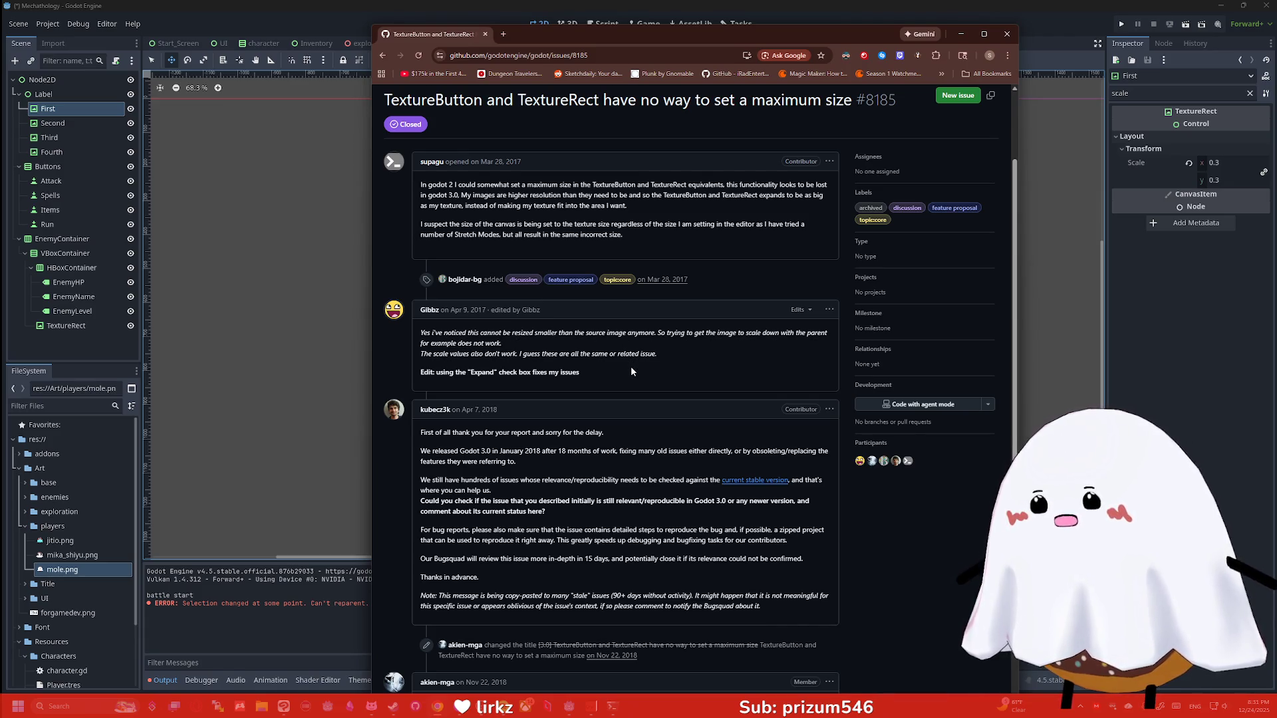
scroll(631, 369, "down", 2)
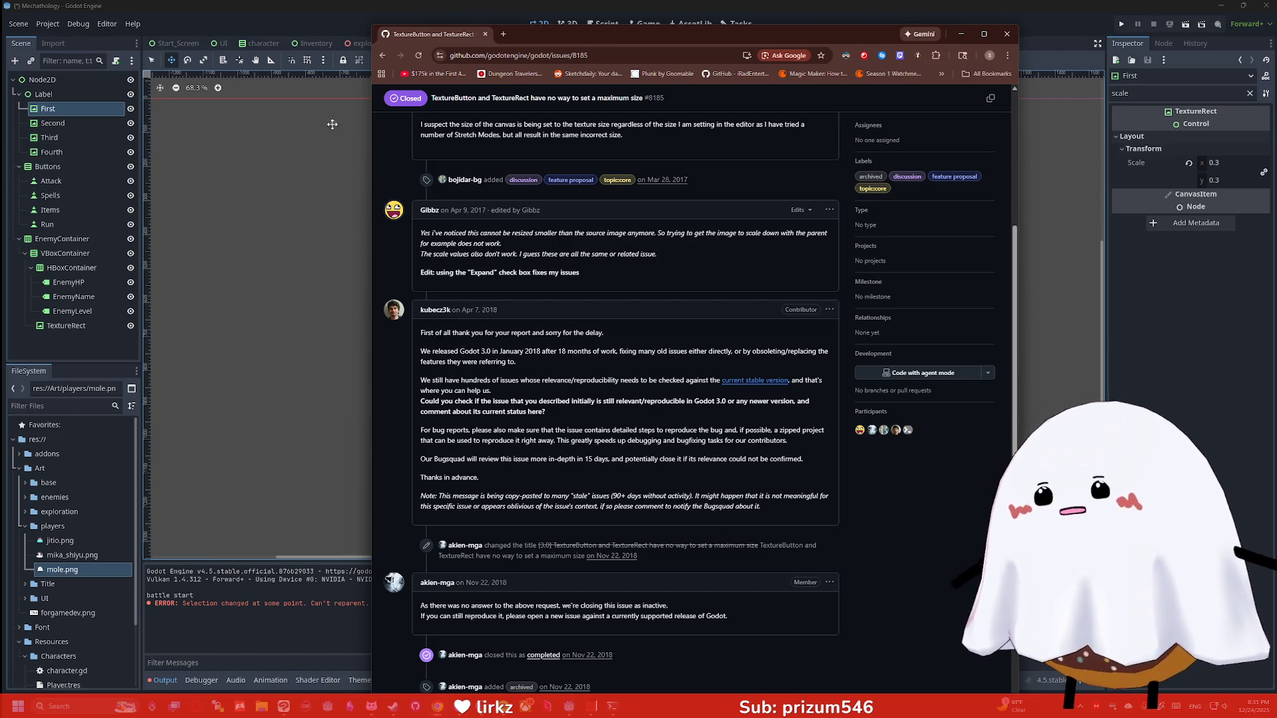
key("alt+Left")
Reopen the Reddit TextureRect thread, then minimize the browser to return to Godot
scroll(514, 196, "up", 3)
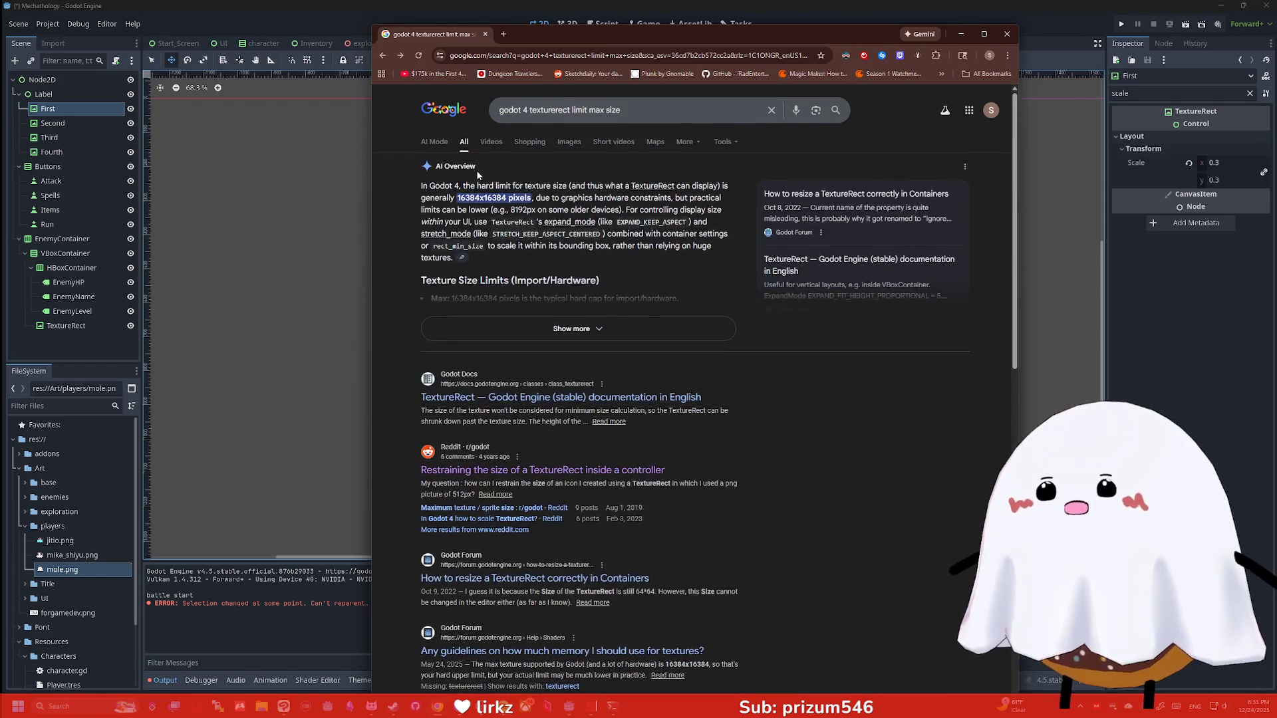
key("alt+Left")
left_click(500, 397)
scroll(611, 353, "down", 2)
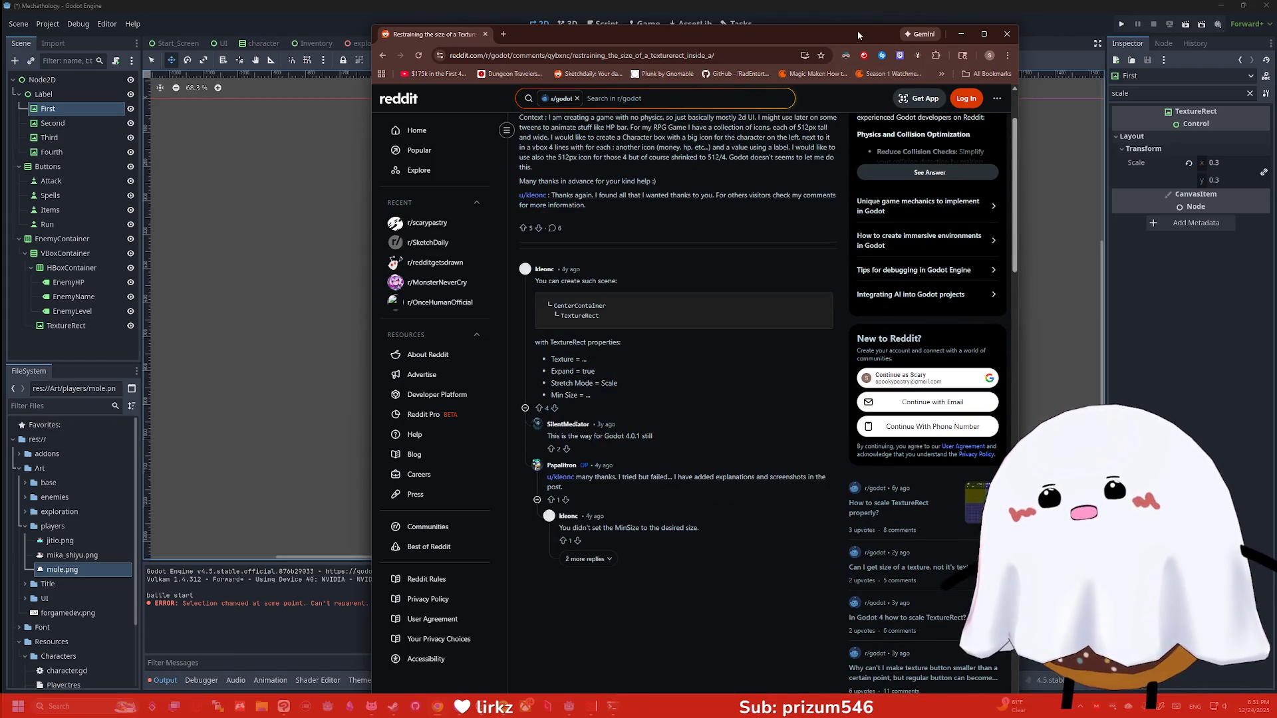
left_click(960, 34)
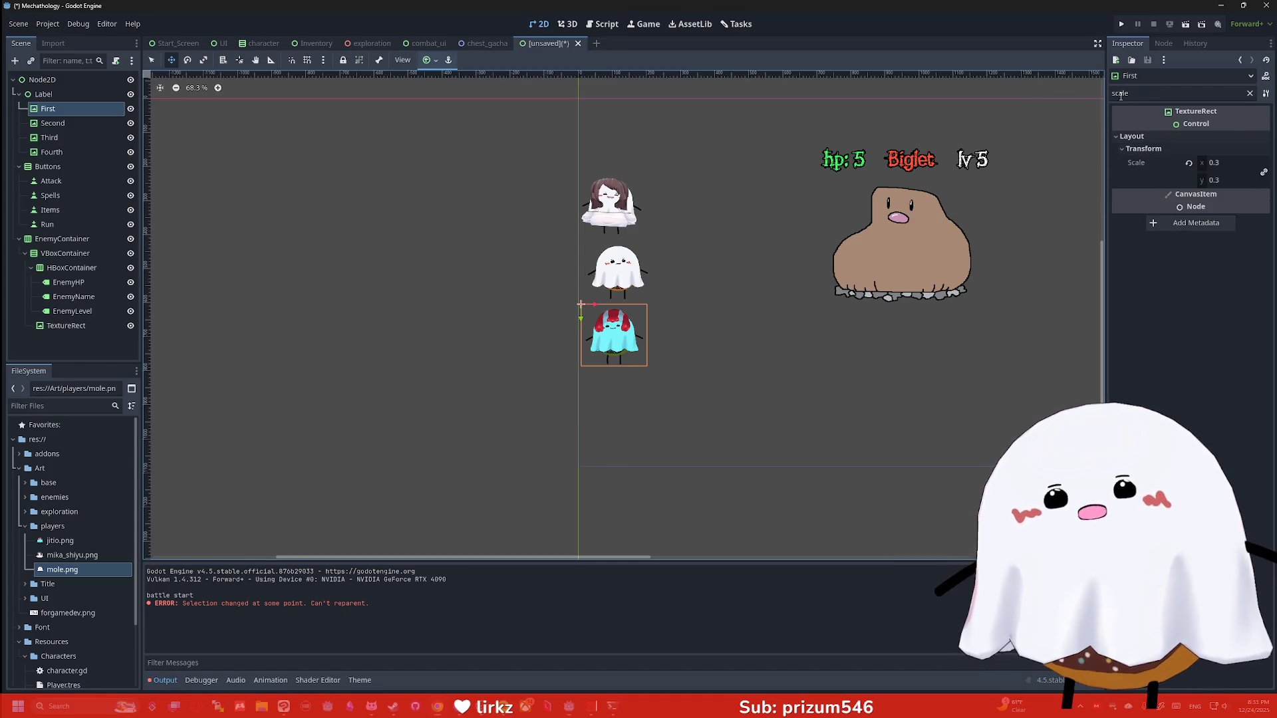
Clear the property filter and set First's Expand Mode to Fit Width Proportional
left_click(1250, 93)
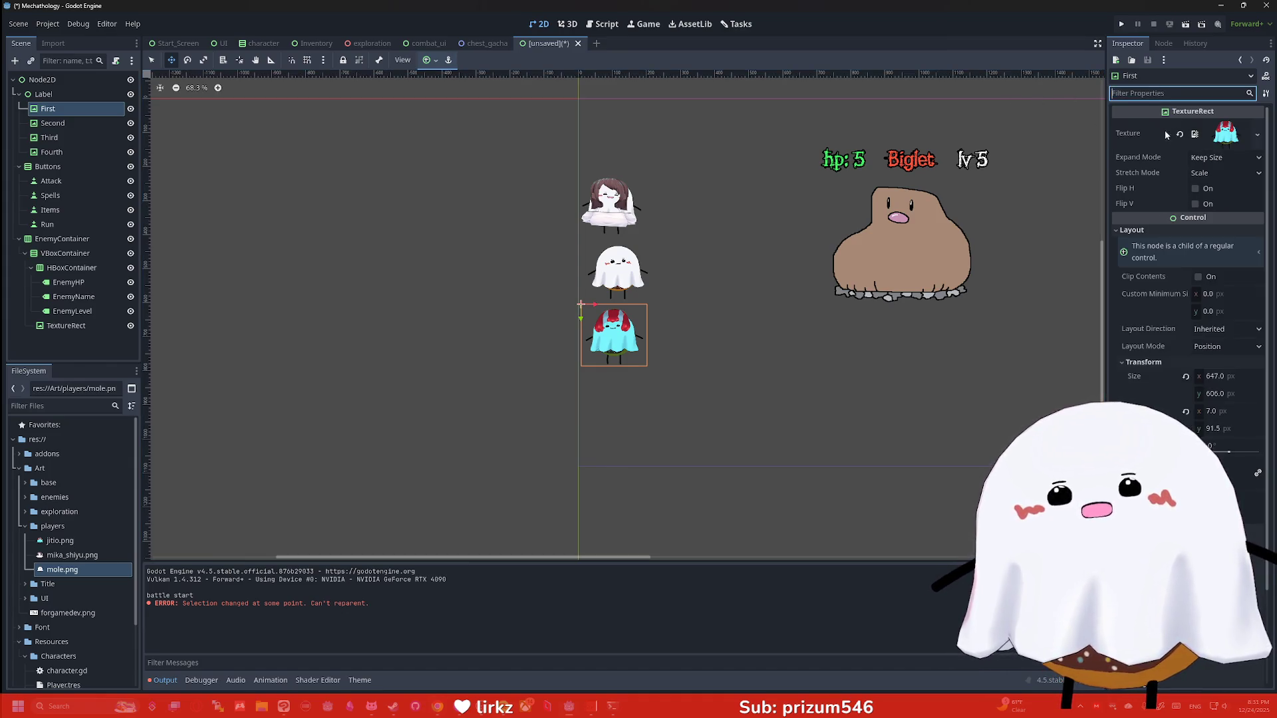
left_click(1210, 160)
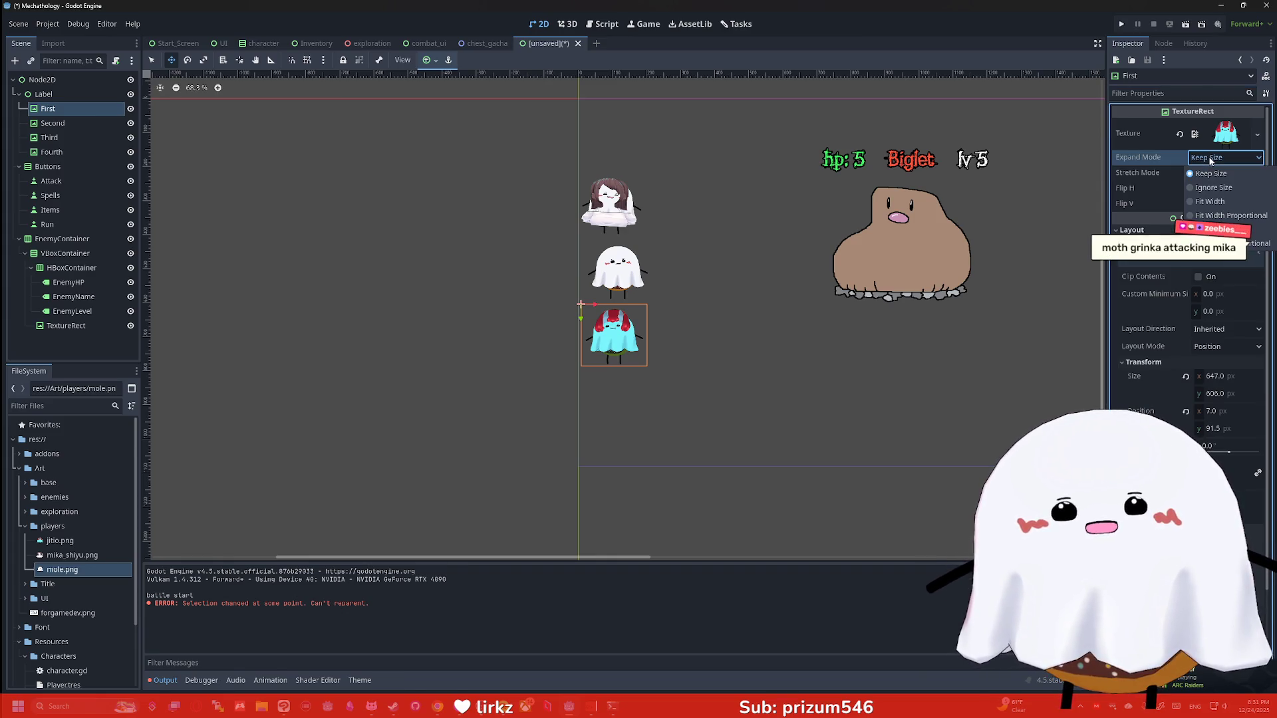
key("Escape")
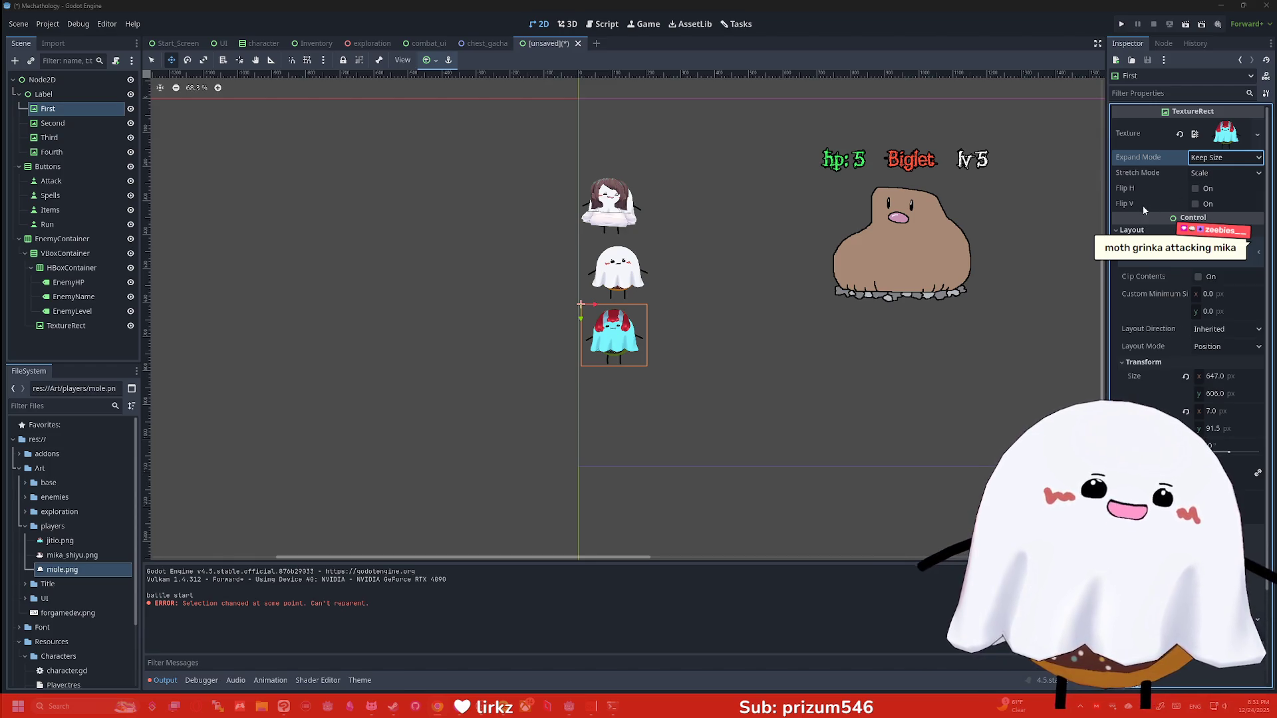
left_click(1204, 174)
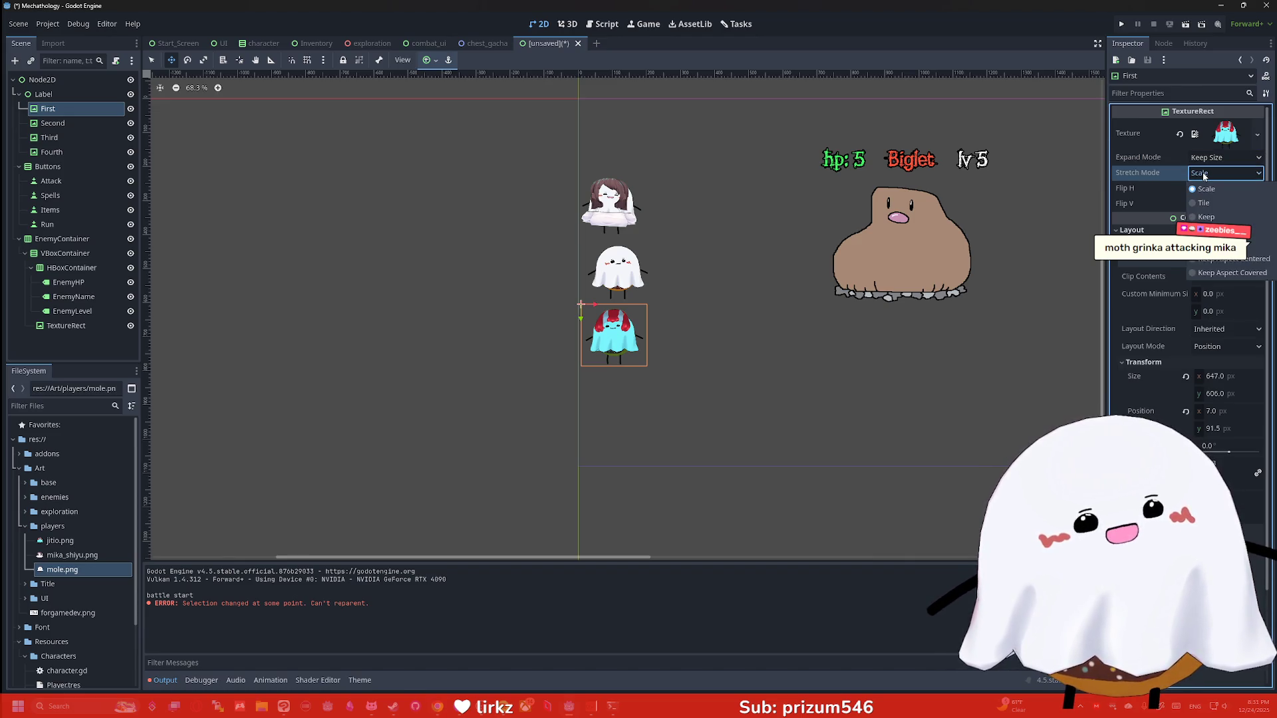
key("Escape")
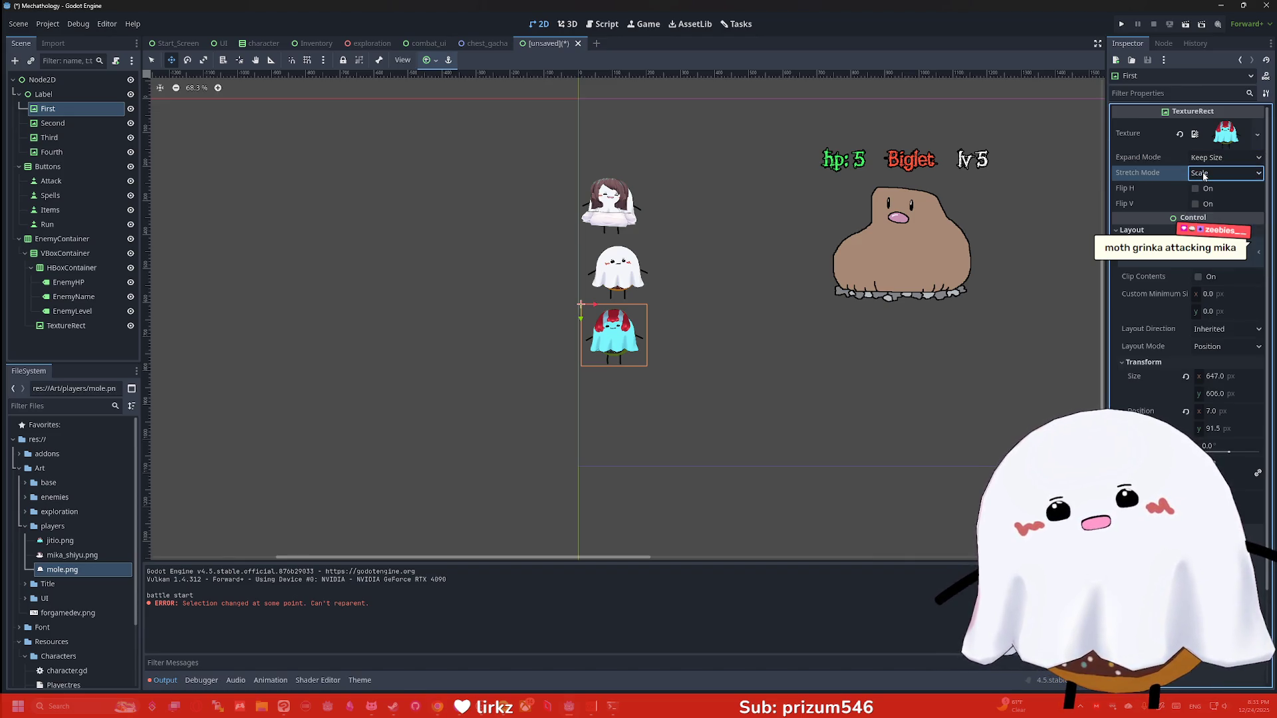
left_click(1204, 159)
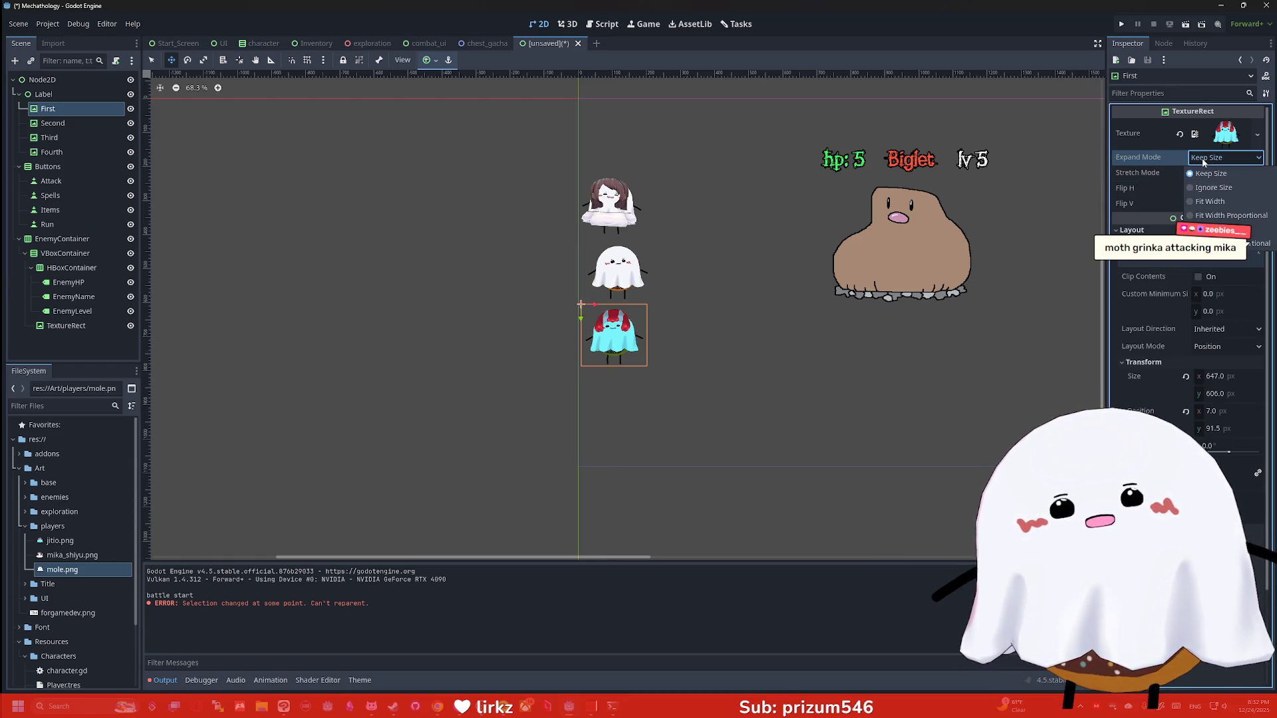
left_click(1208, 217)
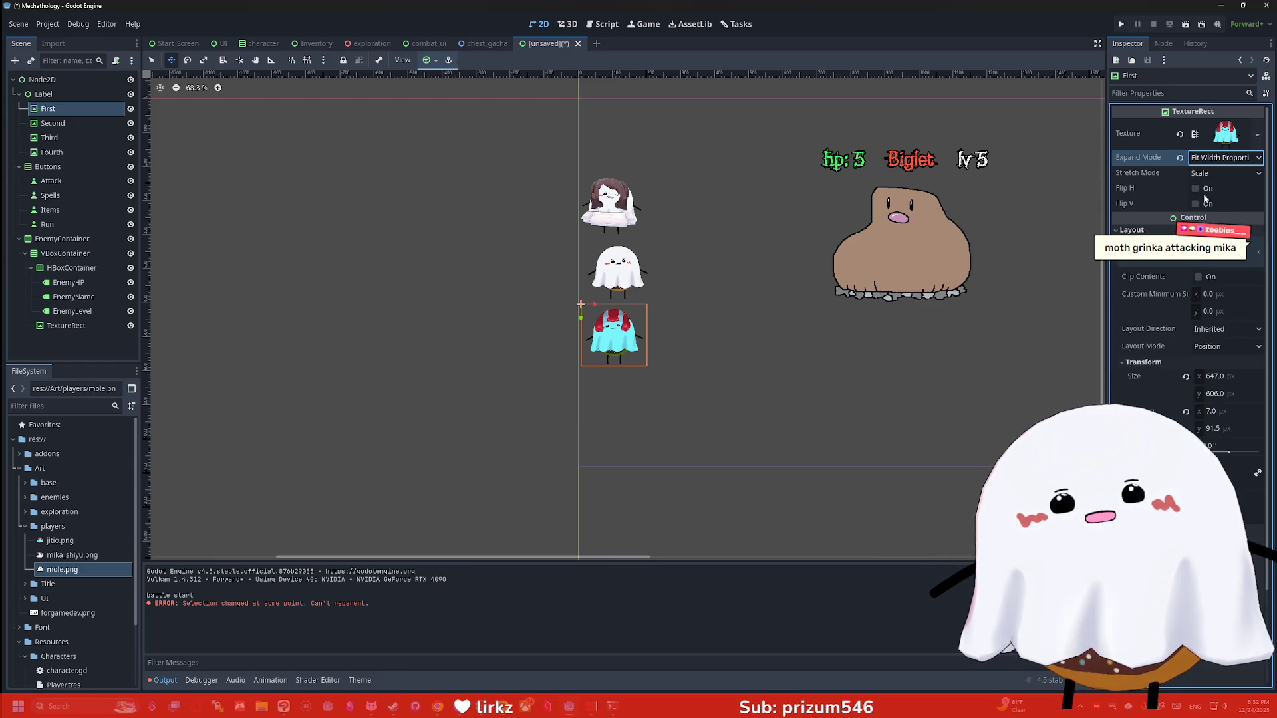
Set First's Custom Minimum Size to 200 × 200
left_click(1221, 297)
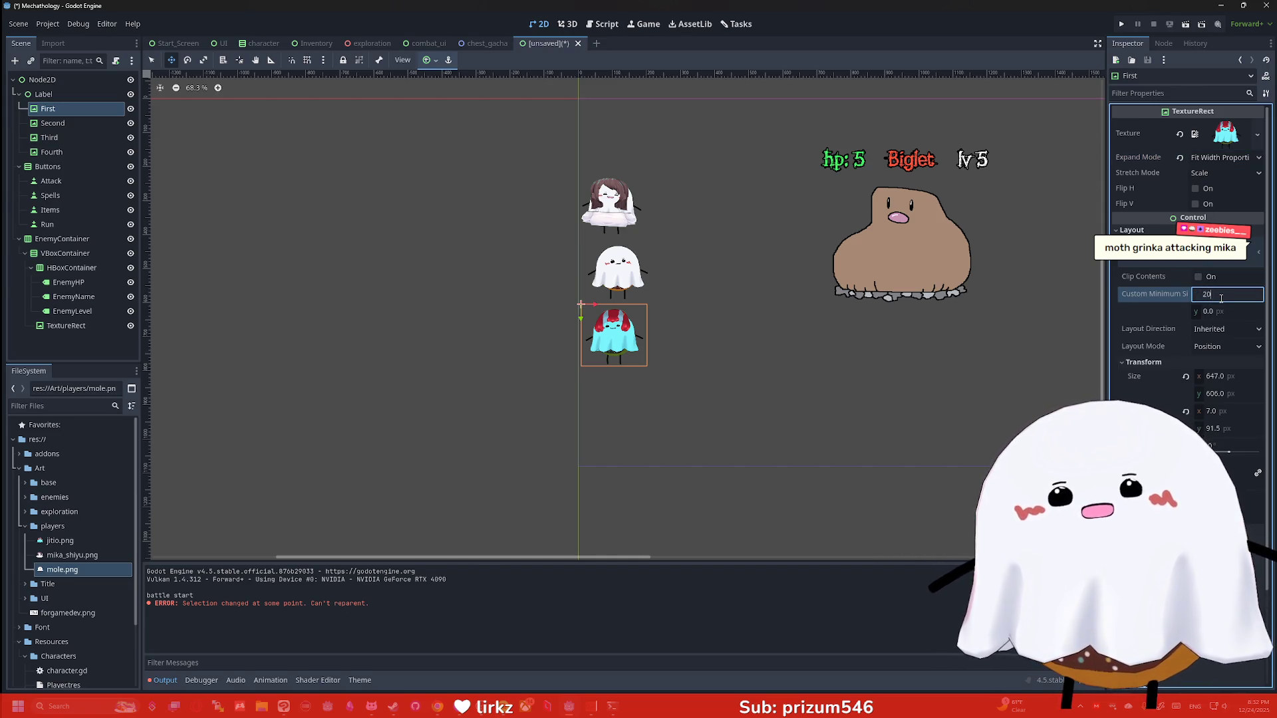
type("200")
key("Tab")
type("200")
key("Return")
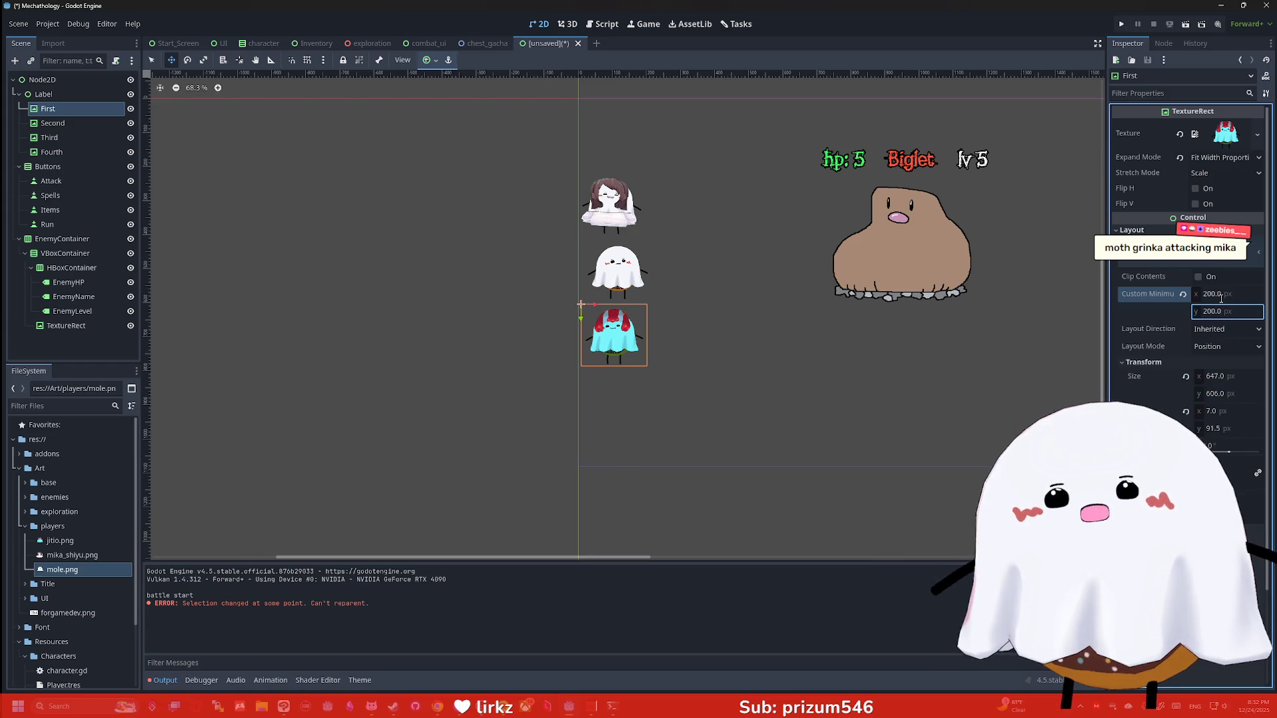
scroll(747, 304, "up", 2)
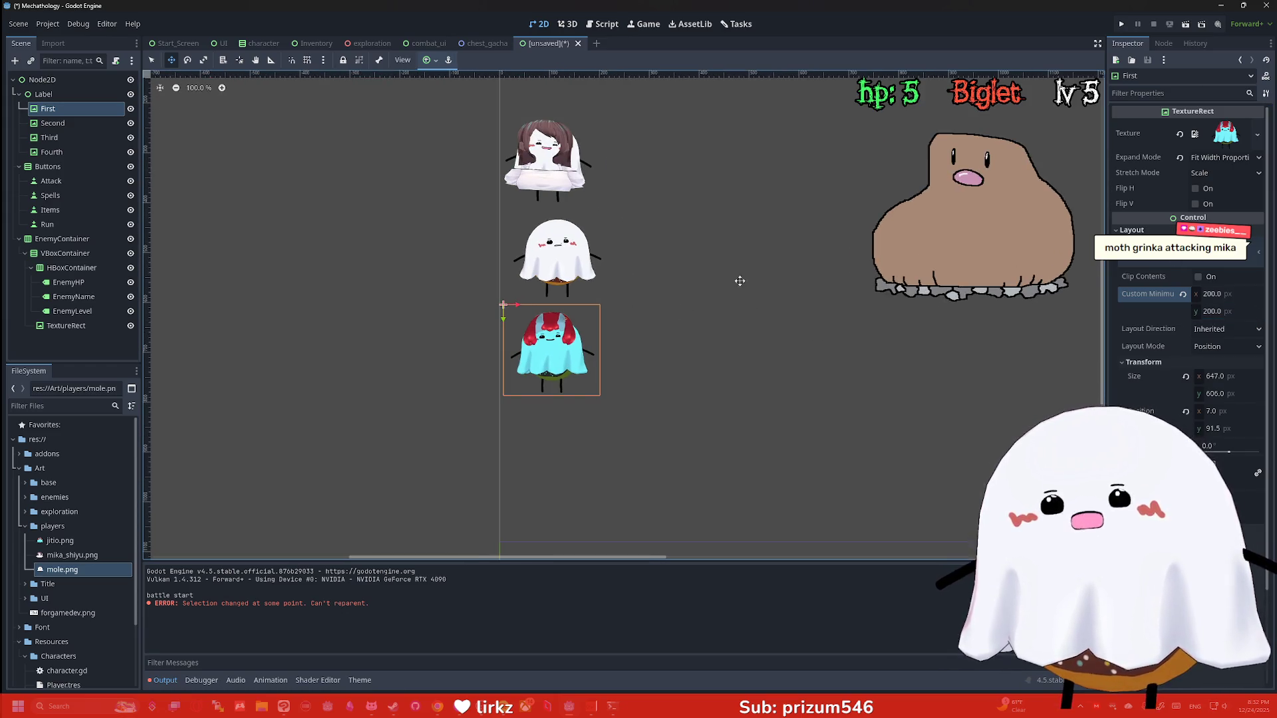
Enter 0.1 in the scale field and set Custom Minimum Size to 500 × 500
left_click(1219, 465)
type("0.1")
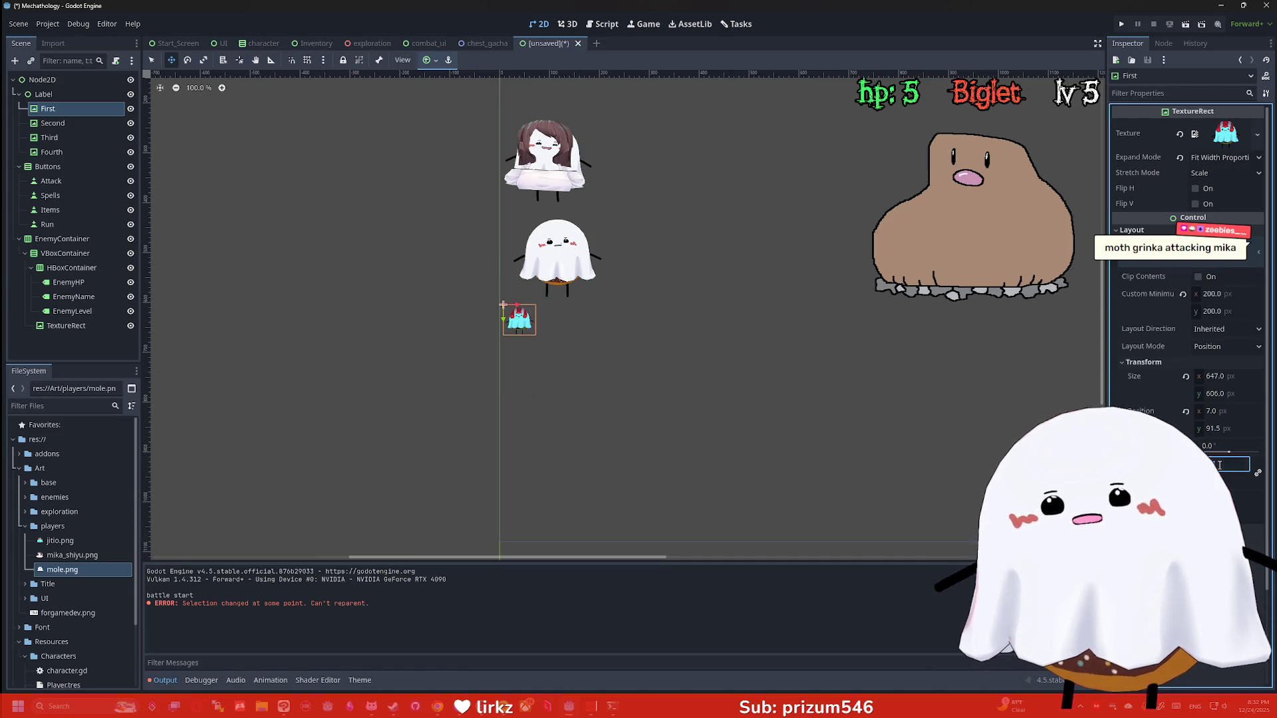
left_click(1228, 295)
type("50")
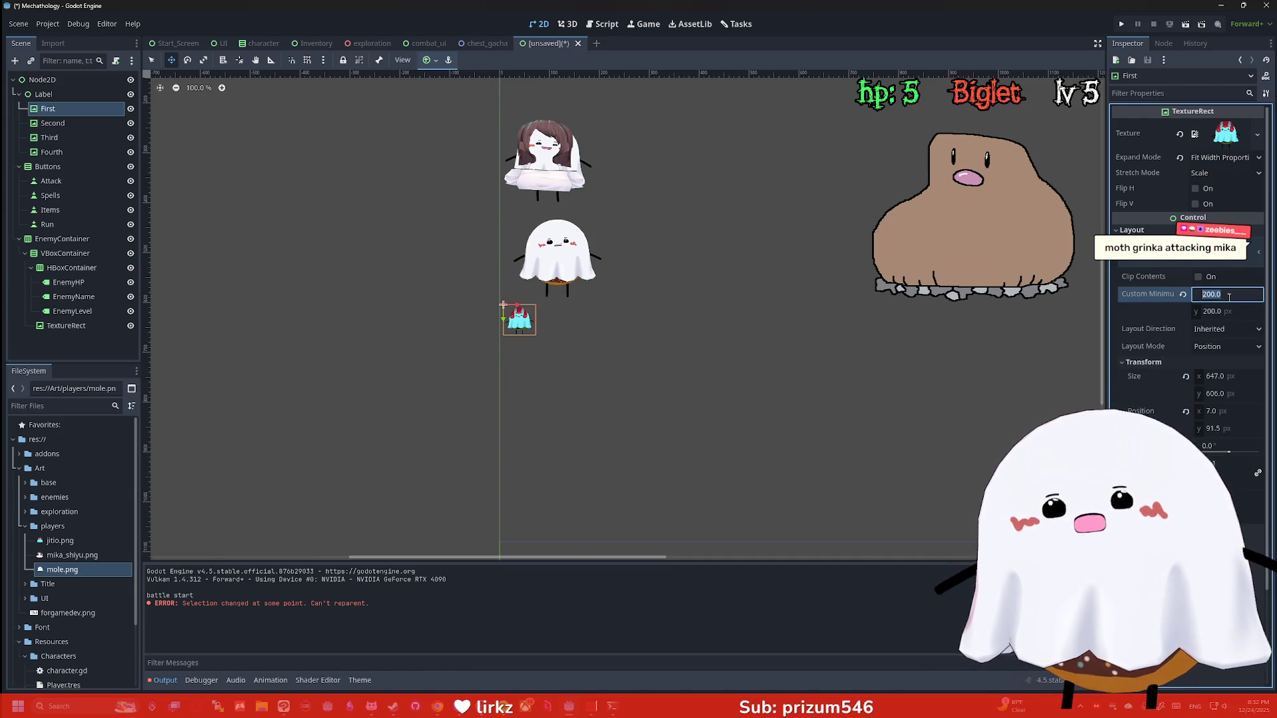
type("0")
key("Tab")
type("500")
key("Return")
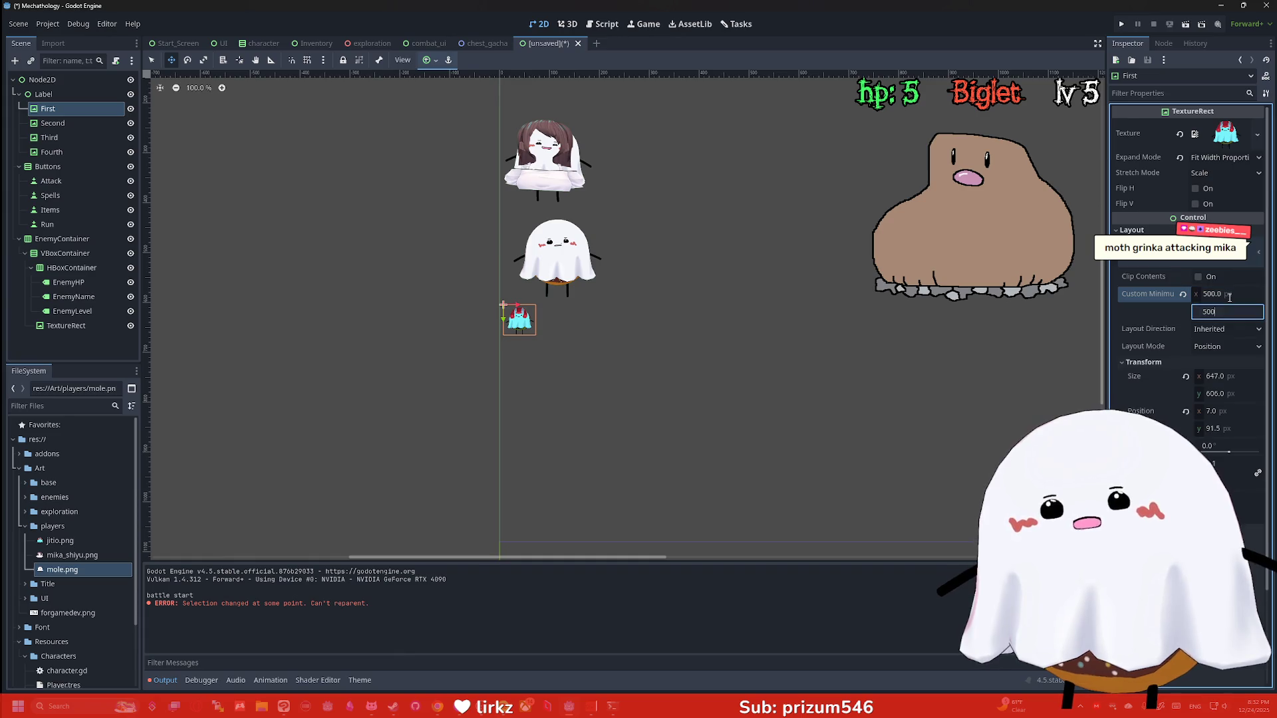
key("shift+Tab")
key("shift+Tab")
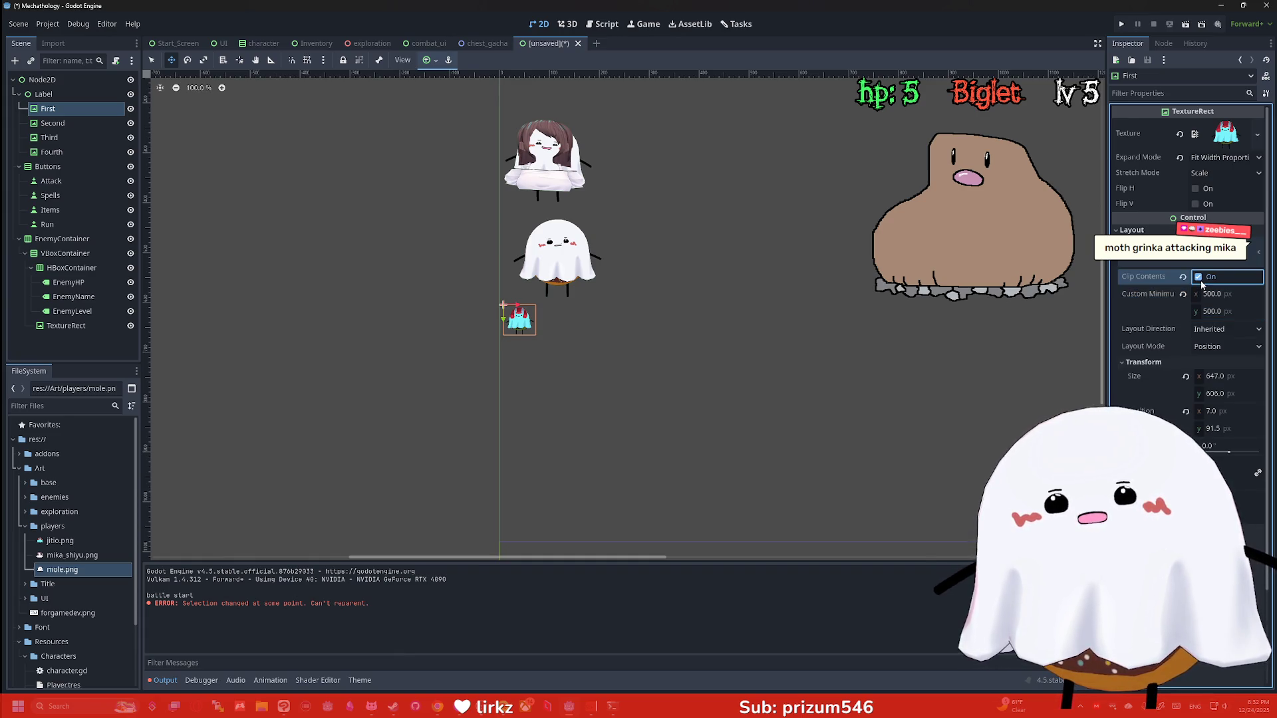
Try several Expand Modes, settling on Ignore Size
left_click(1205, 157)
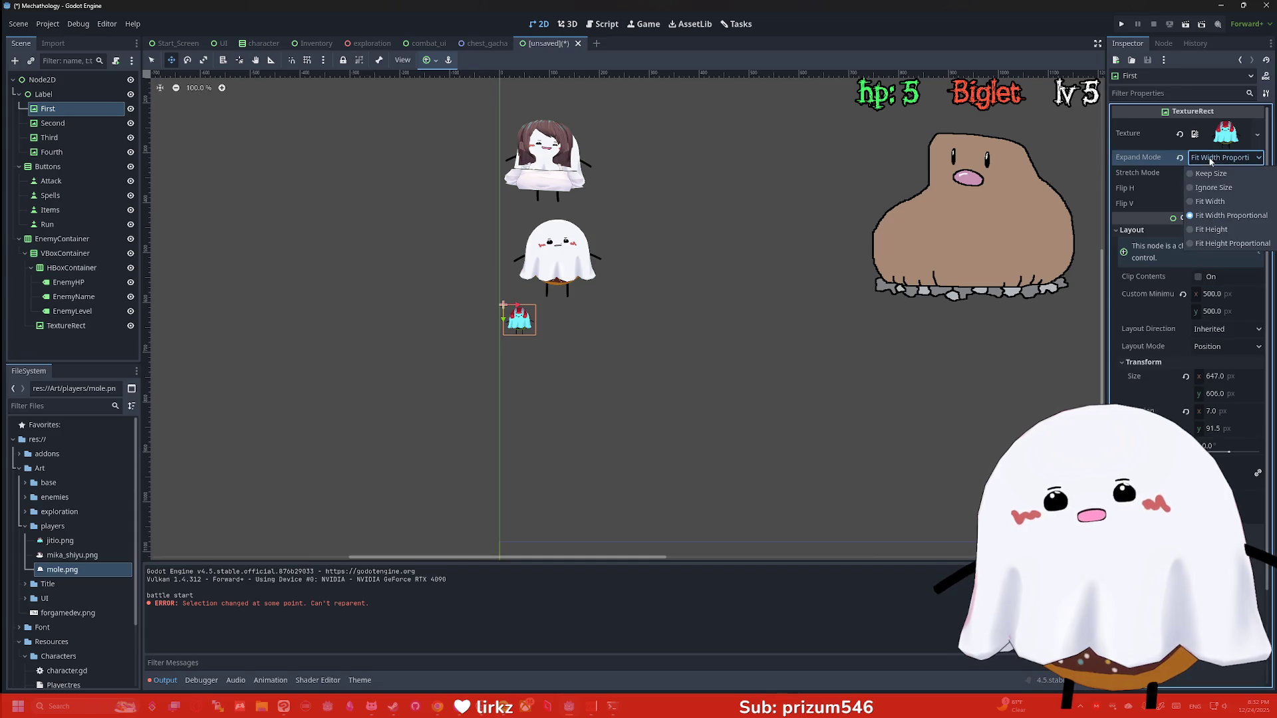
left_click(1206, 175)
left_click(1205, 157)
left_click(1211, 188)
left_click(1206, 157)
left_click(1210, 202)
left_click(1205, 158)
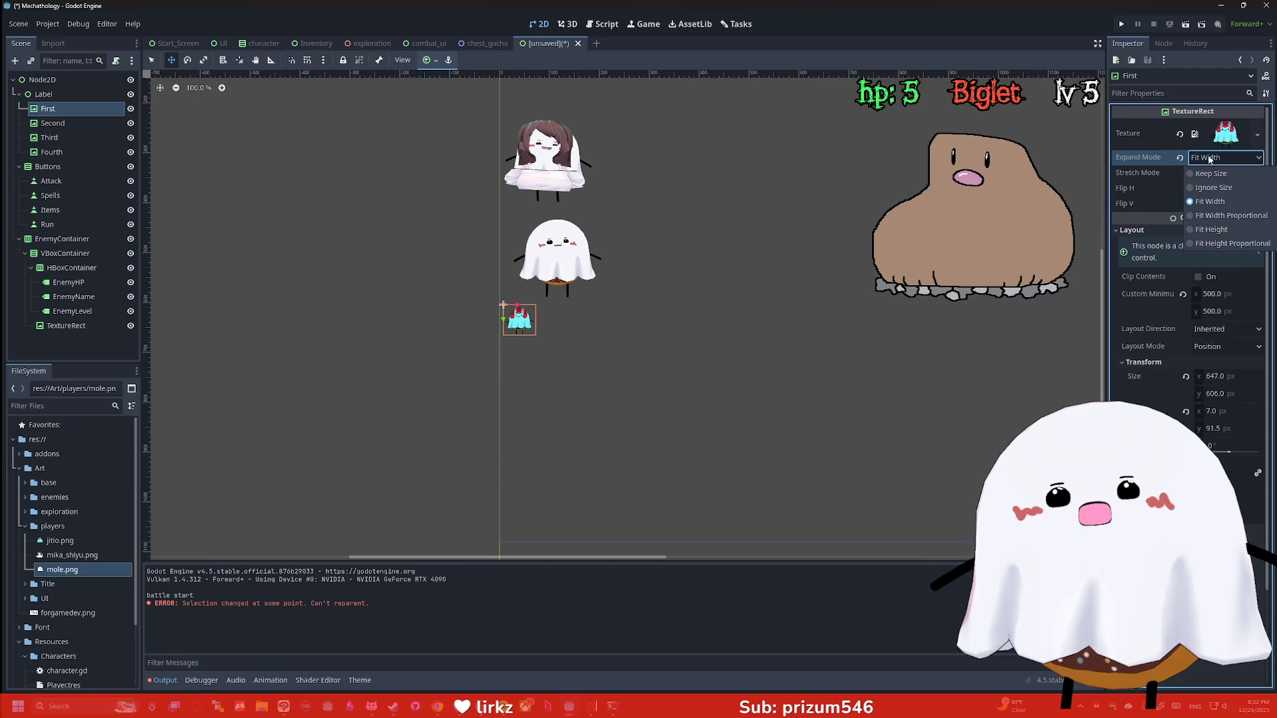
left_click(1210, 187)
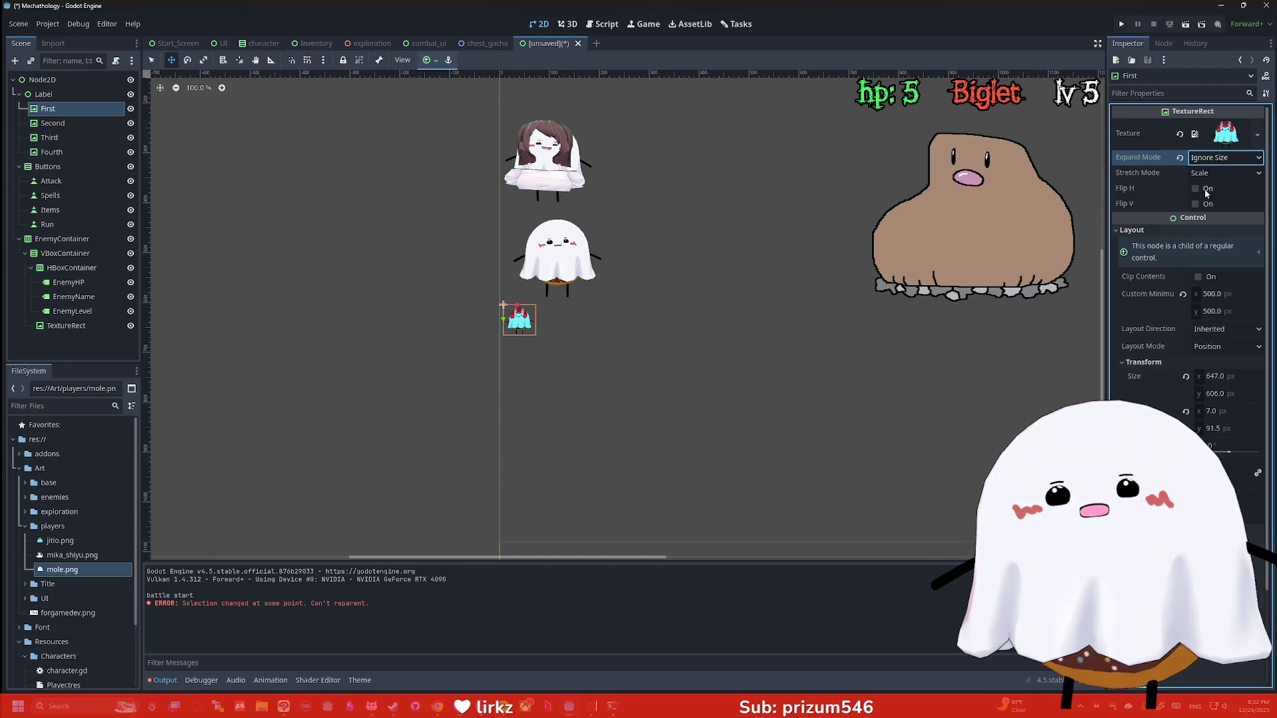
Step the portrait's Transform Scale value up and back down
left_click(1228, 469)
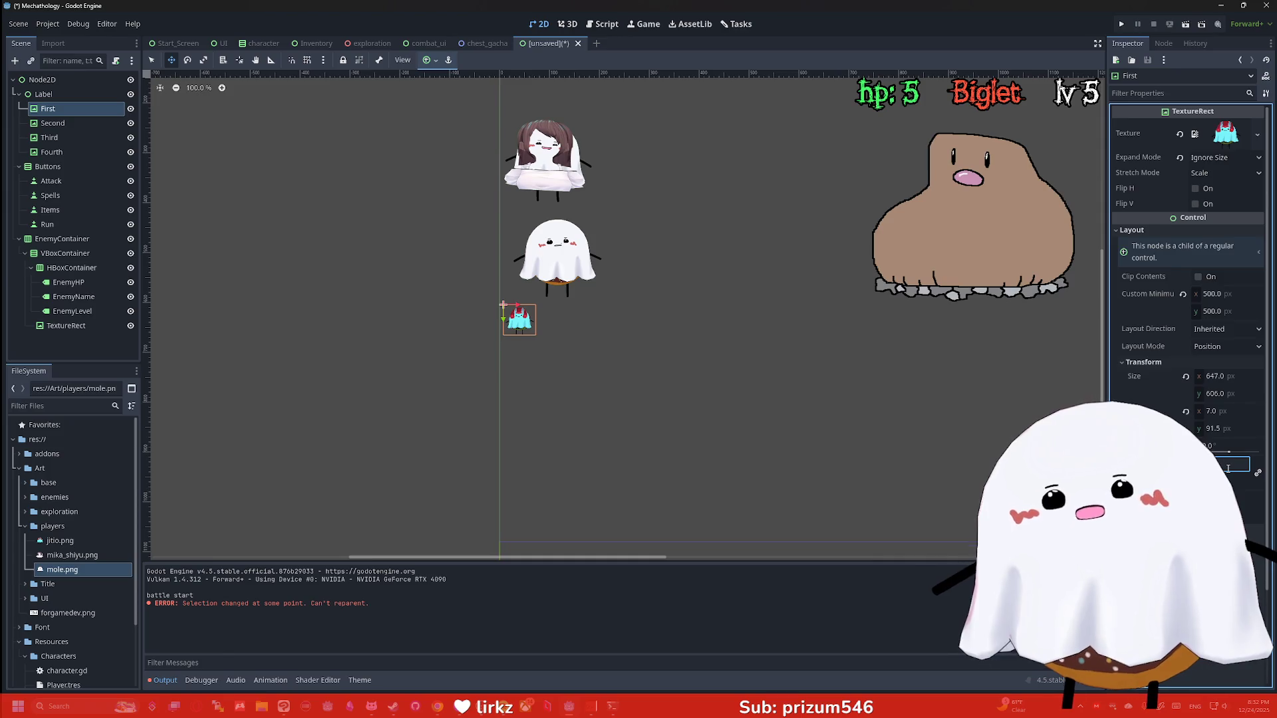
key("Return")
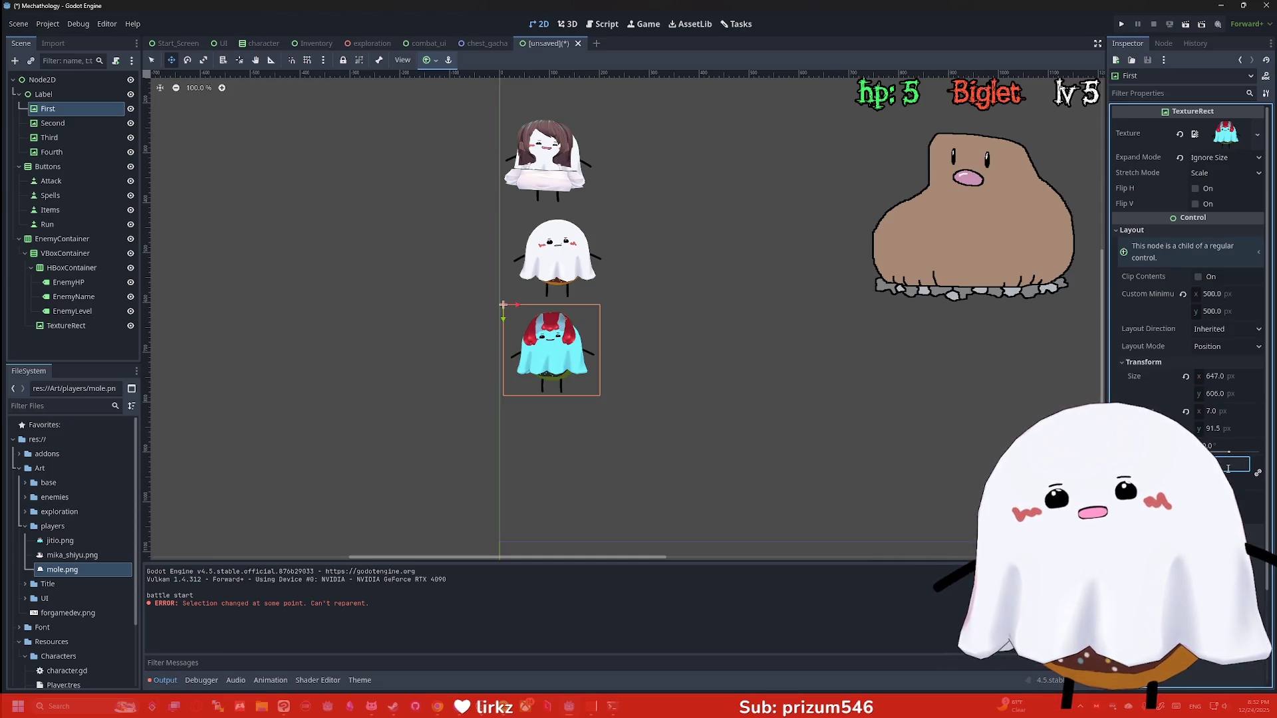
key("Return")
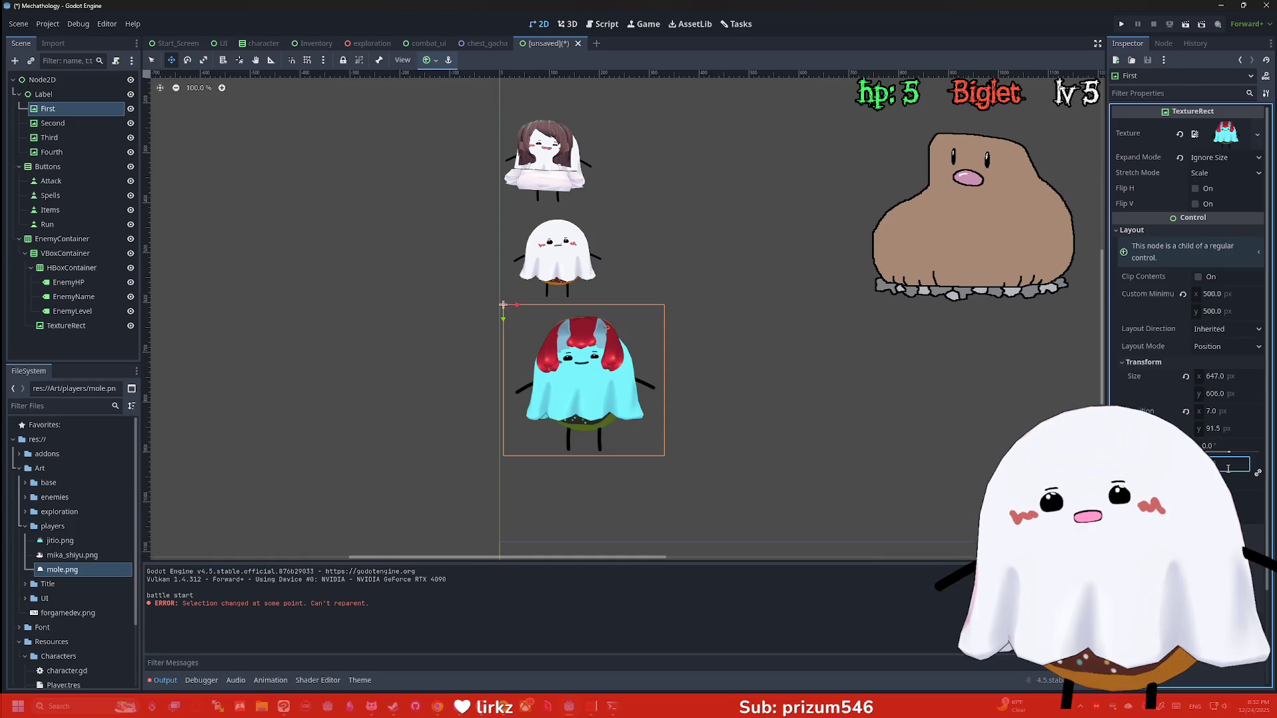
key("Return")
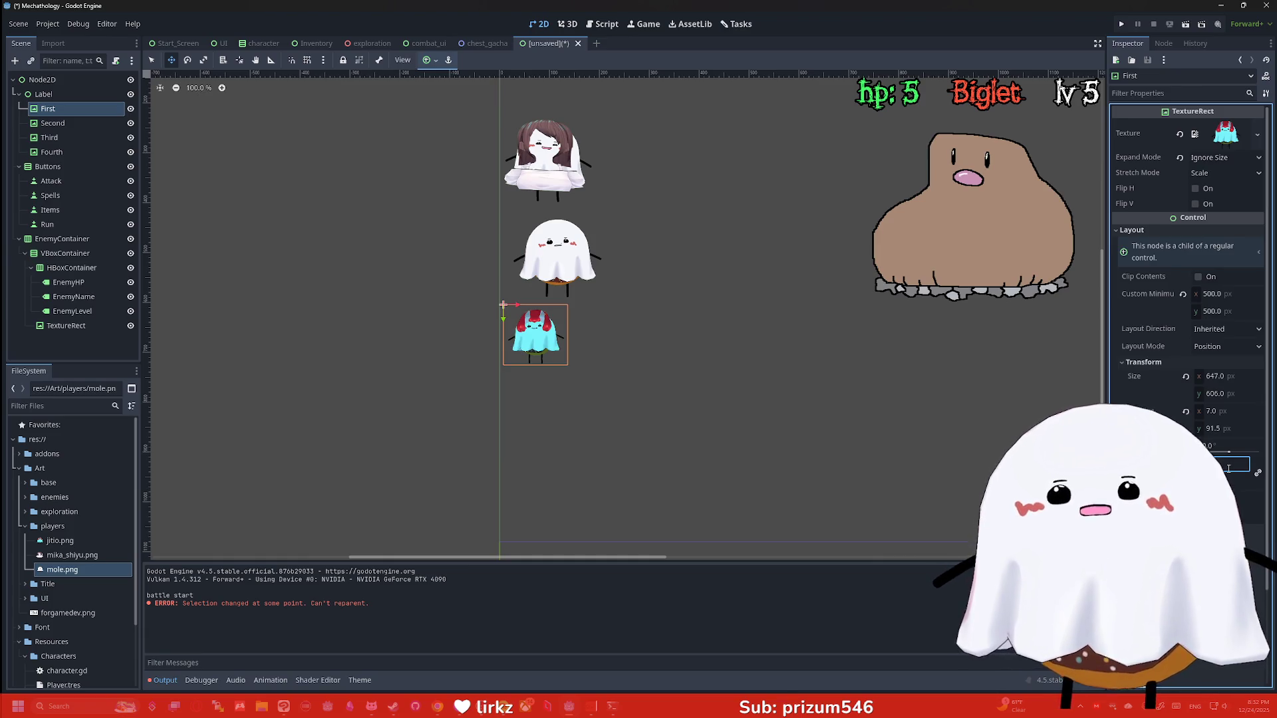
left_click(152, 59)
Resize the bottom First portrait to 935 × 870 px
mouse_move(566, 360)
left_mouse_down()
mouse_move(597, 388)
mouse_move(557, 374)
left_mouse_up()
scroll(553, 288, "up", 2)
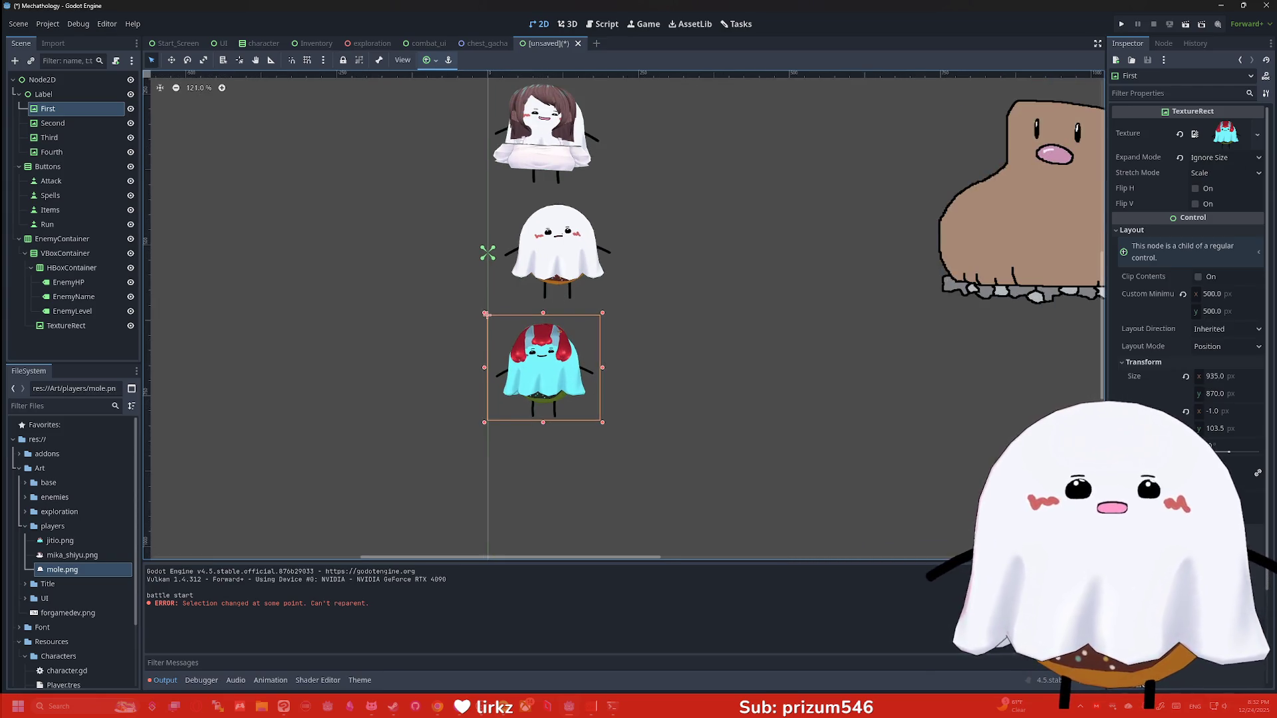
scroll(534, 381, "up", 2)
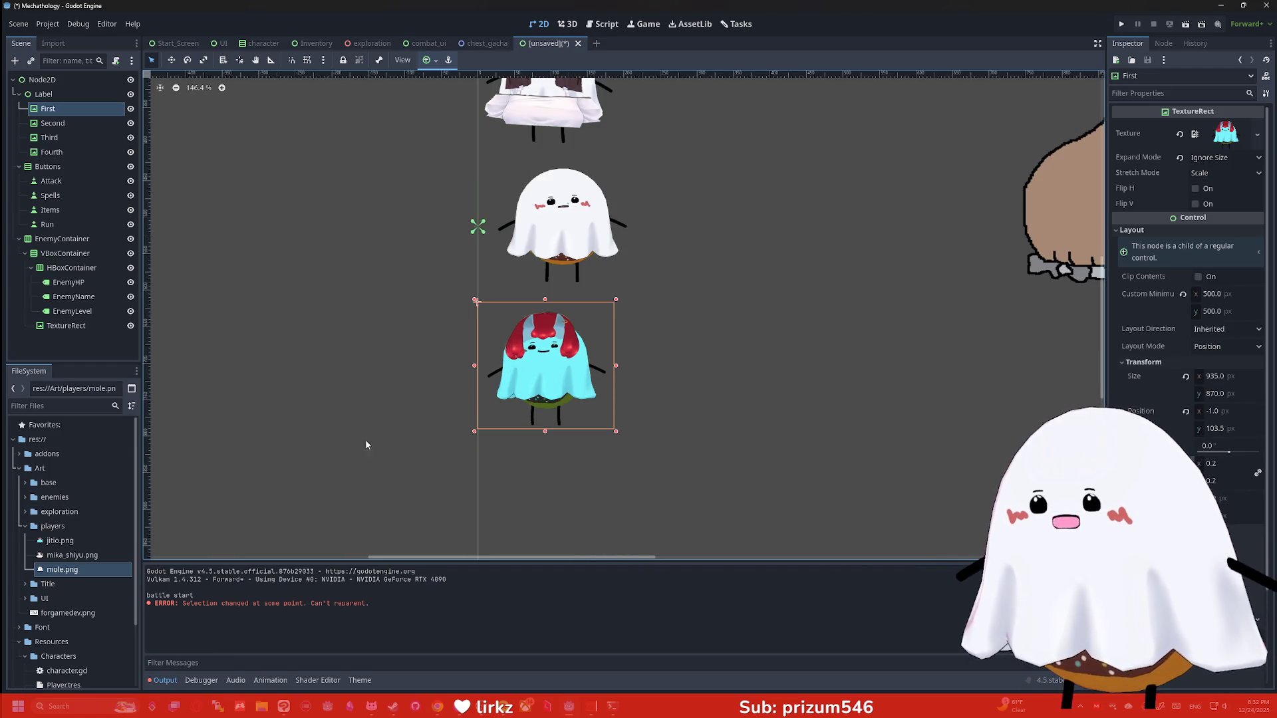
Replace the First portrait's ghost image with the mika_shiyu.png texture
mouse_move(60, 570)
left_mouse_down()
mouse_move(27, 345)
mouse_move(66, 97)
mouse_move(75, 114)
left_mouse_up()
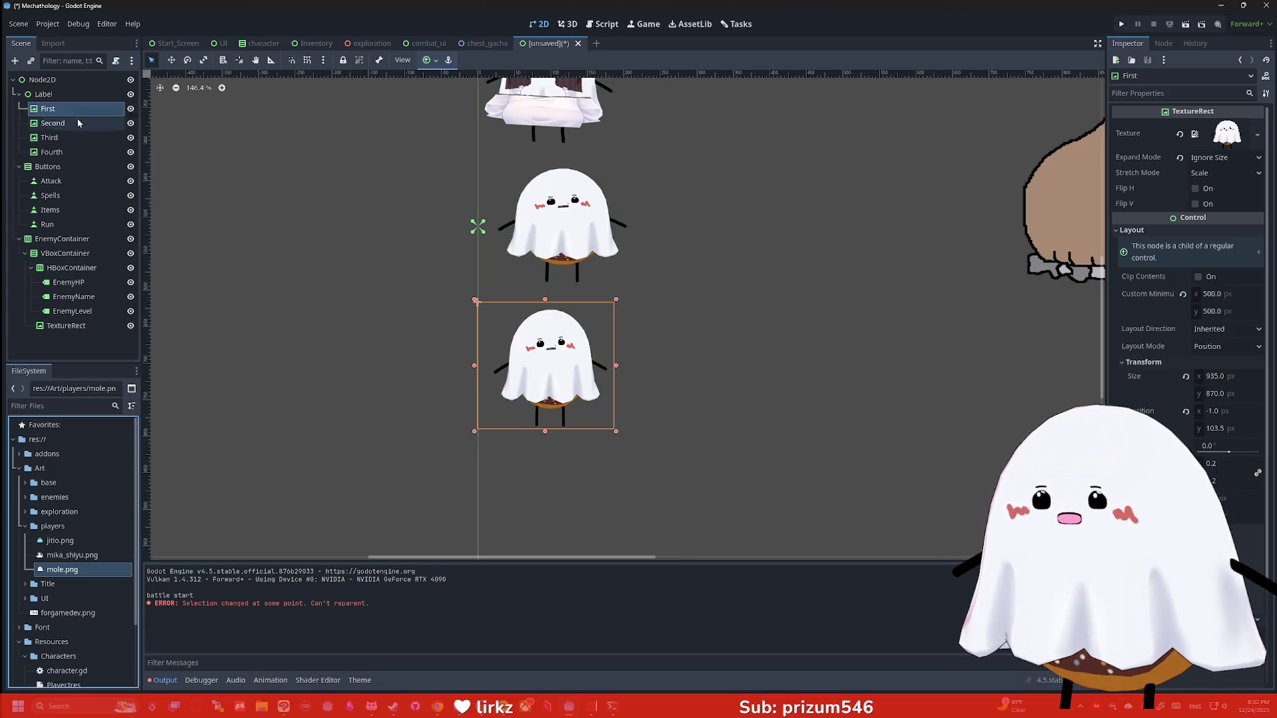
left_click_drag(70, 555, 58, 115)
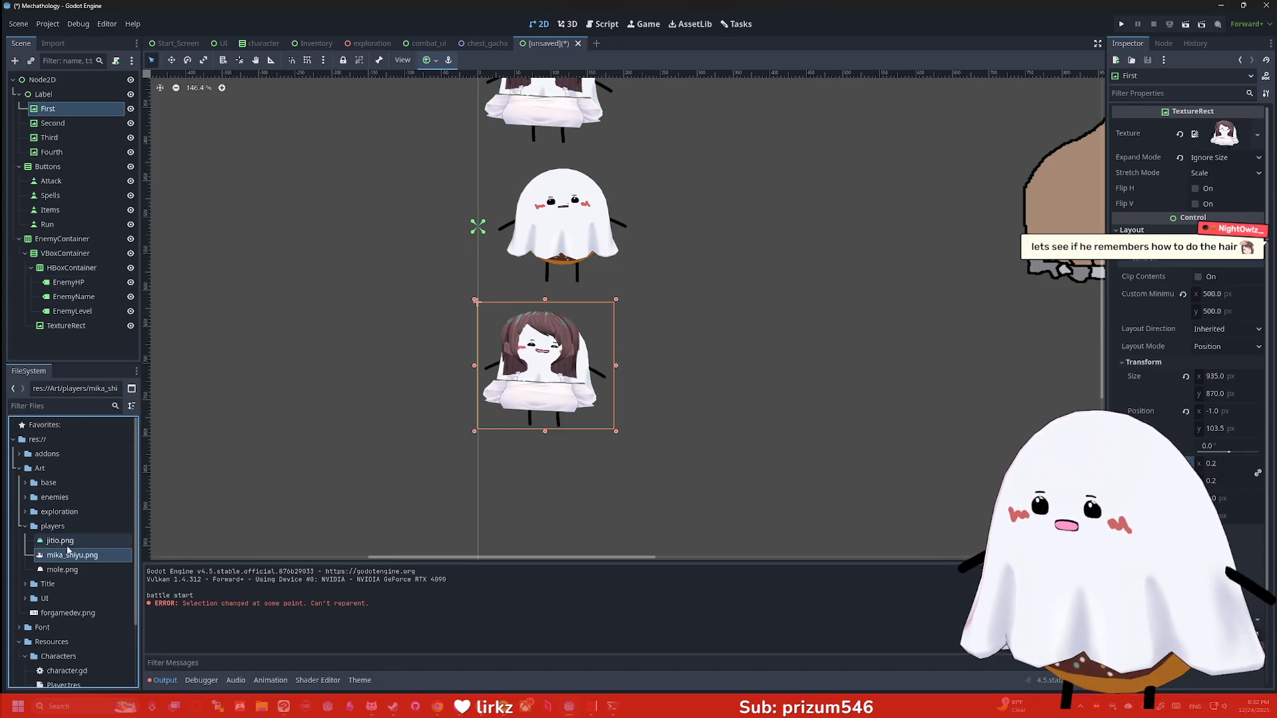
left_click(58, 123)
left_click(58, 152, "shift")
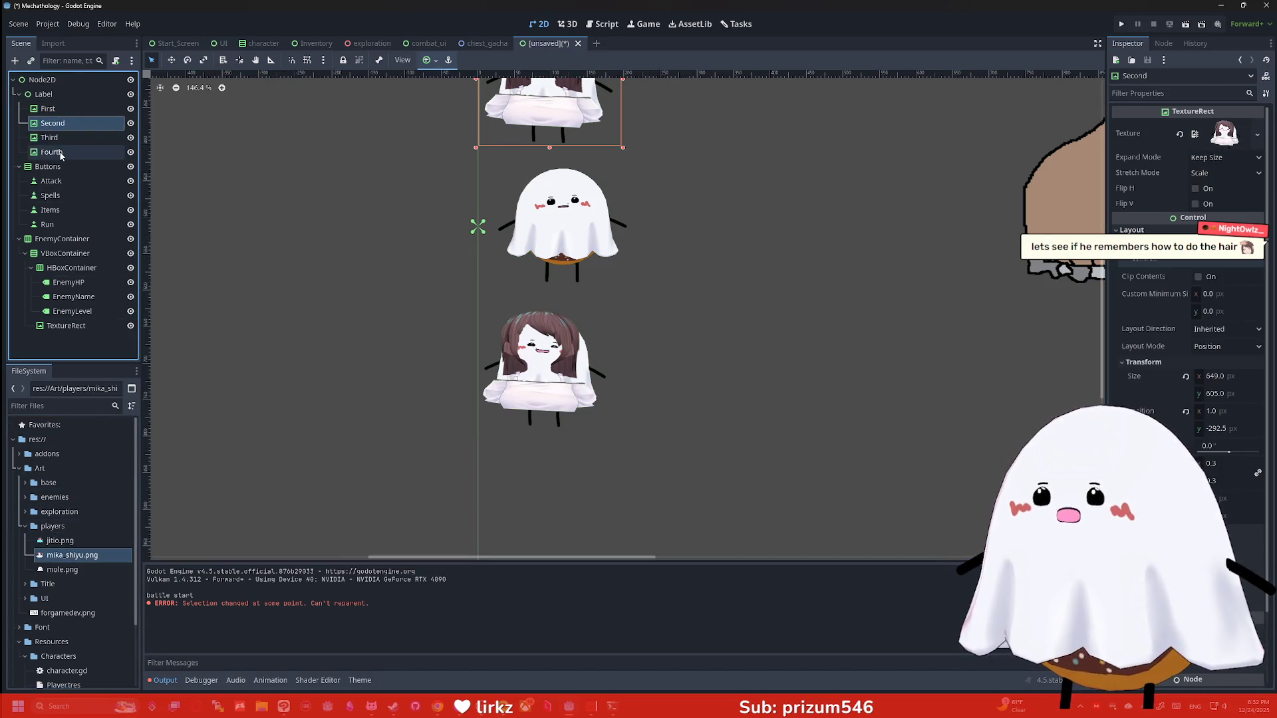
Delete the selected Second, Third and Fourth portrait nodes
right_click(67, 138)
left_click(93, 342)
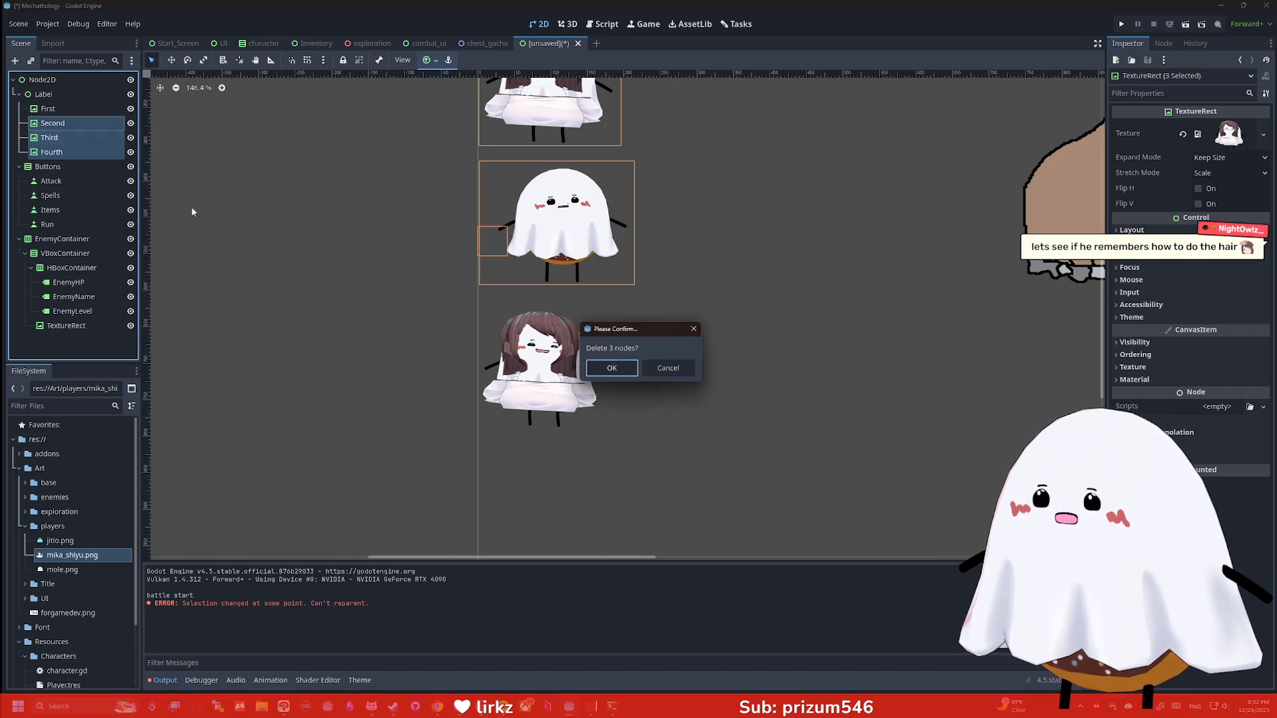
left_click(612, 370)
Duplicate the First portrait into First2–First4 under Label and move First4 upward
left_click(81, 108)
key("ctrl+d")
left_click_drag(54, 137, 46, 95)
left_click_drag(60, 100, 60, 98)
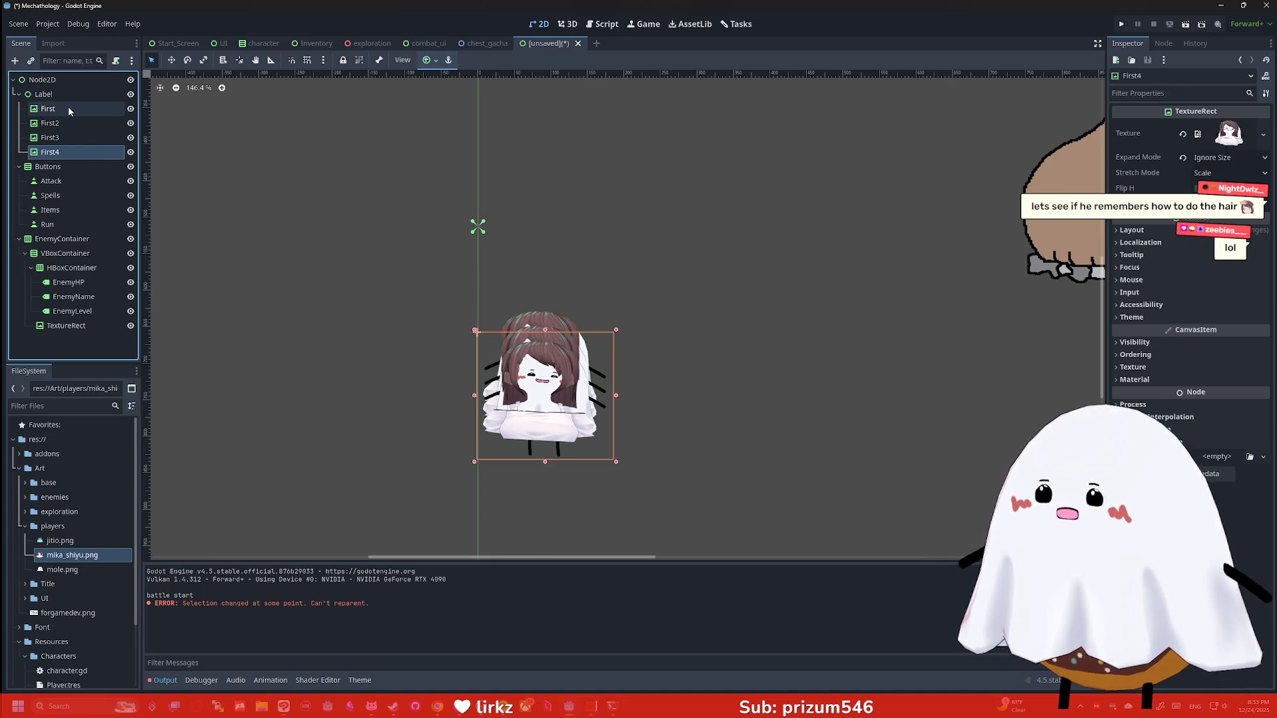
left_click_drag(558, 404, 558, 367)
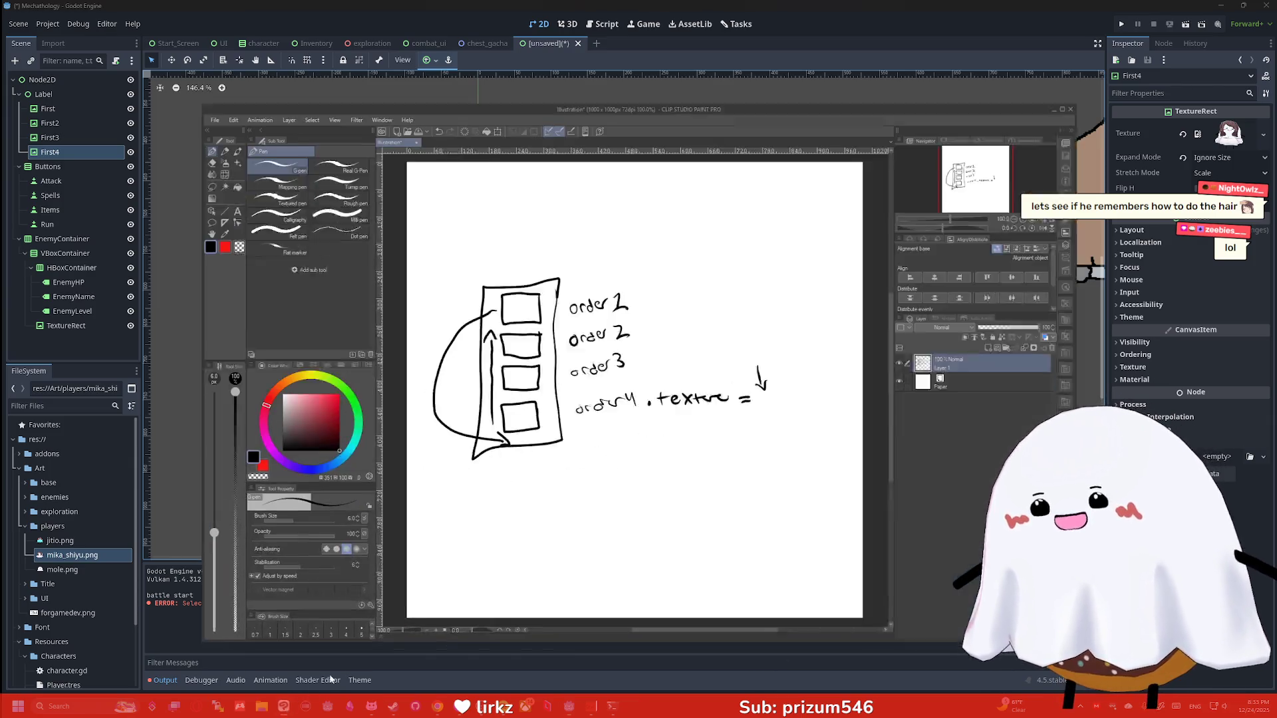
Create a new blank canvas in Clip Studio Paint
key("alt+Tab")
left_click(209, 66)
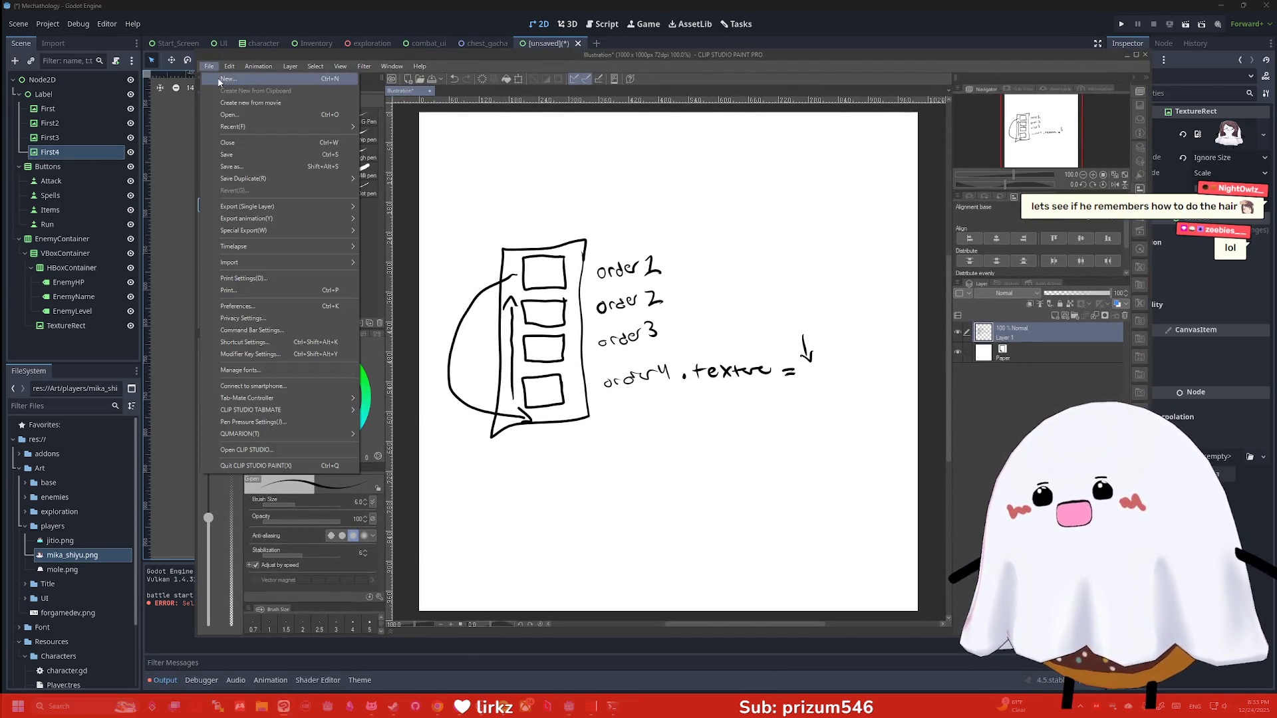
left_click(222, 78)
left_click(683, 237)
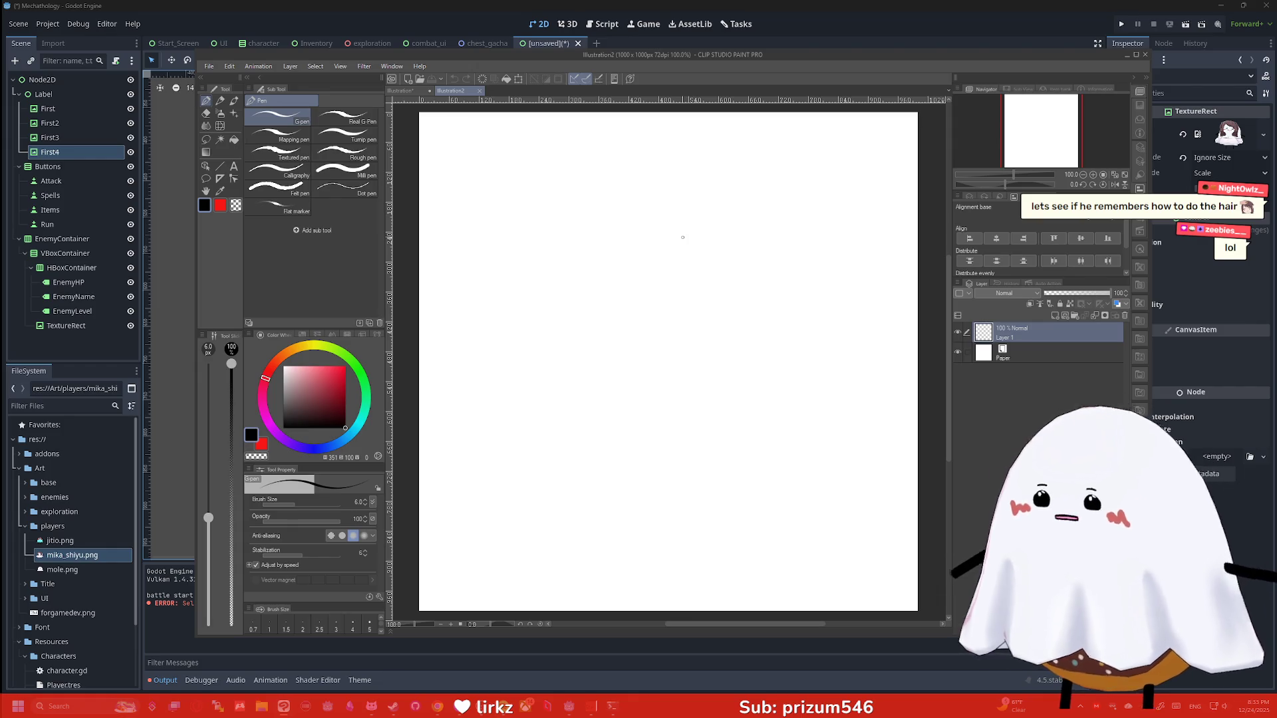
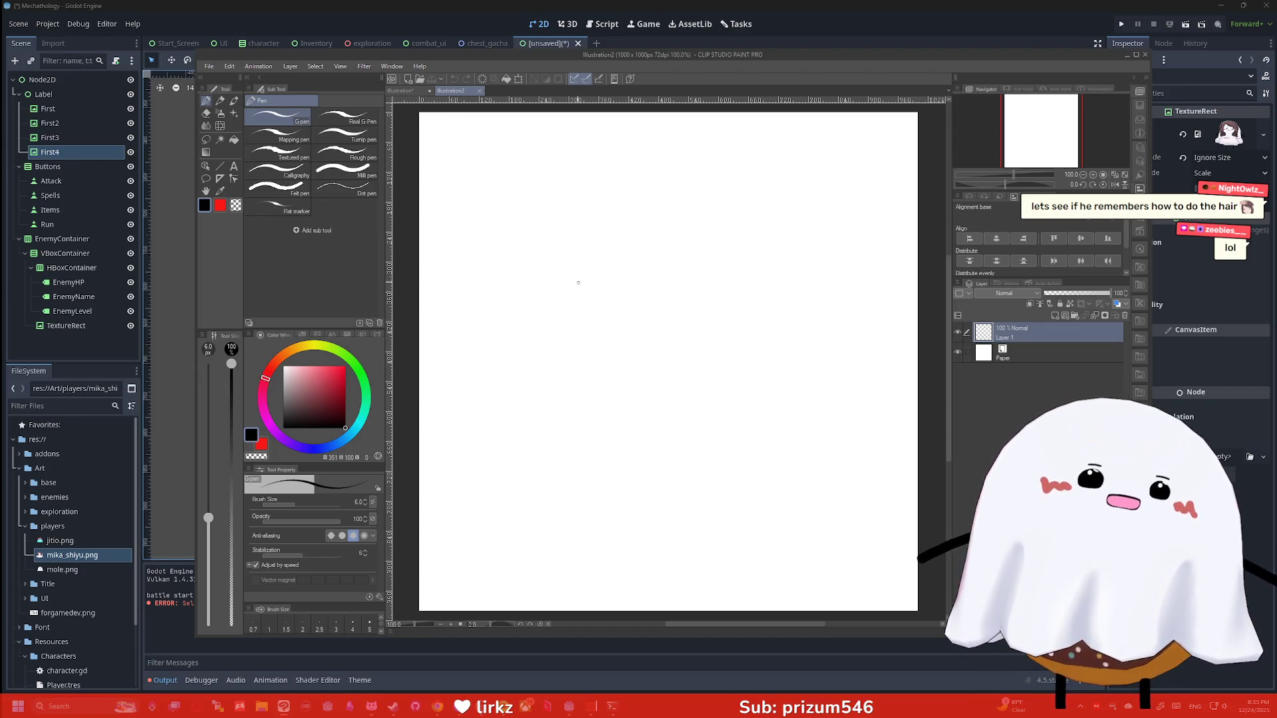
Sketch the ghost's body, double-lobed wings on both sides, an arm, angry face mark and a leg with the G-pen
mouse_move(496, 329)
left_mouse_down()
mouse_move(523, 234)
mouse_move(612, 236)
mouse_move(609, 340)
mouse_move(499, 336)
mouse_move(564, 366)
mouse_move(600, 346)
left_mouse_up()
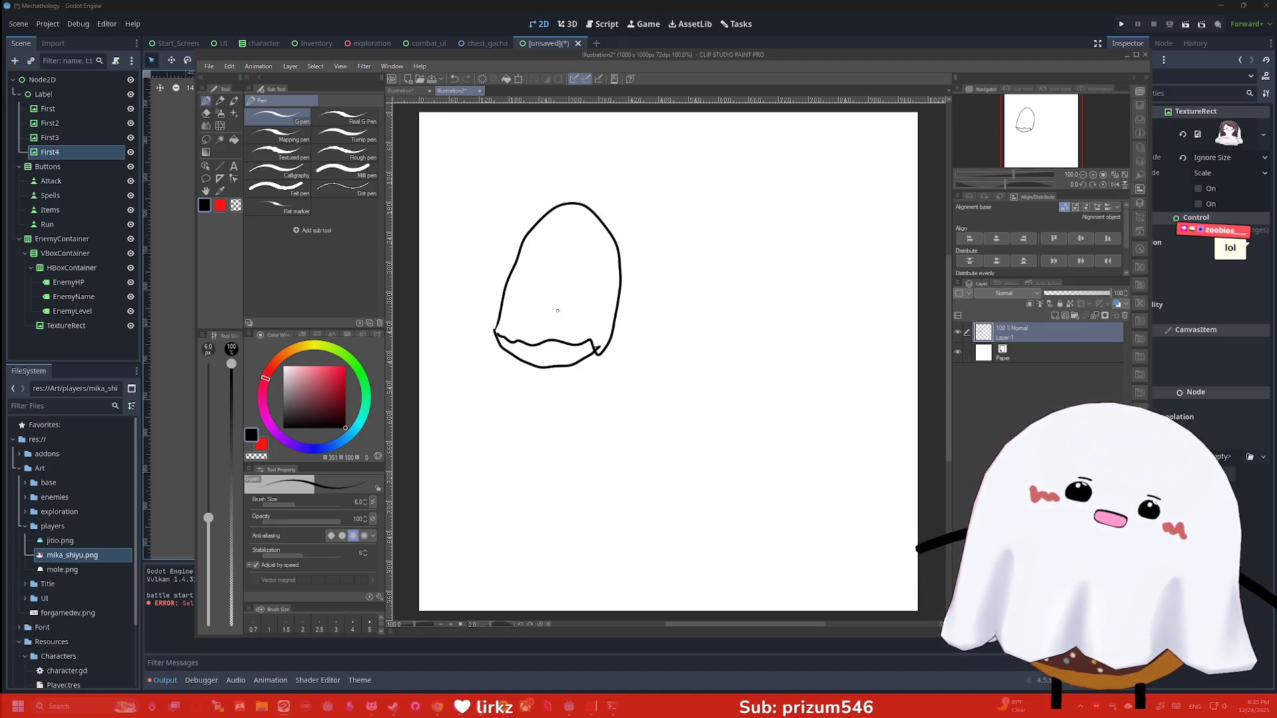
mouse_move(502, 305)
left_mouse_down()
mouse_move(450, 296)
mouse_move(491, 247)
mouse_move(478, 192)
mouse_move(625, 200)
mouse_move(645, 296)
mouse_move(612, 310)
left_mouse_up()
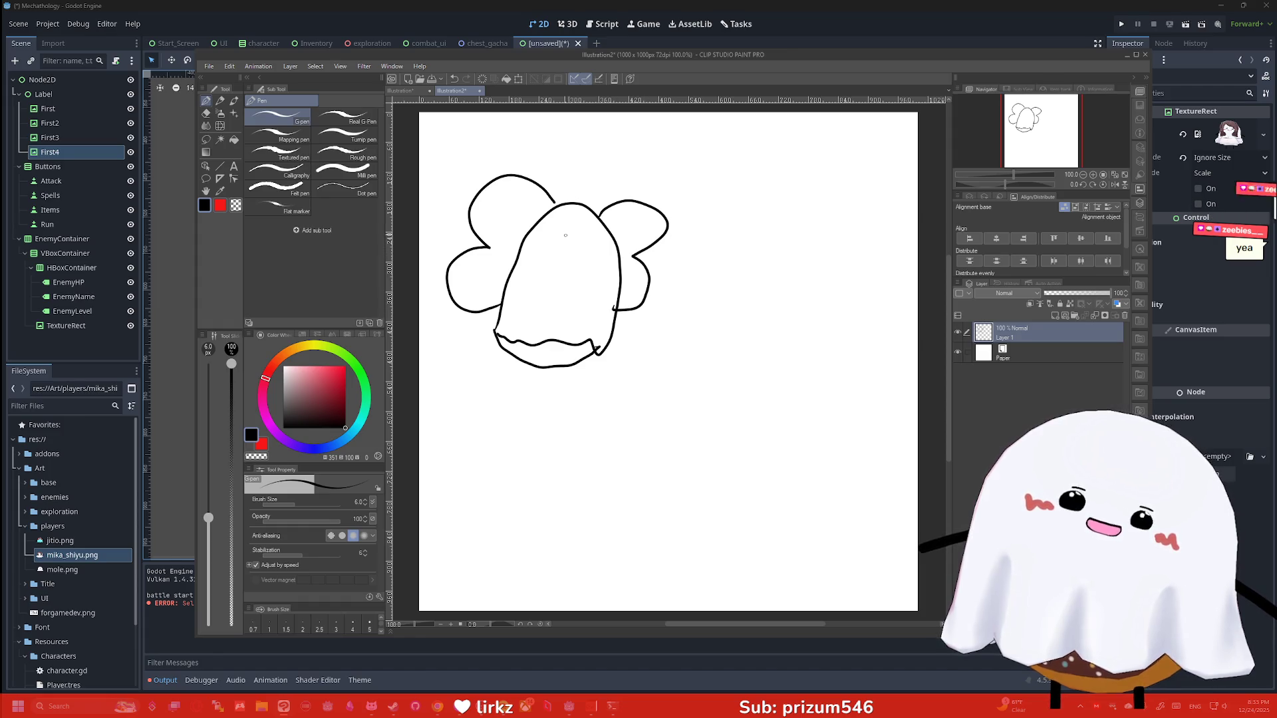
mouse_move(559, 228)
left_mouse_down()
mouse_move(592, 232)
mouse_move(557, 260)
mouse_move(584, 266)
mouse_move(646, 233)
mouse_move(620, 254)
left_mouse_up()
mouse_move(520, 238)
left_mouse_down()
mouse_move(505, 225)
mouse_move(532, 231)
left_mouse_up()
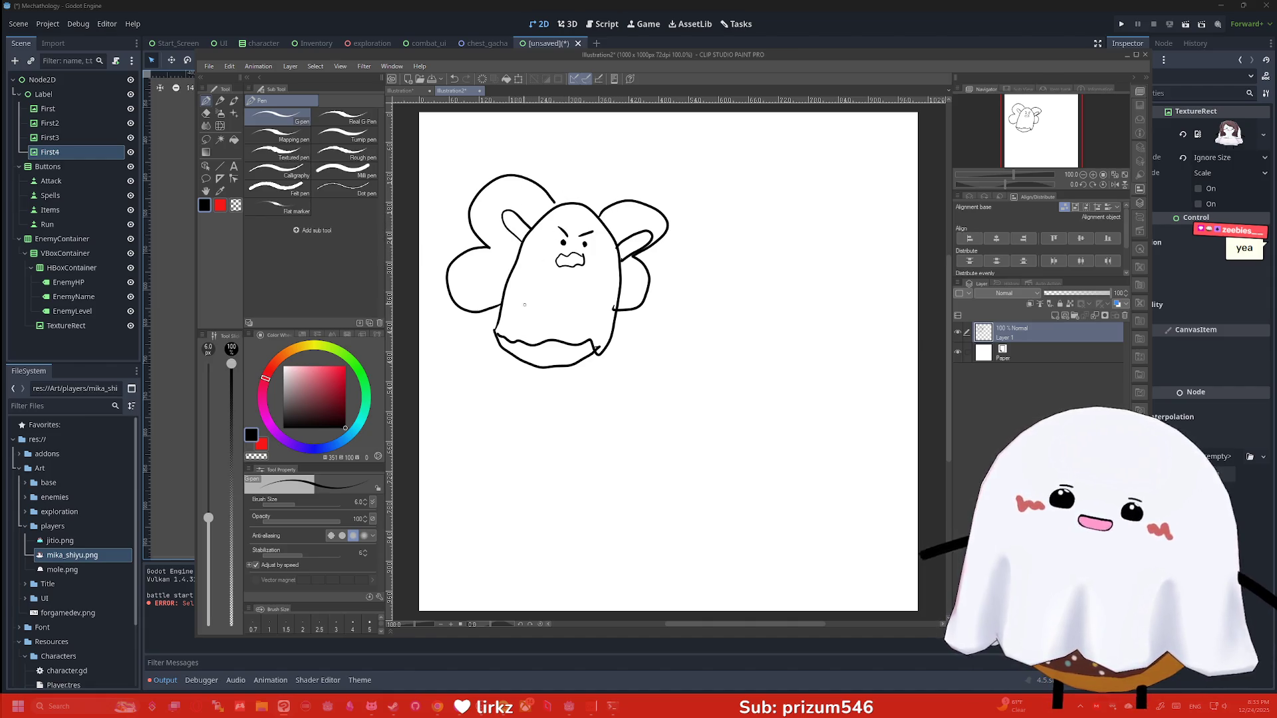
mouse_move(515, 357)
left_mouse_down()
mouse_move(509, 382)
mouse_move(528, 368)
mouse_move(561, 389)
mouse_move(566, 367)
left_mouse_up()
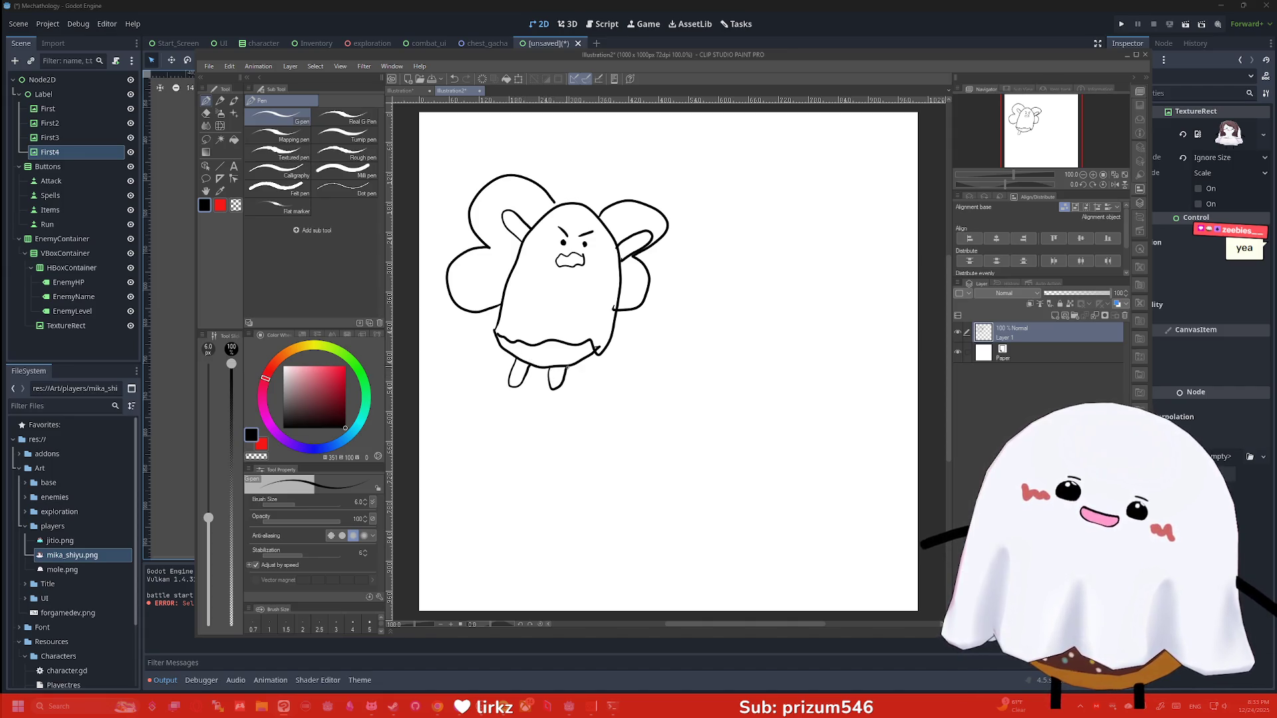
Fill both of the ghost's legs and arms black
key("g")
left_click(556, 377)
left_click(517, 374)
left_click(524, 225)
left_click(633, 246)
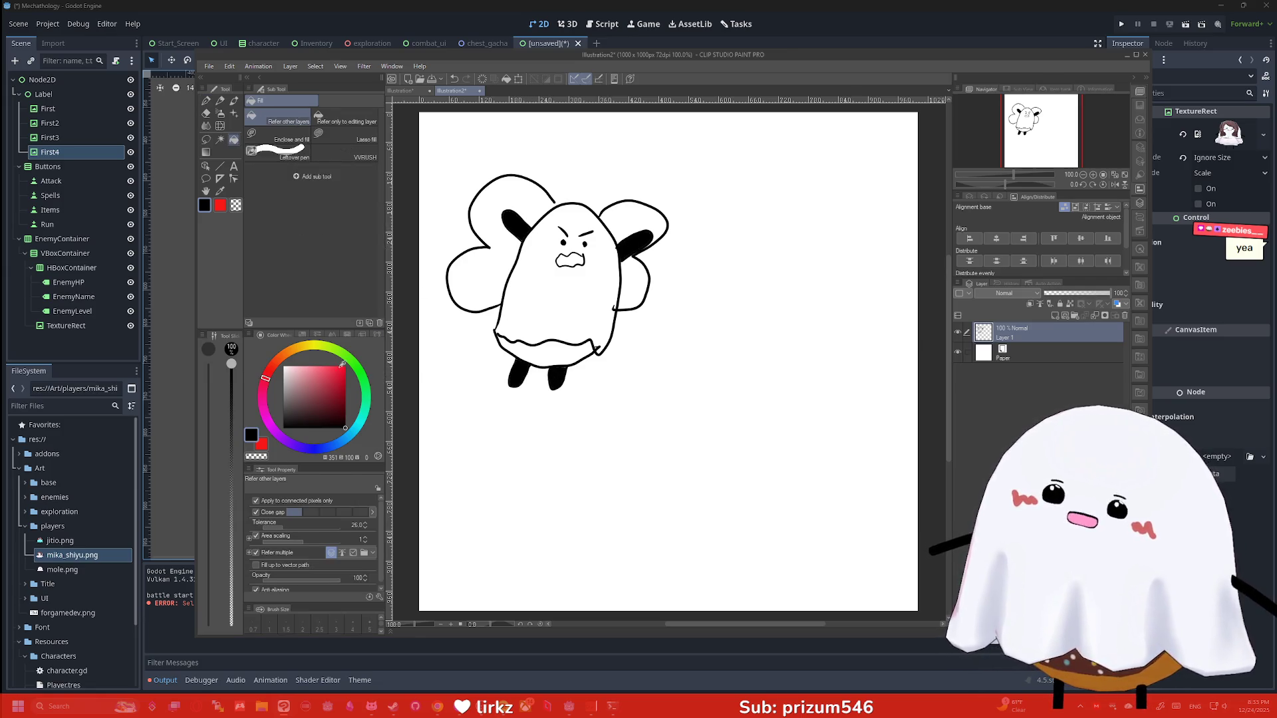
Fill the left wing and both right wing lobes yellow, undoing a fill that spilled onto the background
left_click(314, 346)
left_click(320, 370)
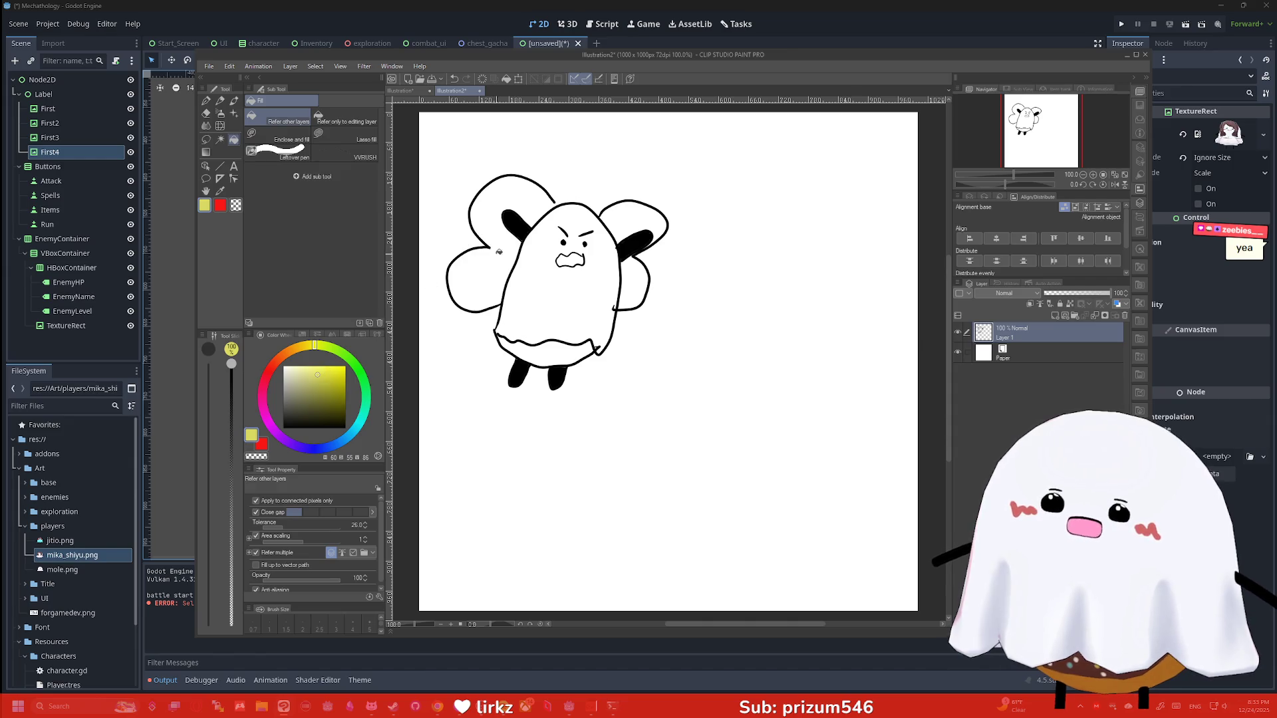
left_click(500, 251)
key("ctrl+z")
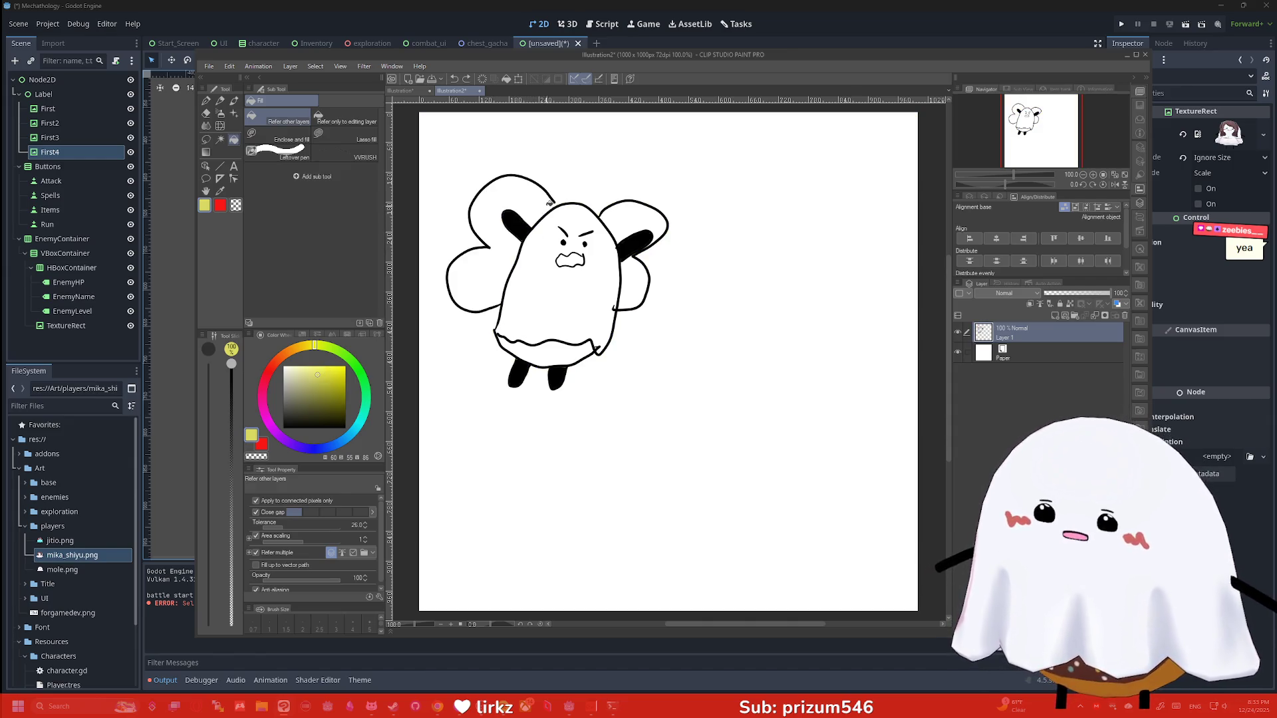
key("p")
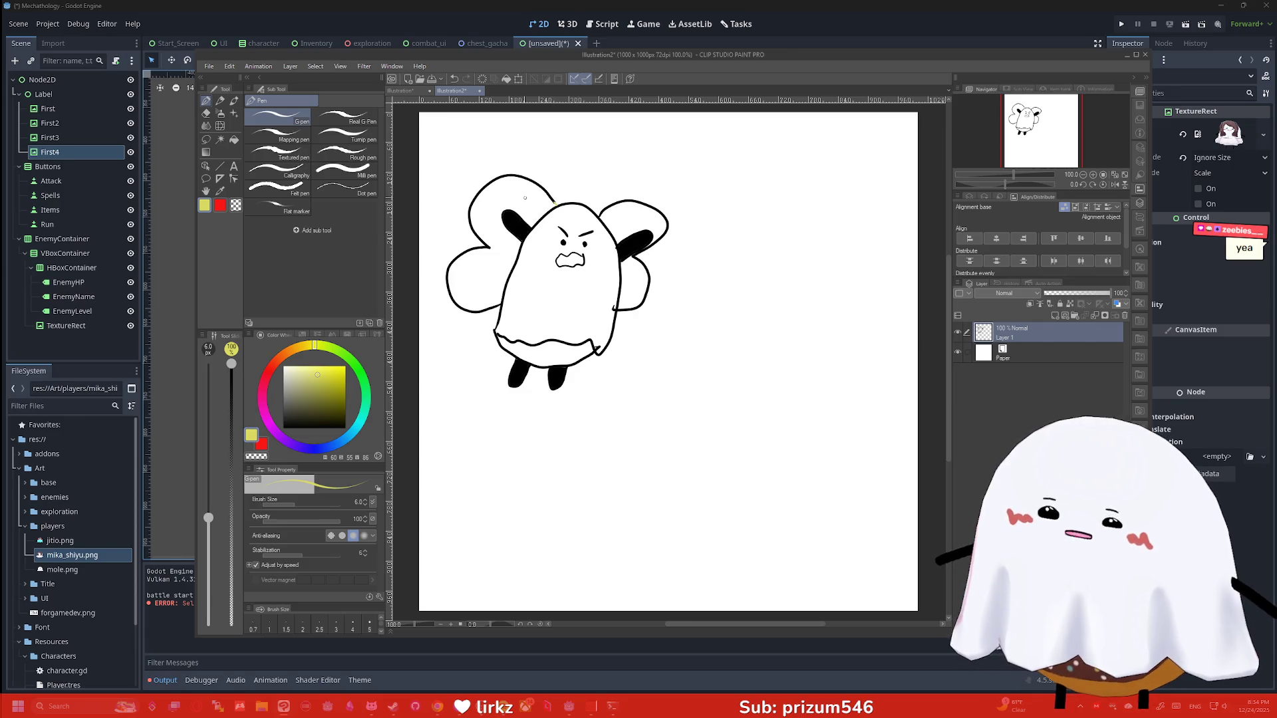
key("g")
left_click(525, 197)
left_click(620, 219)
left_click(633, 266)
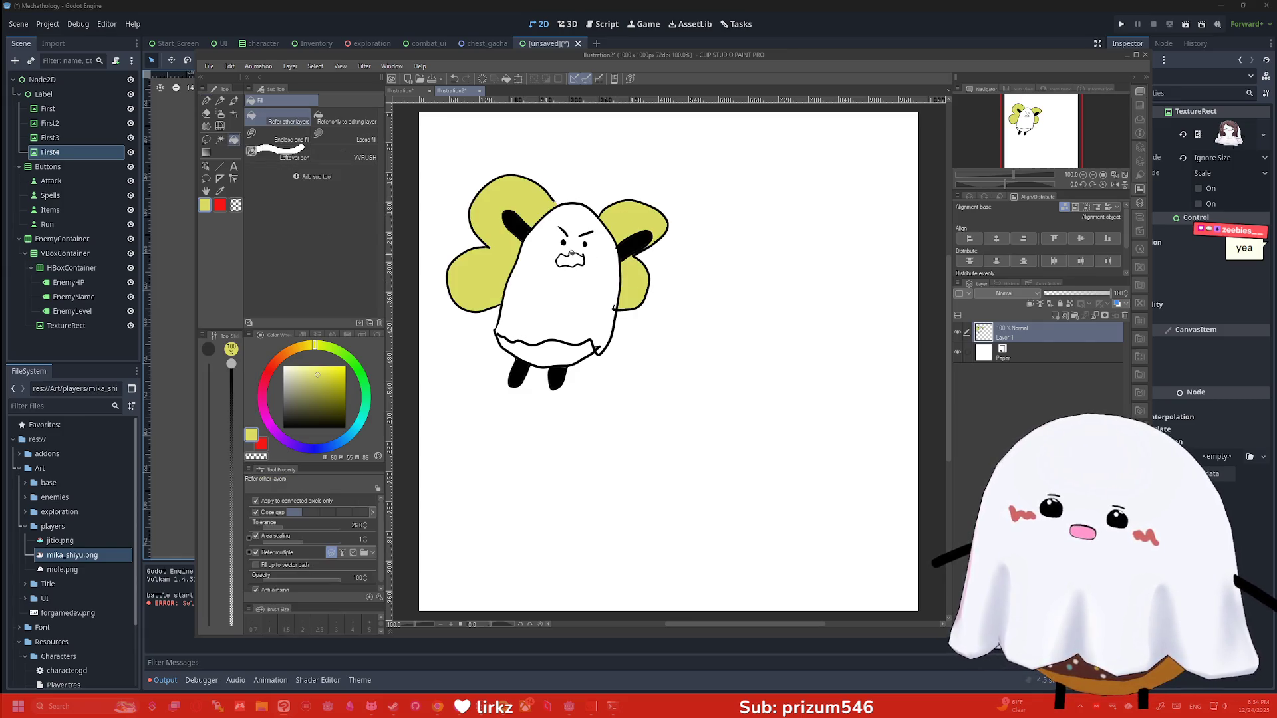
Fill the ghost's body green
left_click(357, 370)
left_click(337, 380)
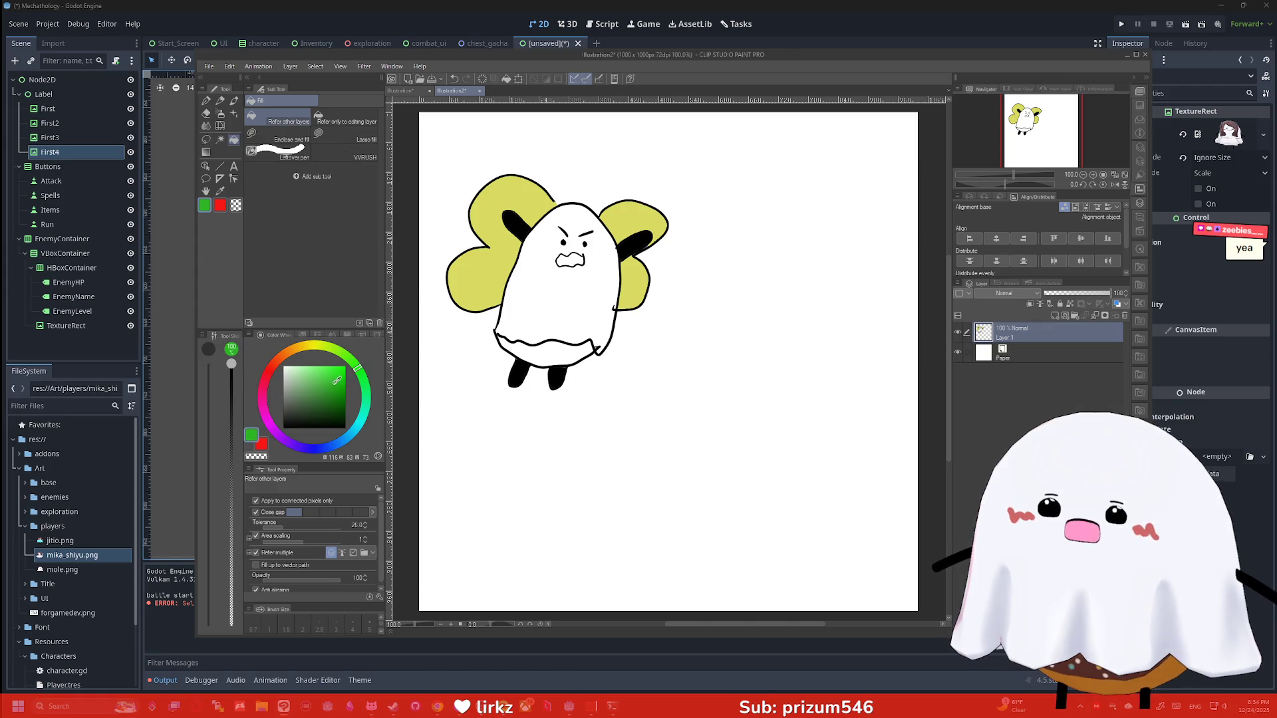
left_click(585, 290)
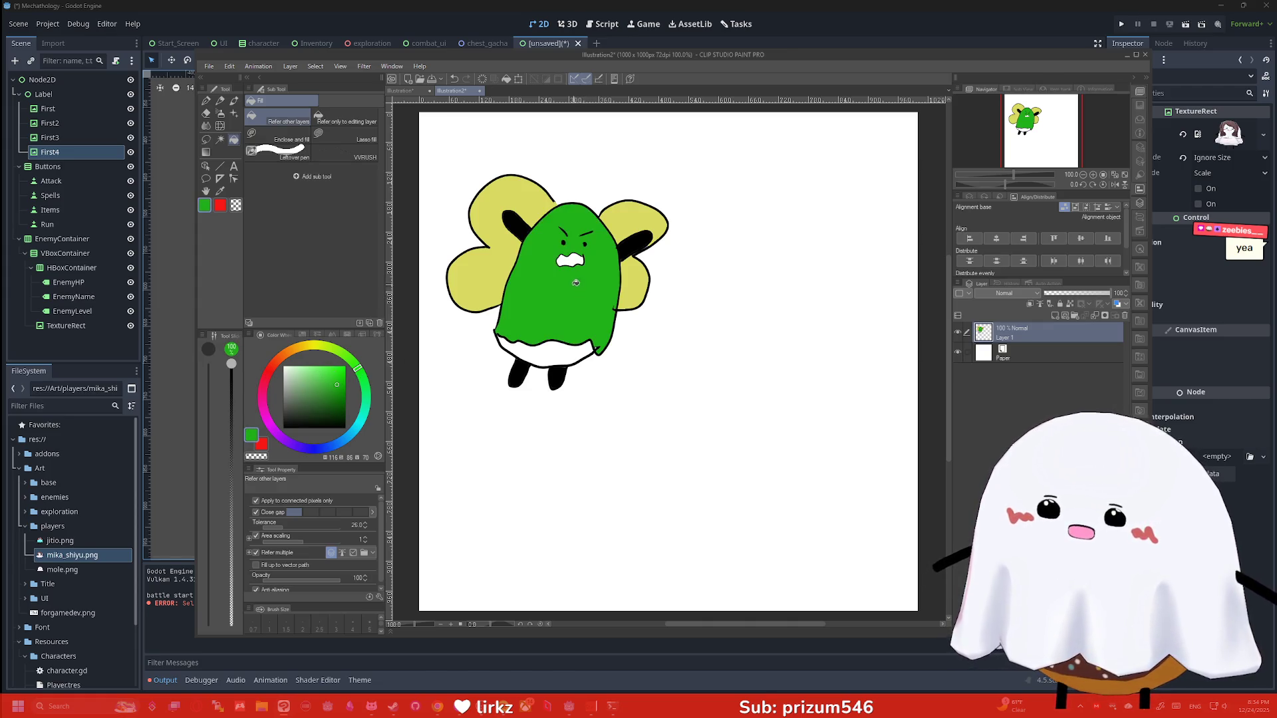
key("p")
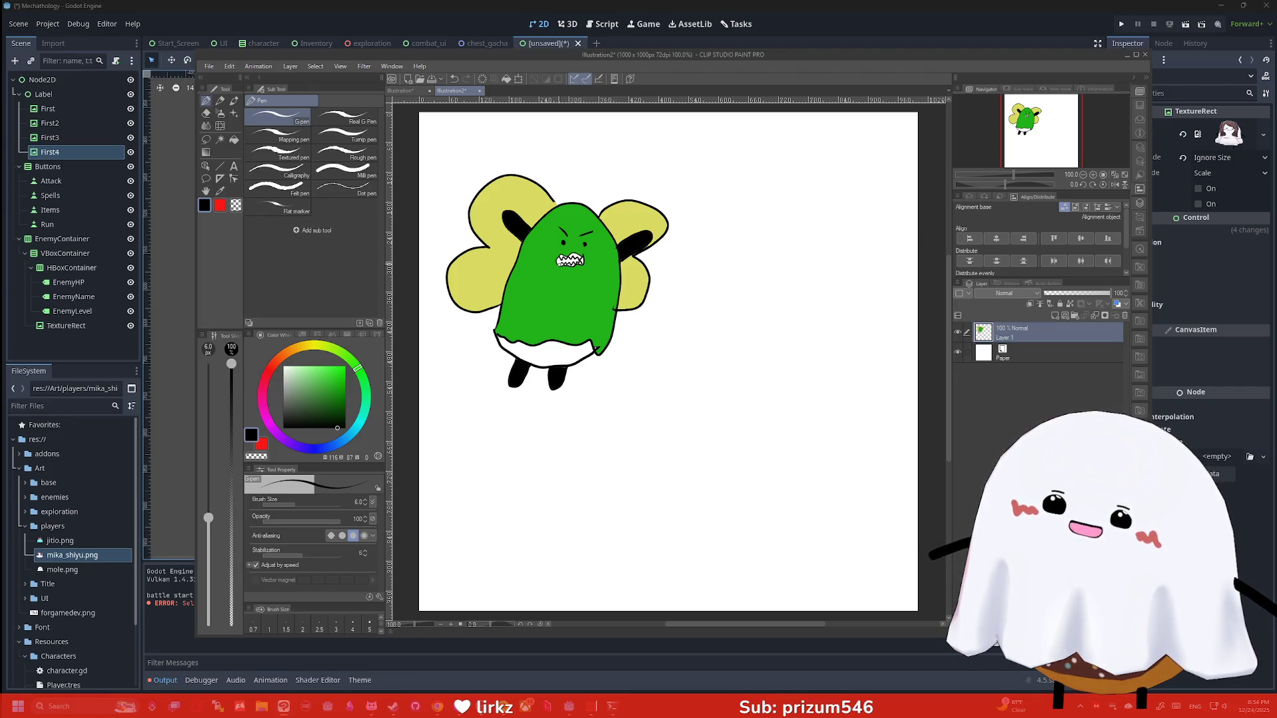
Fill the four gaps between the ghost's teeth black
scroll(565, 256, "up", 5)
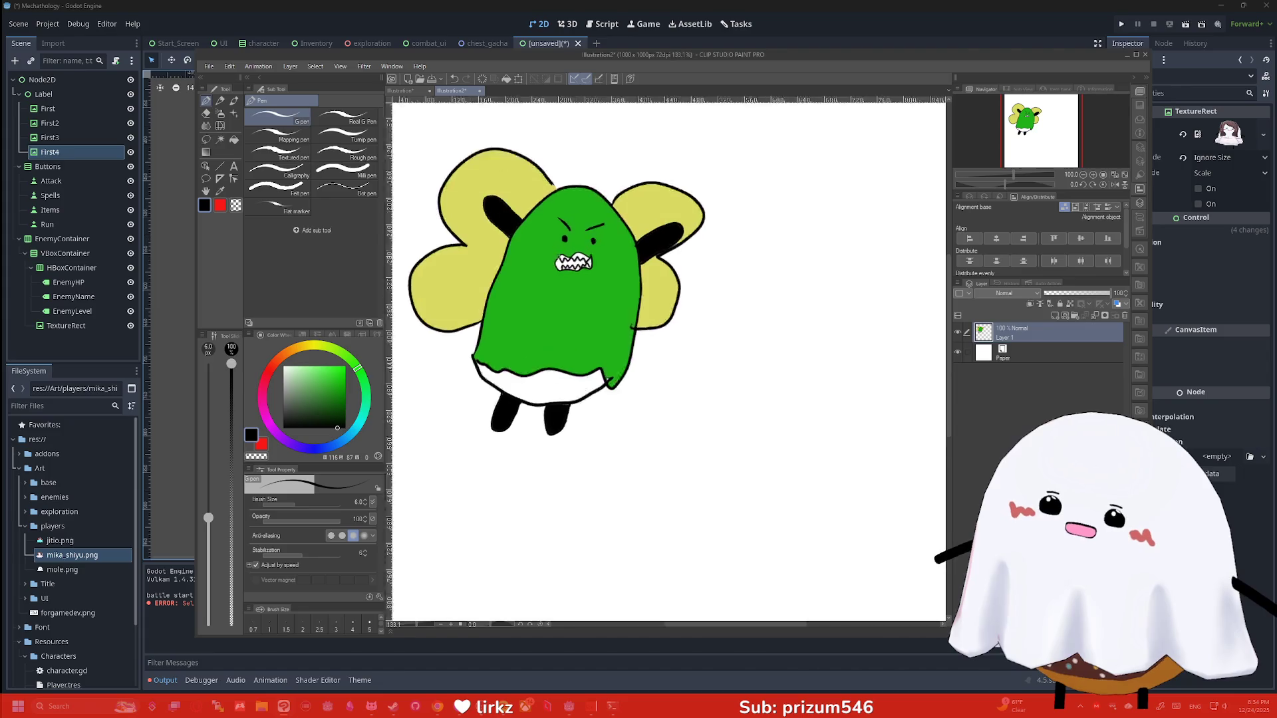
key("g")
left_click(567, 254)
left_click(576, 254)
left_click(586, 253)
left_click(605, 253)
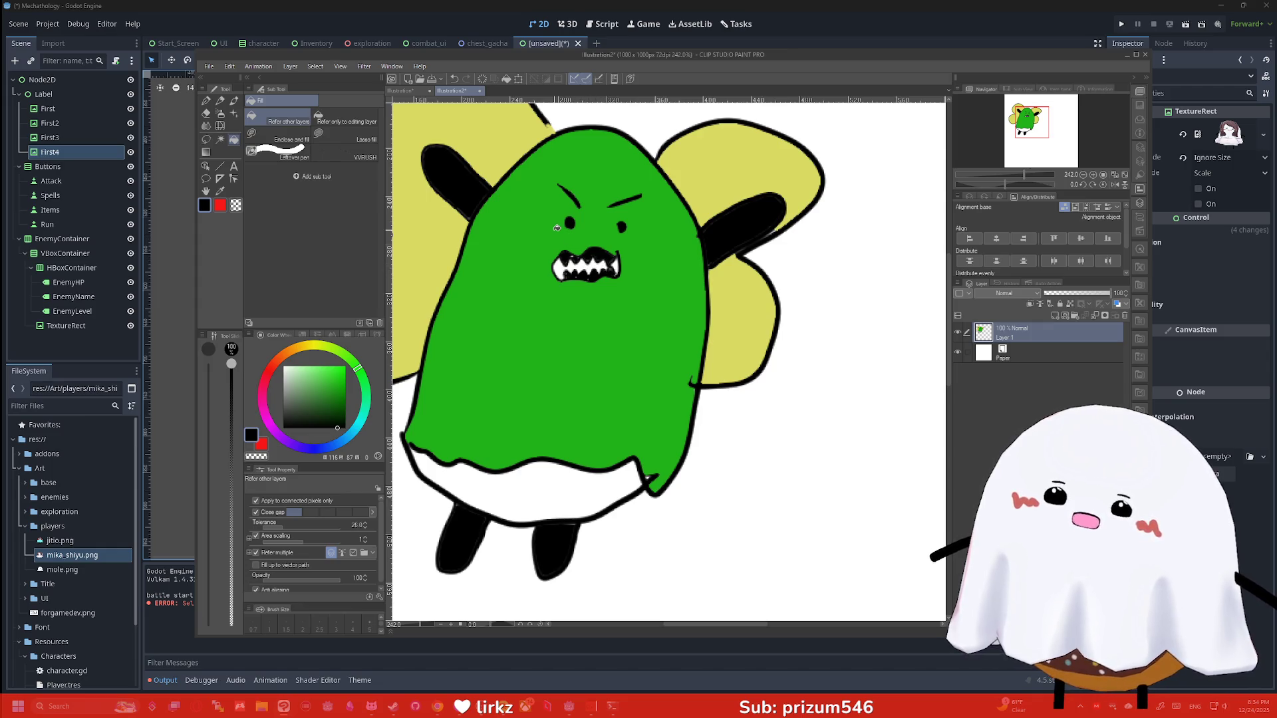
Sample the body's green and pen a tuft of hair strands on the head
scroll(561, 248, "down", 5)
scroll(560, 248, "up", 1)
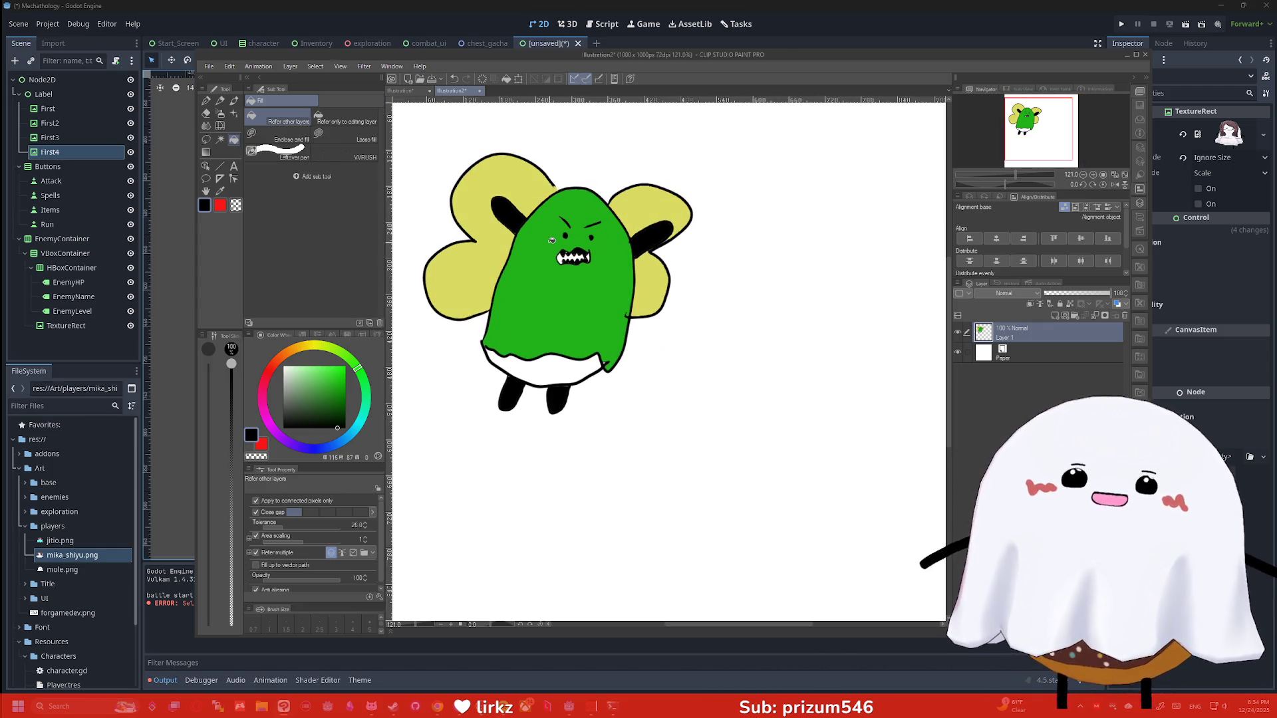
left_click(552, 241, "alt")
key("p")
mouse_move(577, 196)
left_mouse_down()
mouse_move(564, 167)
mouse_move(611, 165)
left_mouse_up()
left_click_drag(580, 187, 557, 168)
Fill the ghost's white skirt orange-brown
scroll(522, 131, "down", 1)
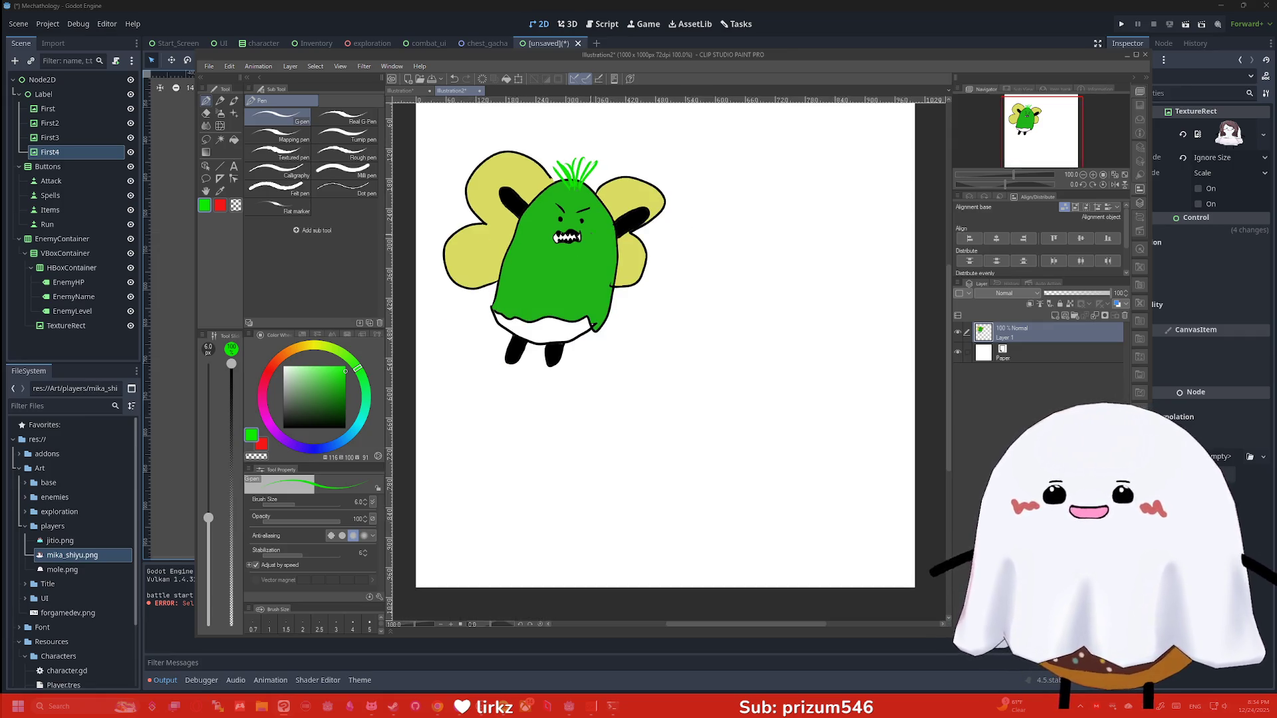
left_click(278, 359)
left_click(328, 385)
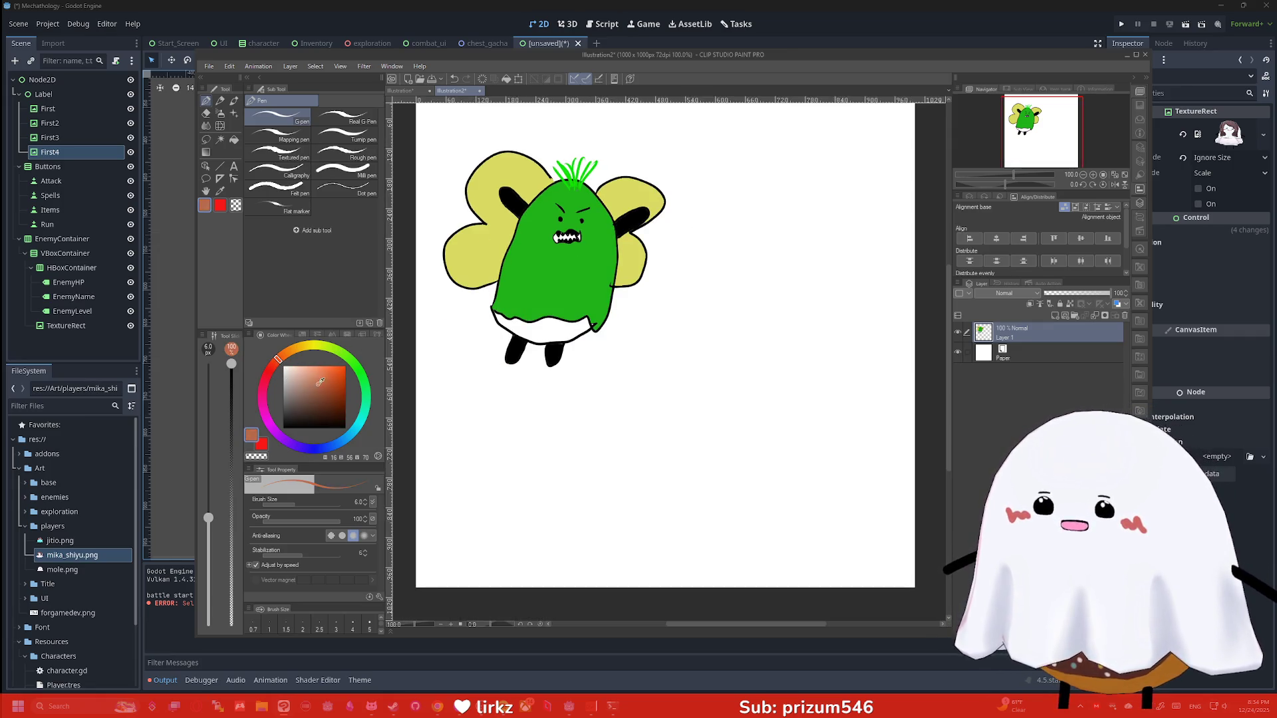
key("g")
left_click(563, 322)
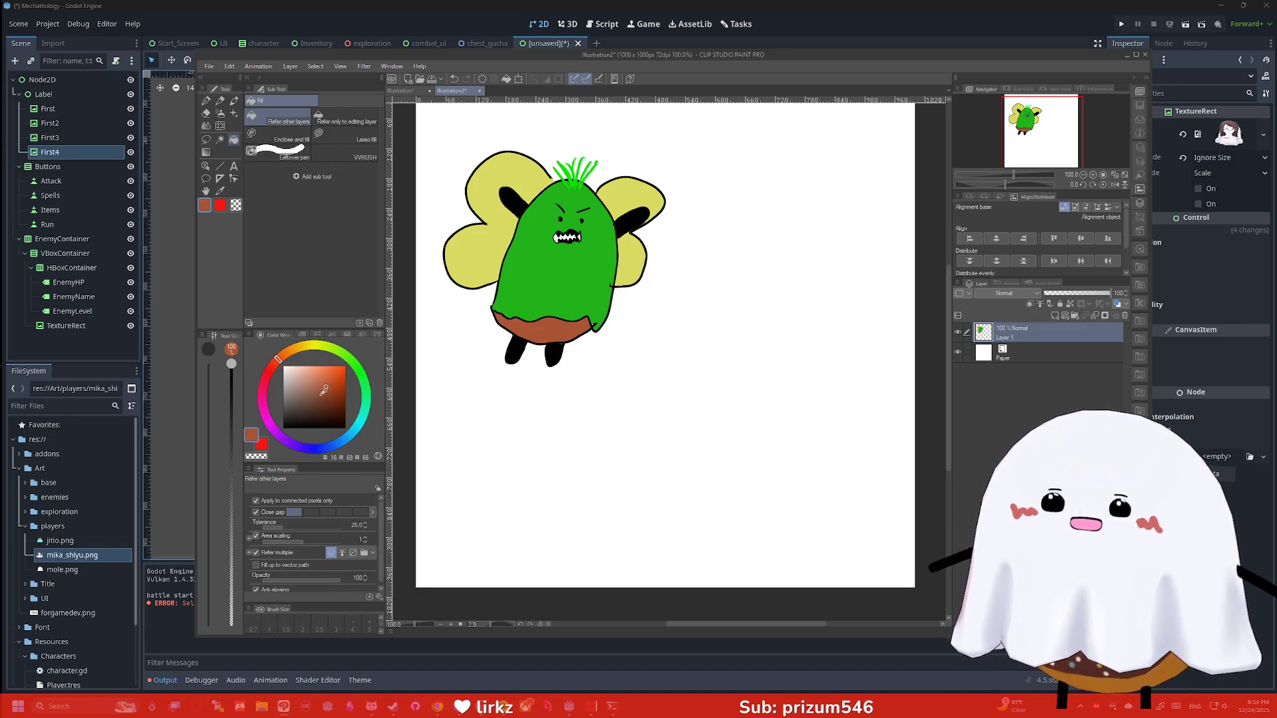
left_click(291, 428)
Draw a small circle on each of the four wing lobes
key("p")
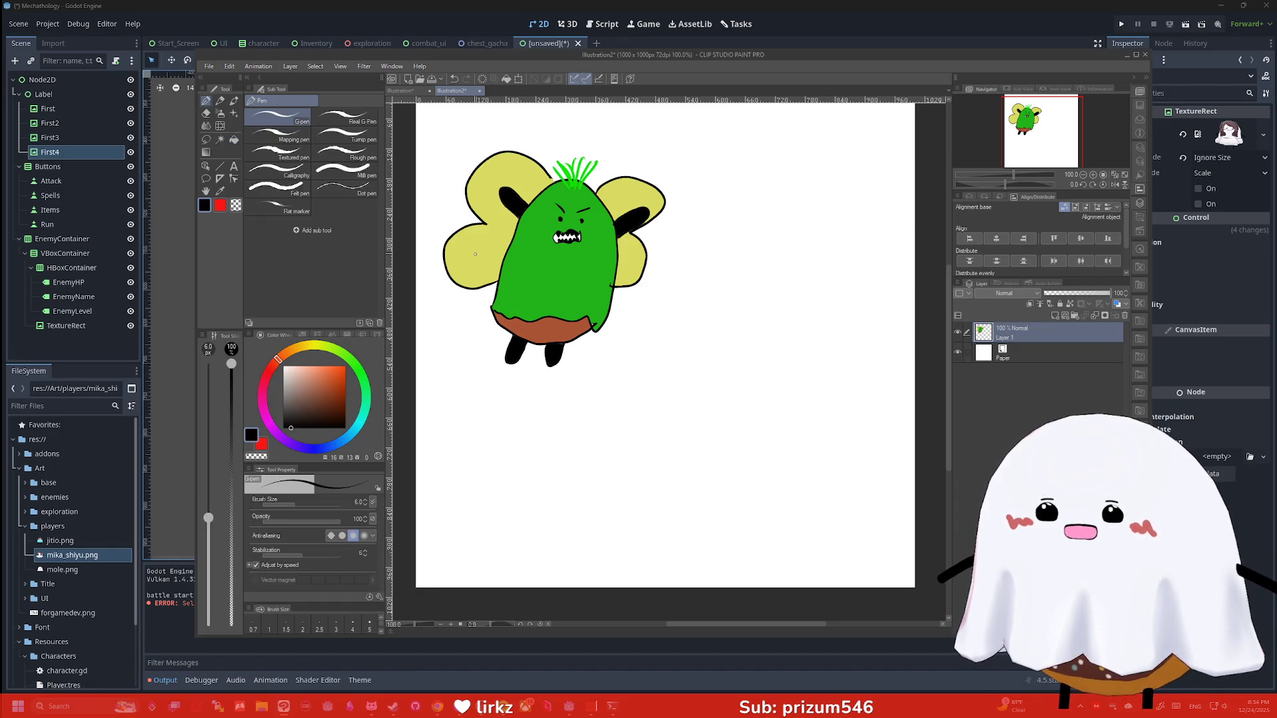
left_click_drag(478, 248, 486, 256)
left_click_drag(517, 187, 503, 189)
left_click_drag(632, 196, 622, 199)
left_click_drag(635, 258, 626, 260)
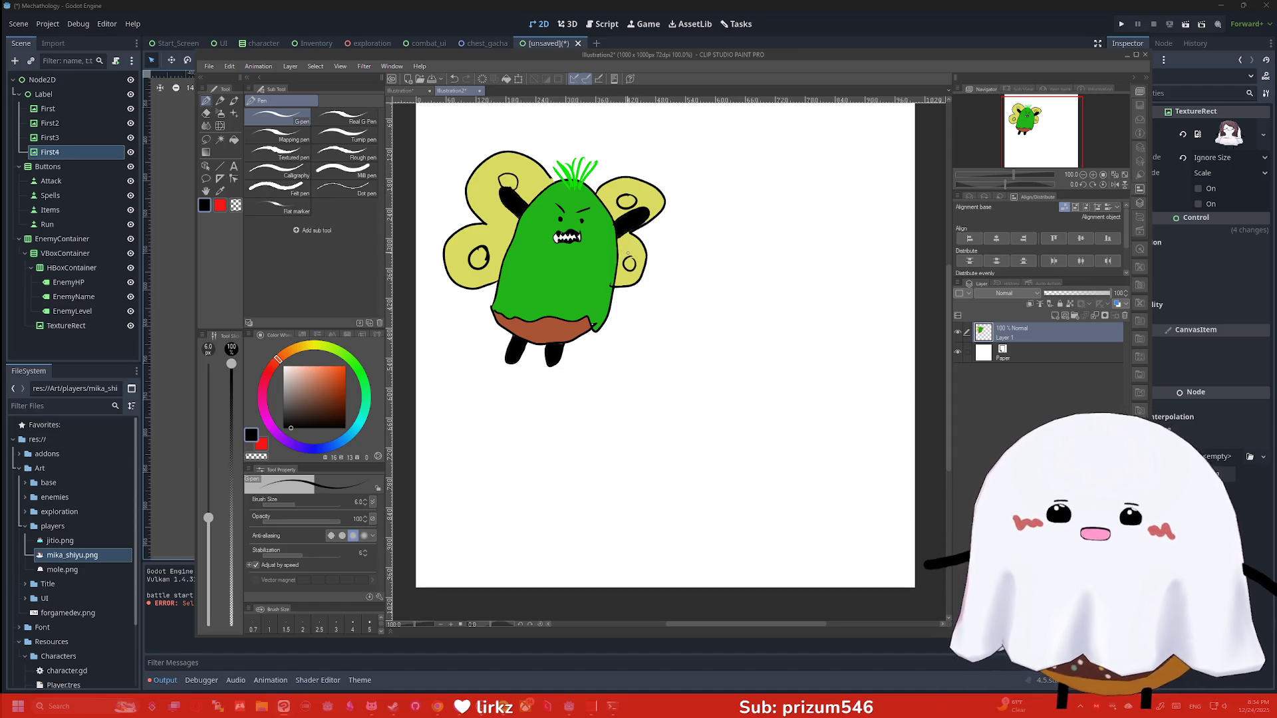
Fill all four wing spots black
key("g")
left_click(629, 264)
left_click(628, 201)
left_click(508, 180)
left_click(479, 257)
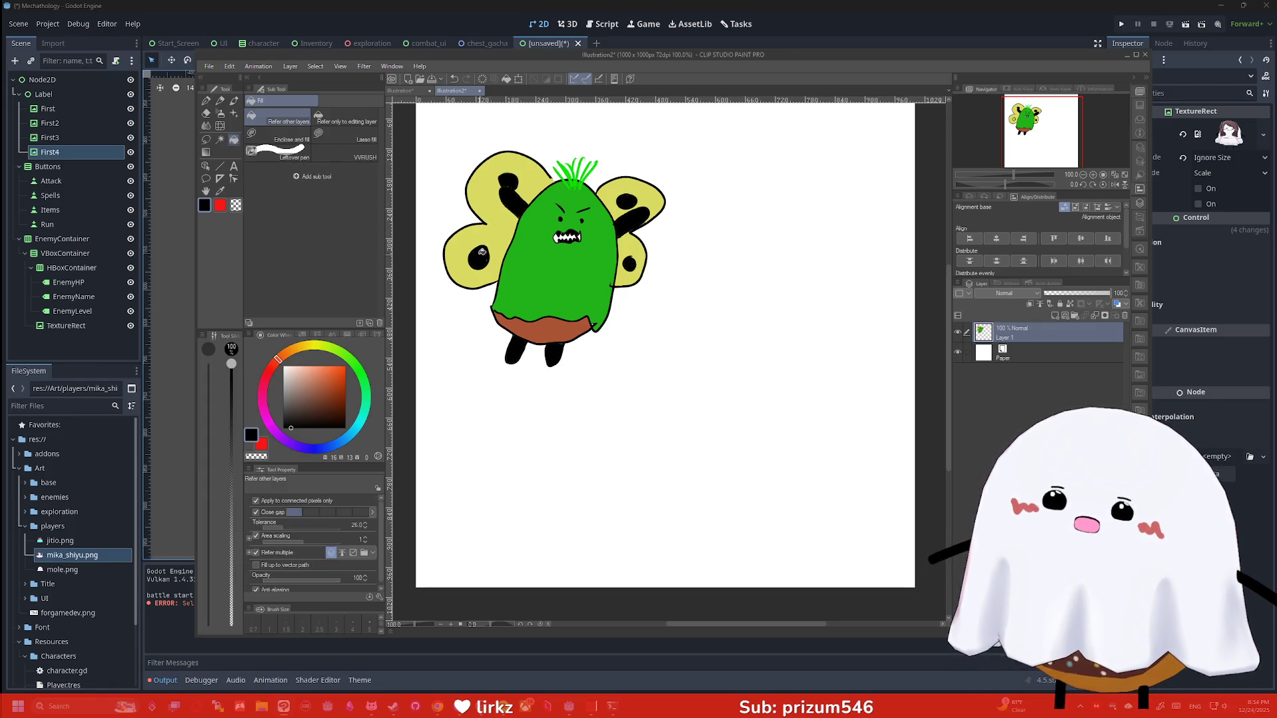
key("p")
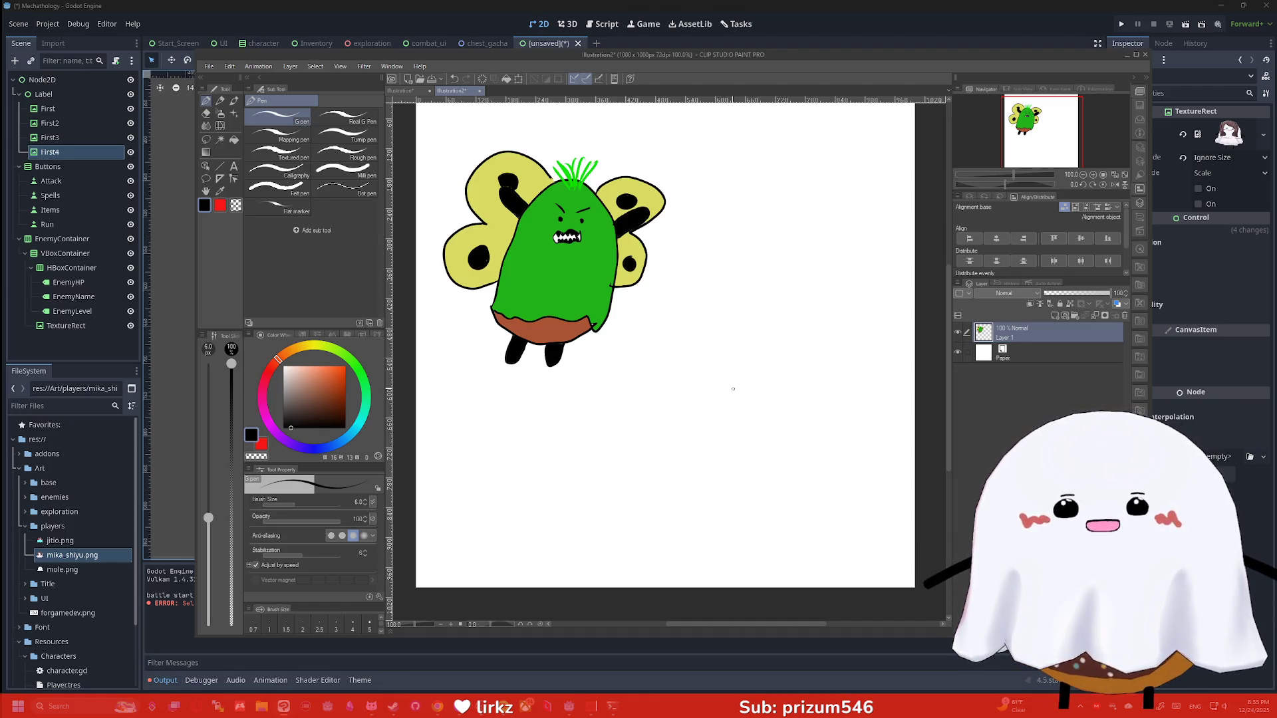
Draw the stick figure's round head and both arms, the left one raised
mouse_move(757, 409)
left_mouse_down()
mouse_move(795, 328)
mouse_move(793, 405)
mouse_move(759, 400)
mouse_move(753, 420)
mouse_move(773, 429)
left_mouse_up()
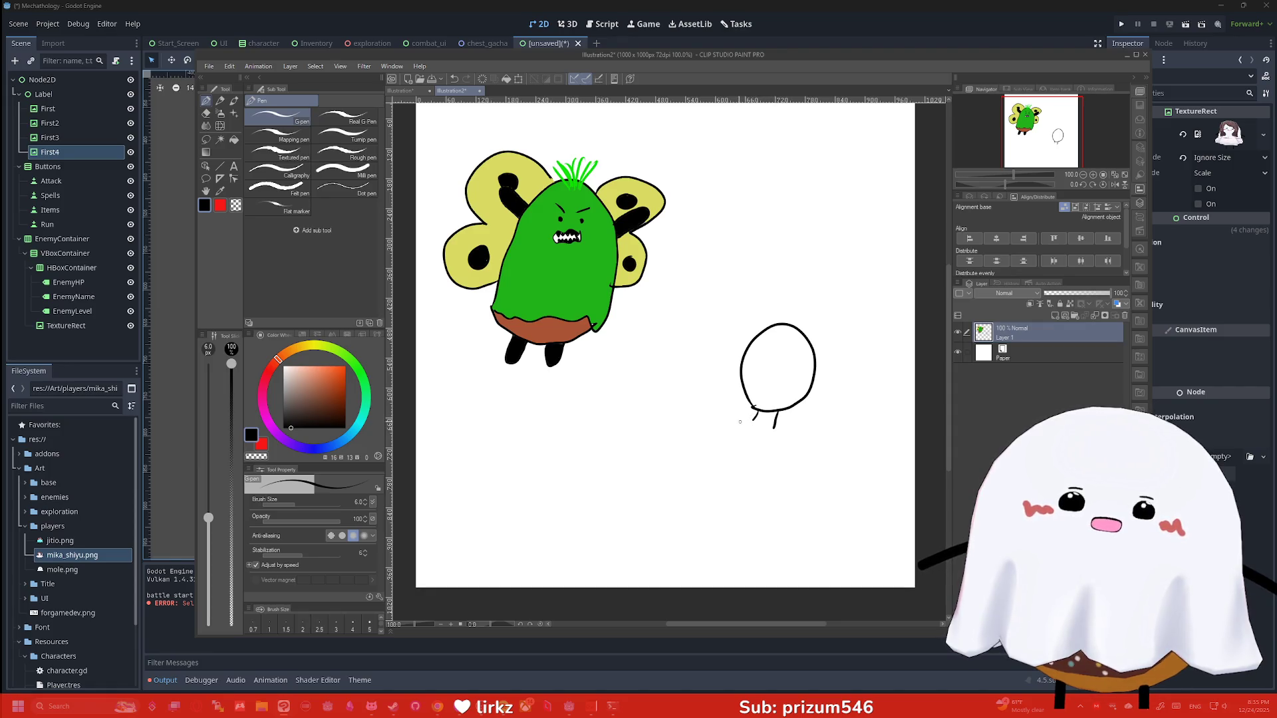
mouse_move(753, 420)
left_mouse_down()
mouse_move(723, 423)
mouse_move(701, 400)
left_mouse_up()
mouse_move(736, 441)
left_mouse_down()
mouse_move(685, 400)
mouse_move(704, 393)
left_mouse_up()
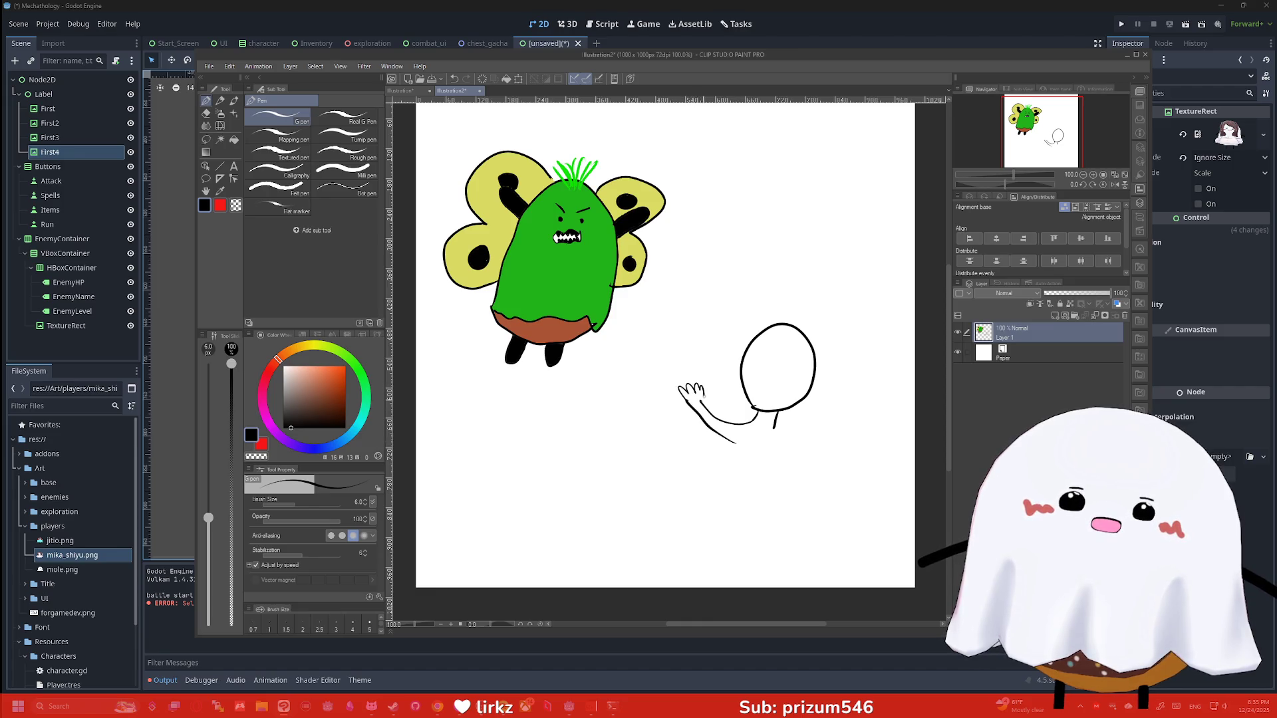
mouse_move(775, 429)
left_mouse_down()
mouse_move(852, 433)
mouse_move(858, 407)
mouse_move(859, 436)
left_mouse_up()
Draw the figure's two legs, undoing the first attempt and redrawing them longer and straighter
left_click_drag(726, 440, 697, 521)
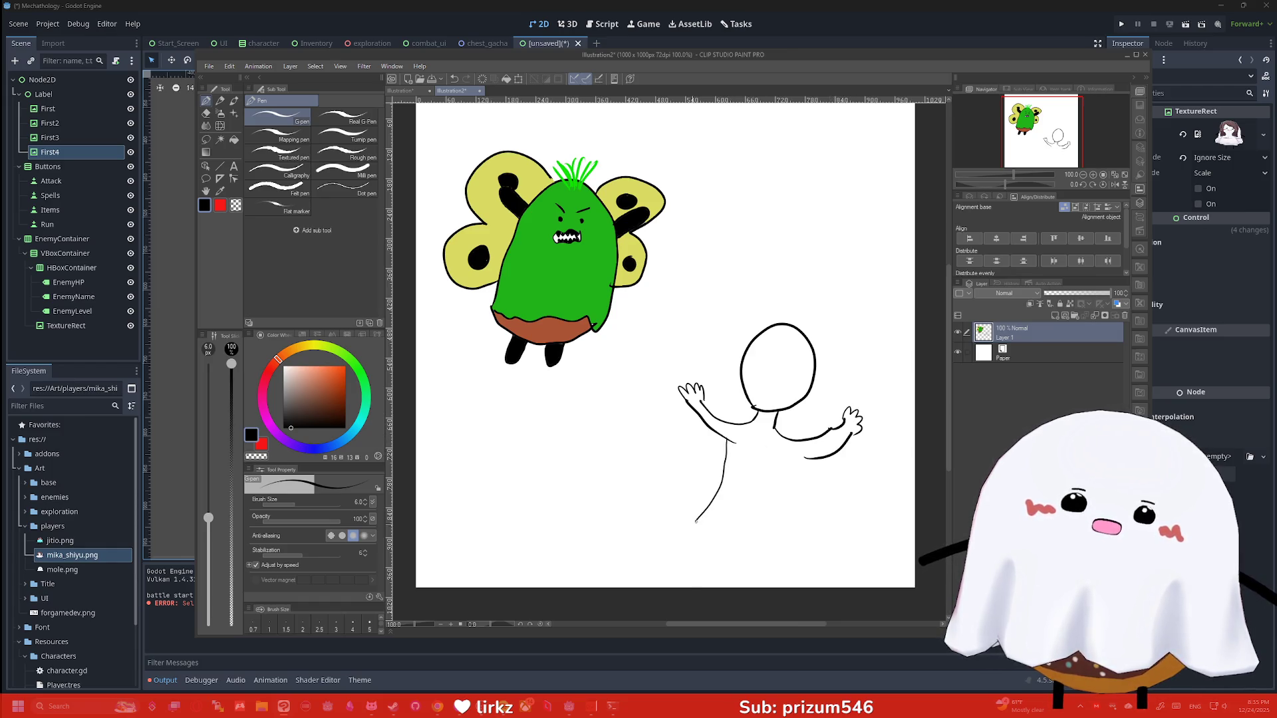
mouse_move(809, 459)
left_mouse_down()
mouse_move(795, 520)
mouse_move(770, 538)
left_mouse_up()
left_click_drag(692, 524, 667, 544)
key("ctrl+z")
key("ctrl+z")
key("ctrl+z")
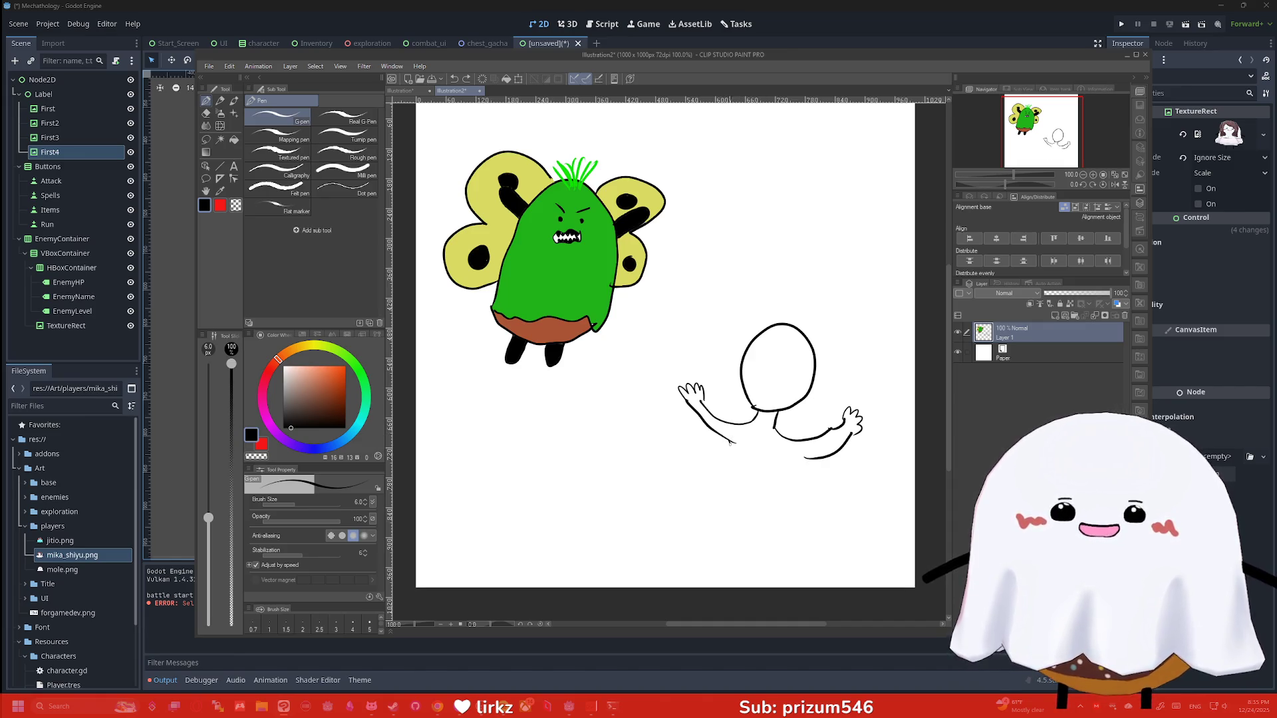
left_click_drag(730, 442, 720, 552)
left_click_drag(812, 459, 805, 558)
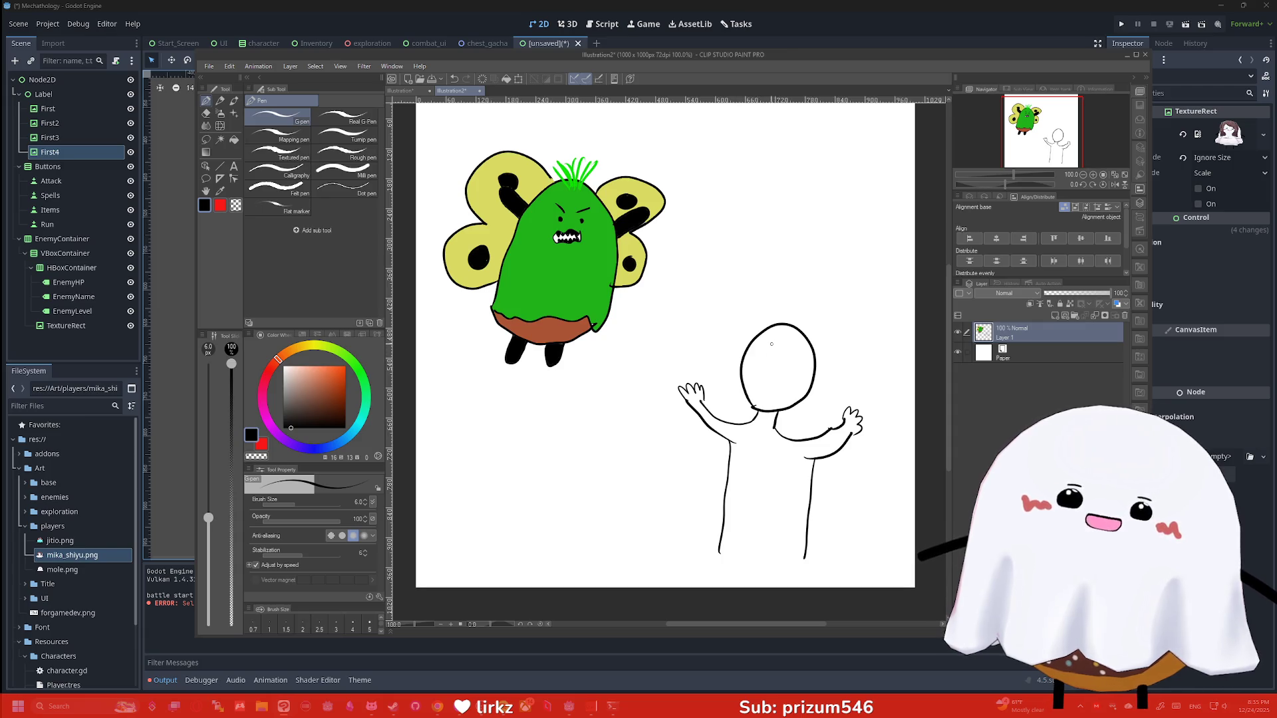
Draw a scrunched screaming face and write 'AHHH' beside the head
mouse_move(763, 358)
left_mouse_down()
mouse_move(765, 370)
mouse_move(800, 370)
mouse_move(768, 390)
mouse_move(854, 346)
left_mouse_up()
mouse_move(857, 326)
left_mouse_down()
mouse_move(858, 355)
mouse_move(868, 338)
left_mouse_up()
mouse_move(866, 324)
left_mouse_down()
mouse_move(869, 350)
mouse_move(882, 348)
left_mouse_up()
mouse_move(870, 340)
left_mouse_down()
mouse_move(889, 335)
mouse_move(890, 345)
left_mouse_up()
mouse_move(900, 326)
left_mouse_down()
mouse_move(897, 345)
mouse_move(904, 330)
left_mouse_up()
left_click_drag(902, 316, 899, 337)
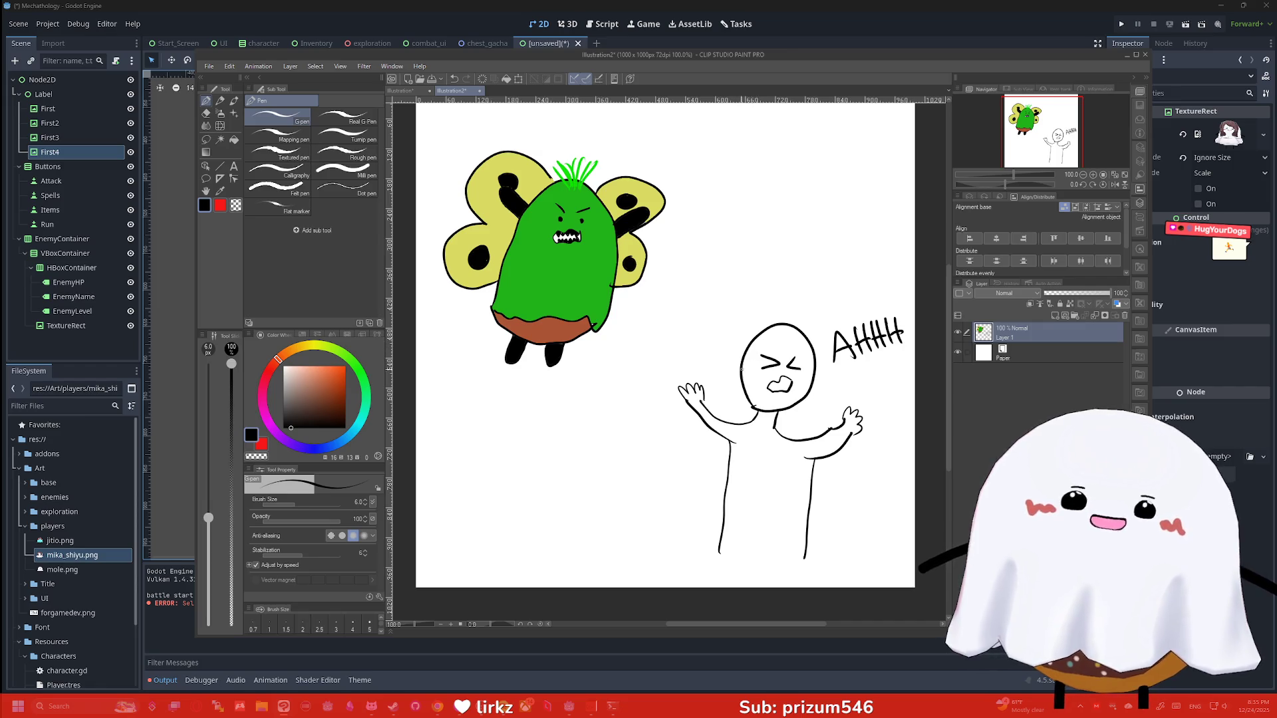
Add an ear, hair strands, neck, chest line, waistline and a bent leg with foot
left_click_drag(813, 357, 814, 372)
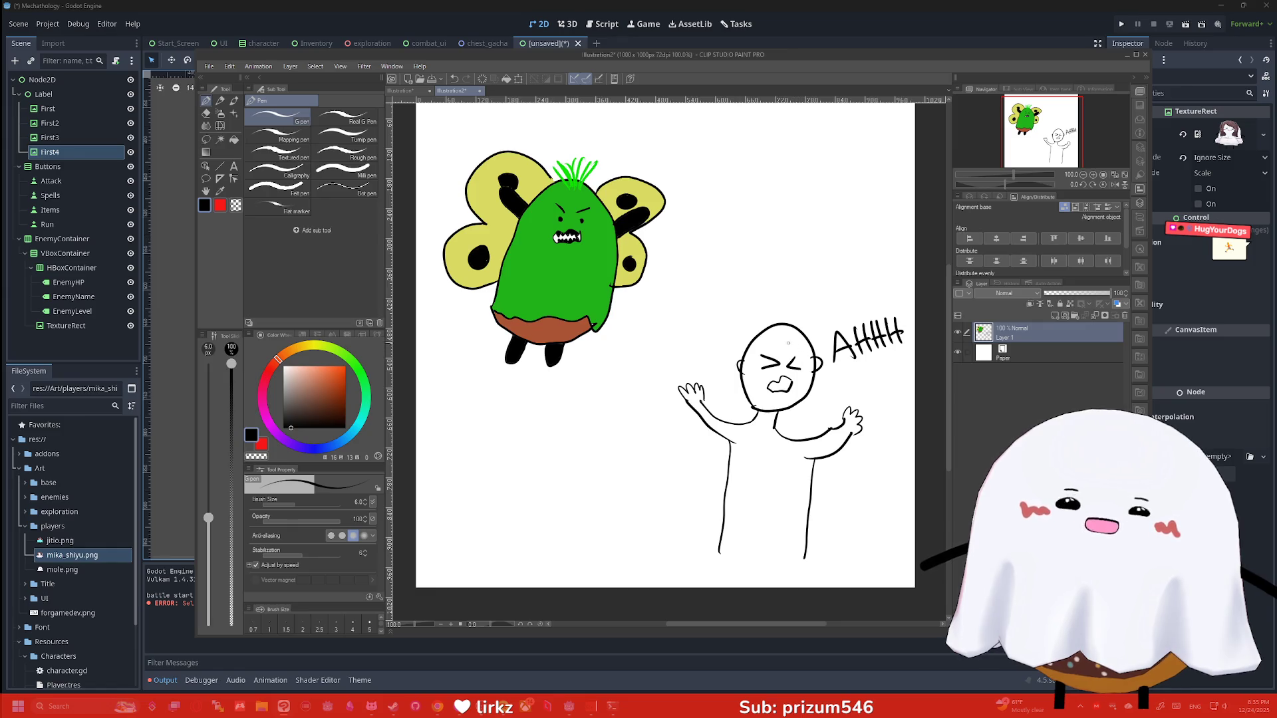
mouse_move(763, 347)
left_mouse_down()
mouse_move(738, 394)
mouse_move(739, 341)
mouse_move(806, 363)
mouse_move(803, 402)
mouse_move(819, 343)
mouse_move(786, 309)
mouse_move(815, 337)
left_mouse_up()
left_click_drag(738, 355, 721, 419)
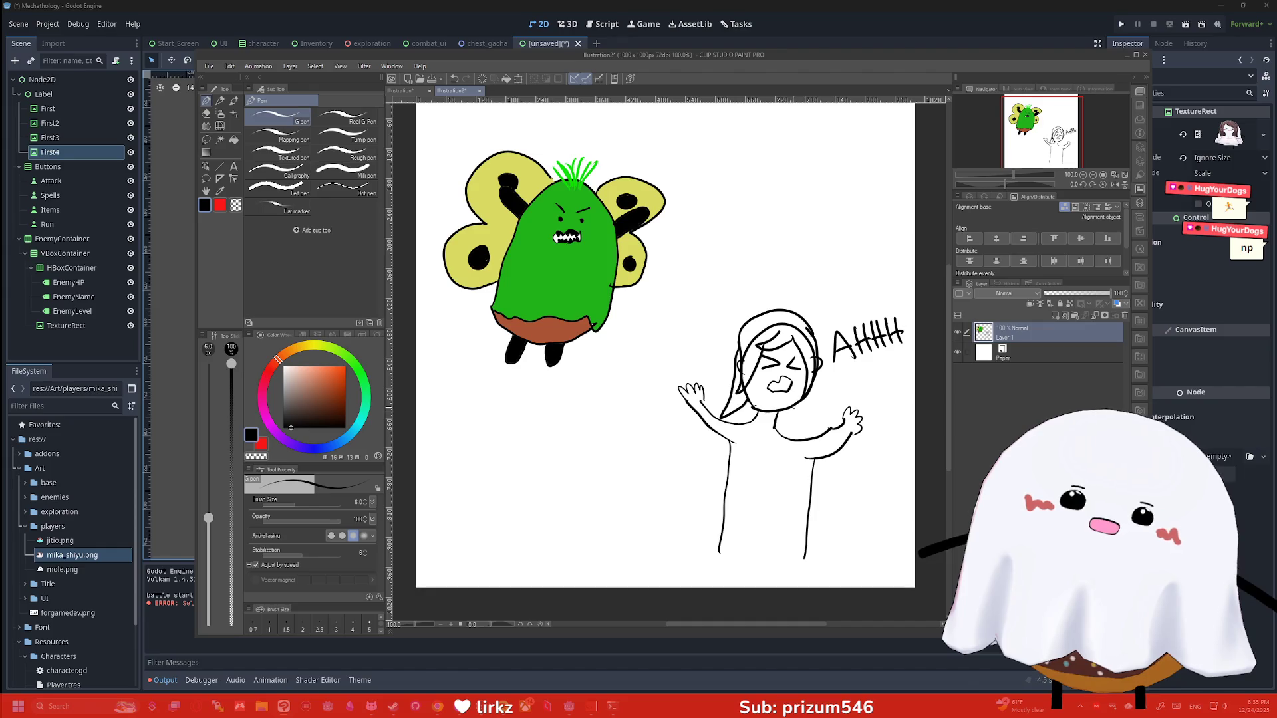
left_click_drag(808, 393, 796, 434)
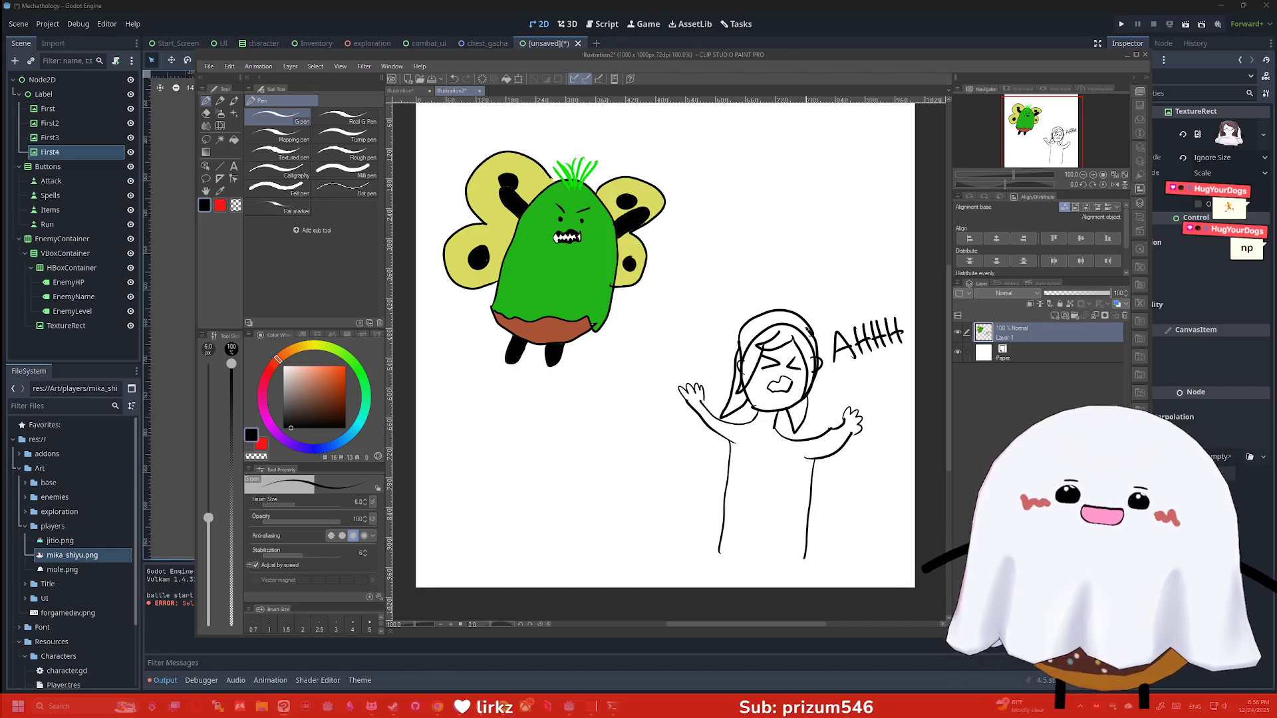
mouse_move(745, 430)
left_mouse_down()
mouse_move(743, 444)
mouse_move(796, 455)
mouse_move(751, 440)
left_mouse_up()
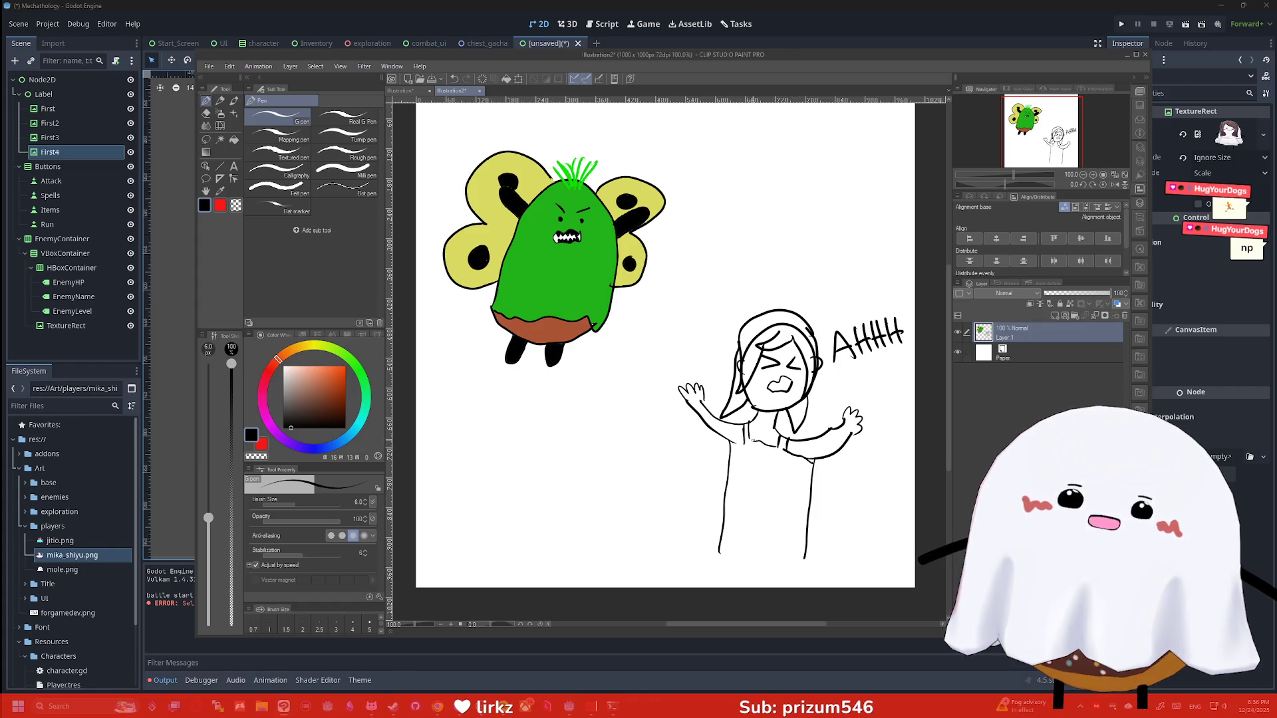
left_click_drag(726, 499, 808, 506)
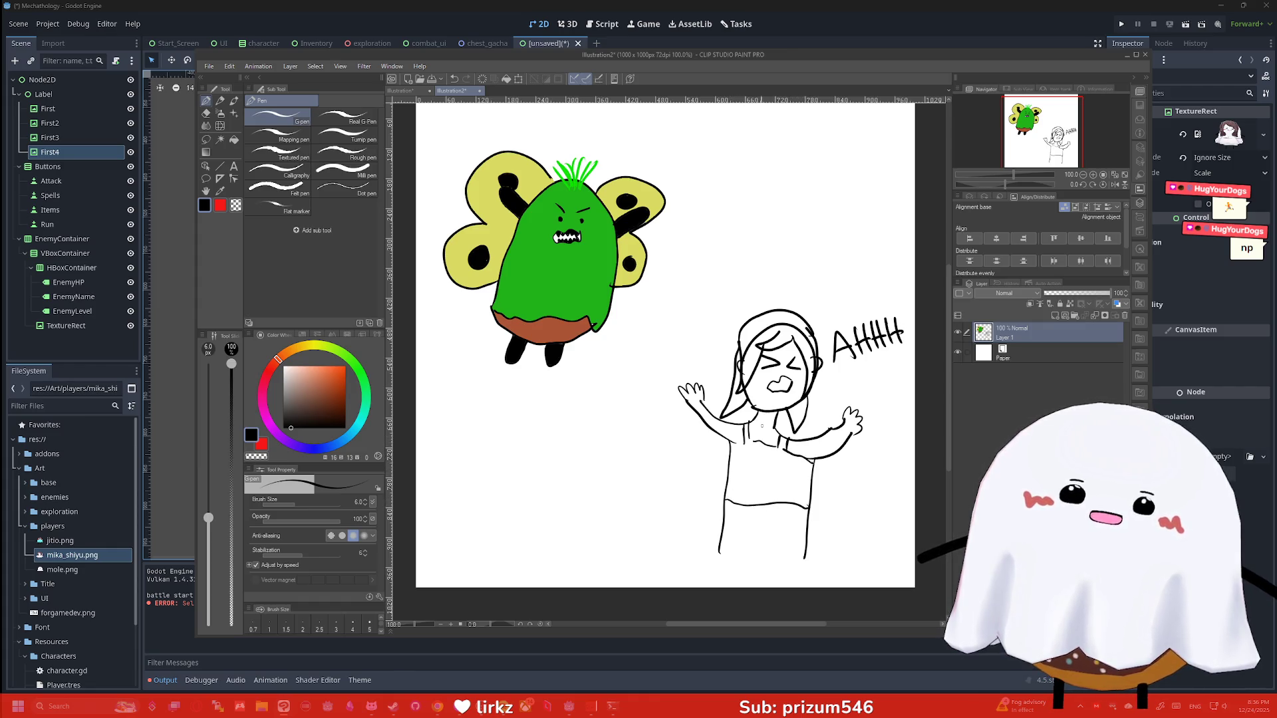
mouse_move(719, 551)
left_mouse_down()
mouse_move(685, 555)
mouse_move(680, 532)
mouse_move(711, 541)
mouse_move(654, 540)
mouse_move(699, 513)
mouse_move(679, 531)
mouse_move(717, 539)
mouse_move(728, 578)
mouse_move(751, 570)
mouse_move(787, 587)
mouse_move(741, 589)
left_mouse_up()
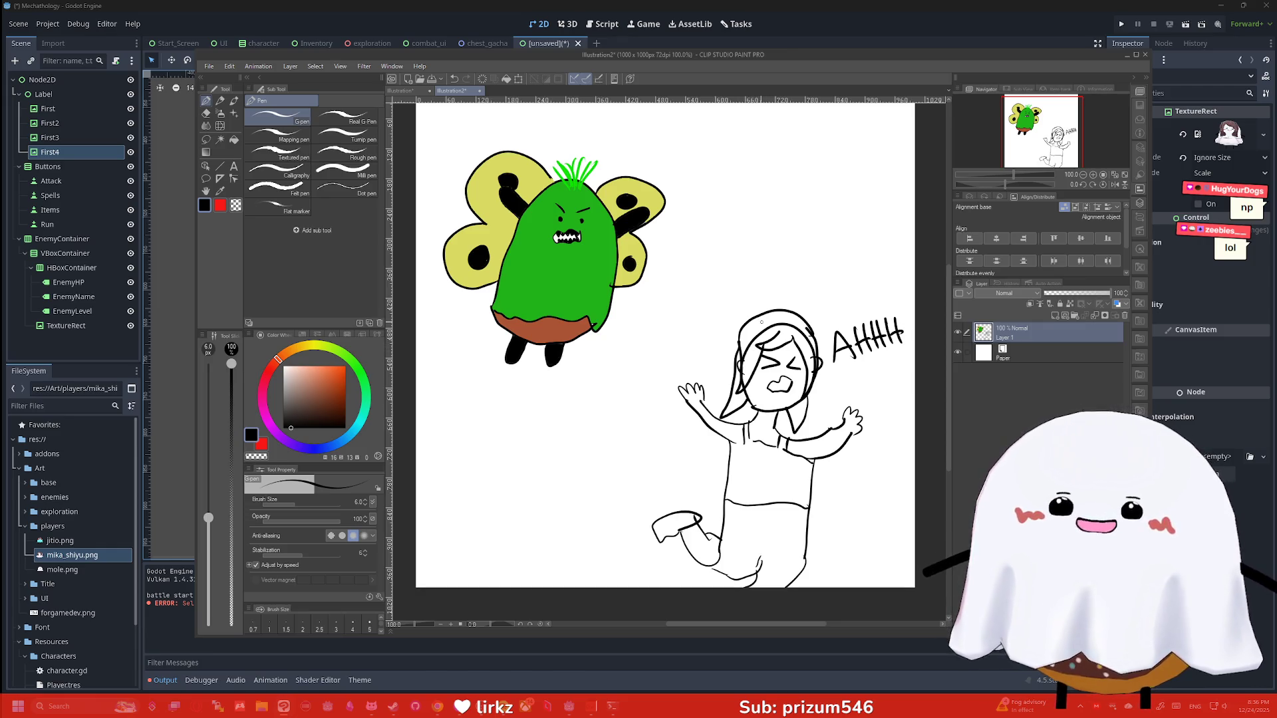
Erase stray hair marks and add a jagged hair strand down the girl's left side
key("e")
mouse_move(748, 351)
left_mouse_down()
mouse_move(792, 326)
mouse_move(810, 347)
left_mouse_up()
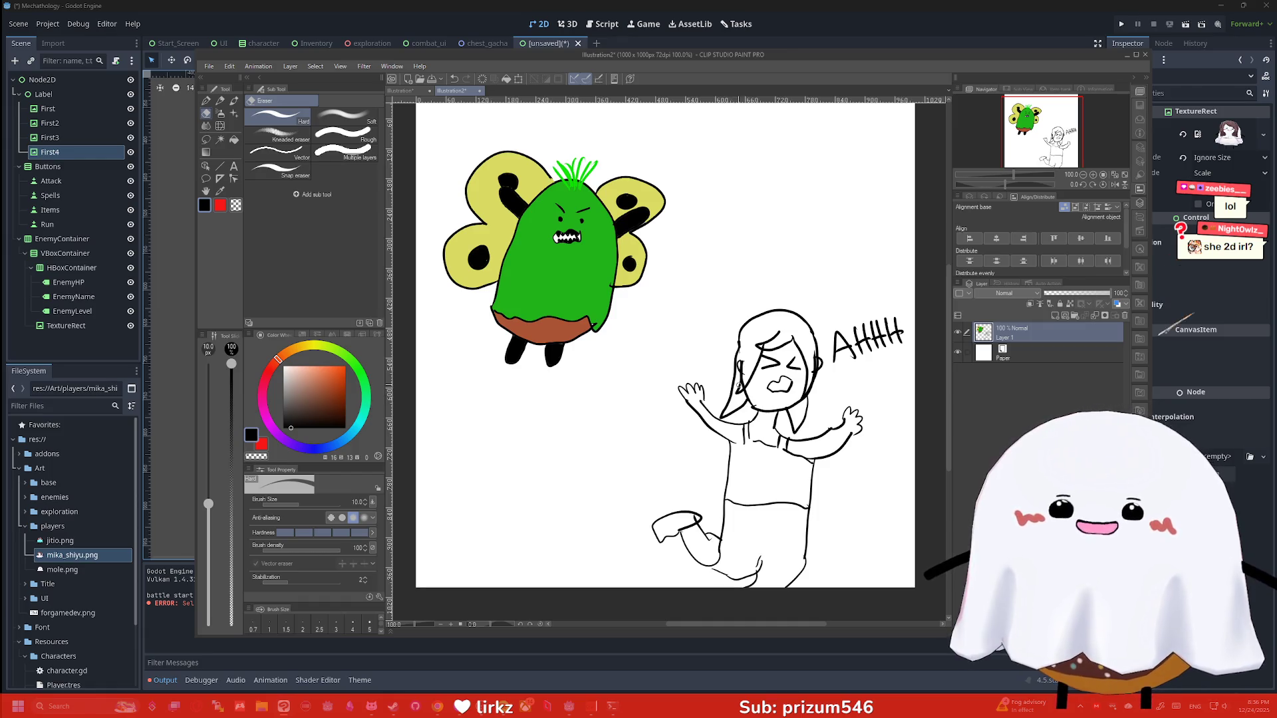
key("p")
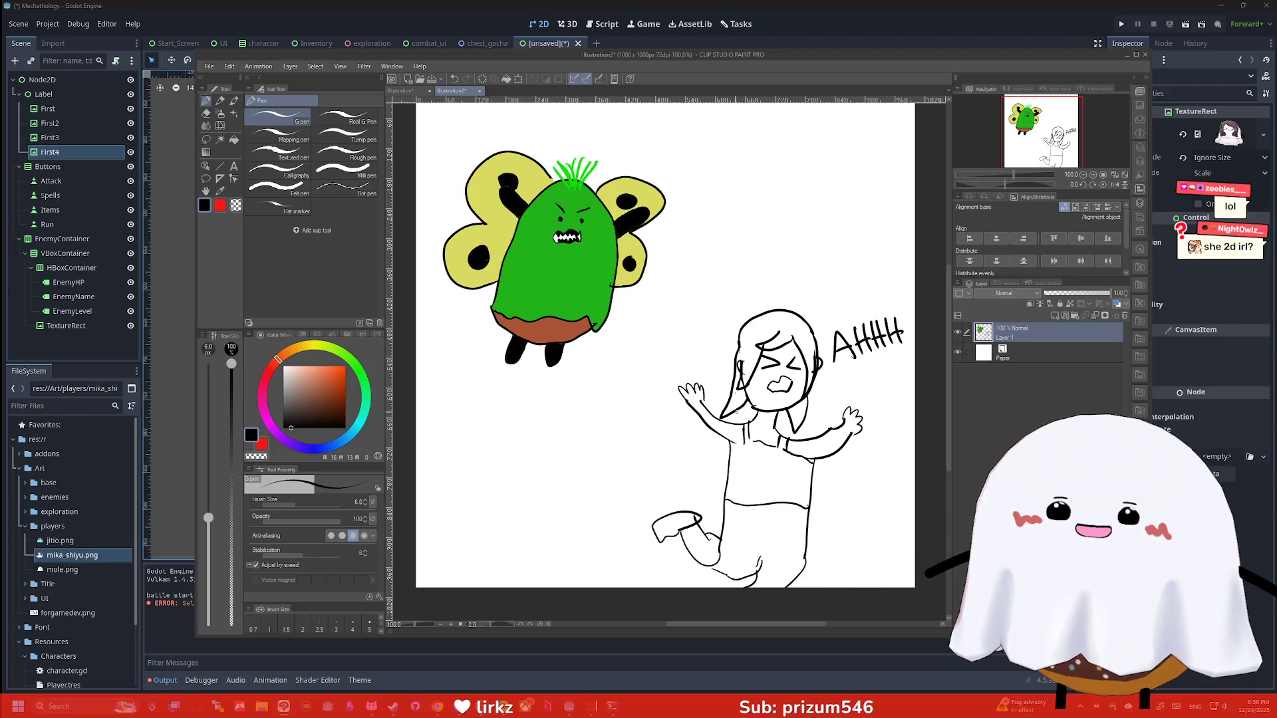
left_click_drag(714, 433, 701, 478)
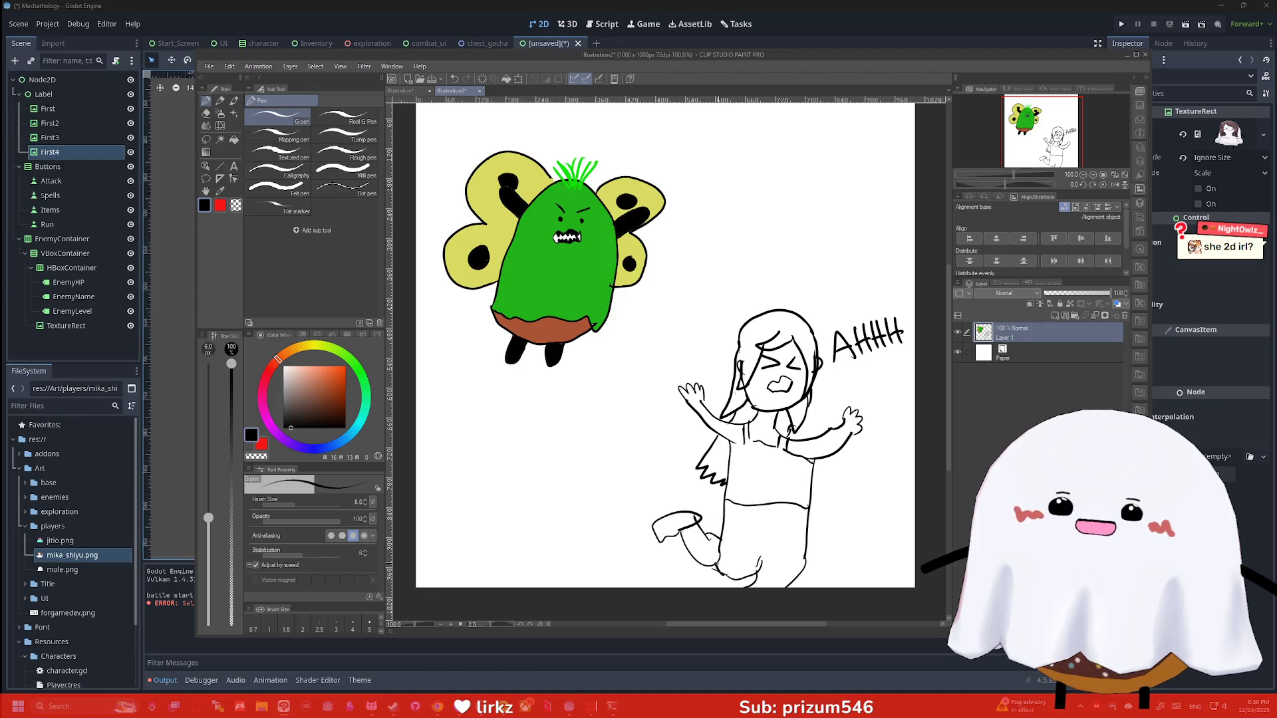
Rework the lower leg curve, erasing part of the shoe outline and redrawing the leg's left side
mouse_move(758, 556)
left_mouse_down()
mouse_move(729, 576)
mouse_move(712, 565)
left_mouse_up()
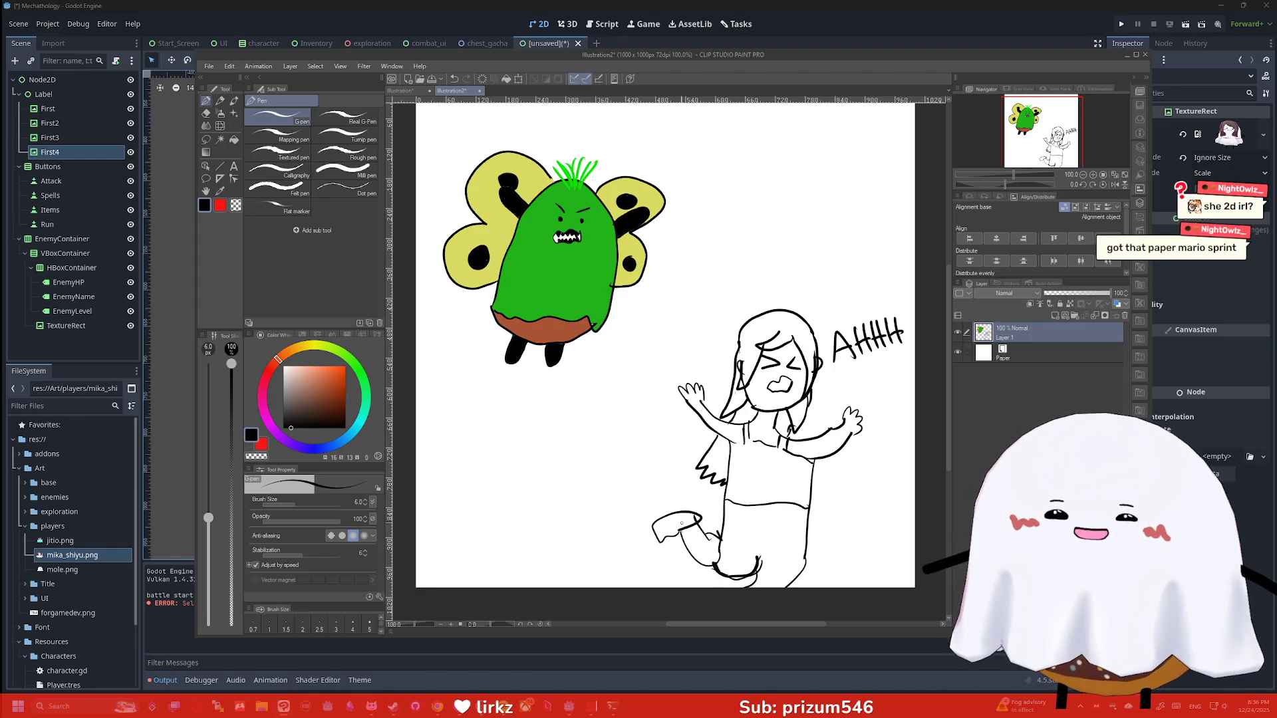
key("e")
left_click_drag(682, 525, 652, 539)
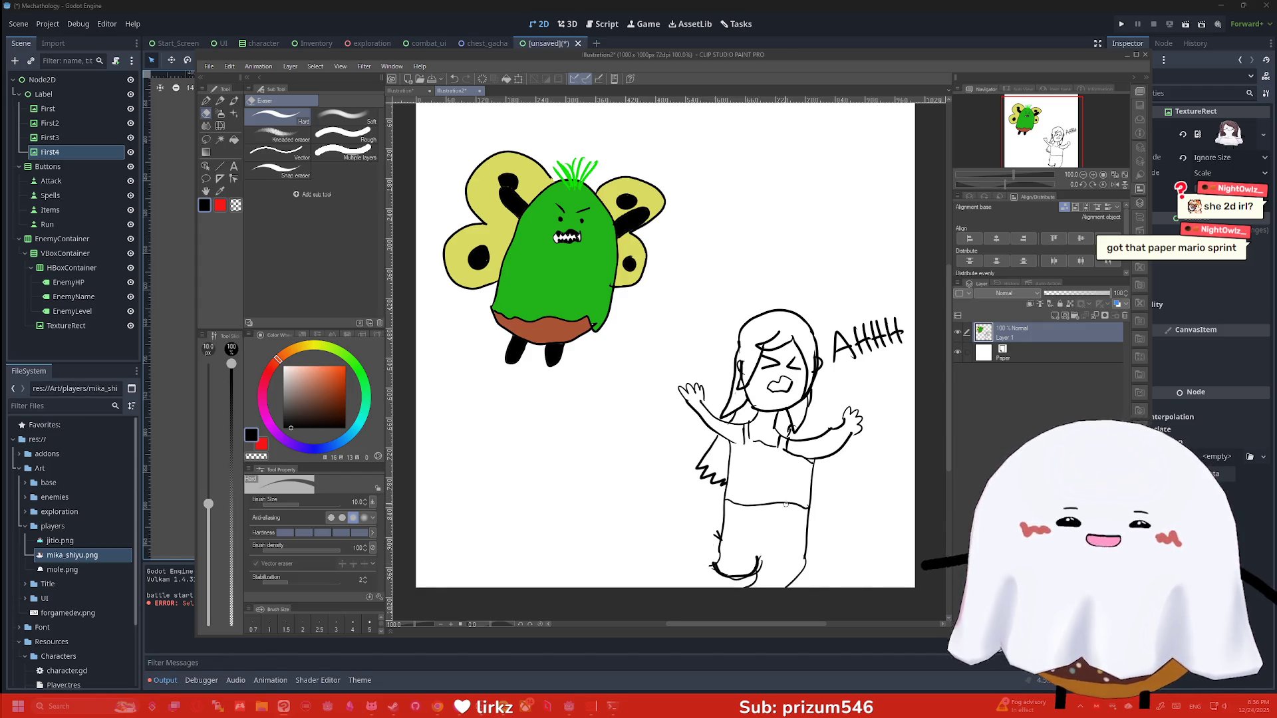
key("p")
left_click_drag(712, 567, 702, 520)
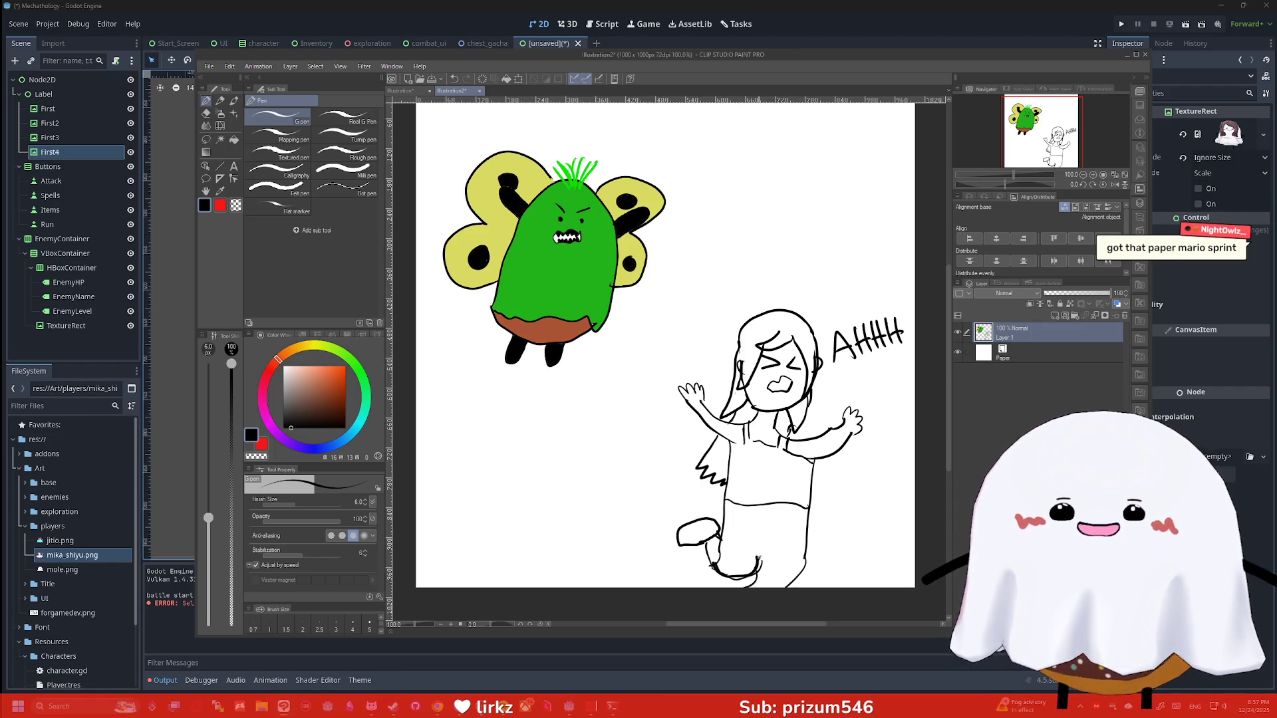
Draw a belt line across the waist with a round buckle, clearing lines inside the circle
left_click_drag(722, 512, 806, 516)
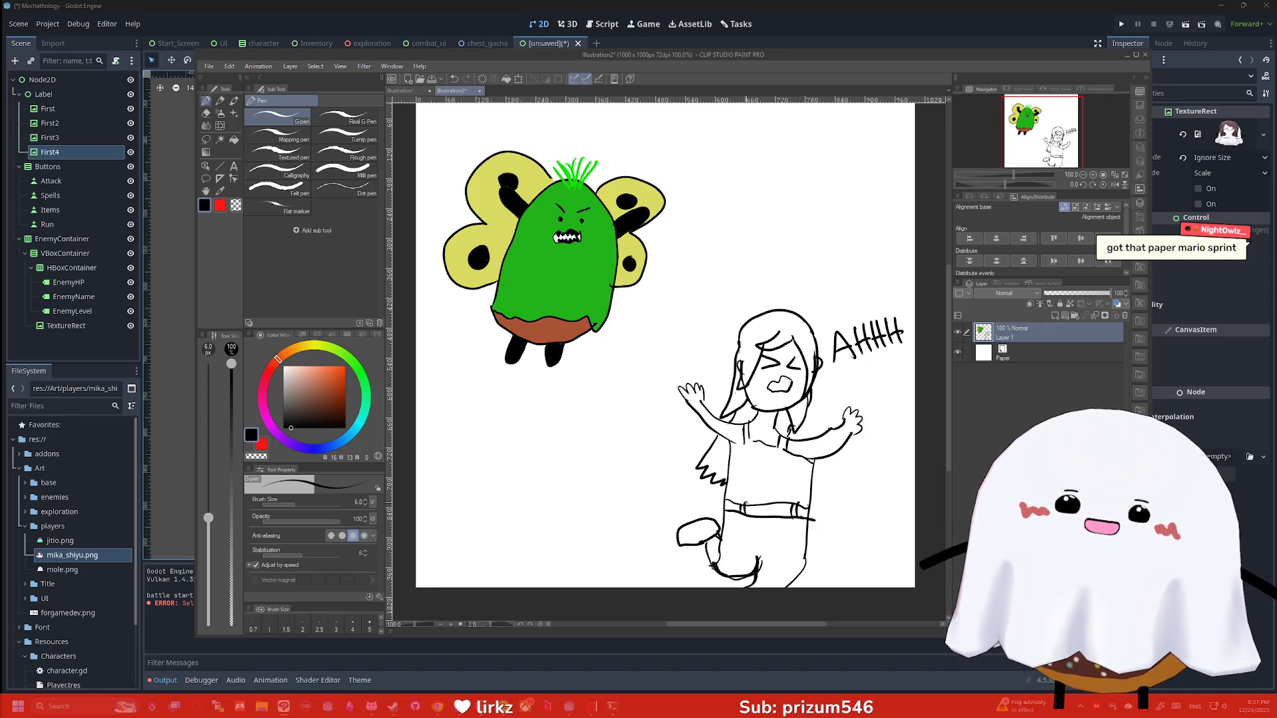
mouse_move(765, 494)
left_mouse_down()
mouse_move(753, 522)
mouse_move(764, 493)
left_mouse_up()
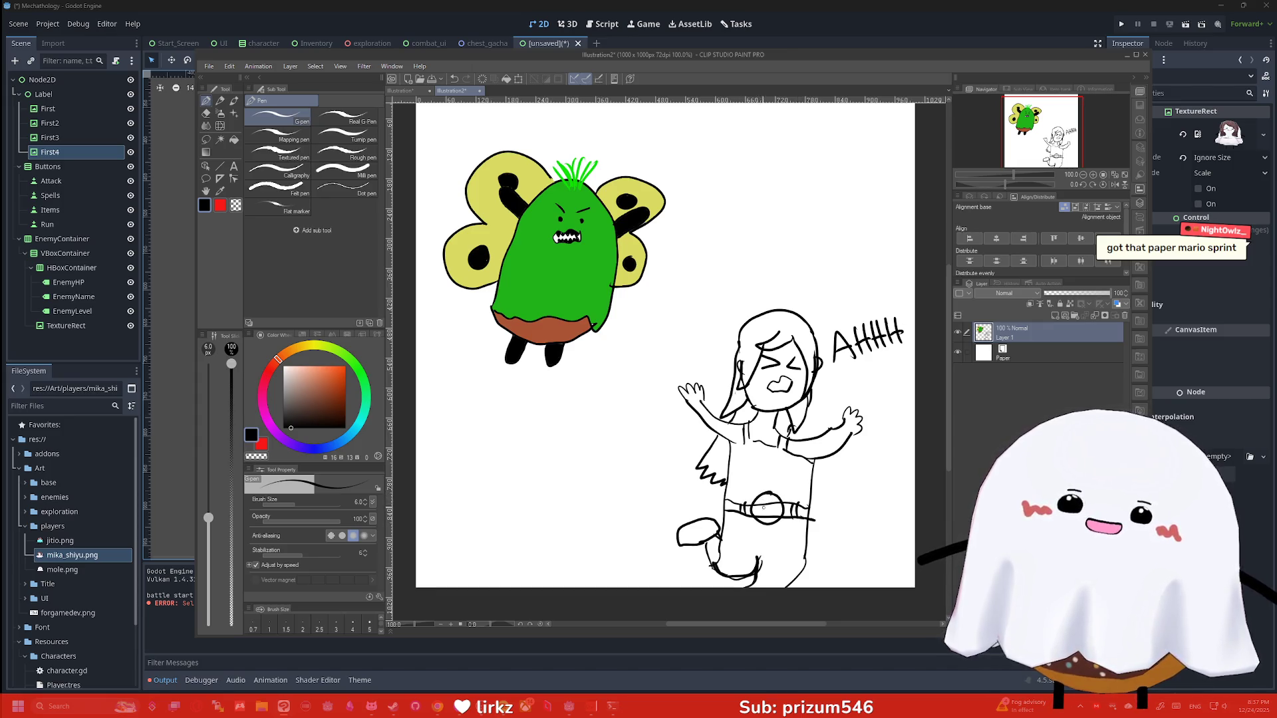
key("e")
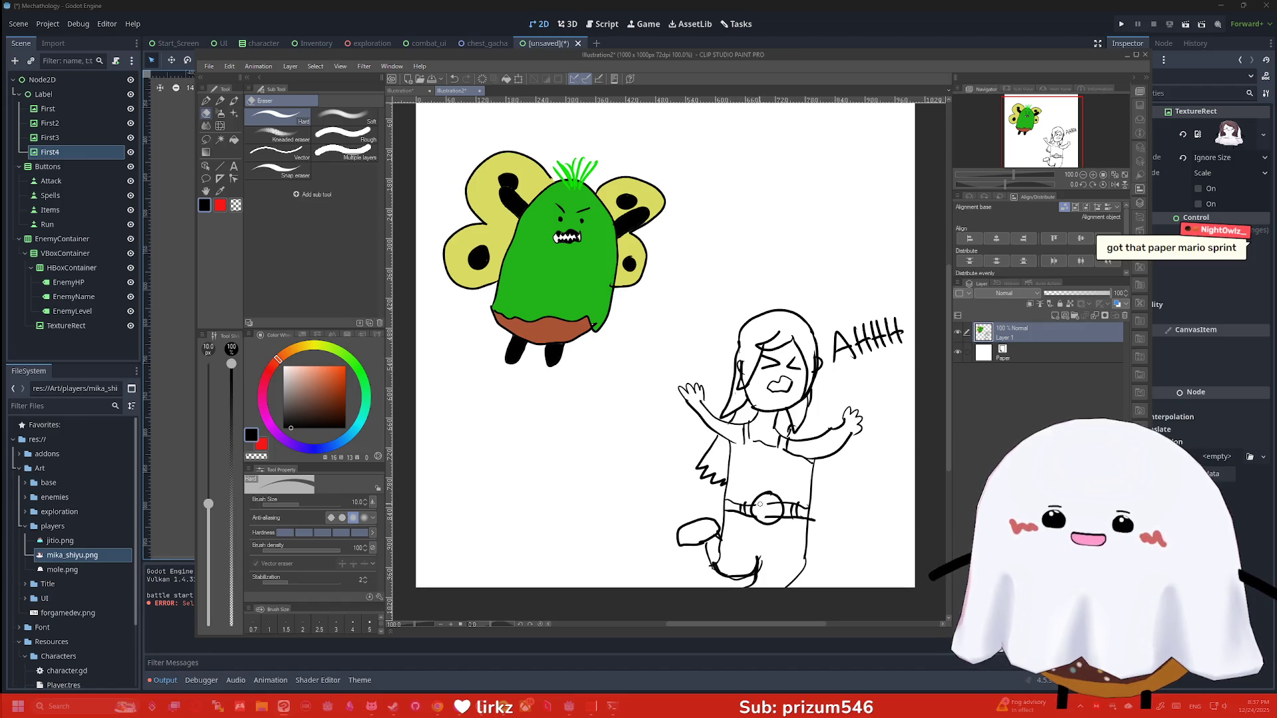
left_click_drag(765, 514, 769, 511)
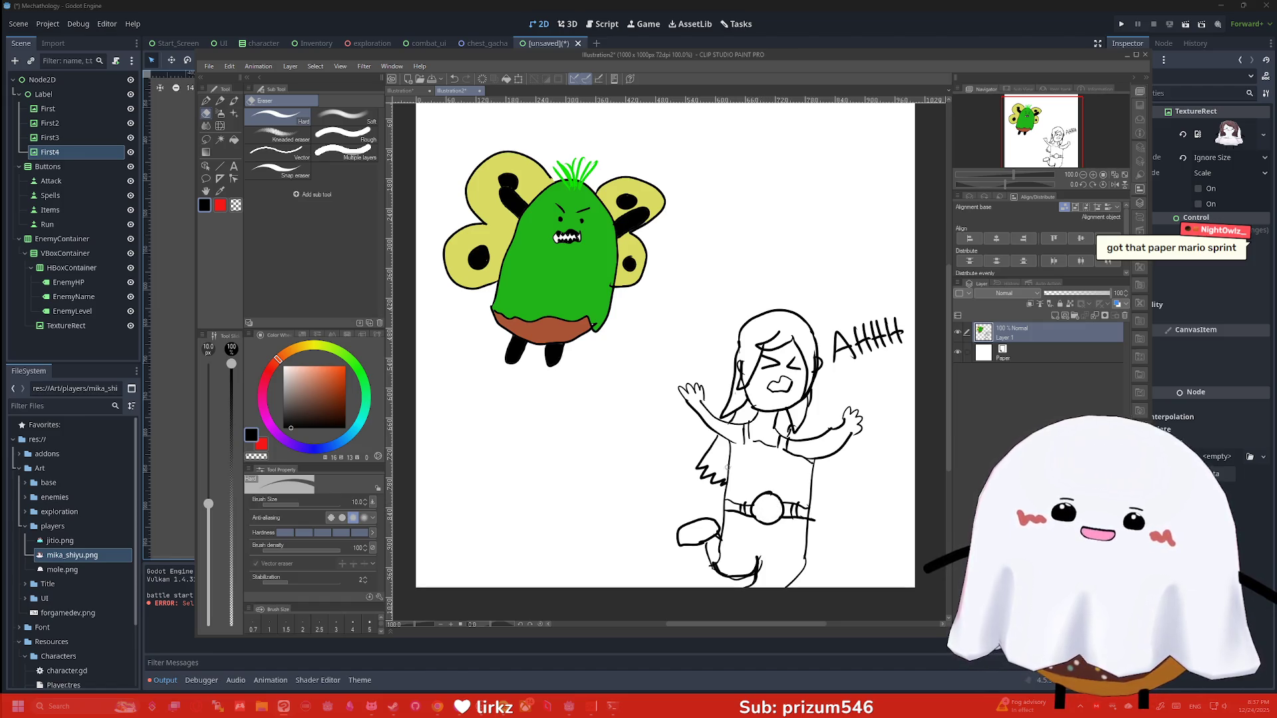
Fill the round belt buckle olive-yellow
left_click(315, 347)
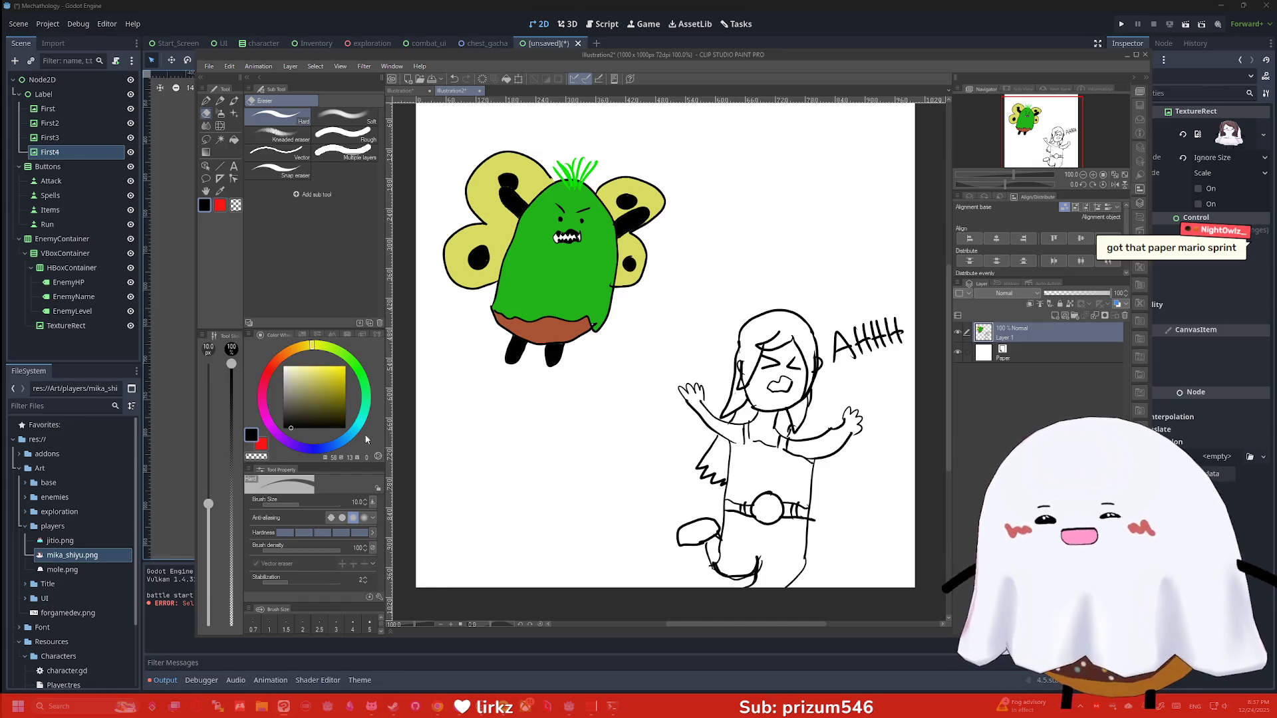
left_click(334, 390)
key("g")
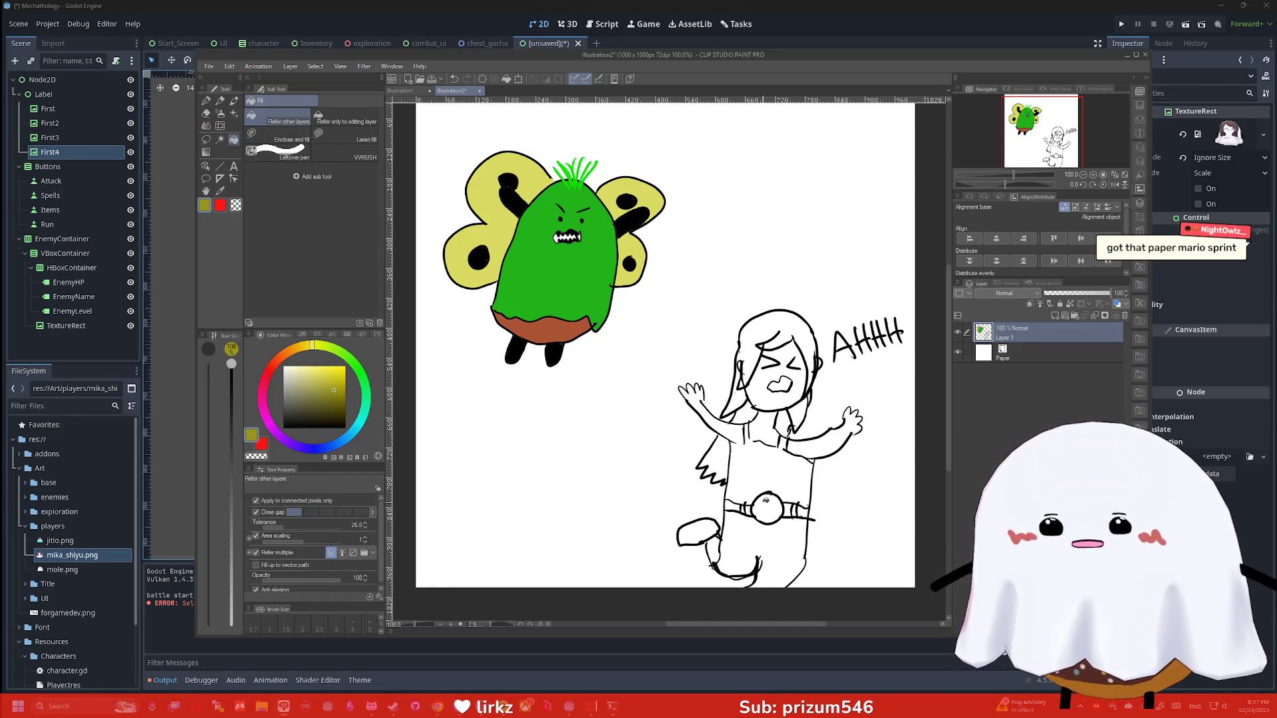
left_click(768, 509)
key("p")
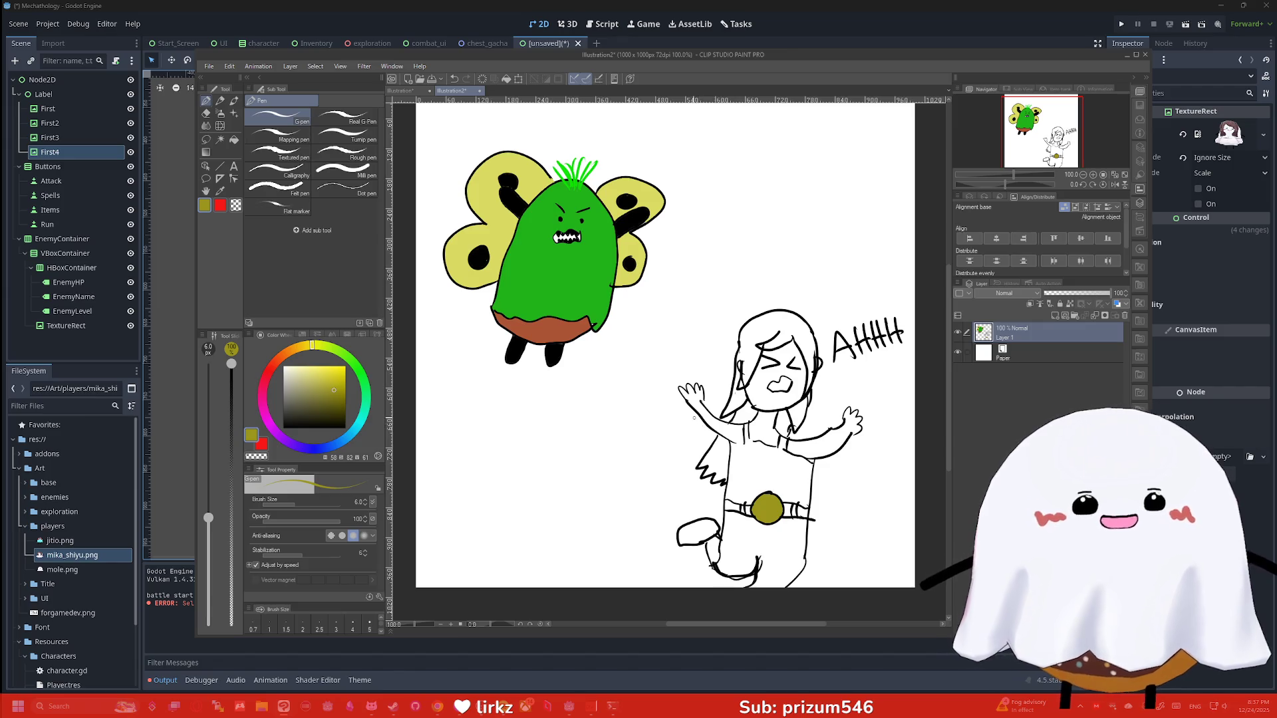
left_click(271, 368)
left_click(307, 395)
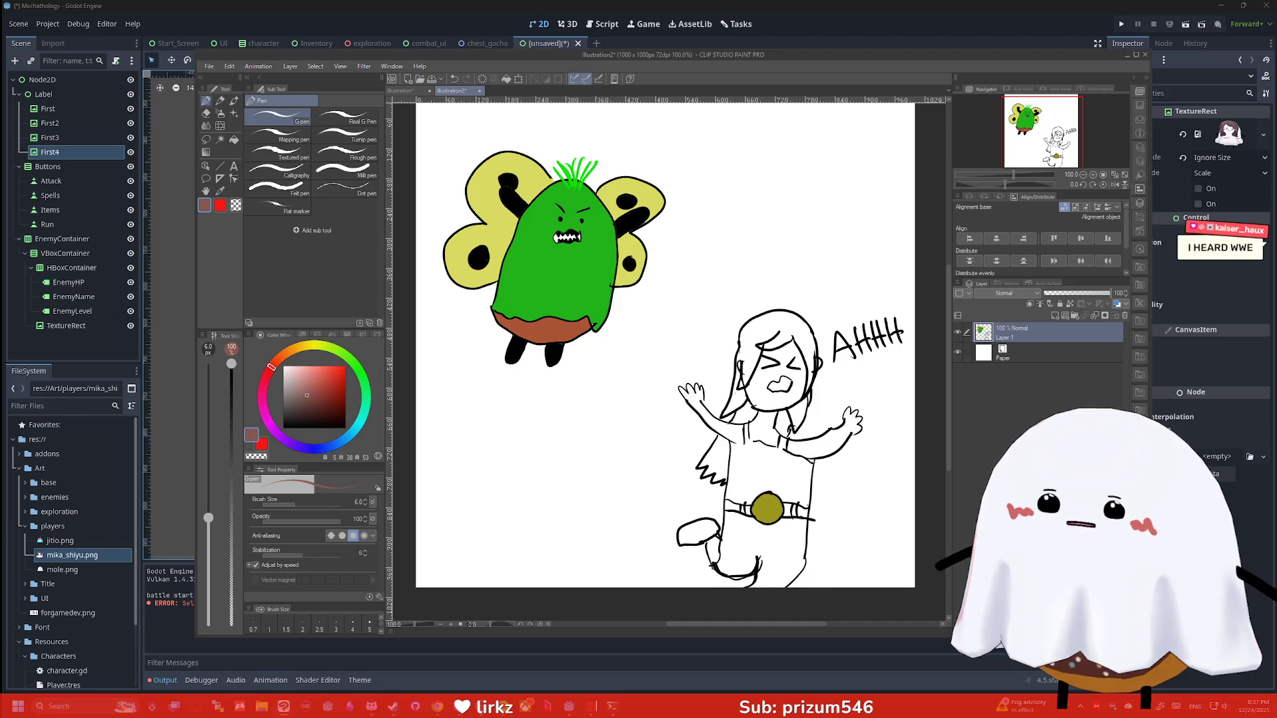
Fill the girl's hair and the strands beside her face reddish-brown
key("g")
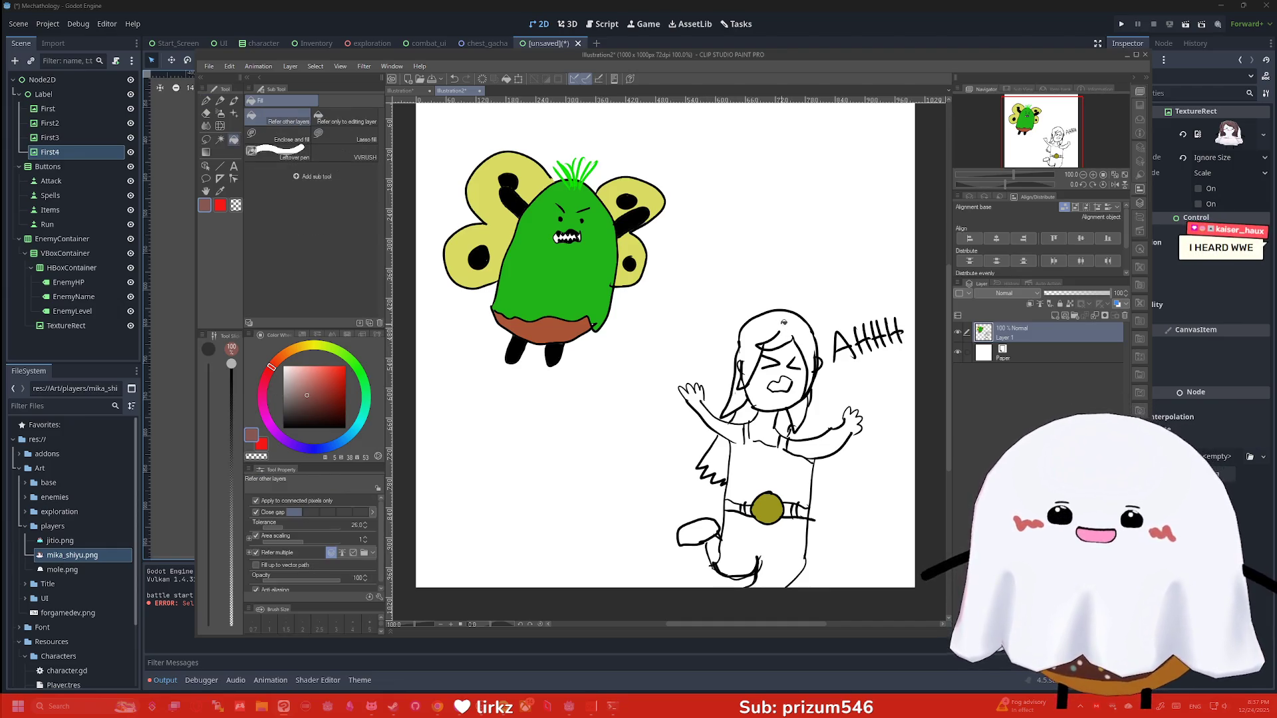
left_click(787, 324)
left_click(734, 396)
left_click(798, 416)
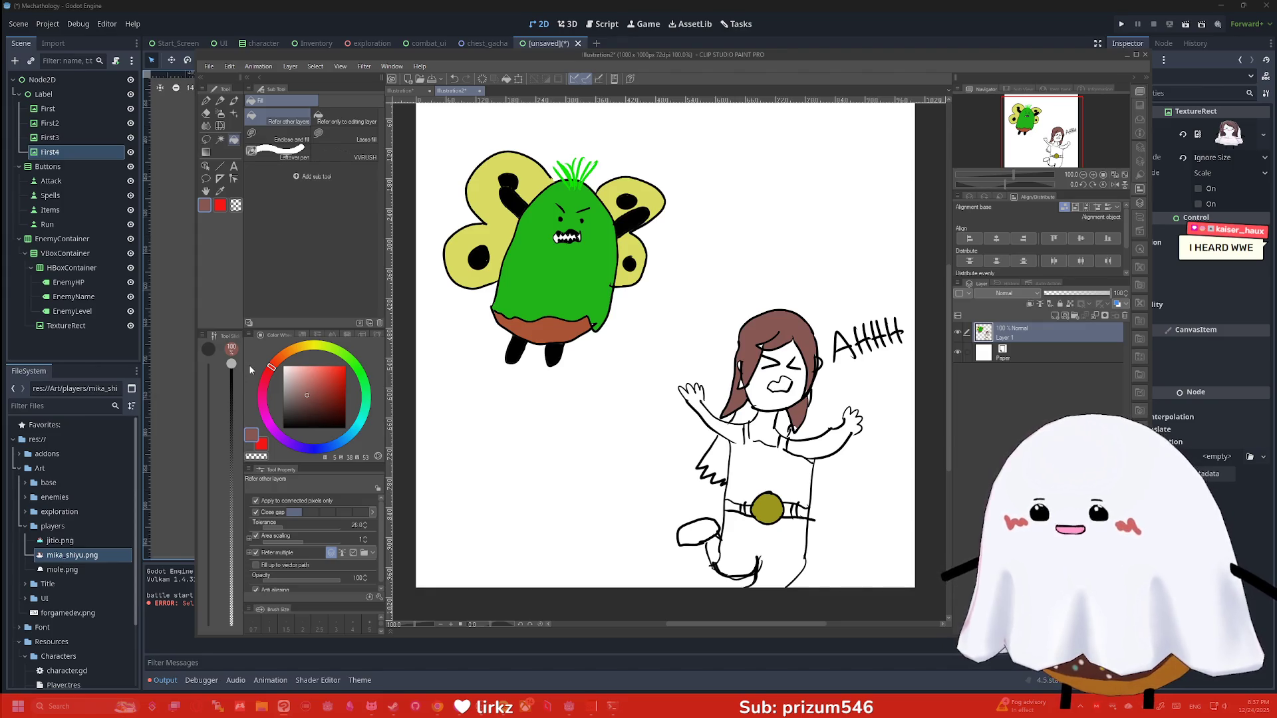
Take a screenshot of the whole canvas, then fill the hair strand left of her torso
scroll(942, 416, "down", 2)
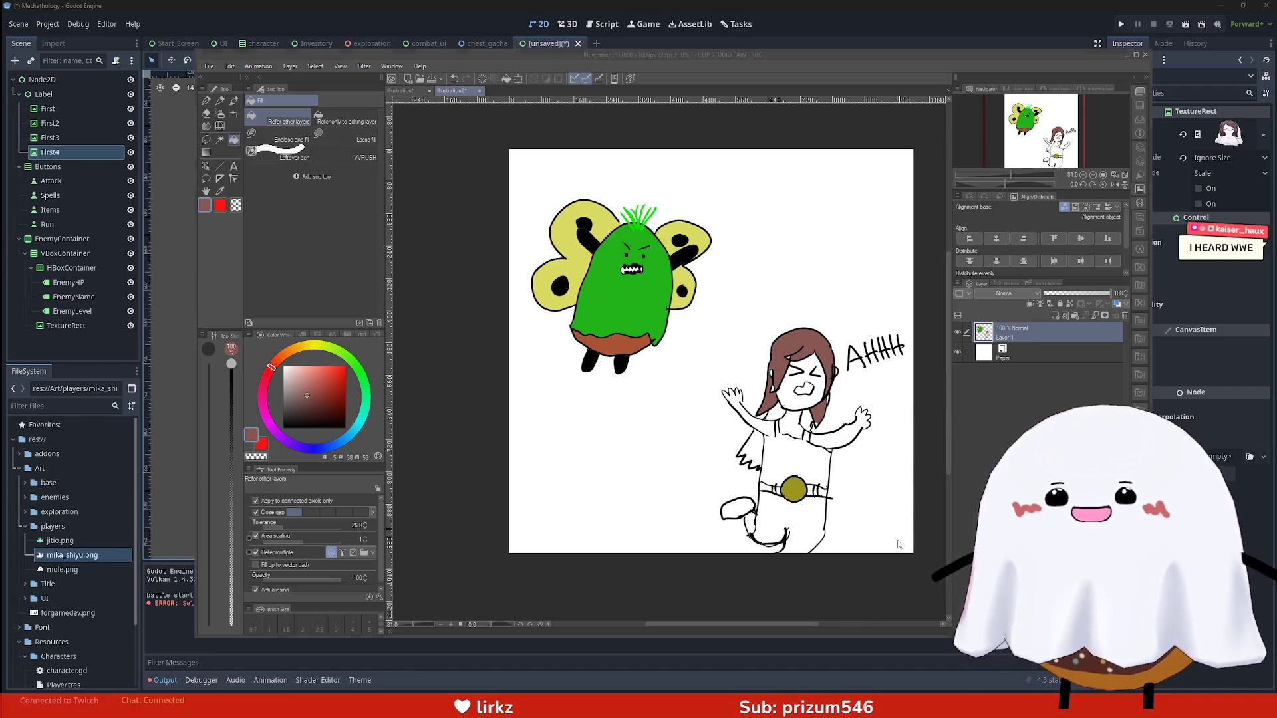
key("super+shift+s")
mouse_move(906, 550)
left_mouse_down()
mouse_move(704, 267)
mouse_move(517, 194)
mouse_move(519, 181)
left_mouse_up()
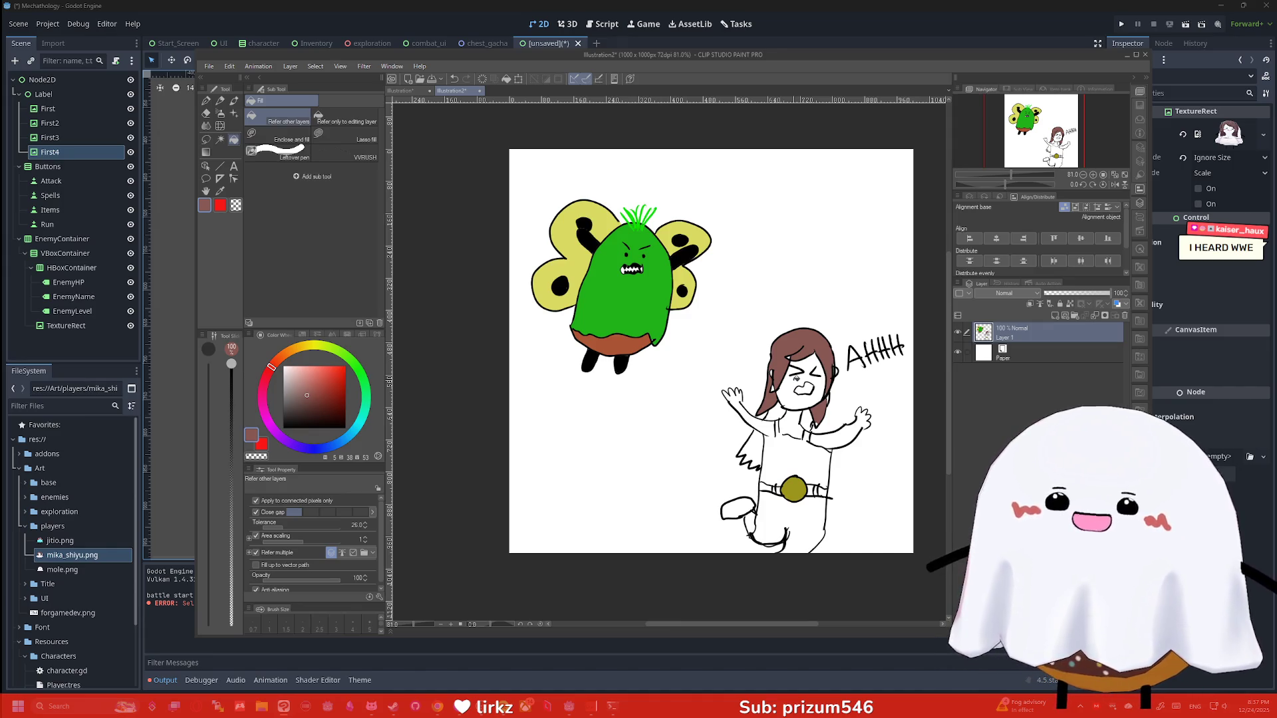
scroll(811, 423, "up", 2)
left_click(715, 444)
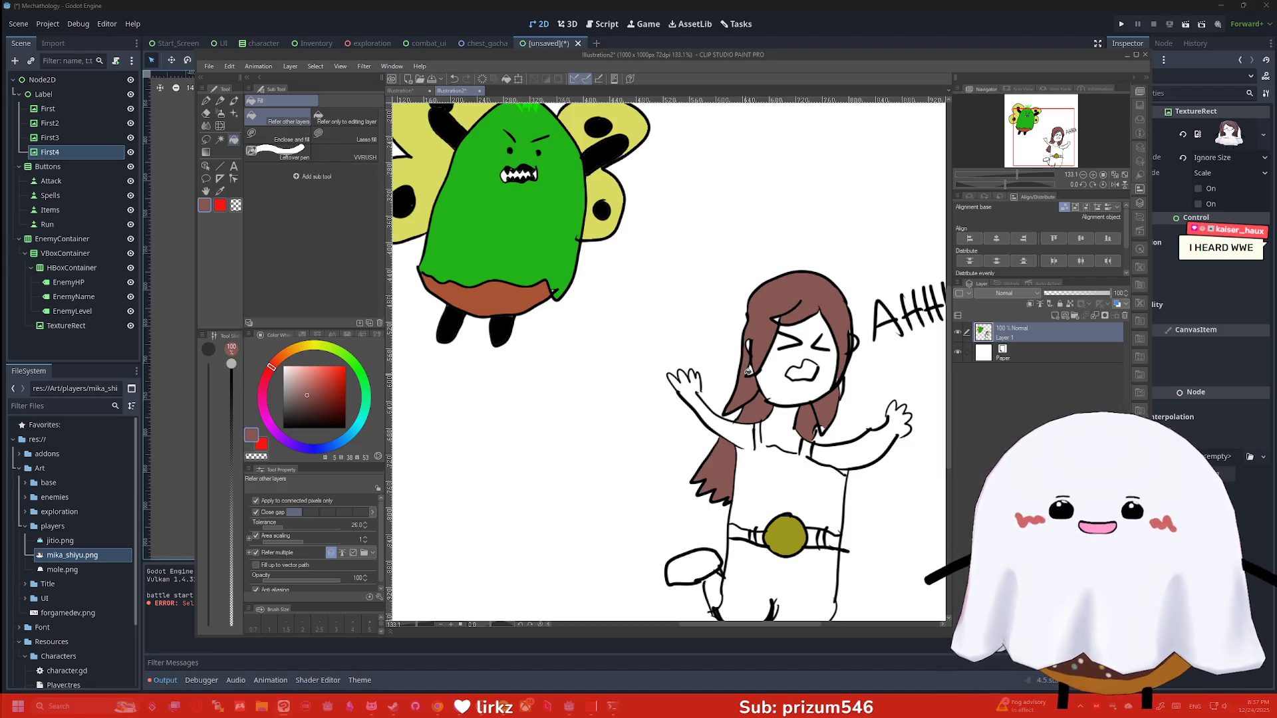
Fill the girl's face light pink, undoing a chest fill that leaked onto the background
left_click(337, 393)
left_click(305, 380)
left_click(297, 371)
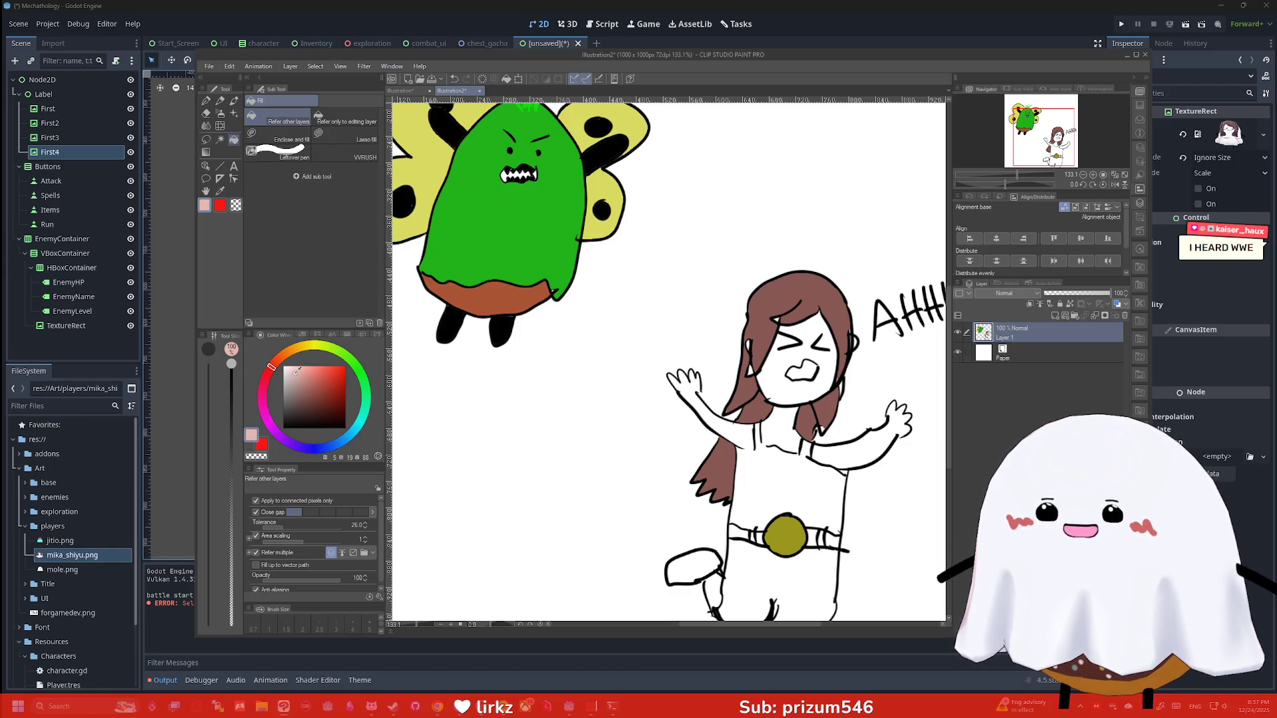
left_click(789, 359)
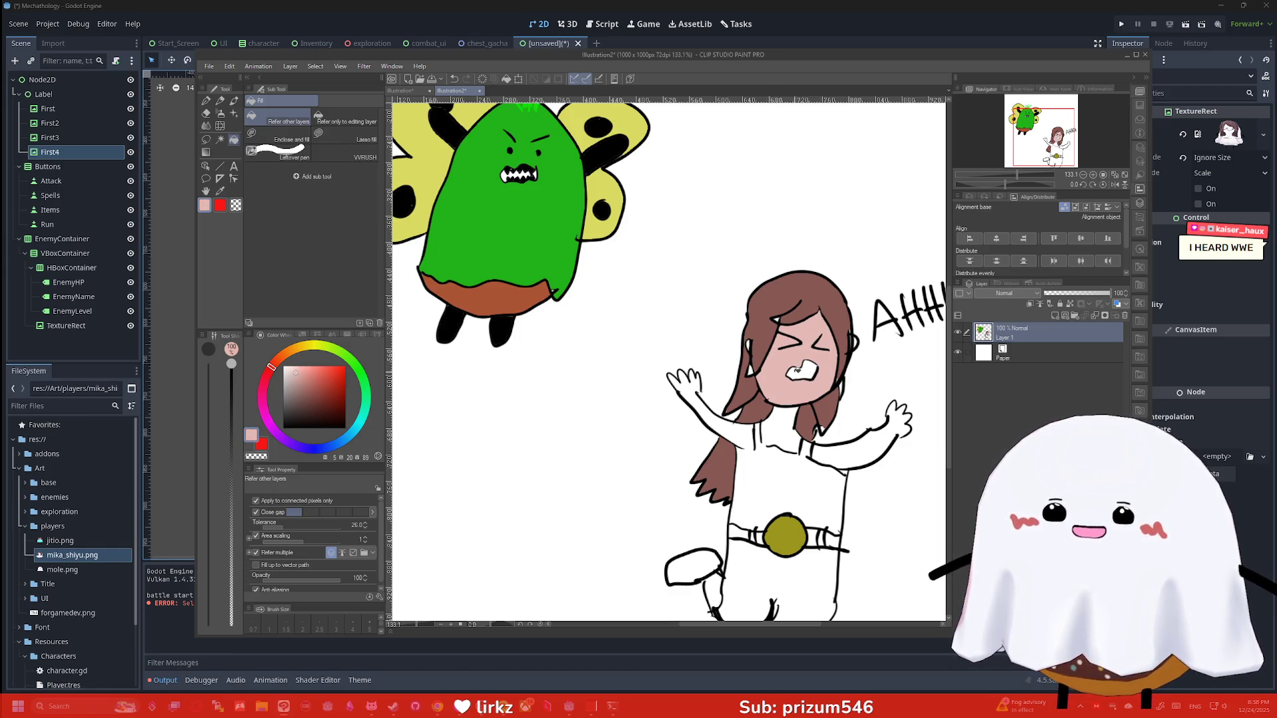
left_click(783, 423)
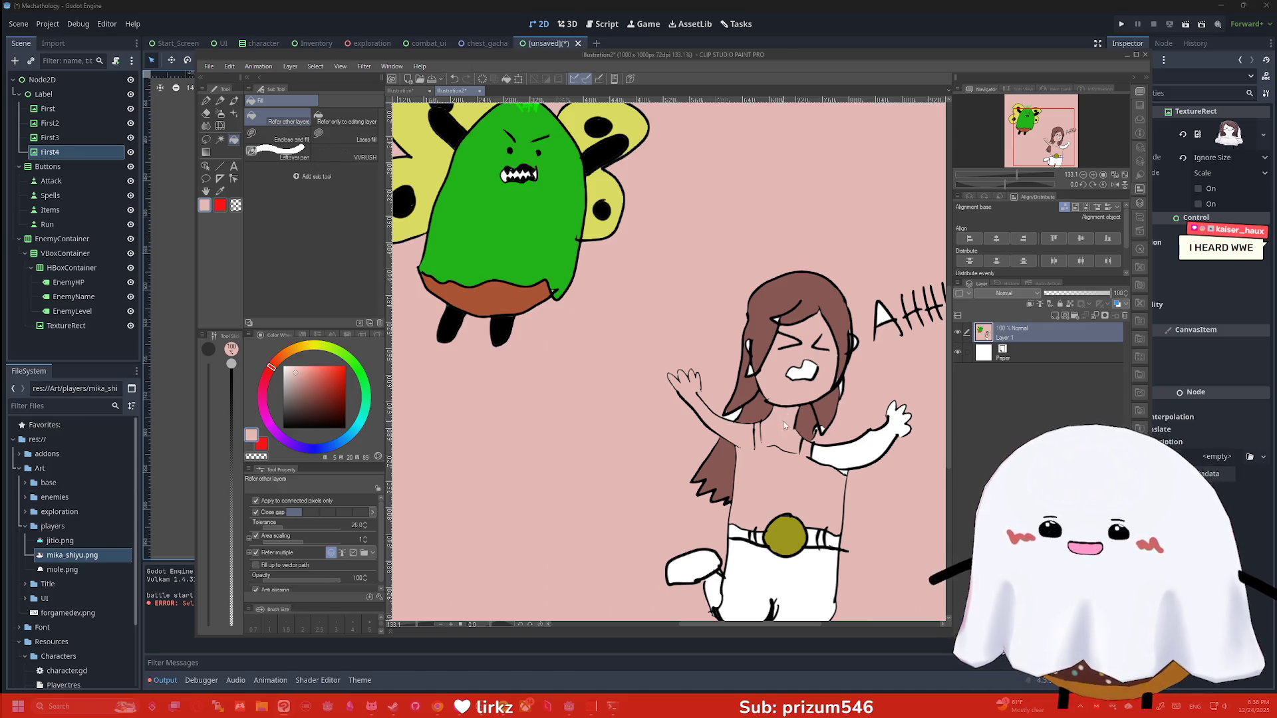
key("ctrl+z")
key("p")
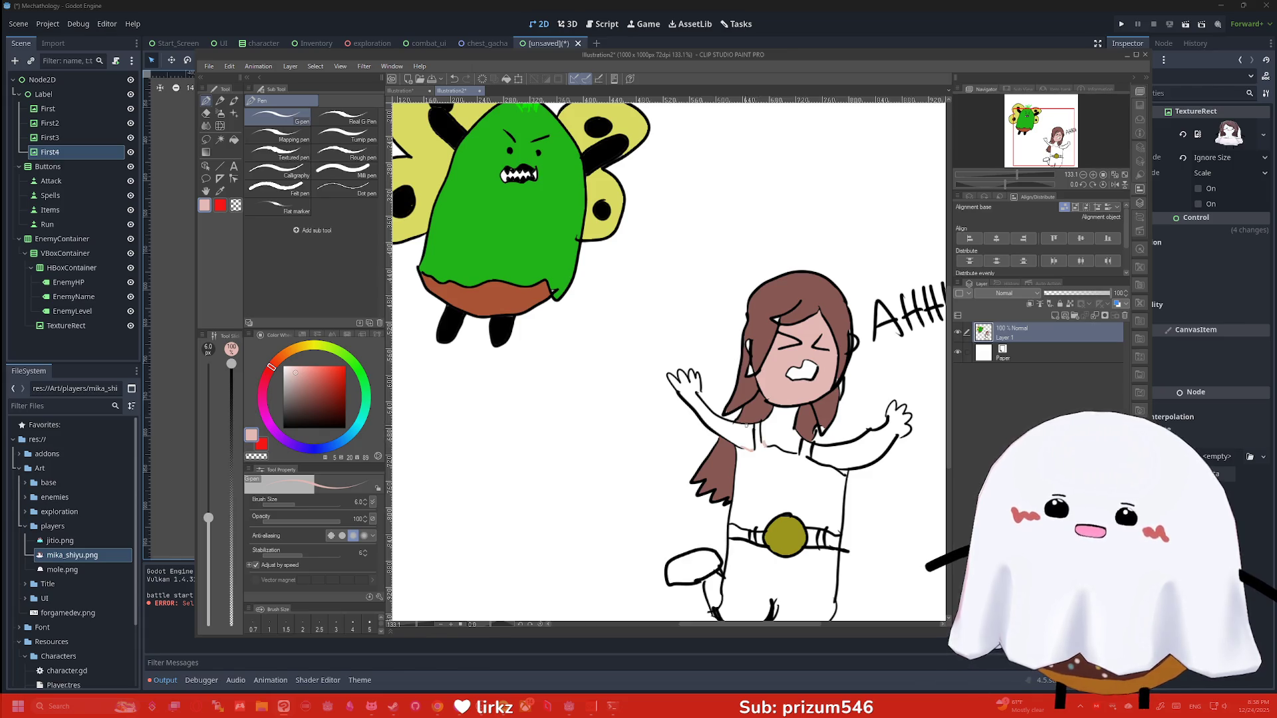
Fill the chest, right arm and raised arm with the same skin pink, undoing a leaked fill
key("g")
left_click(777, 431)
left_click(837, 453)
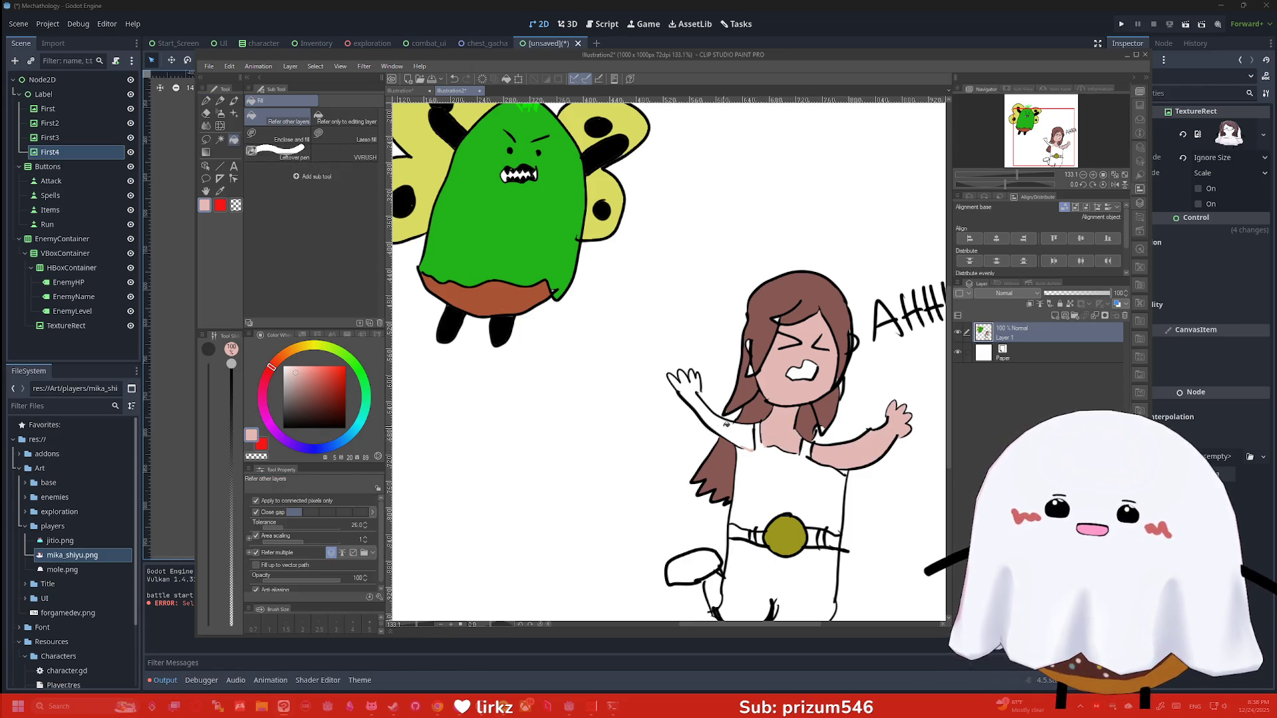
left_click(726, 424)
key("ctrl+z")
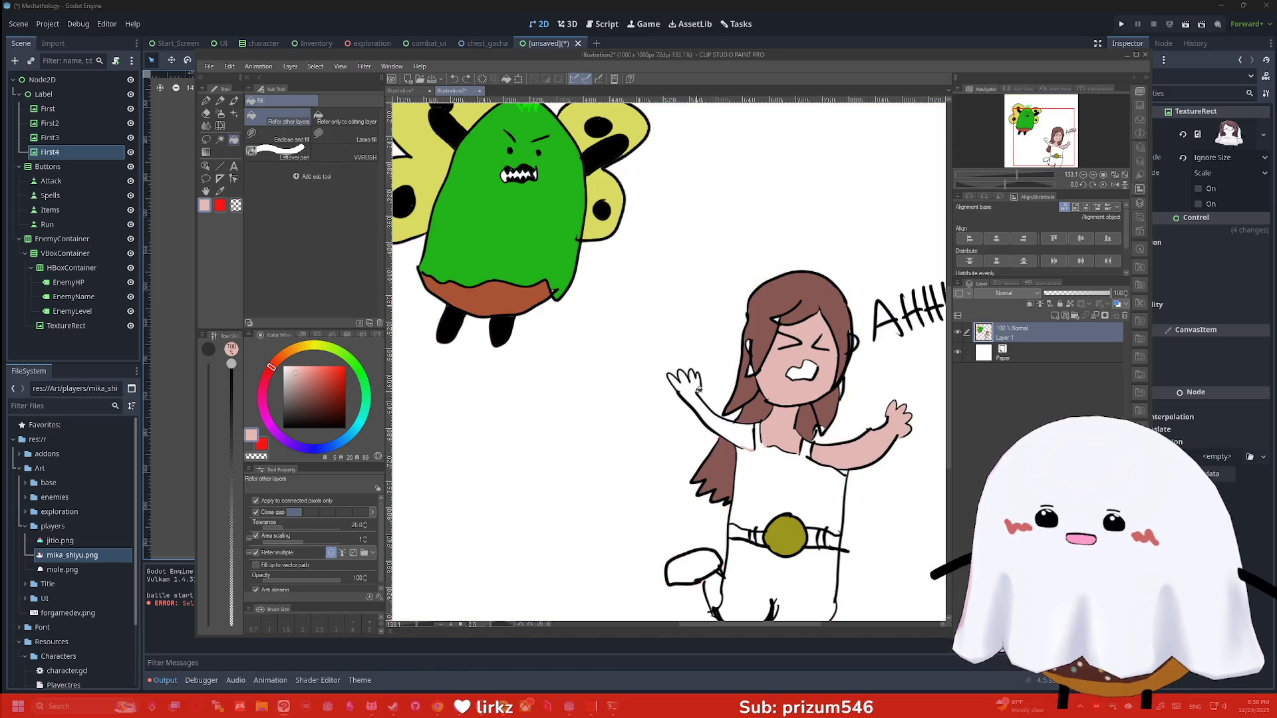
key("p")
key("g")
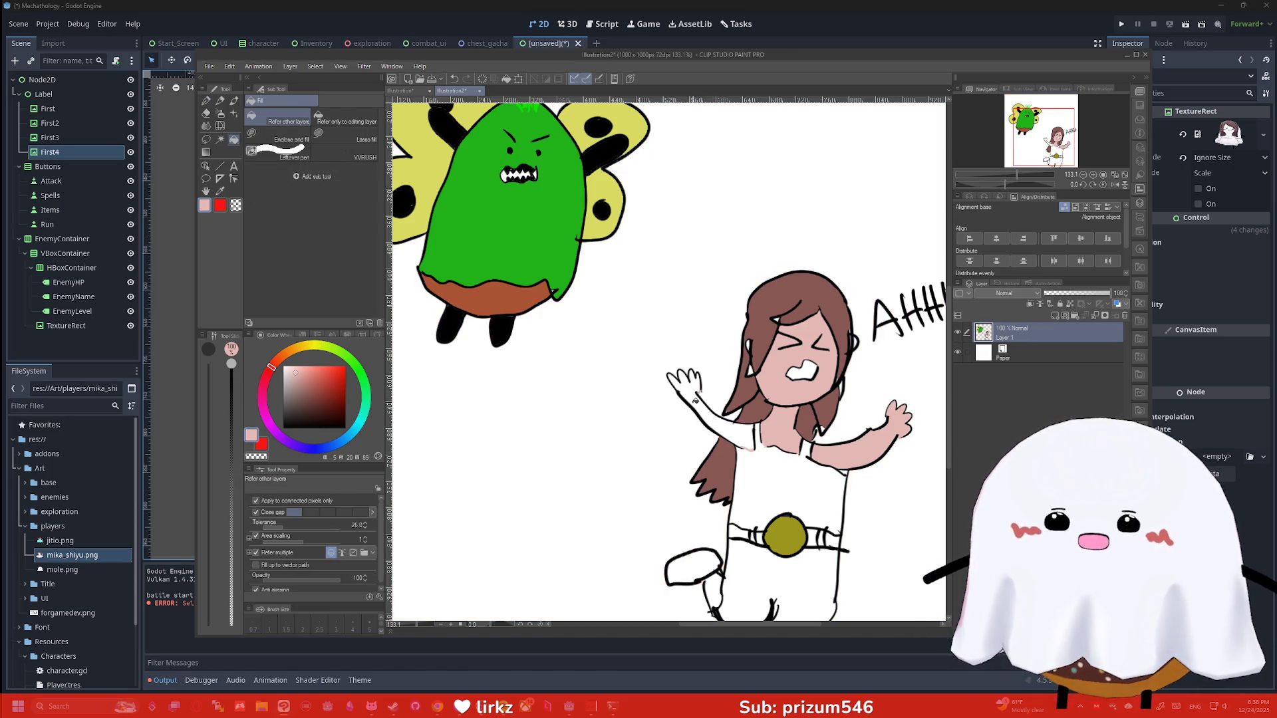
left_click(691, 394)
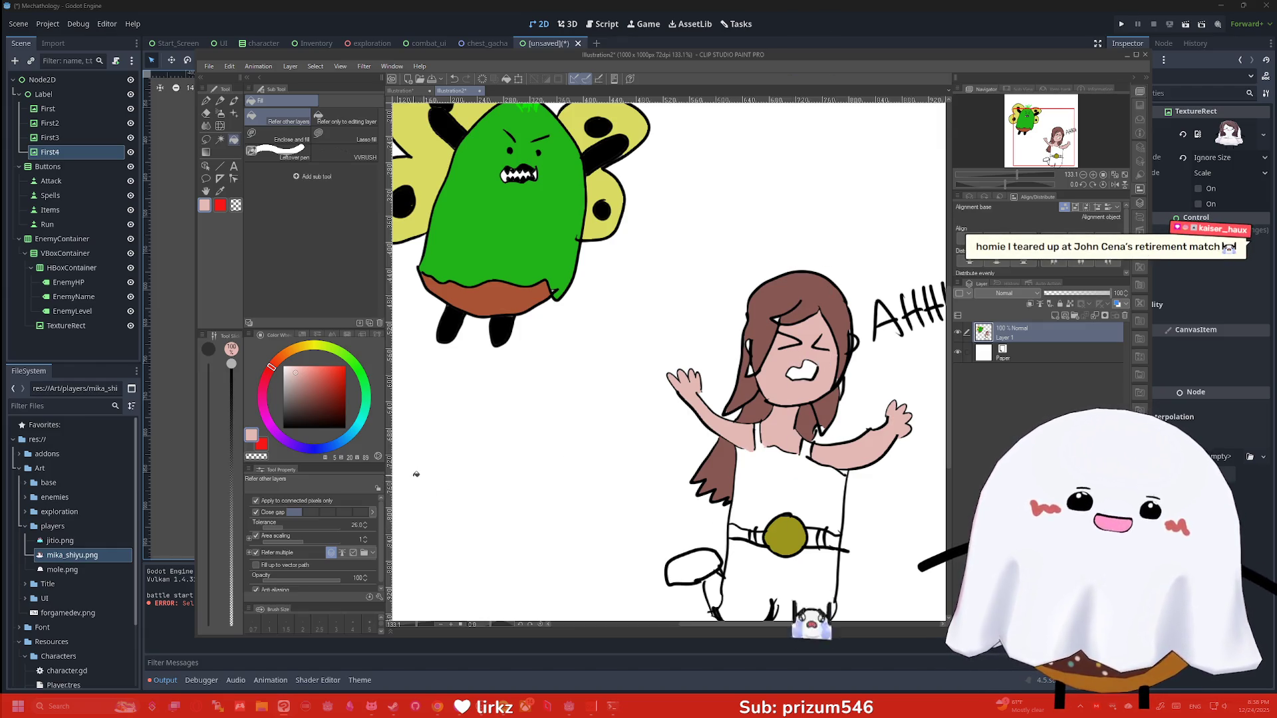
left_click(285, 377)
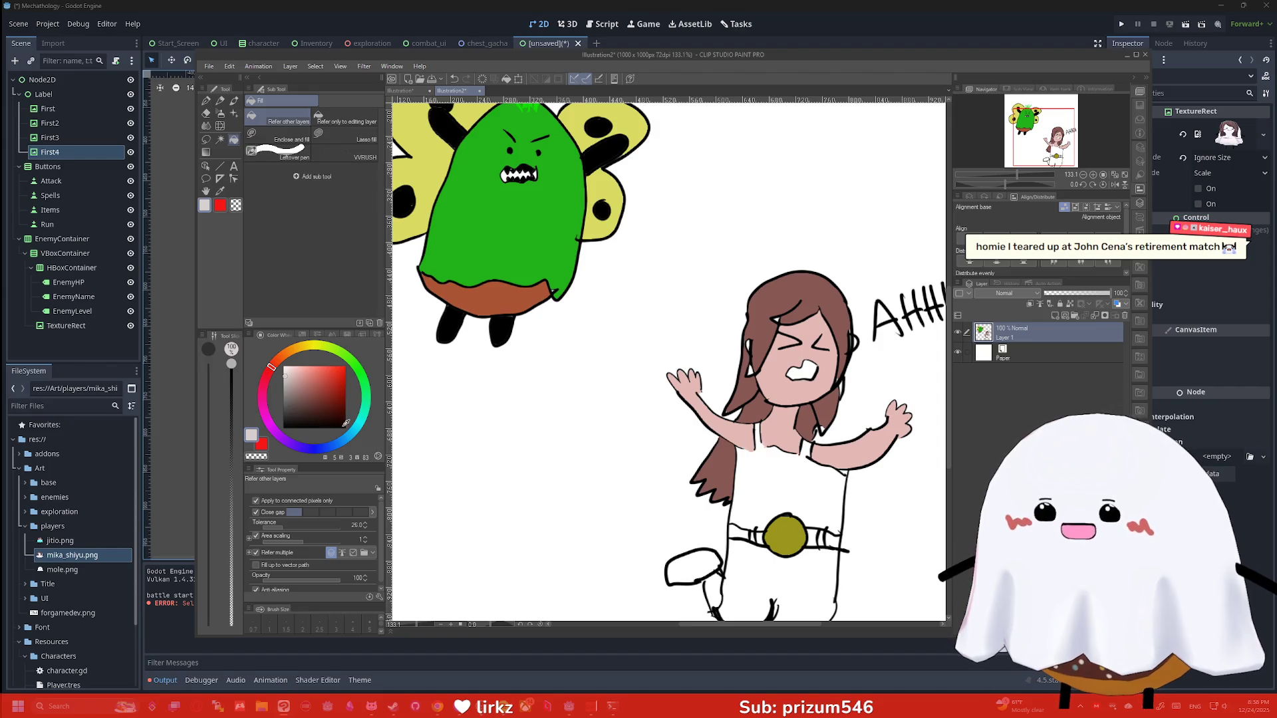
Pick a light cyan-blue colour and fill the girl's pants with it
left_click_drag(345, 423, 354, 431)
left_click(328, 377)
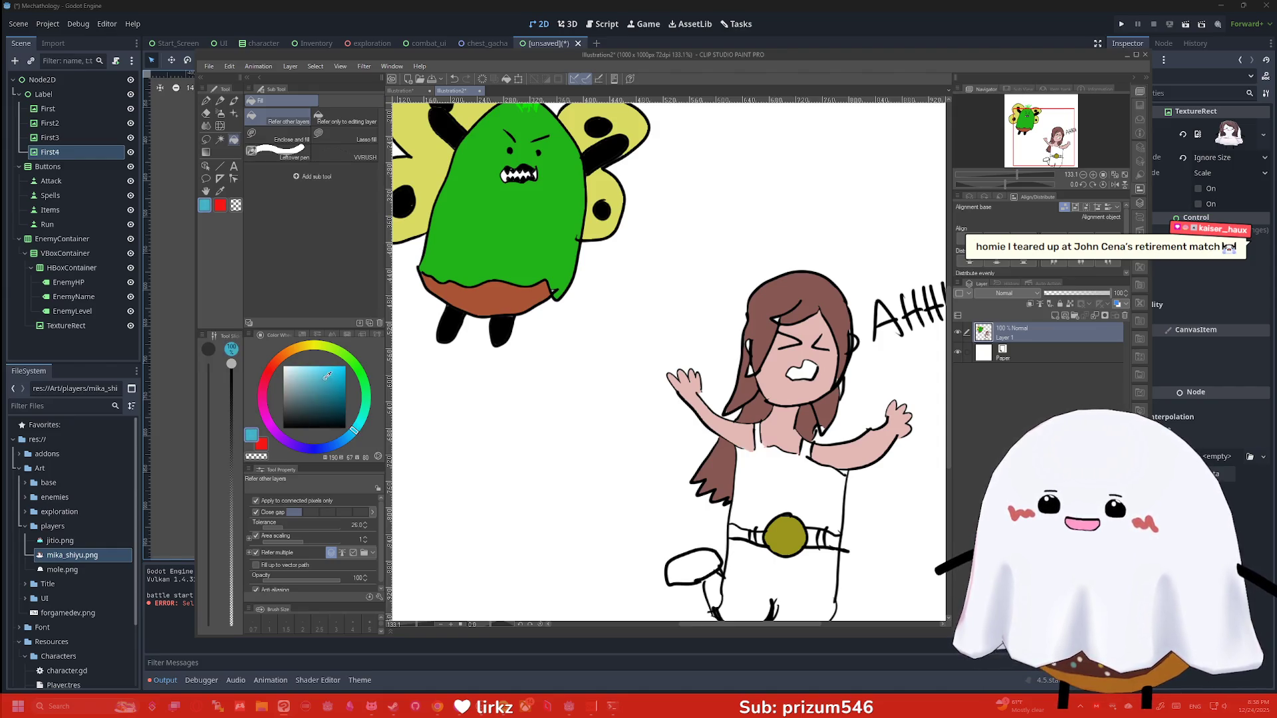
left_click(748, 560)
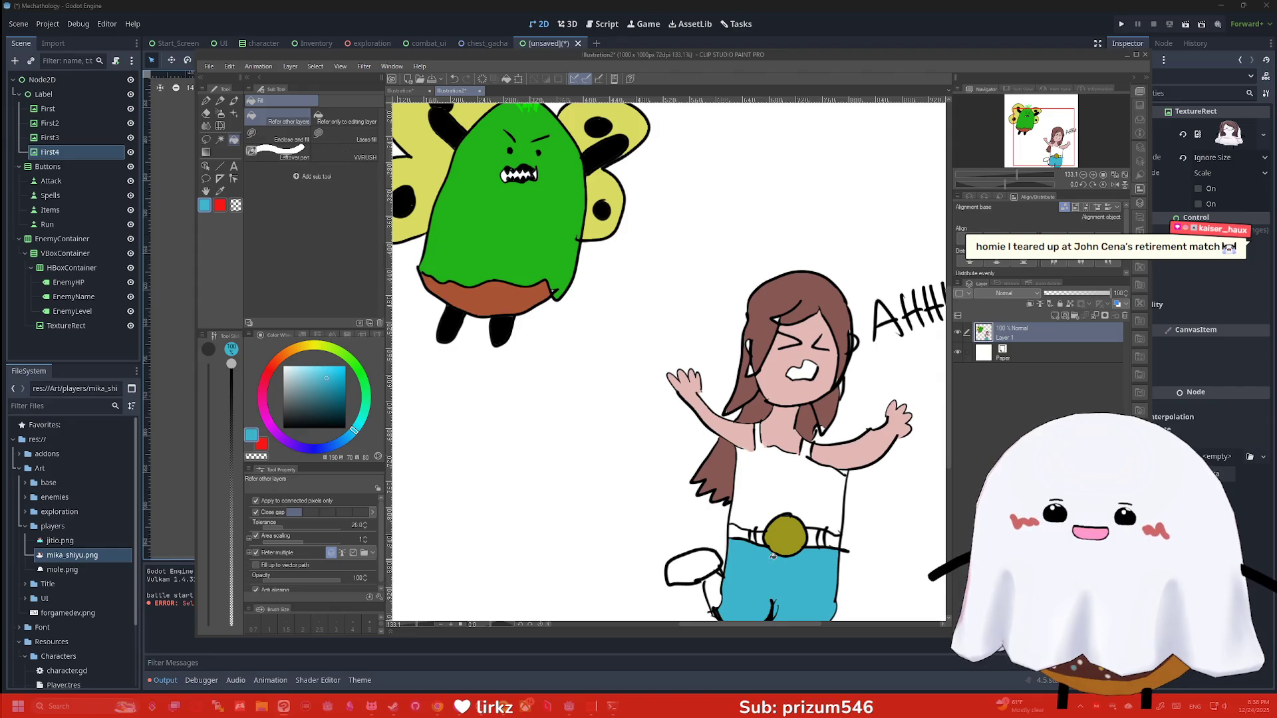
scroll(698, 559, "down", 2)
scroll(685, 526, "up", 1)
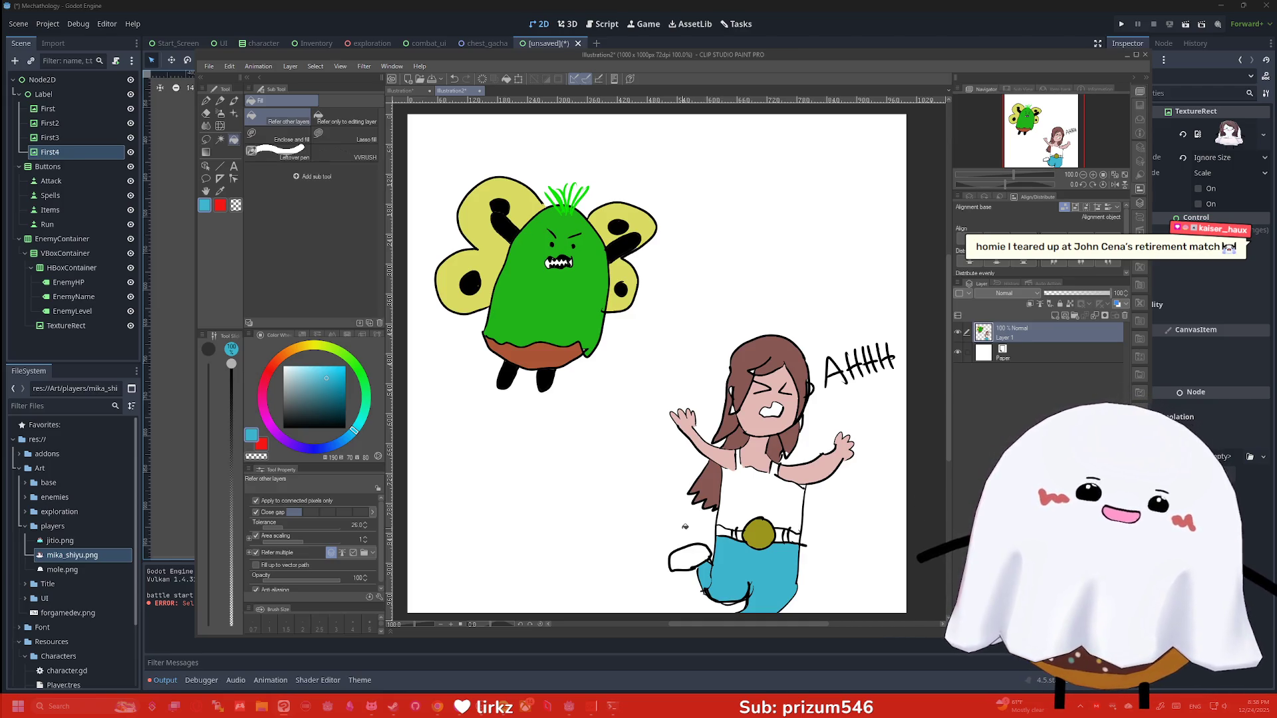
Switch to black and fill the girl's shoe and the small gaps in her belt
left_click(302, 428)
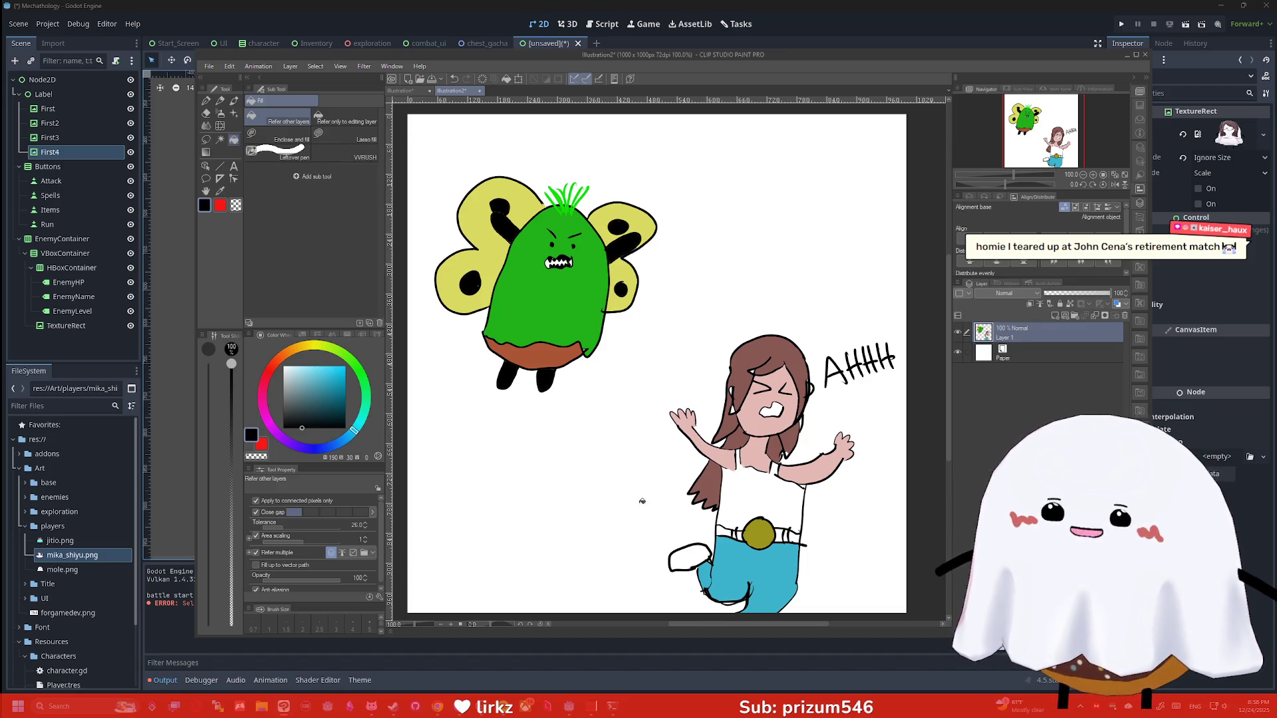
left_click(685, 544)
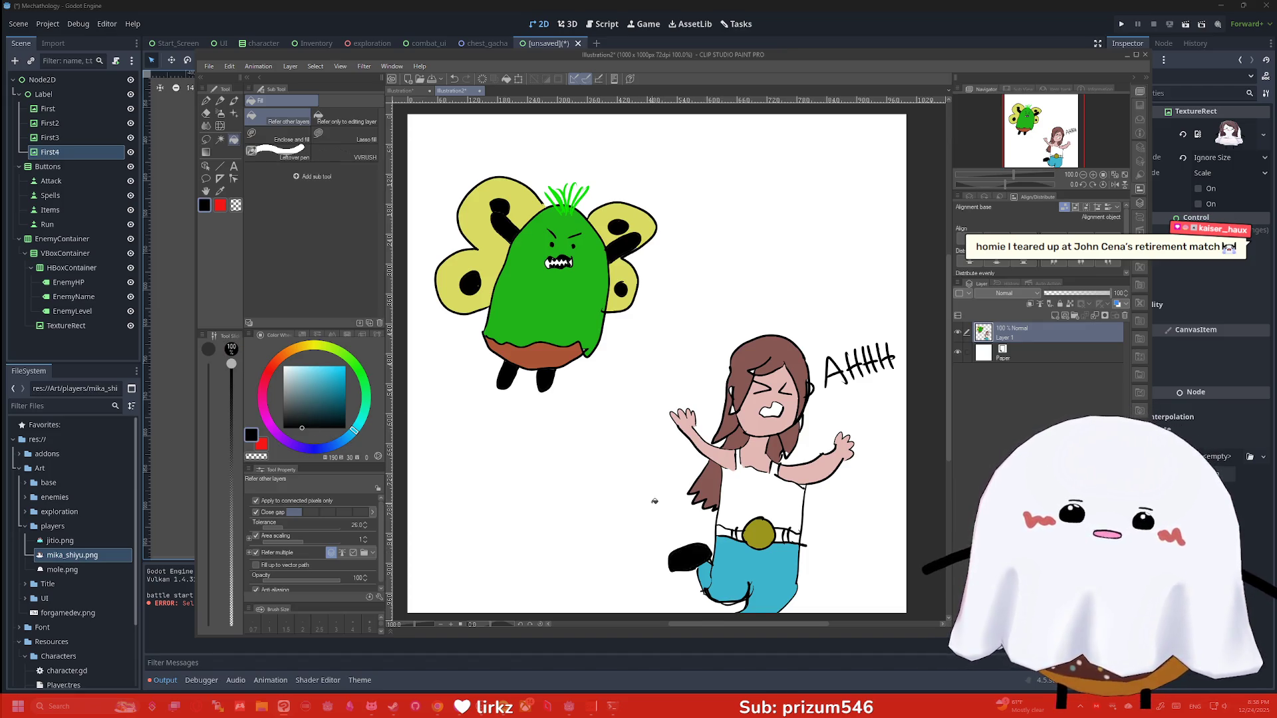
left_click(727, 531)
left_click(741, 531)
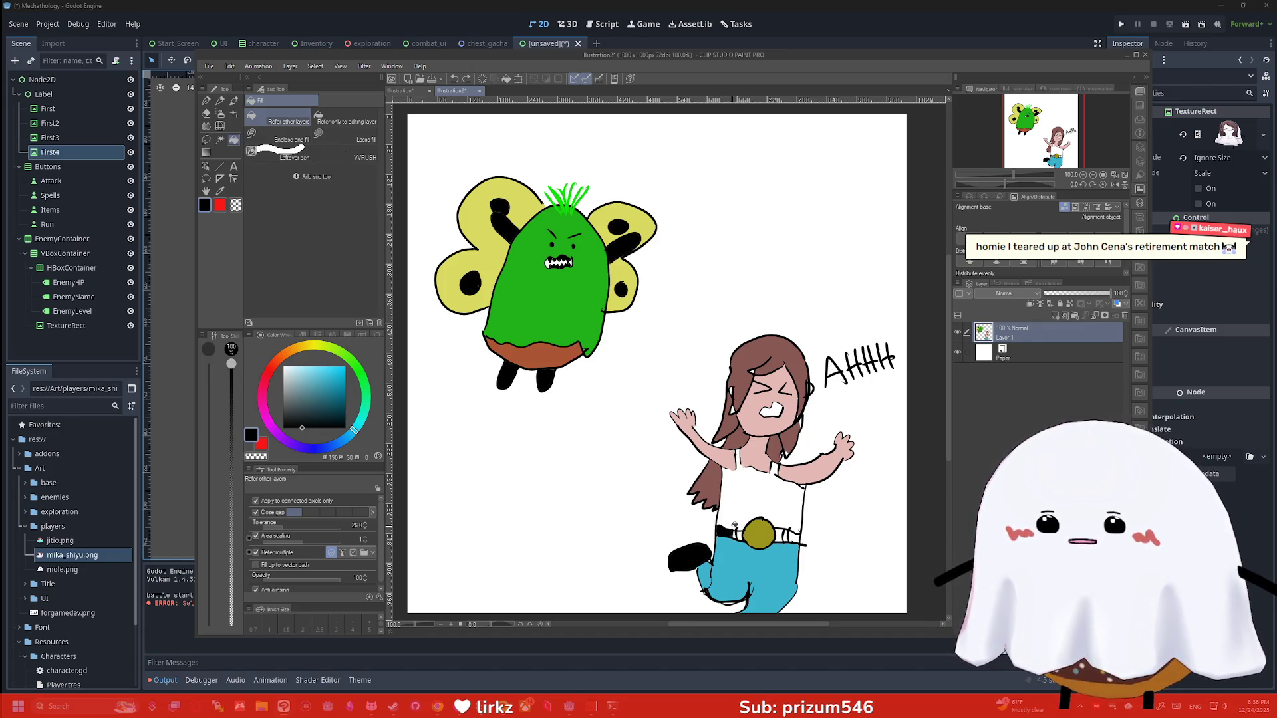
key("p")
scroll(763, 517, "up", 3)
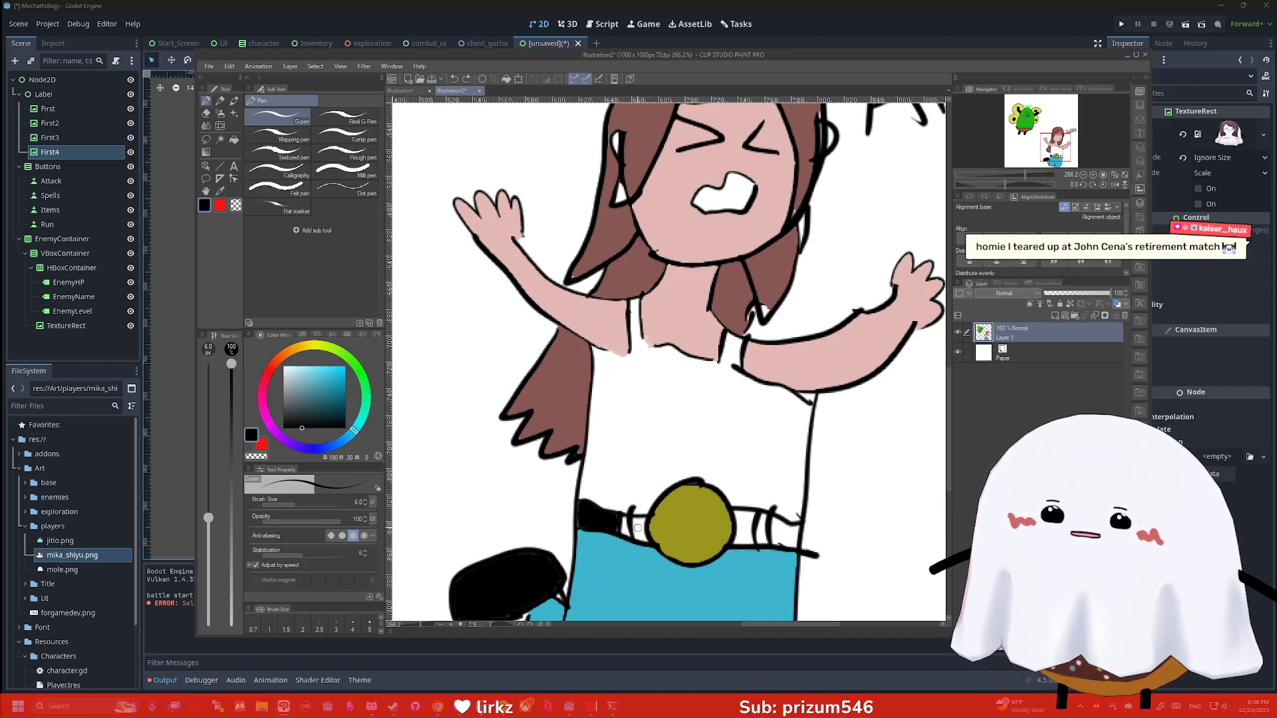
Fill the remaining white gaps in the belt solid black
key("g")
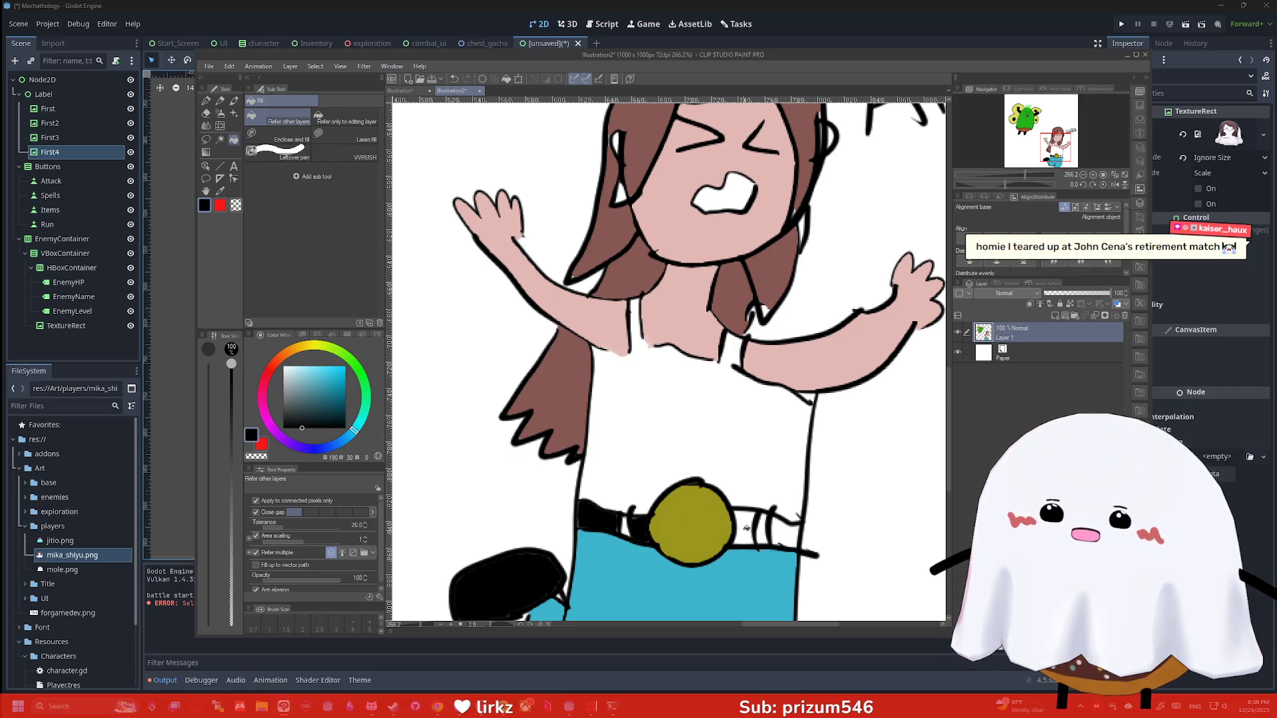
left_click(747, 528)
left_click(780, 532)
left_click(783, 533)
left_click(638, 507)
Draw a few light-blue highlight strokes on the belt with the pen
left_click(334, 382)
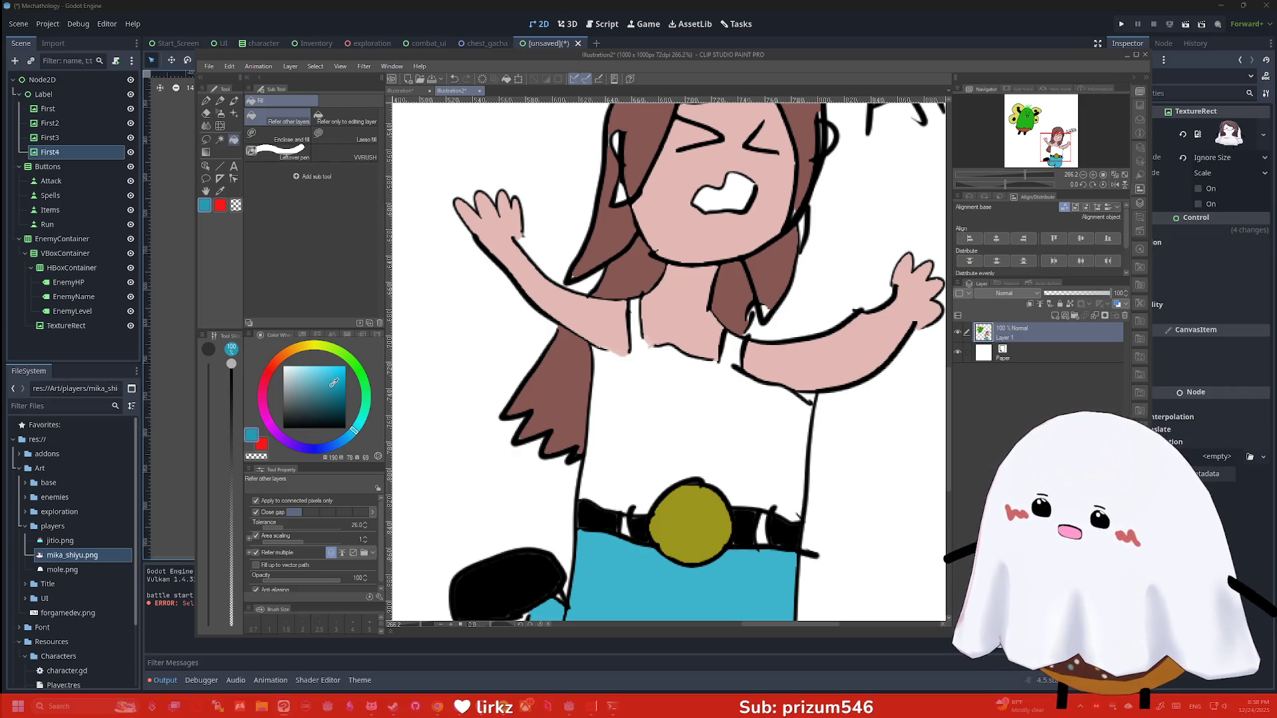
key("p")
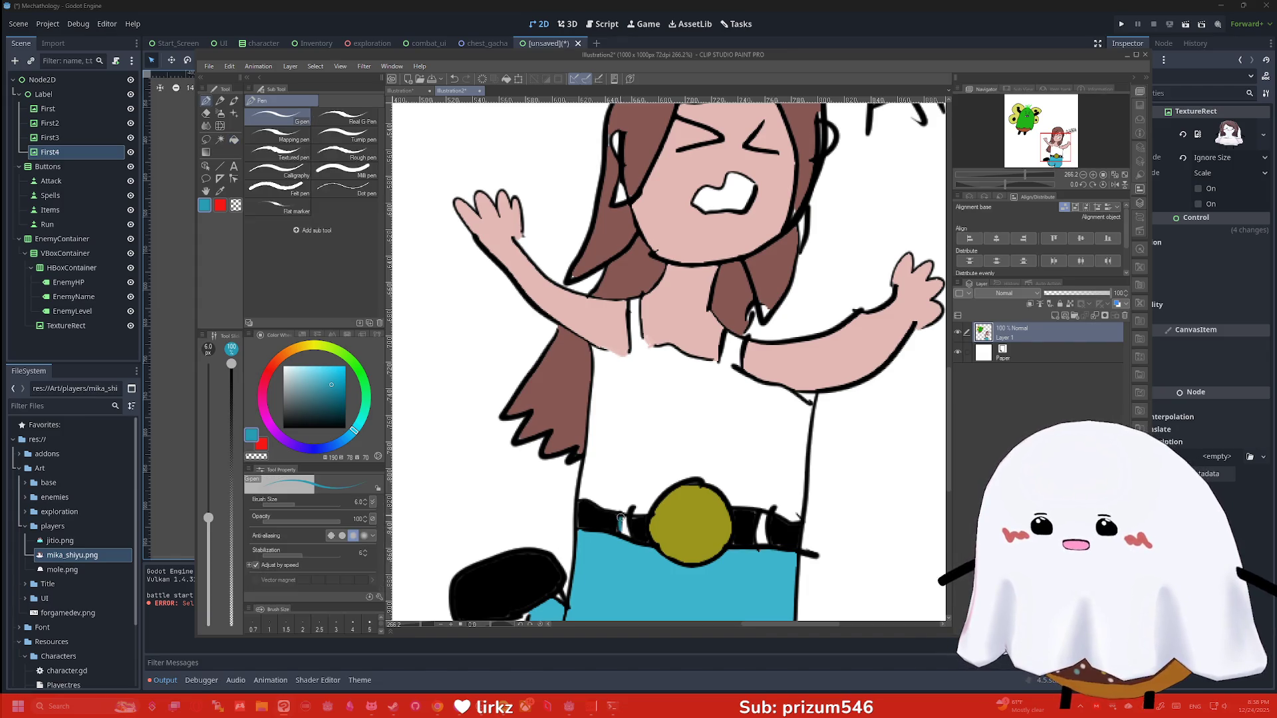
mouse_move(630, 508)
left_mouse_down()
mouse_move(625, 537)
mouse_move(625, 526)
left_mouse_up()
left_click_drag(765, 514, 759, 550)
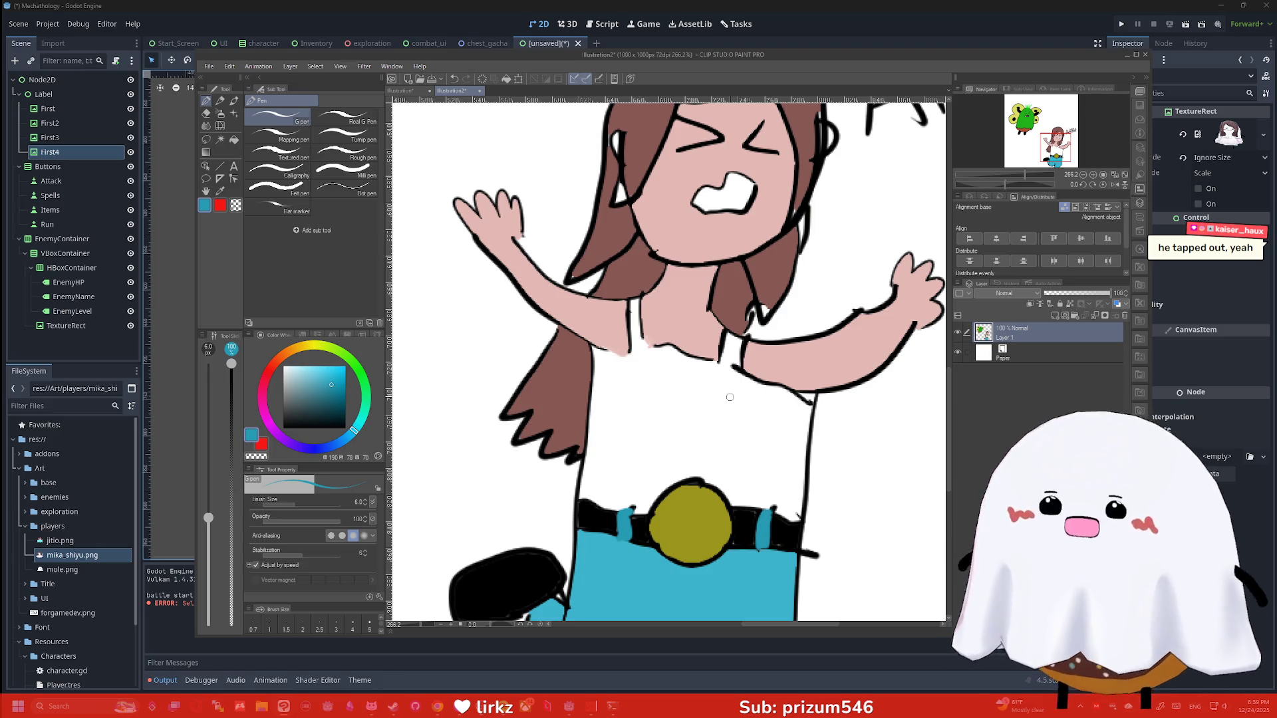
Zoom out to the whole page and snip a screenshot of the full illustration
scroll(927, 412, "down", 2)
scroll(927, 412, "down", 1)
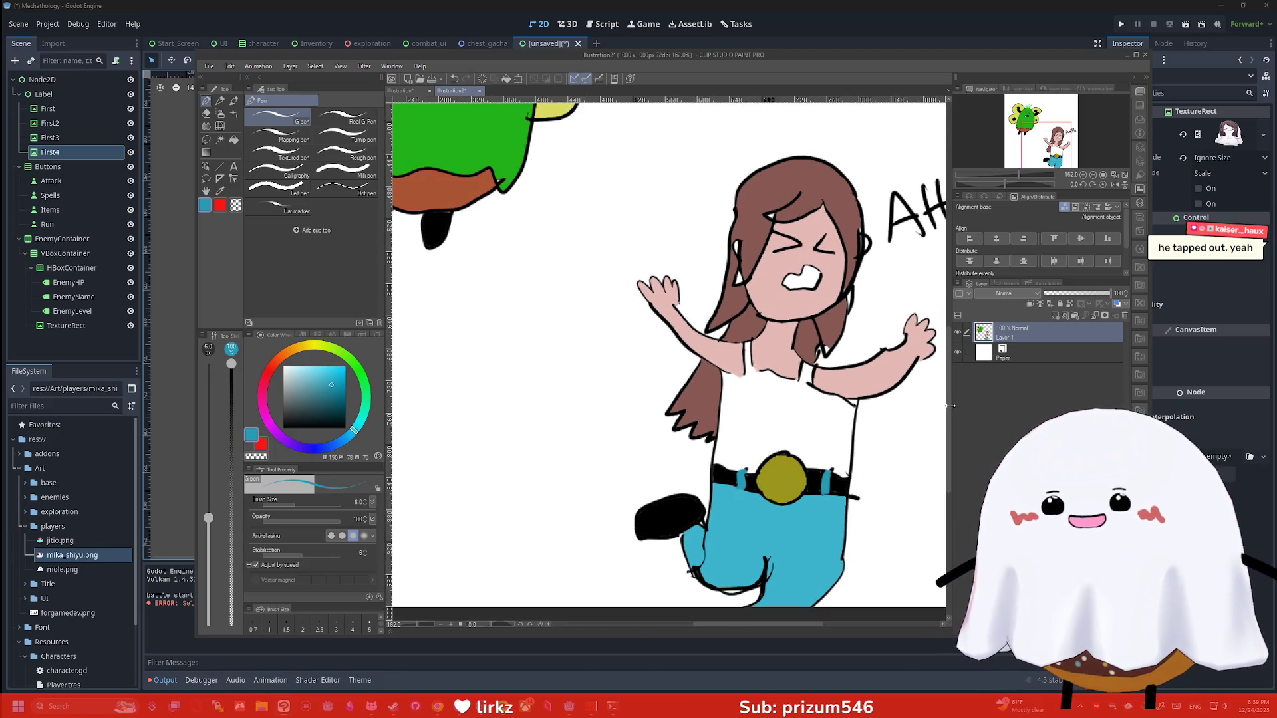
scroll(942, 393, "down", 1)
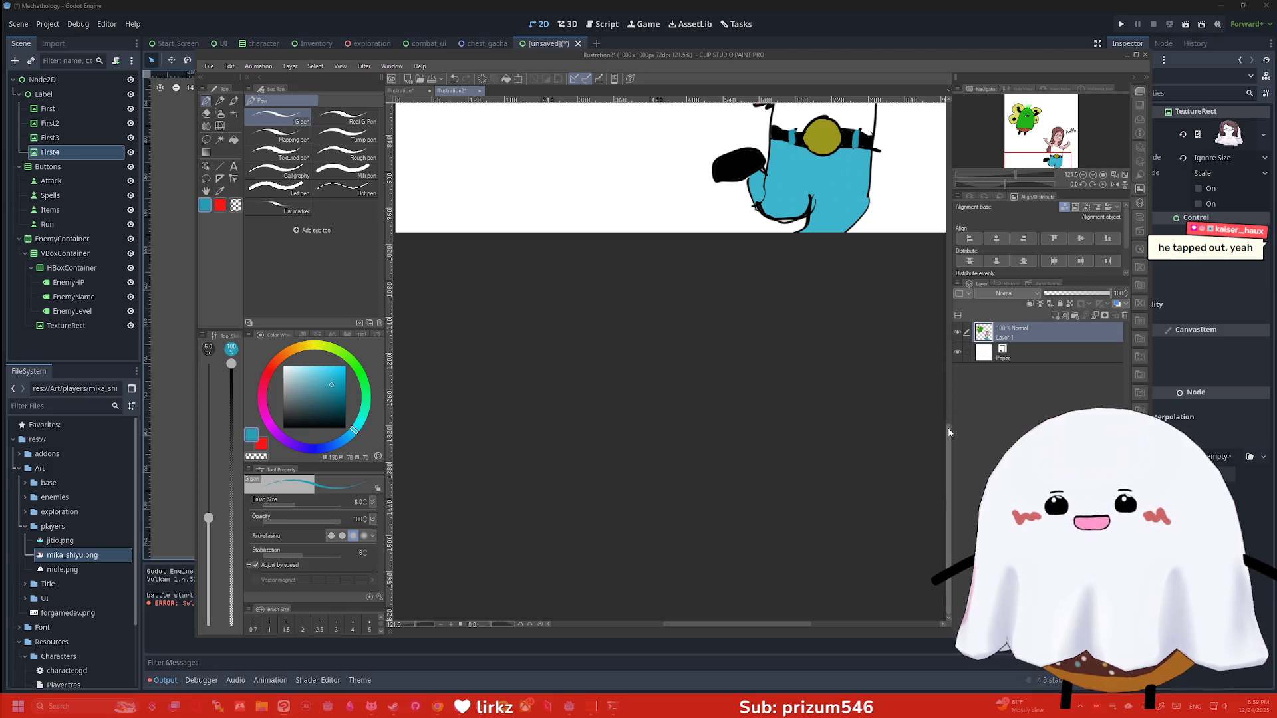
scroll(938, 299, "down", 1)
scroll(937, 299, "down", 1)
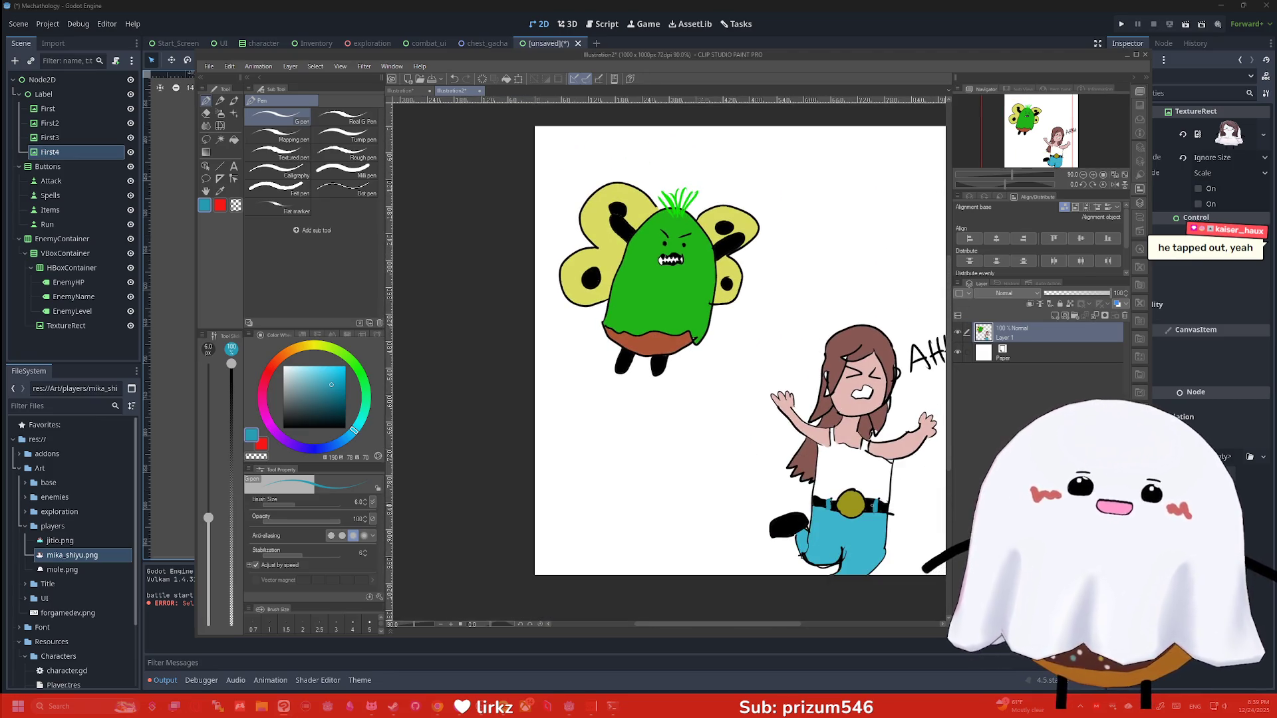
left_click_drag(754, 623, 771, 622)
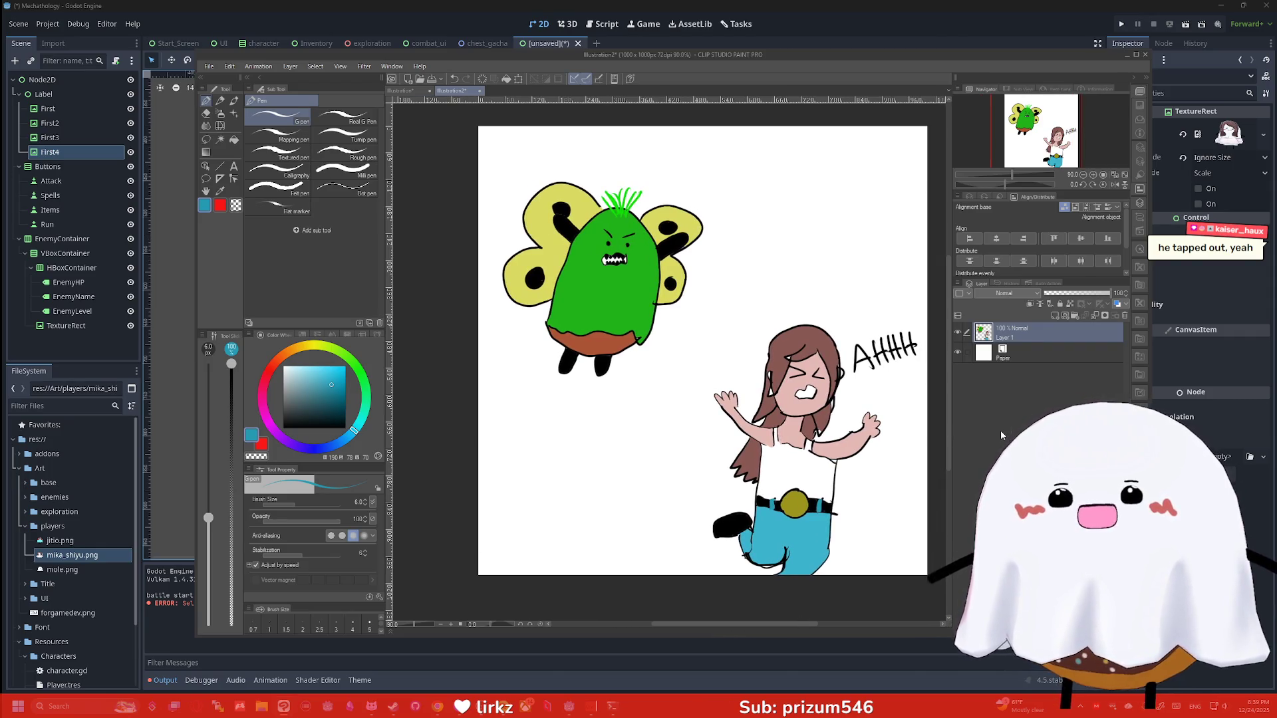
key("super+shift+s")
mouse_move(926, 575)
left_mouse_down()
mouse_move(734, 263)
mouse_move(519, 148)
mouse_move(479, 153)
left_mouse_up()
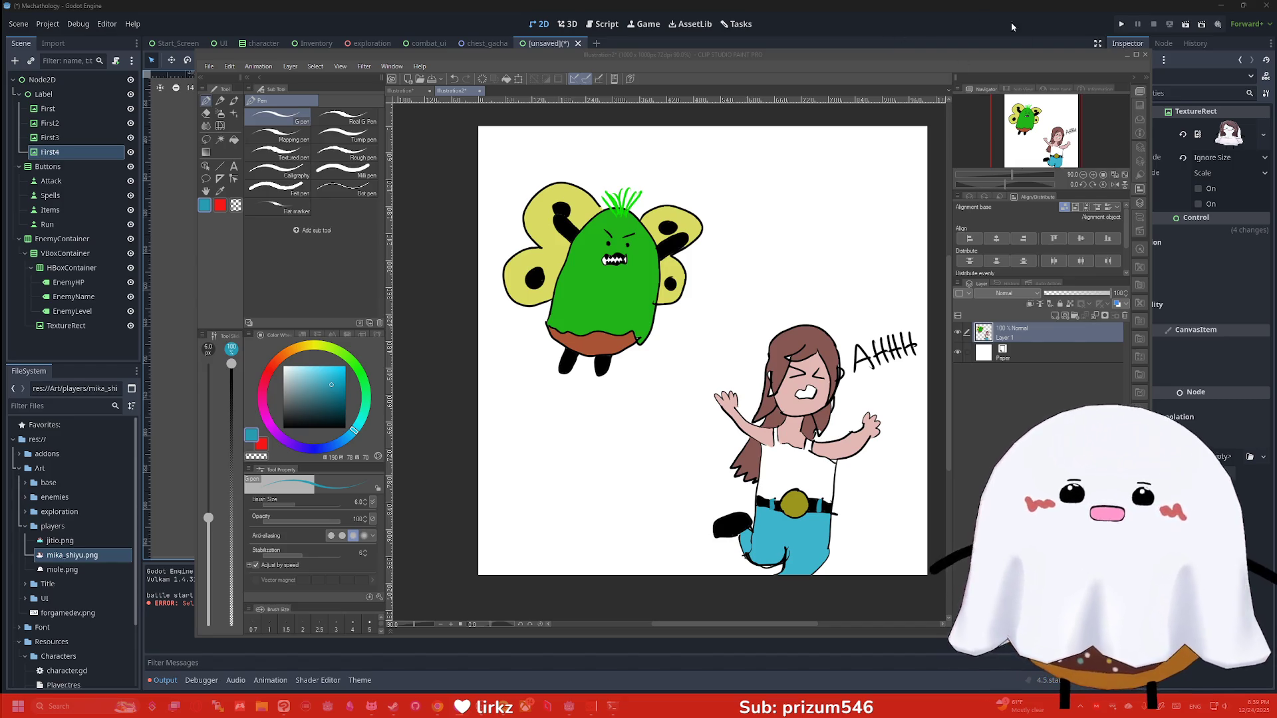
Close Clip Studio Paint, bringing up the unsaved-canvas confirmation
left_click(1145, 55)
Discard the unsaved sketch, then move First4's and First3's sprites upward in the 2D viewport
left_click(638, 256)
scroll(600, 338, "up", 3)
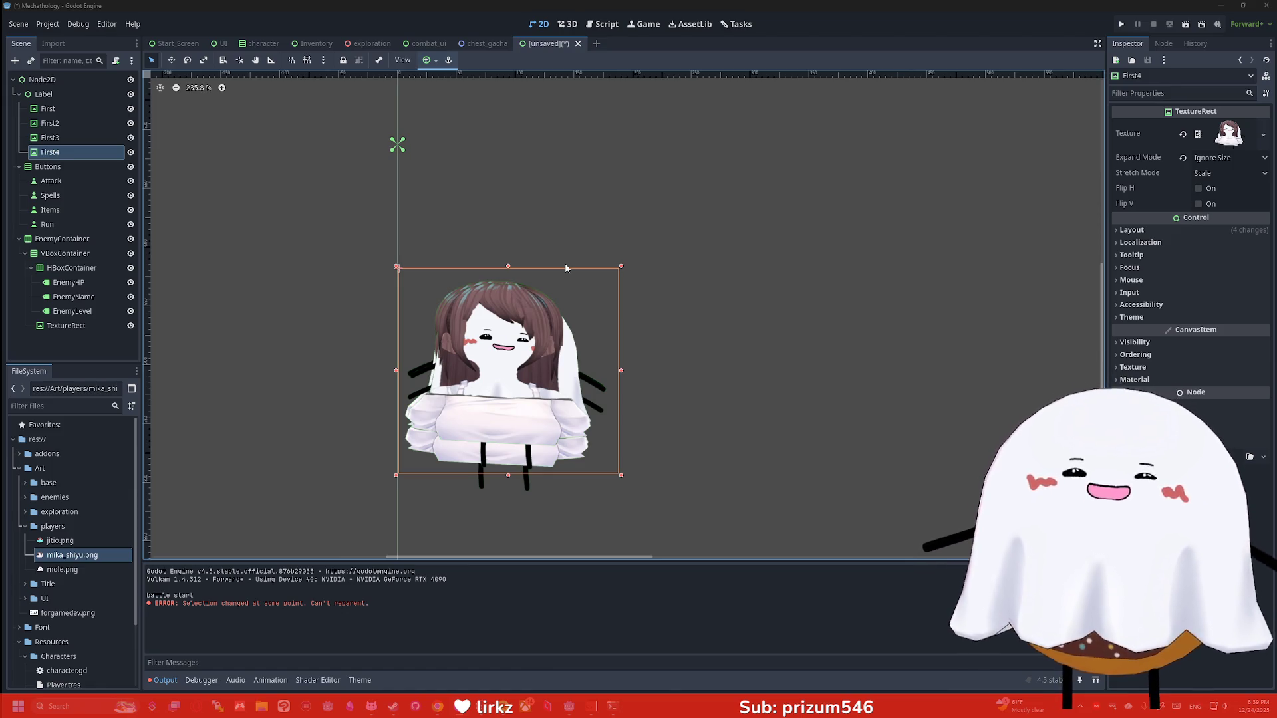
scroll(542, 331, "down", 6)
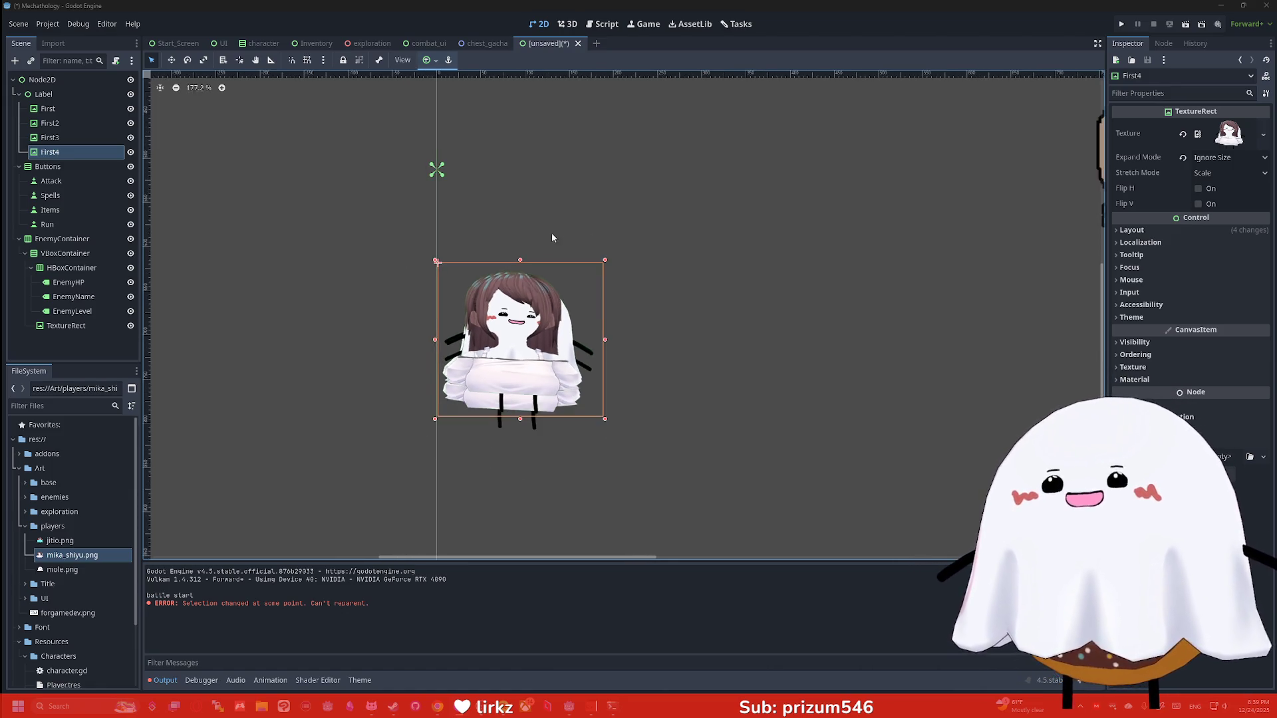
scroll(550, 239, "up", 3)
mouse_move(542, 371)
left_mouse_down()
mouse_move(553, 146)
mouse_move(543, 146)
left_mouse_up()
left_click_drag(532, 412, 533, 304)
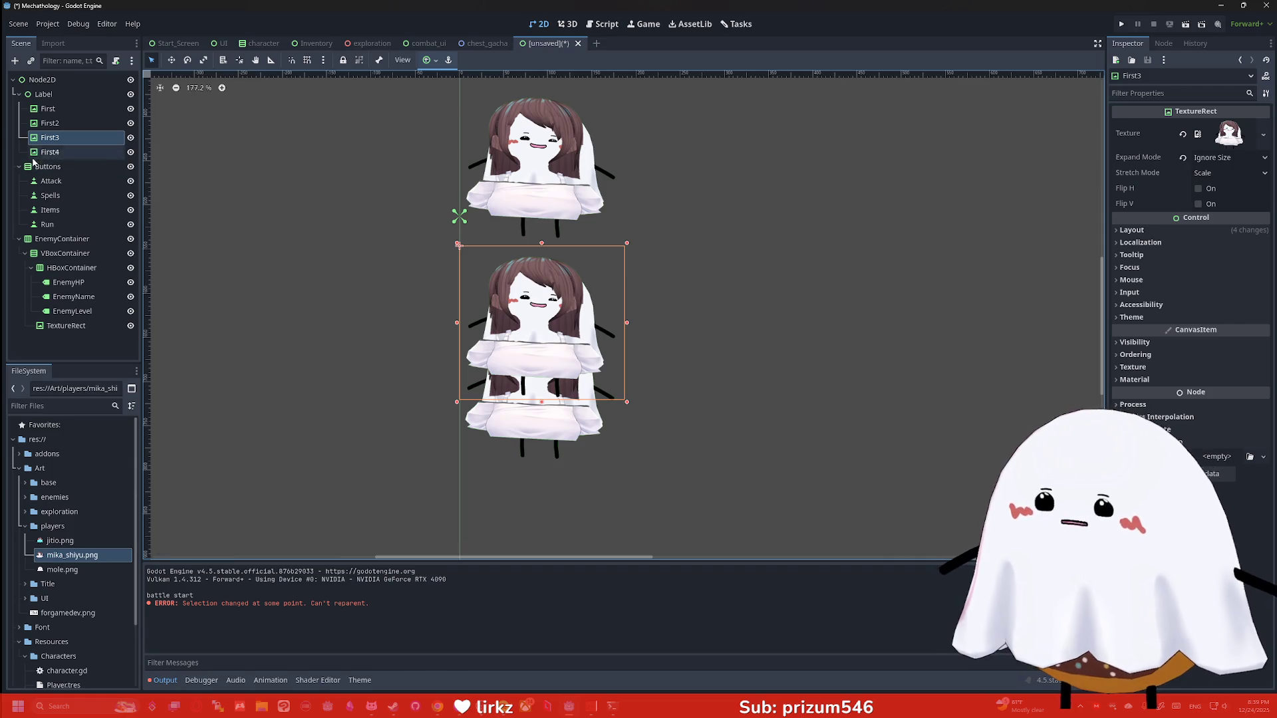
Move the First2 sprite further down the column
left_click(84, 152)
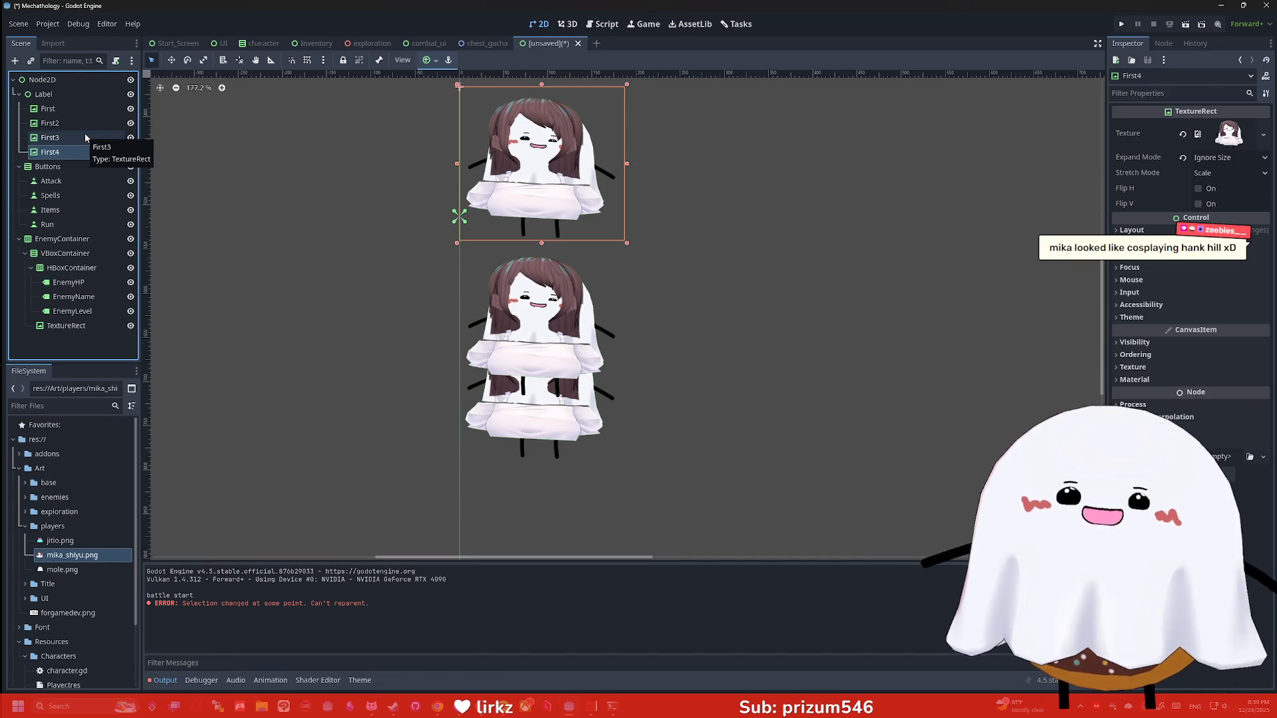
left_click(66, 113)
left_click(66, 123)
left_click_drag(525, 408, 526, 520)
scroll(622, 244, "down", 3)
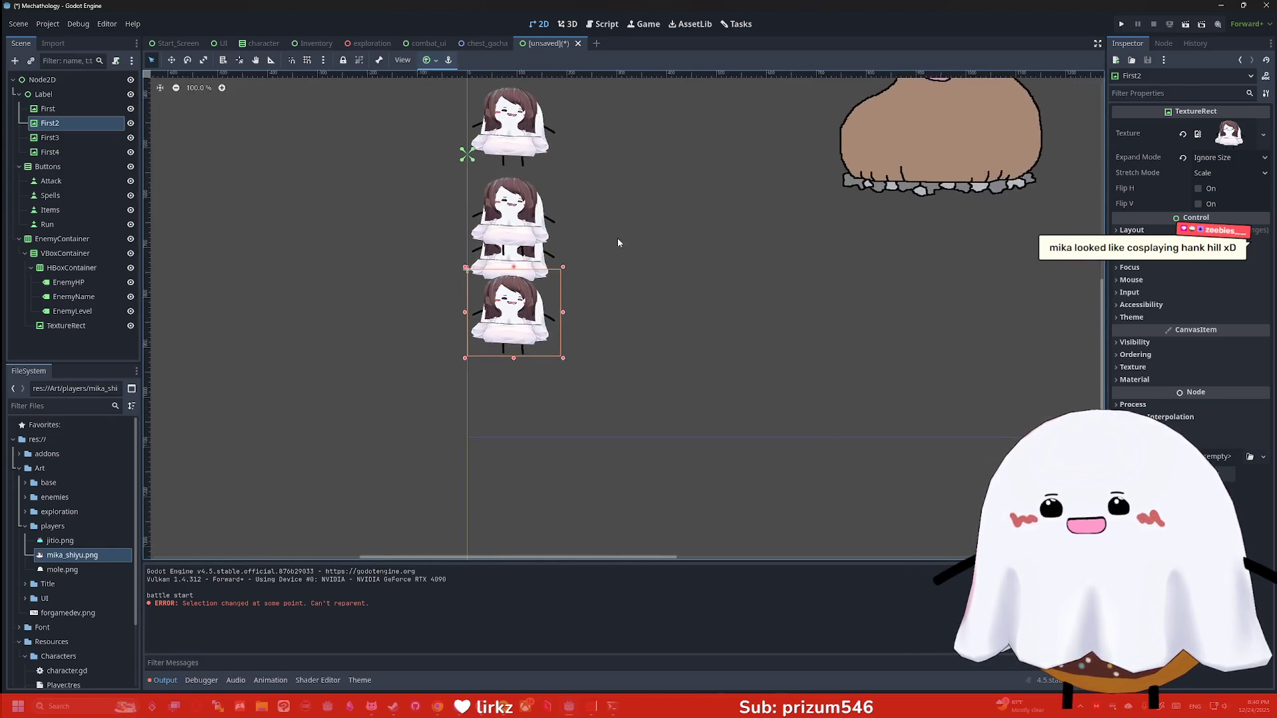
scroll(505, 100, "up", 2)
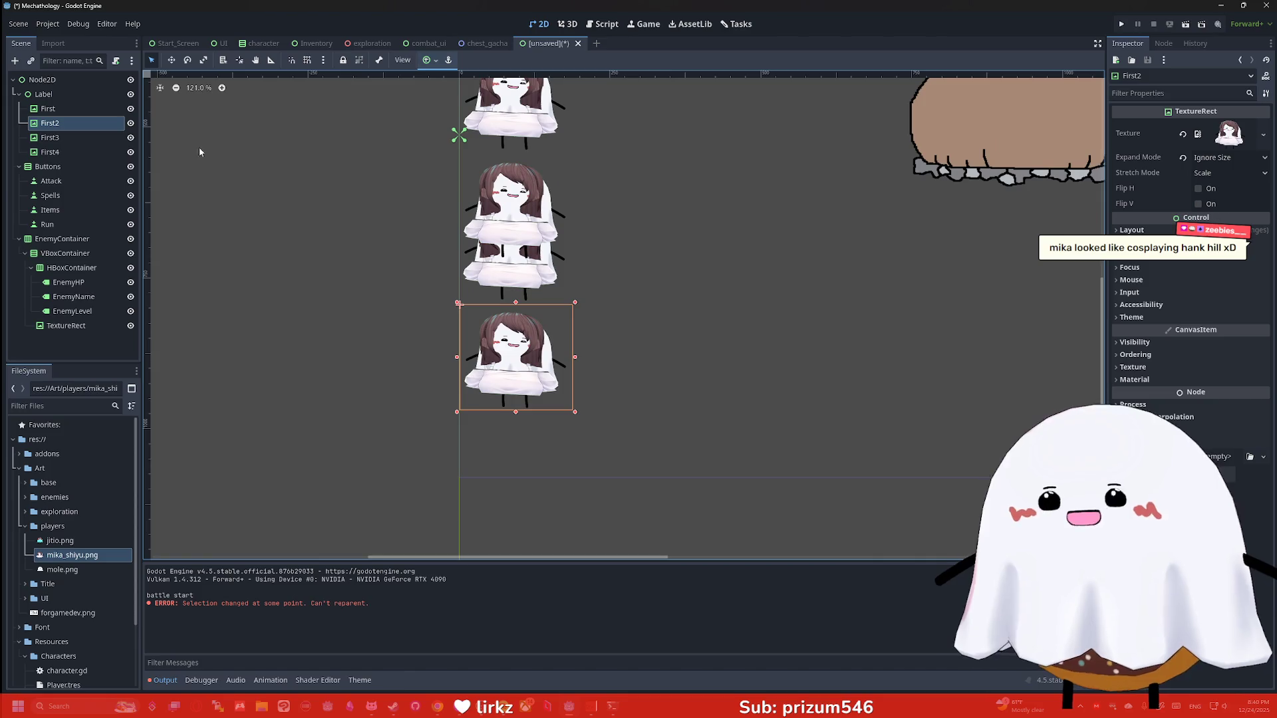
Move the EnemyContainer upward, then undo that move
left_click(533, 119)
scroll(600, 137, "up", 3)
left_click_drag(537, 273, 544, 212)
key("ctrl+z")
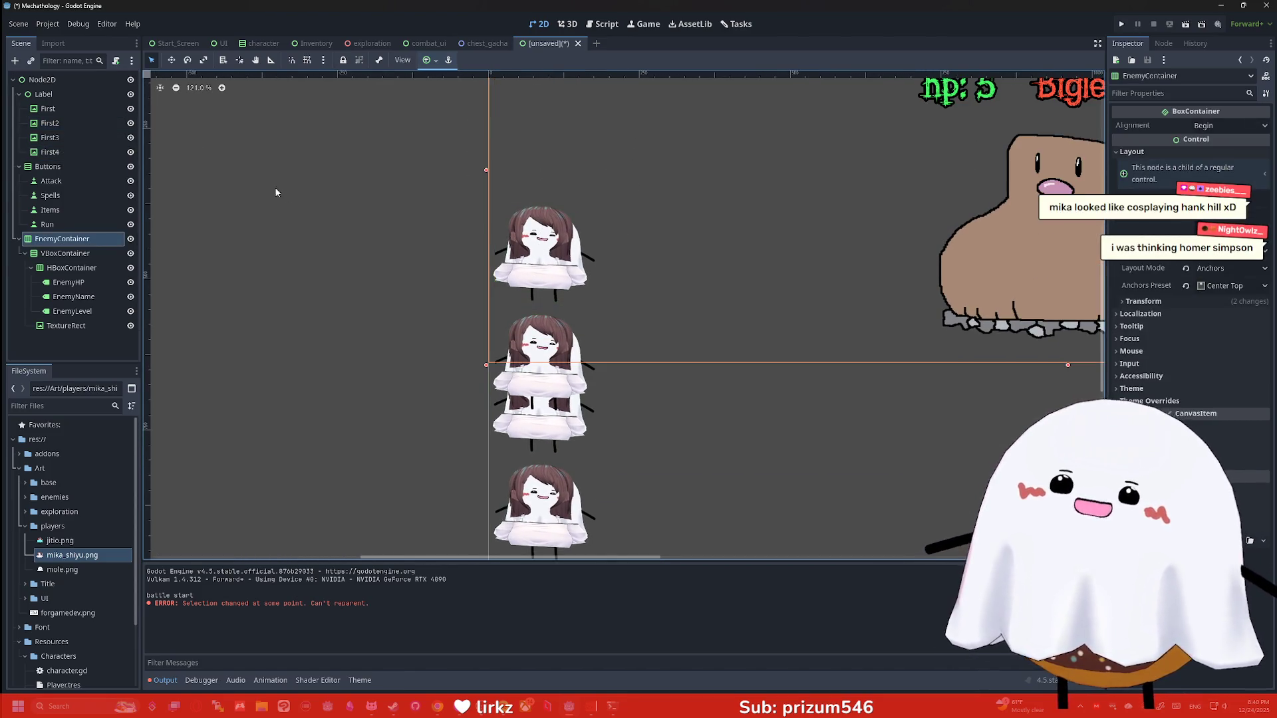
Restack First3's sprite into the top slot and First2's into the second slot
left_click(544, 401)
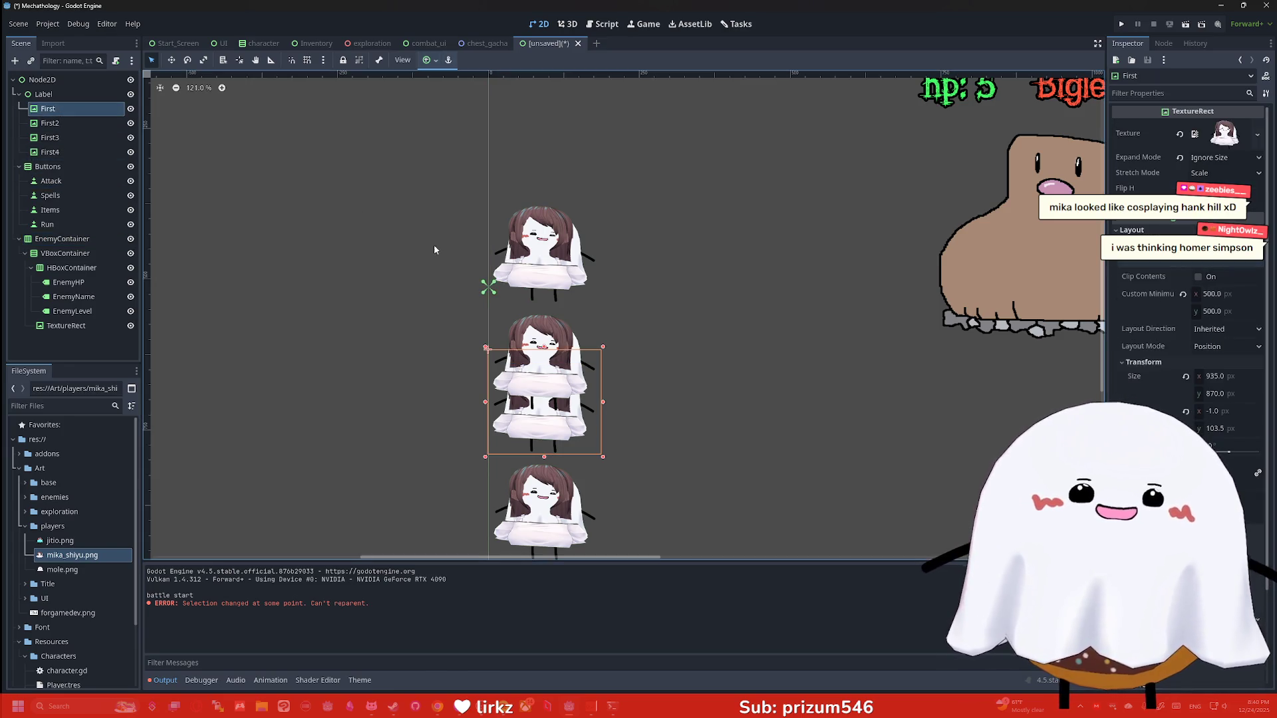
left_click_drag(561, 404, 558, 197)
mouse_move(544, 523)
left_mouse_down()
mouse_move(550, 278)
mouse_move(542, 290)
left_mouse_up()
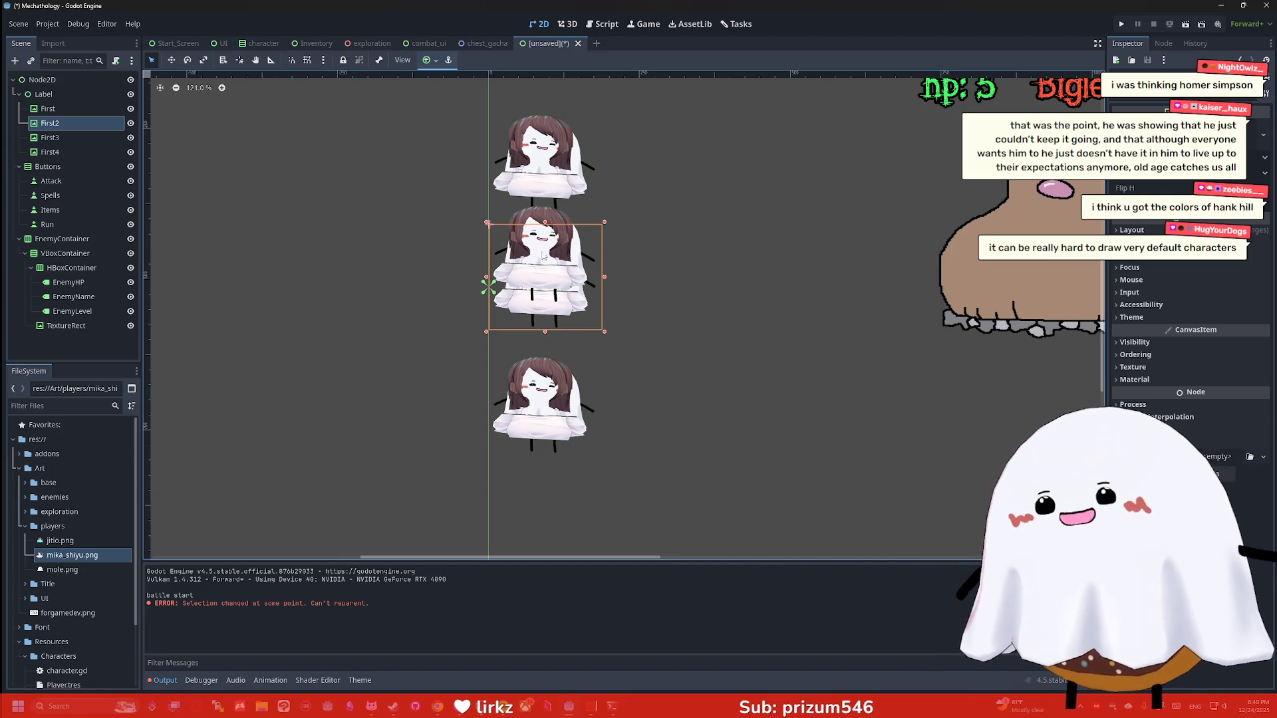
Roughly order the column: First on top, First3 in the third row, First4 at the bottom
left_click(50, 137)
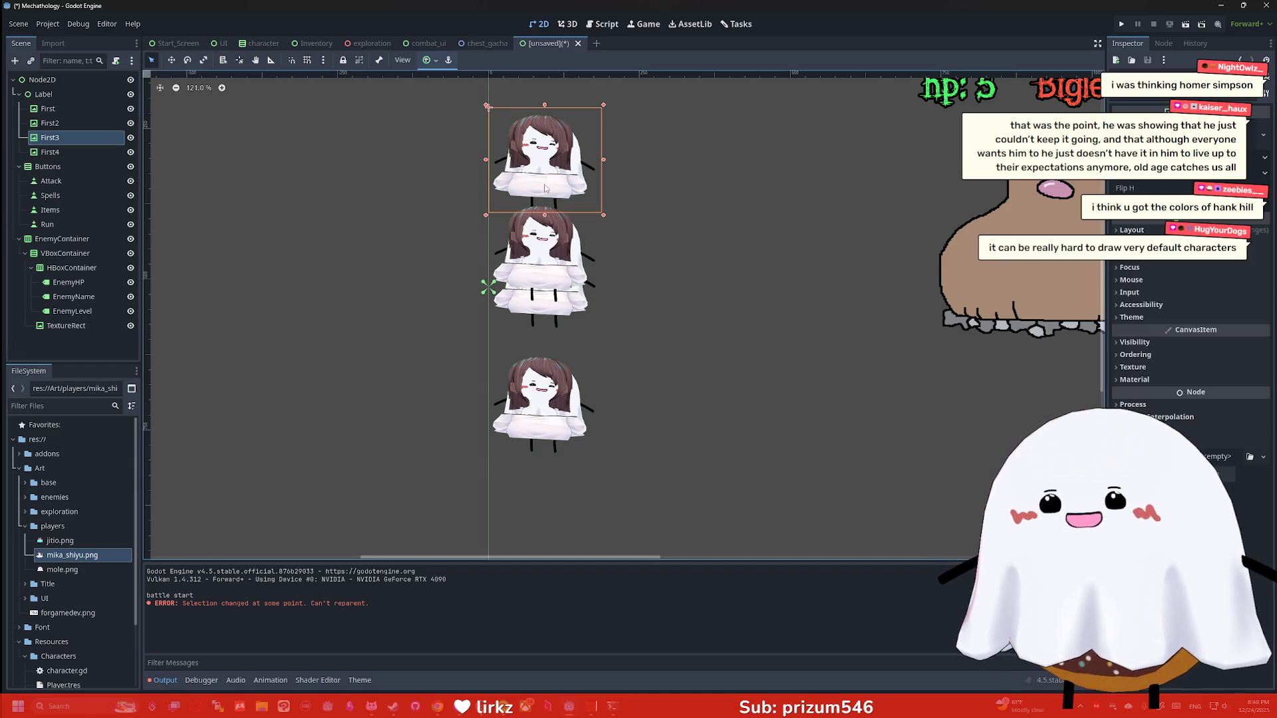
left_click(543, 395)
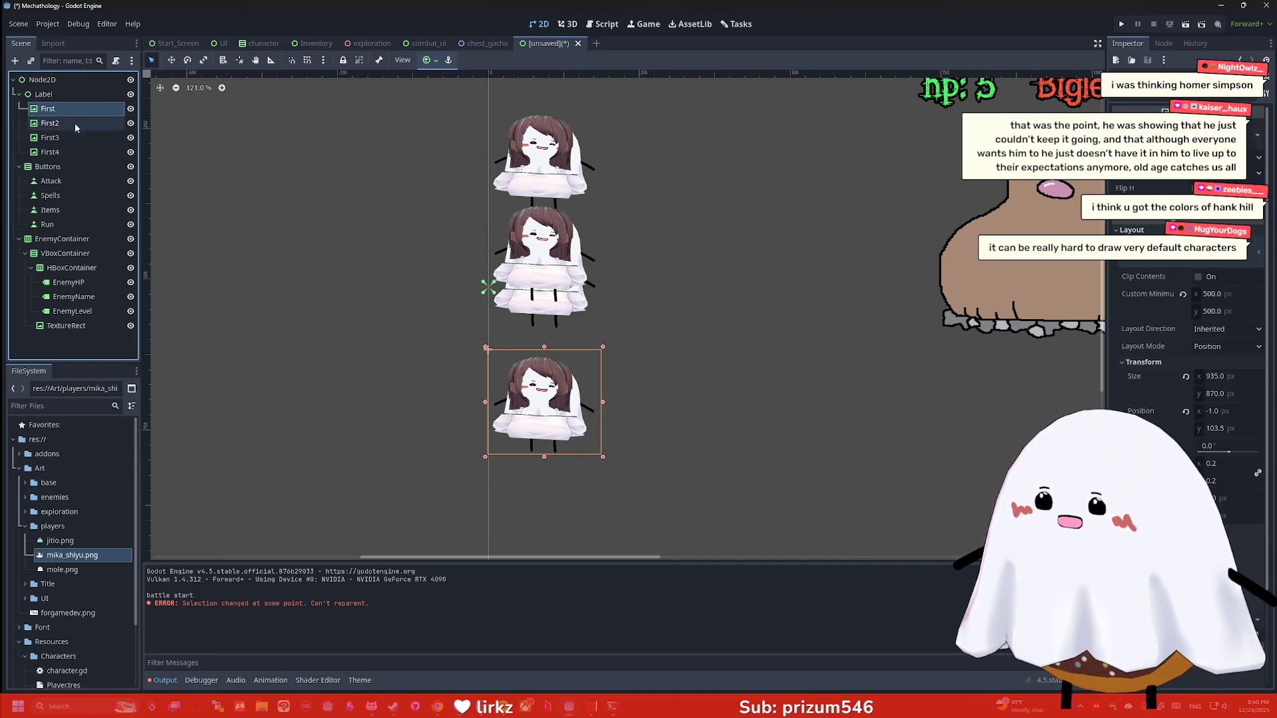
left_click_drag(544, 395, 544, 153)
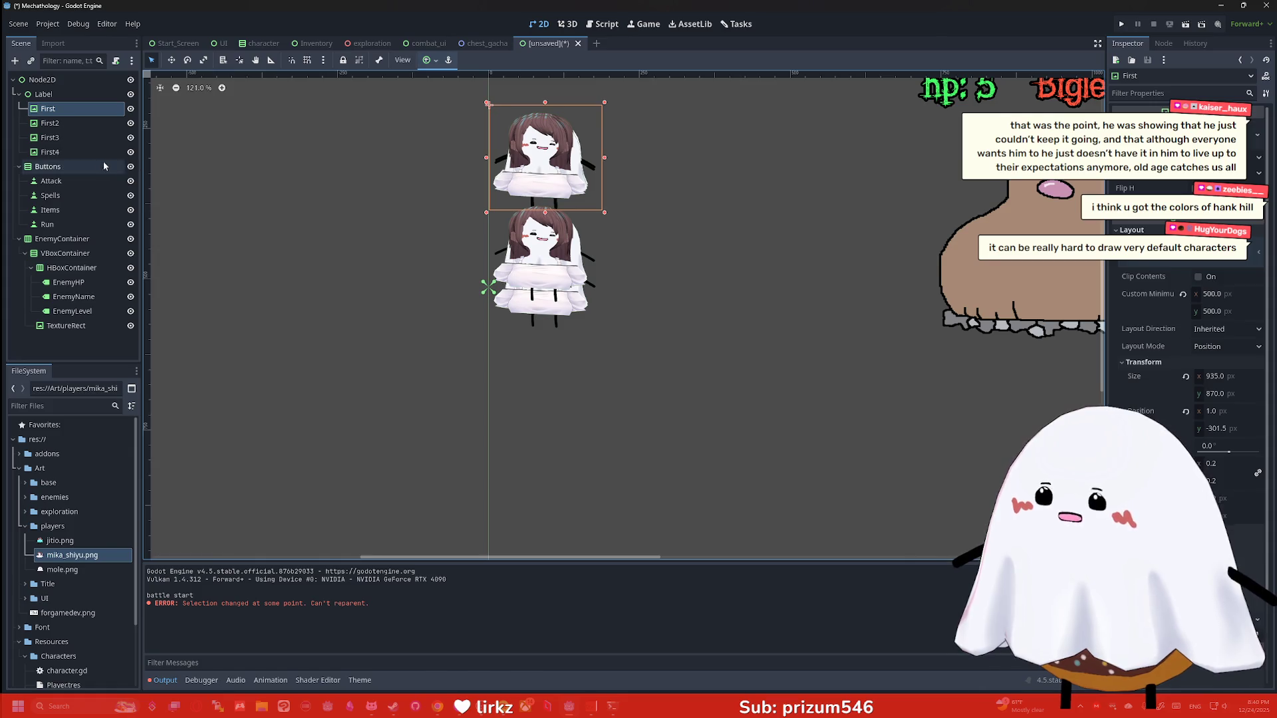
left_click(71, 139)
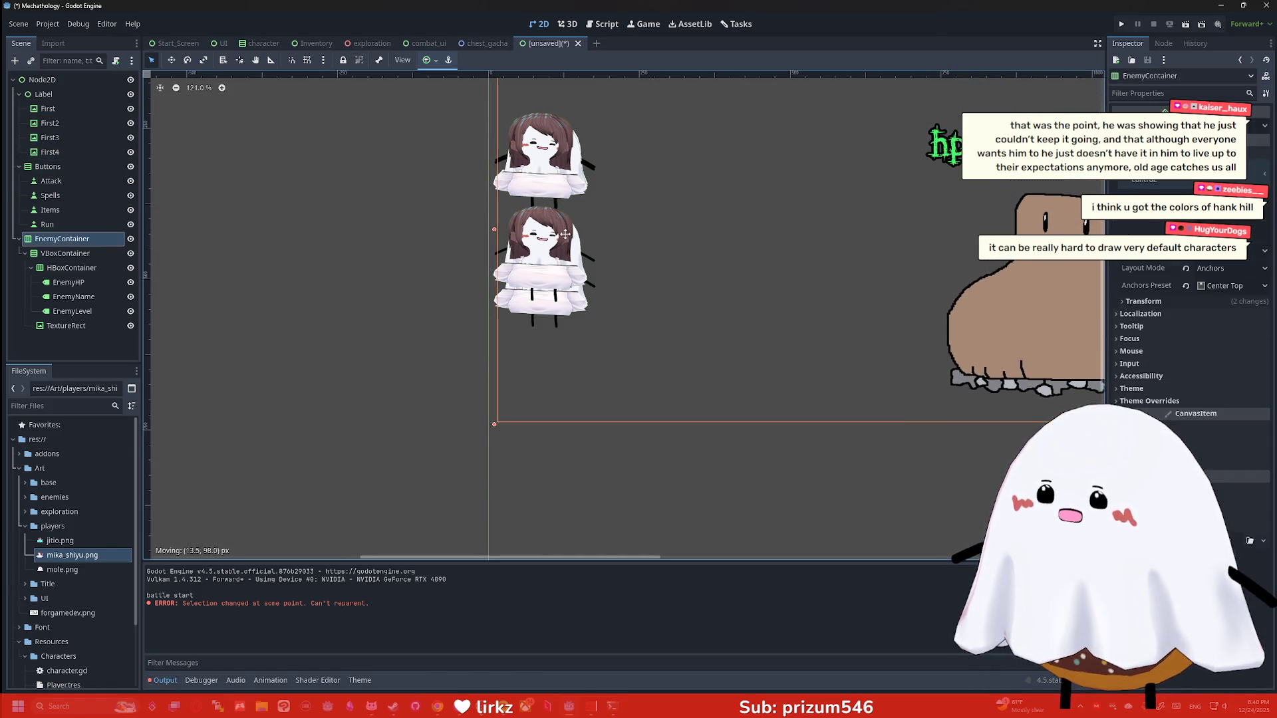
left_click(59, 138)
left_click(171, 60)
left_click_drag(554, 175, 555, 412)
left_click(50, 151)
left_click_drag(539, 243, 538, 505)
scroll(561, 214, "down", 4)
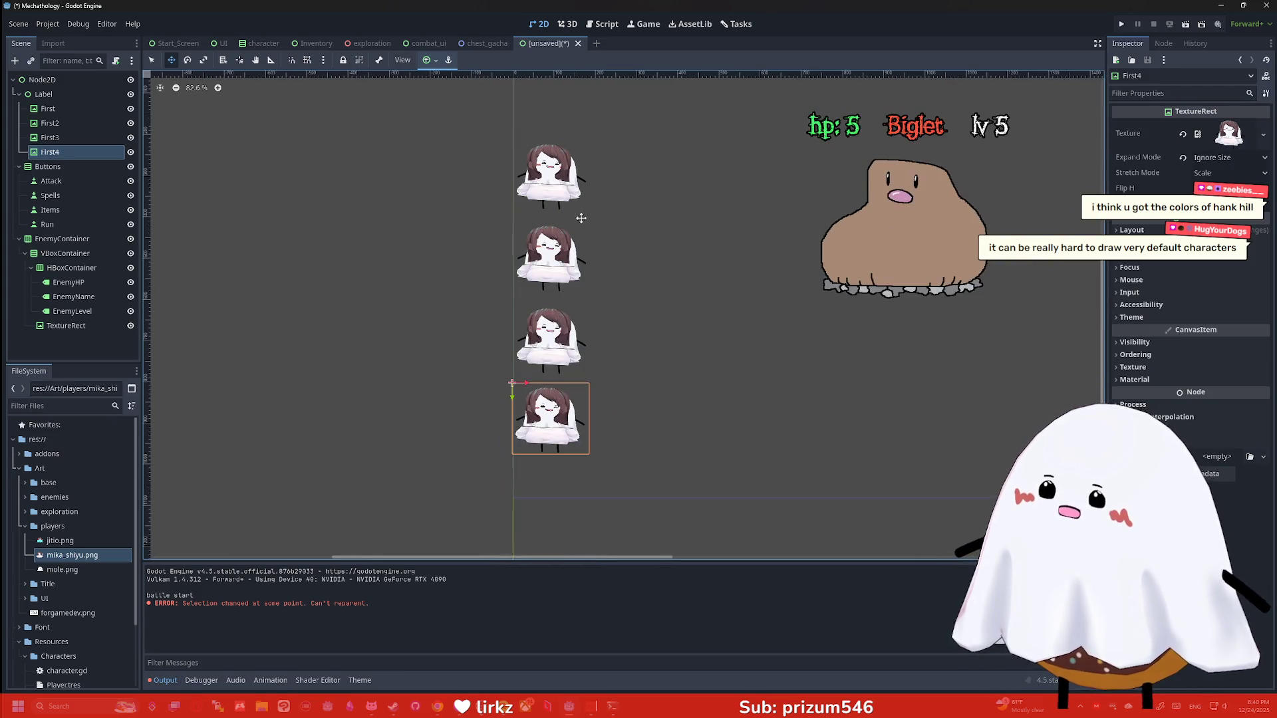
Nudge First, First2, First3 and First4 upward so the four sprites are evenly spaced
left_click(562, 176)
left_click_drag(562, 176, 562, 152)
left_click(50, 123)
left_click_drag(533, 254, 532, 221)
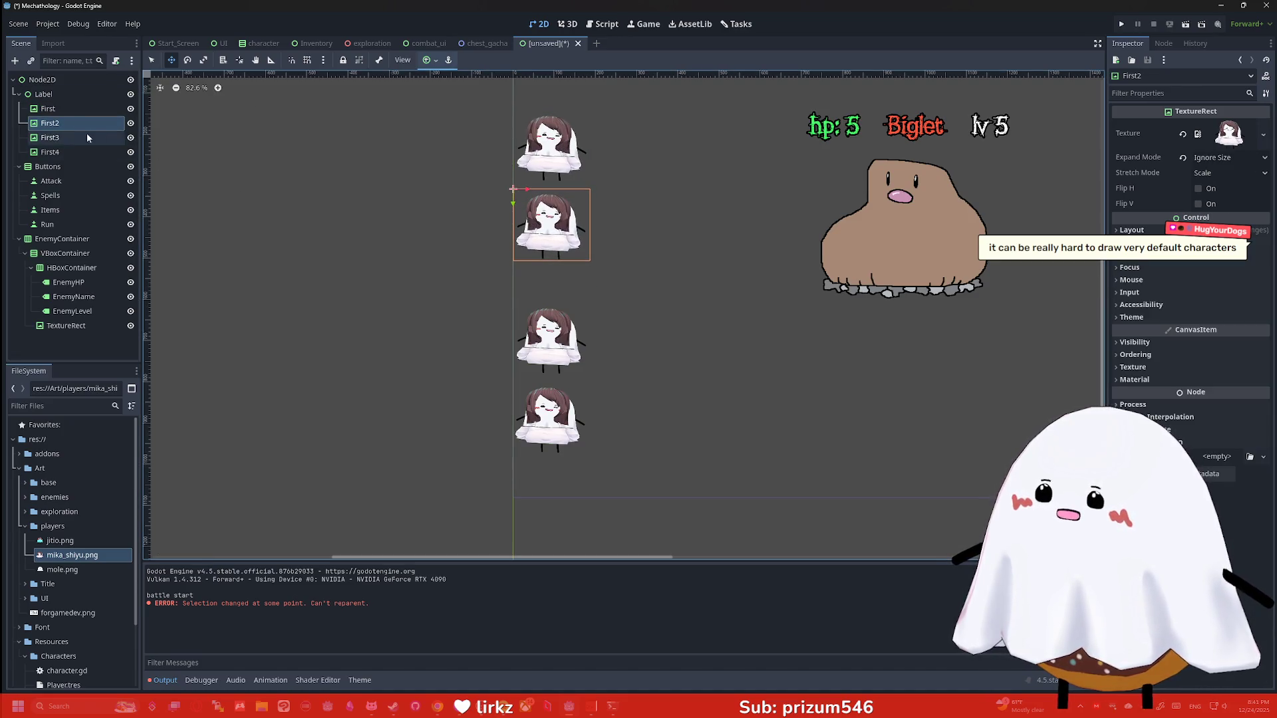
left_click(50, 137)
left_click_drag(529, 344, 529, 300)
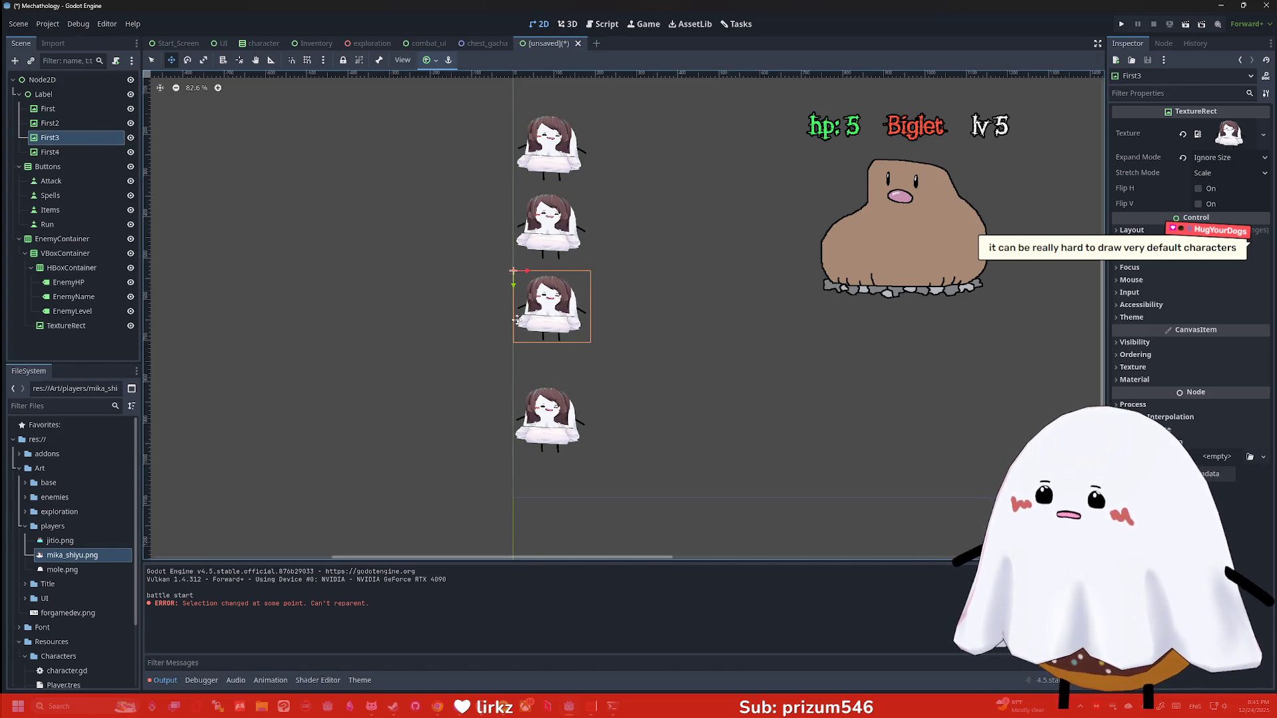
left_click(50, 151)
left_click_drag(546, 419, 549, 381)
scroll(635, 330, "down", 1)
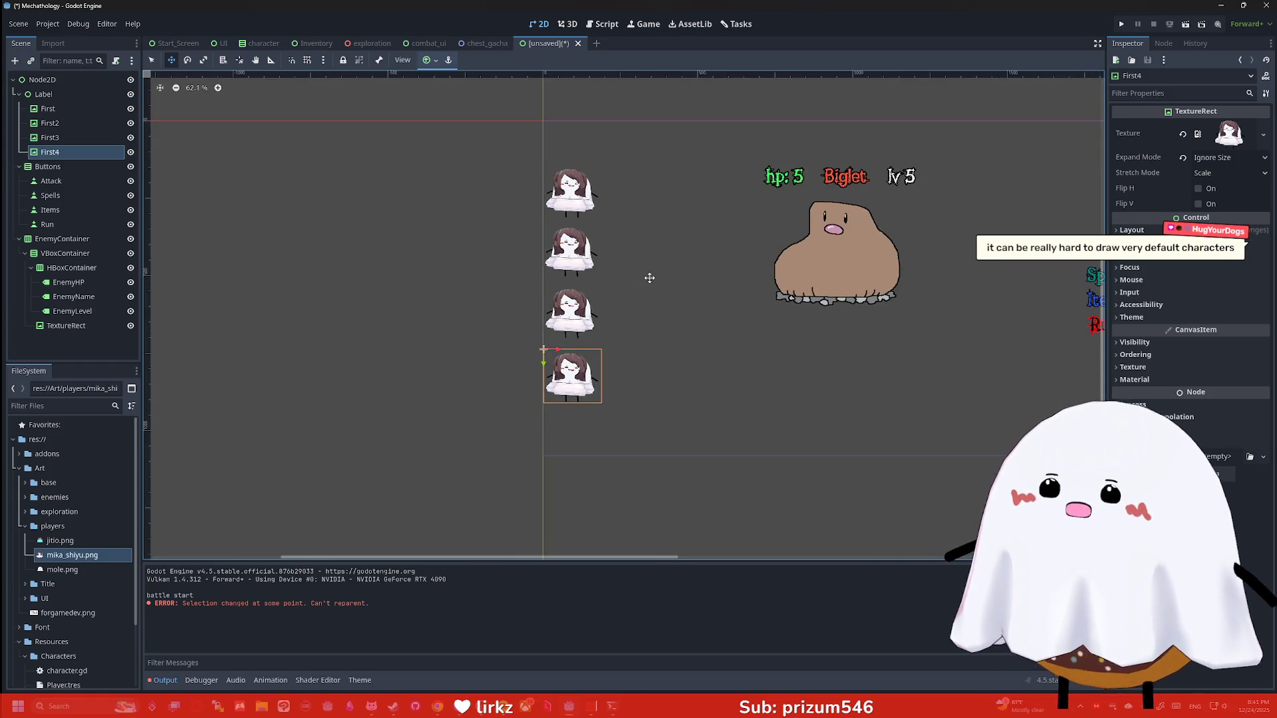
scroll(649, 278, "up", 3)
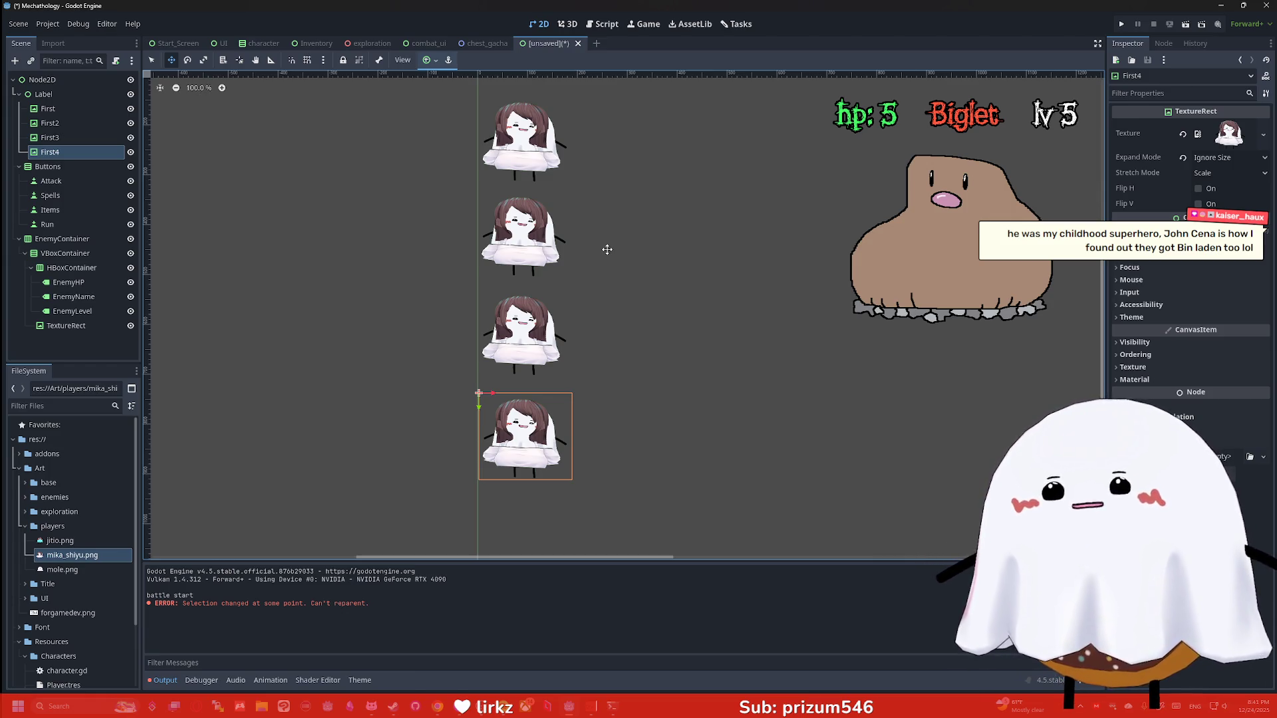
Rename the First2 node to Second
scroll(625, 309, "up", 3)
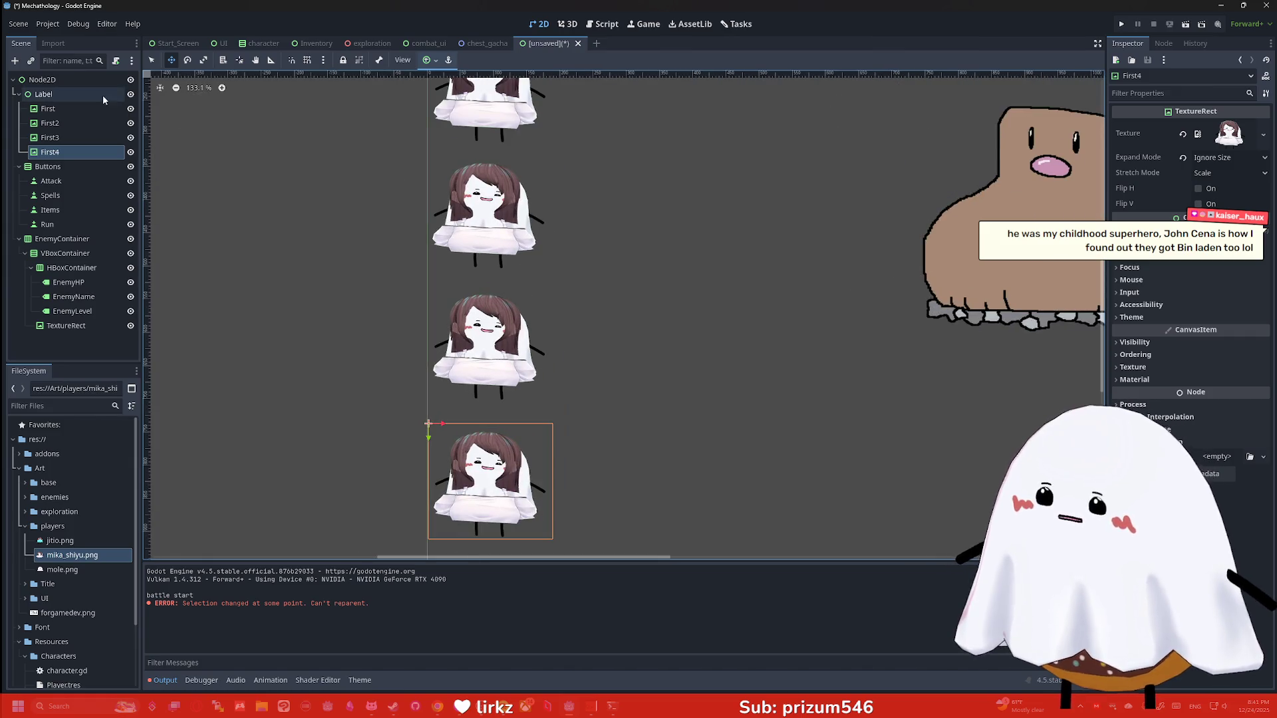
left_click(90, 114)
scroll(613, 178, "down", 5)
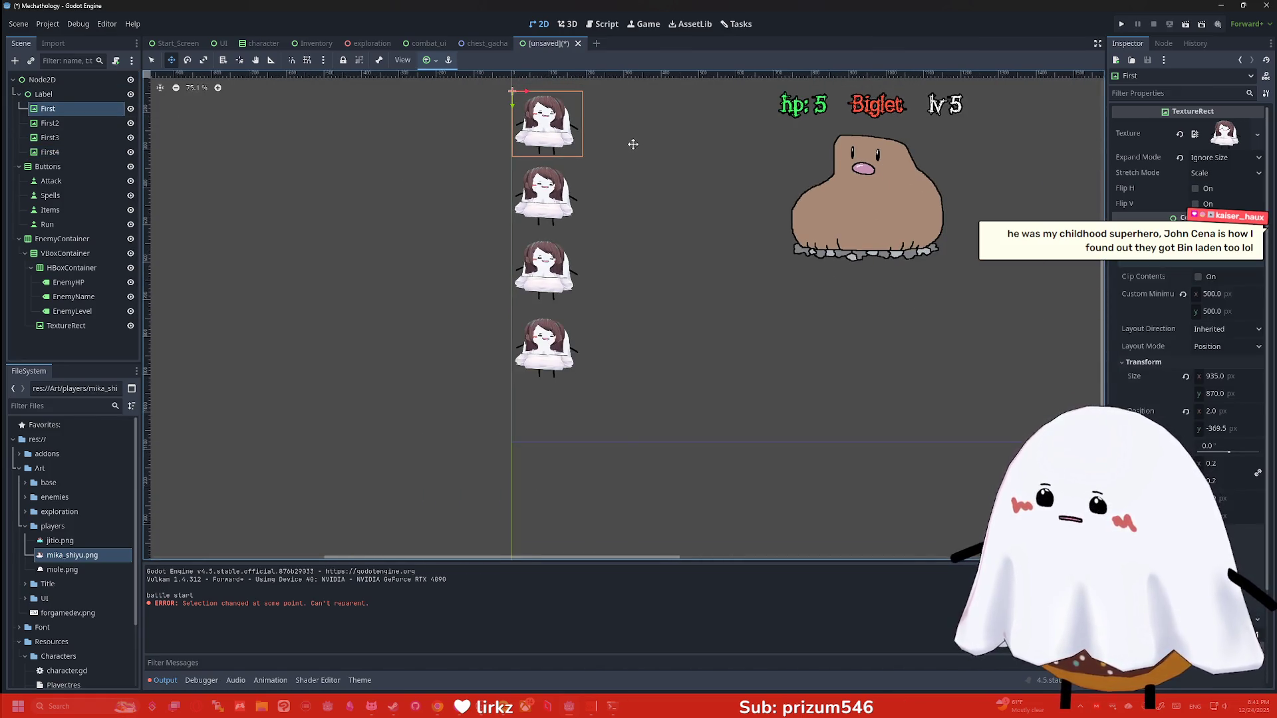
scroll(625, 173, "down", 4)
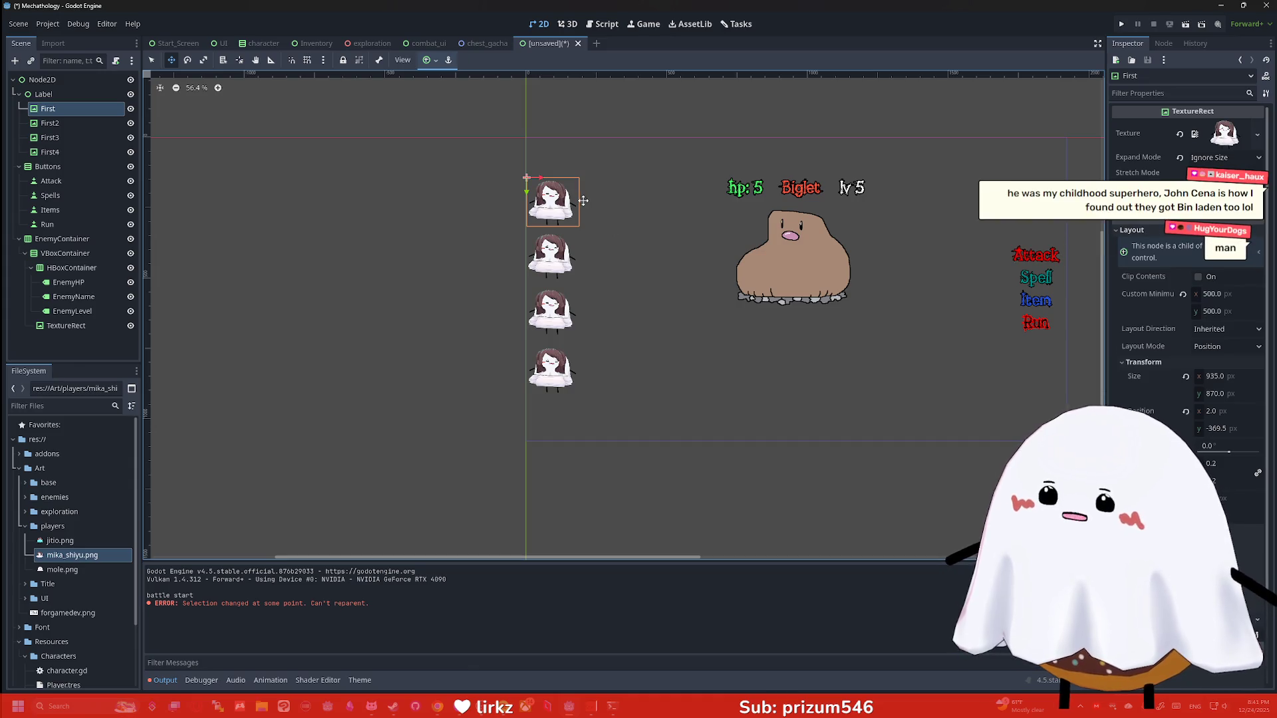
left_click(48, 123)
double_click(61, 122)
type("Second")
key("Return")
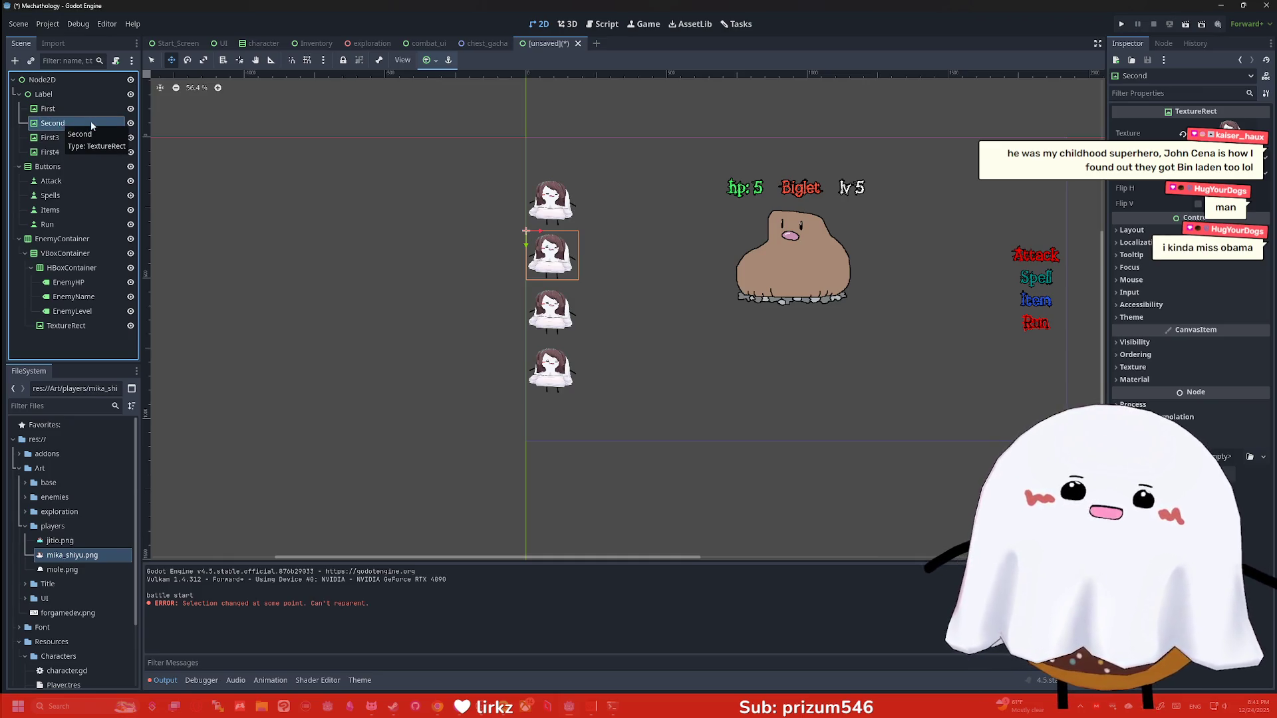
Rename First3 to Third and First4 to Fourth
left_click(64, 142)
double_click(60, 137)
type("Third")
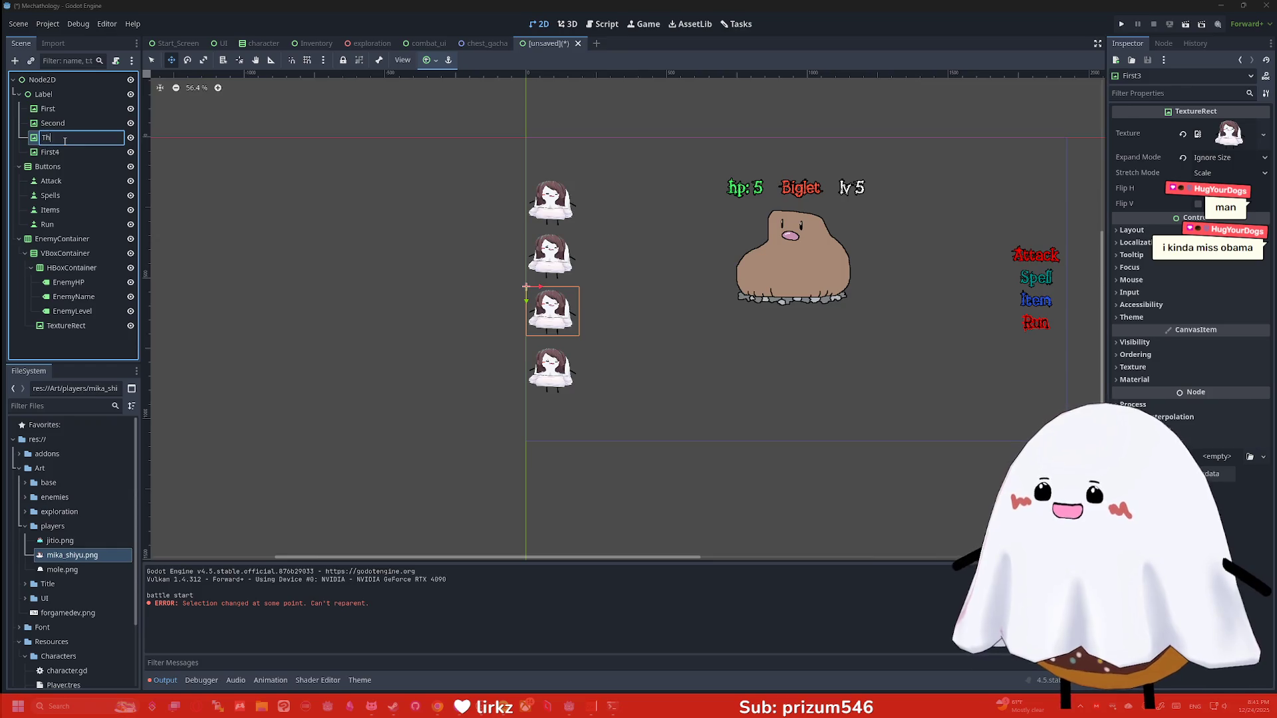
key("Return")
left_click(65, 152)
double_click(69, 151)
type("Fourth")
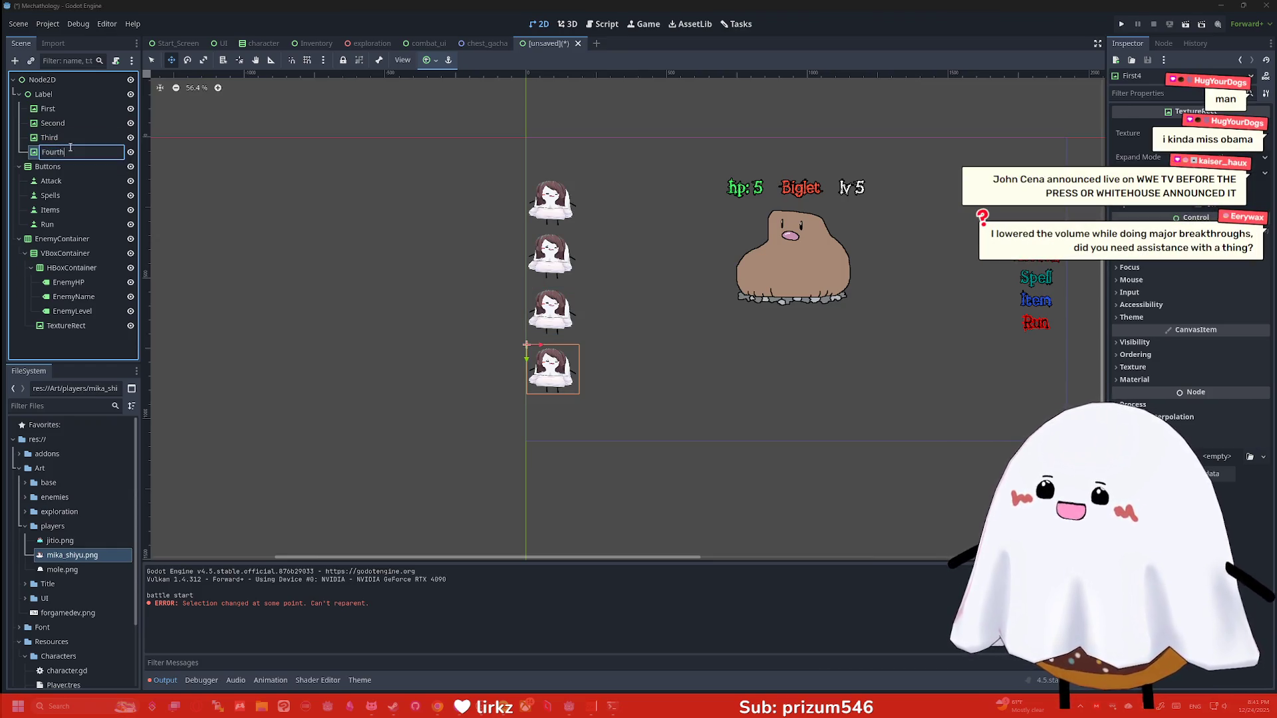
type("ourth")
key("Return")
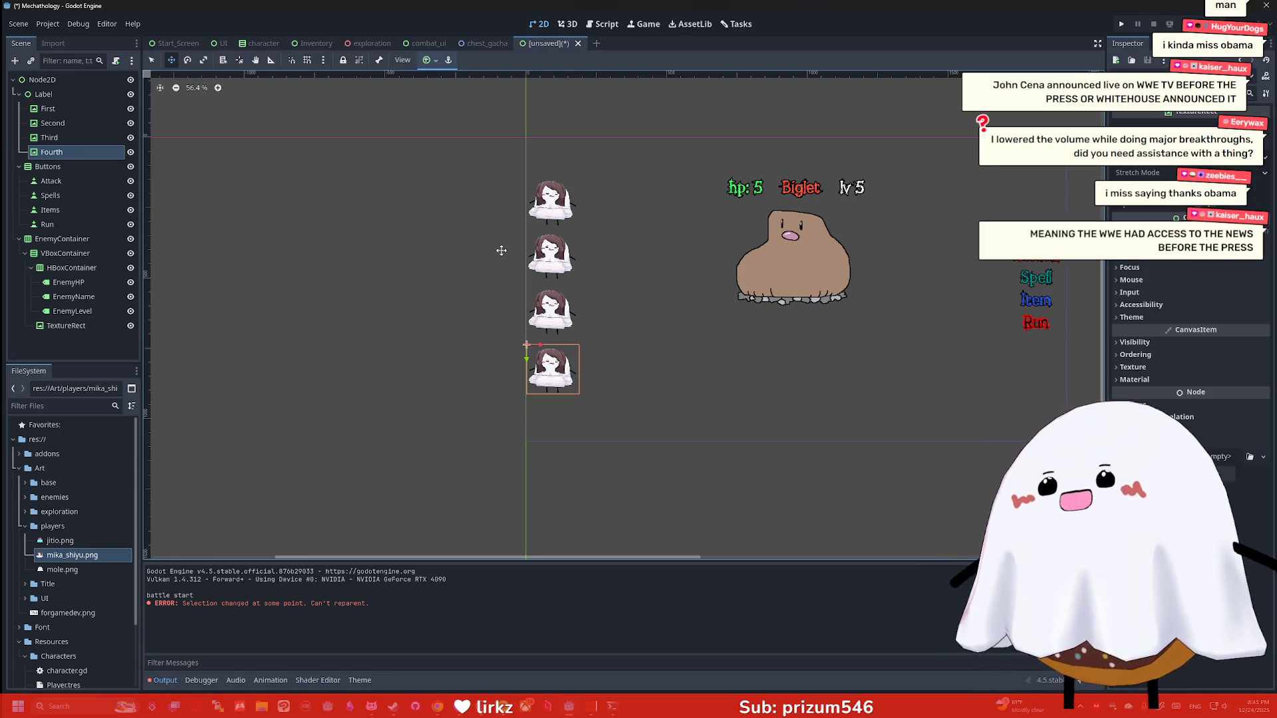
Centre the sprites in view and pull the First sprite out of the column
scroll(510, 256, "up", 4)
left_click_drag(512, 266, 362, 285)
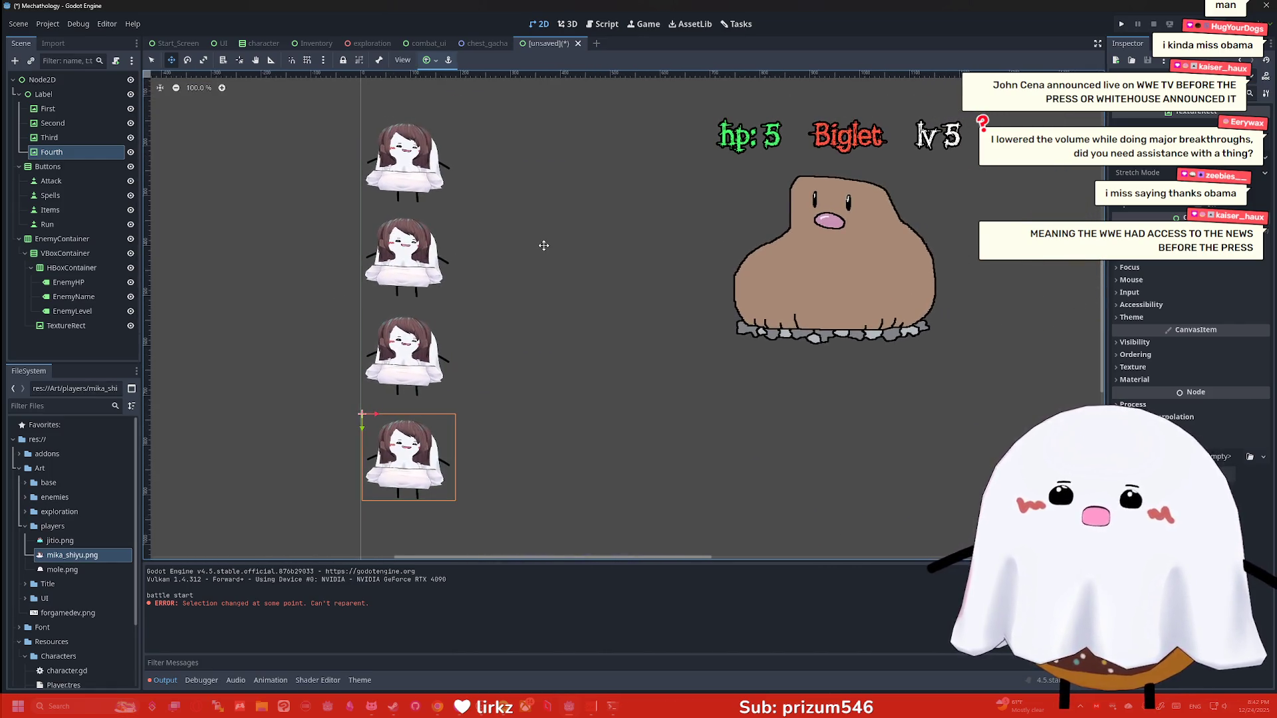
left_click(437, 166)
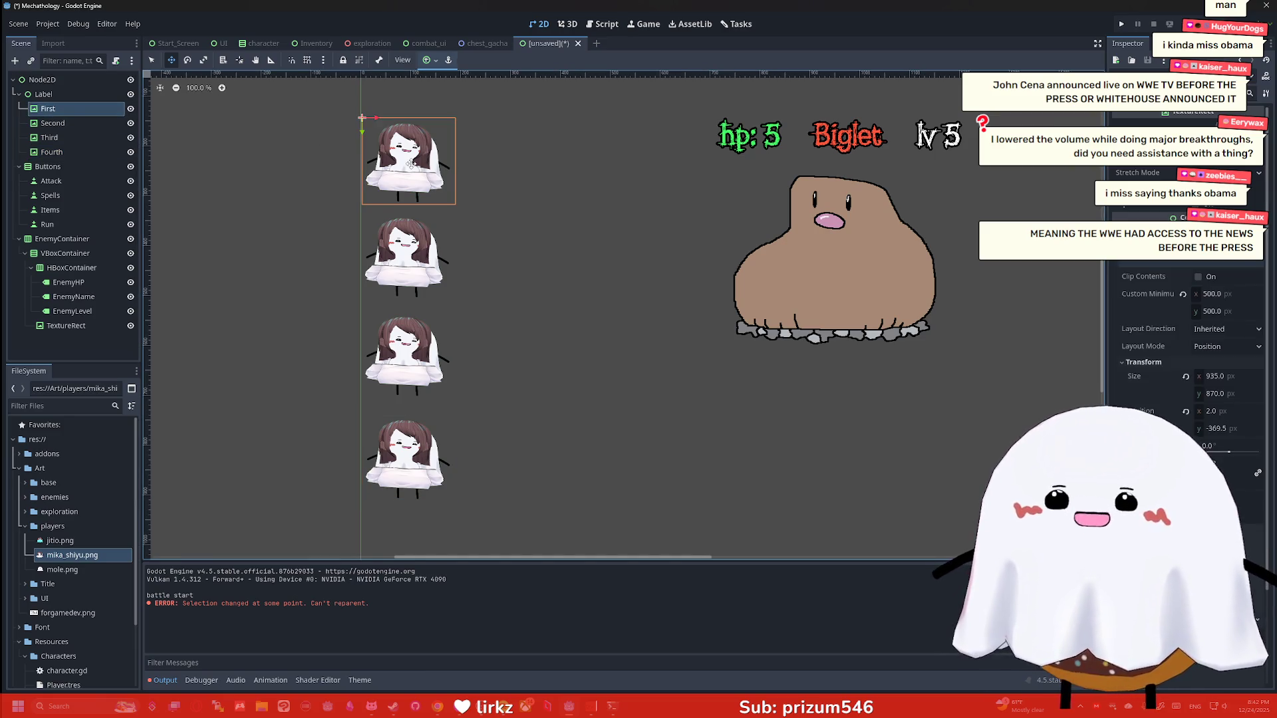
mouse_move(411, 163)
left_mouse_down()
mouse_move(500, 179)
mouse_move(585, 280)
mouse_move(598, 359)
left_mouse_up()
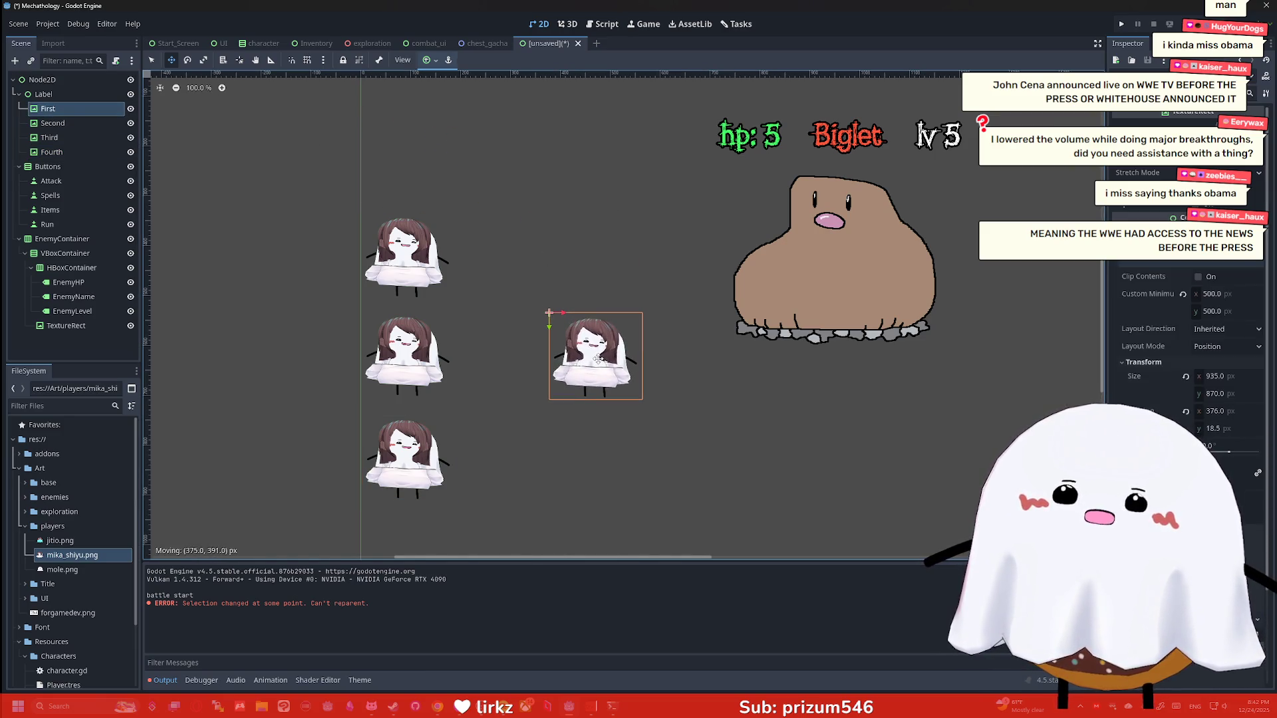
Shift Second, Third and Fourth up one slot, place First at the bottom, and apply jitio.png to the top sprite
left_click(53, 123)
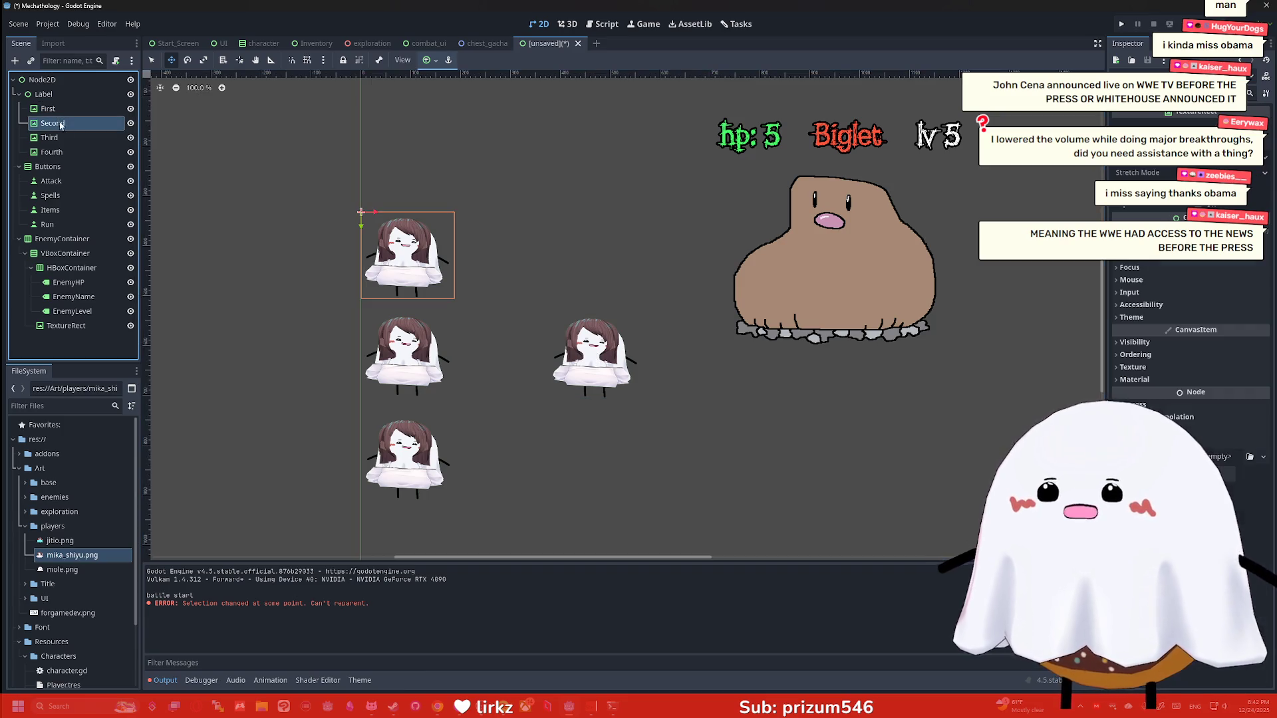
left_click(52, 152, "shift")
left_click_drag(419, 259, 419, 165)
left_click(580, 353)
mouse_move(579, 353)
left_mouse_down()
mouse_move(465, 439)
mouse_move(391, 467)
left_mouse_up()
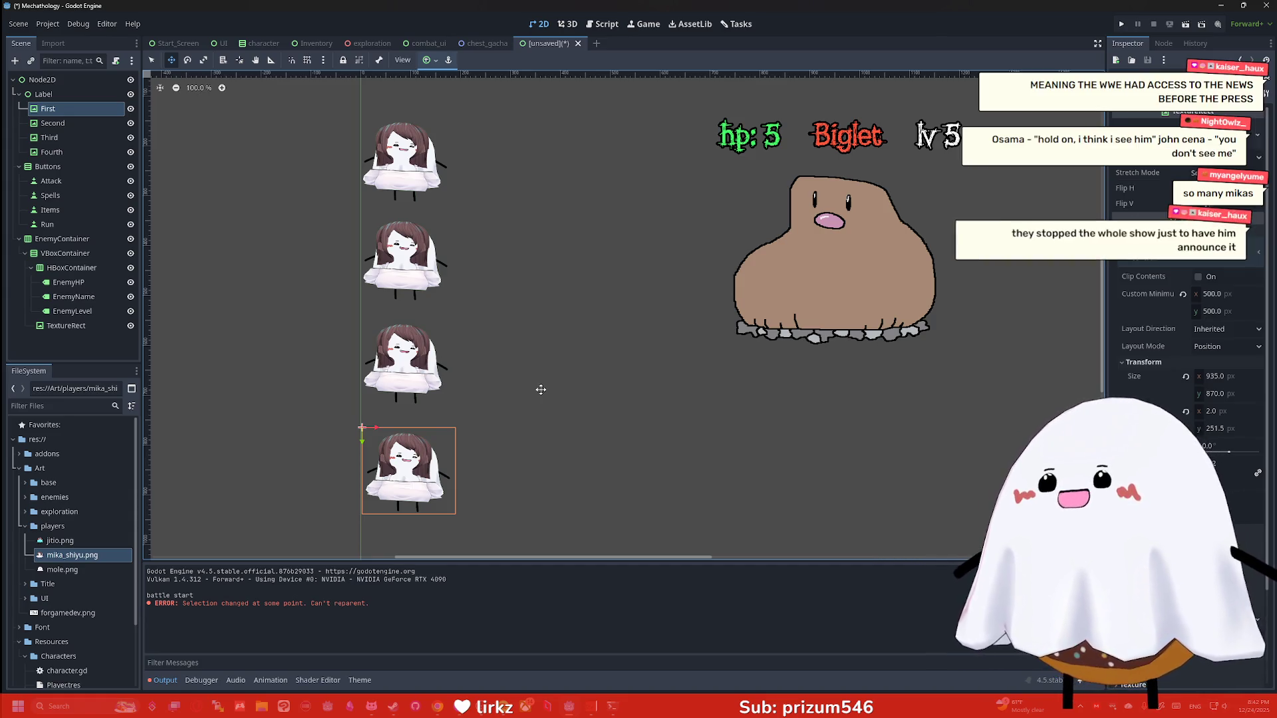
left_click_drag(60, 541, 59, 128)
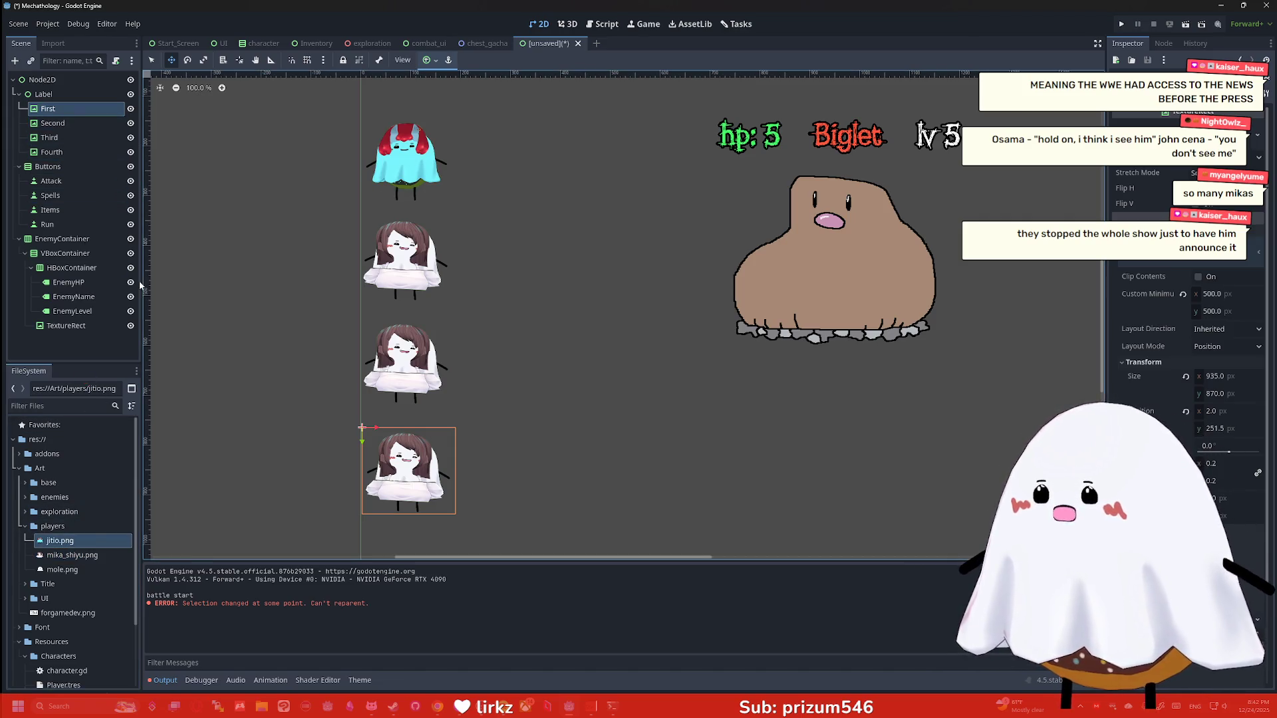
Apply jitio.png to the First sprite and mole.png to the Third sprite
left_click(75, 557)
left_click(63, 570)
left_click_drag(64, 569, 50, 138)
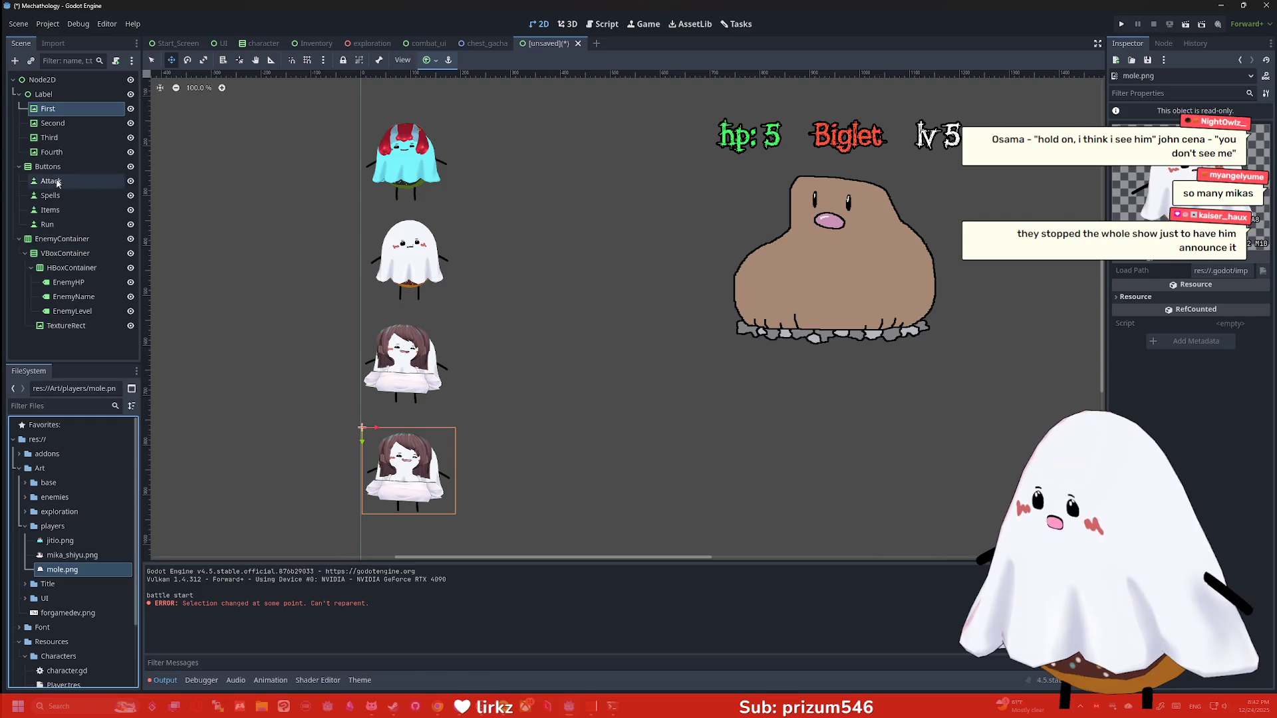
left_click(58, 138)
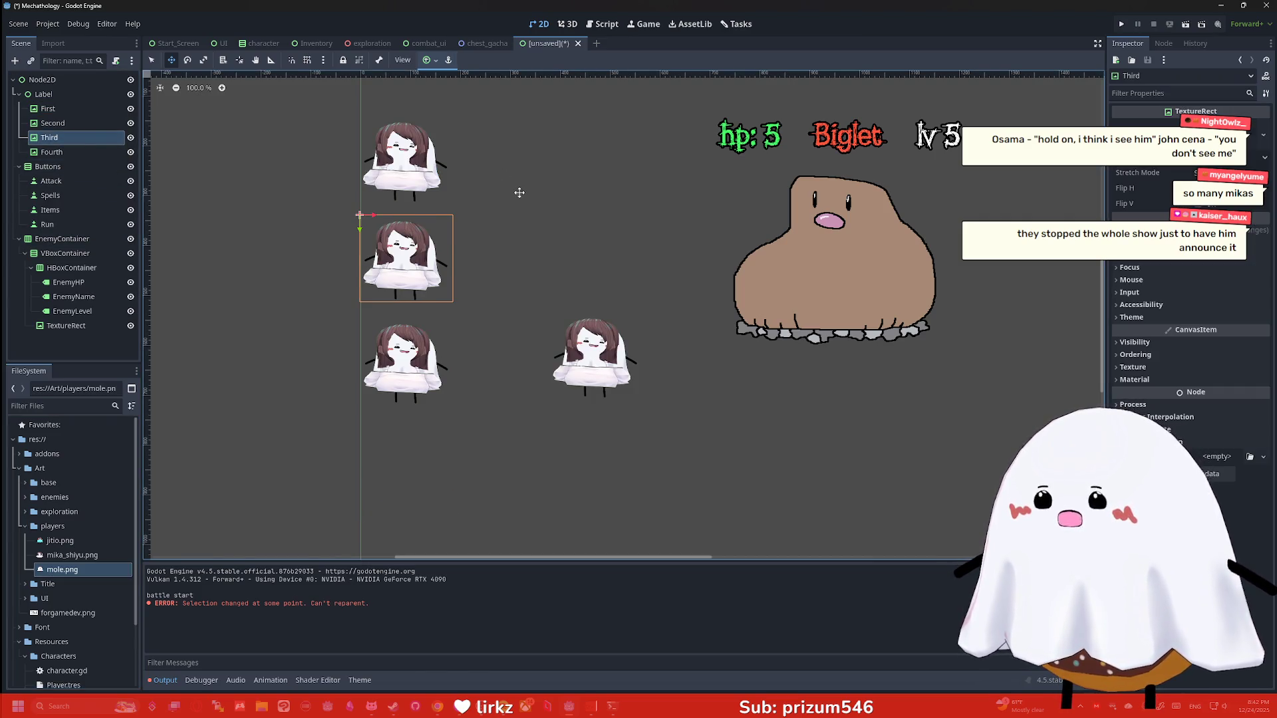
left_click(67, 123)
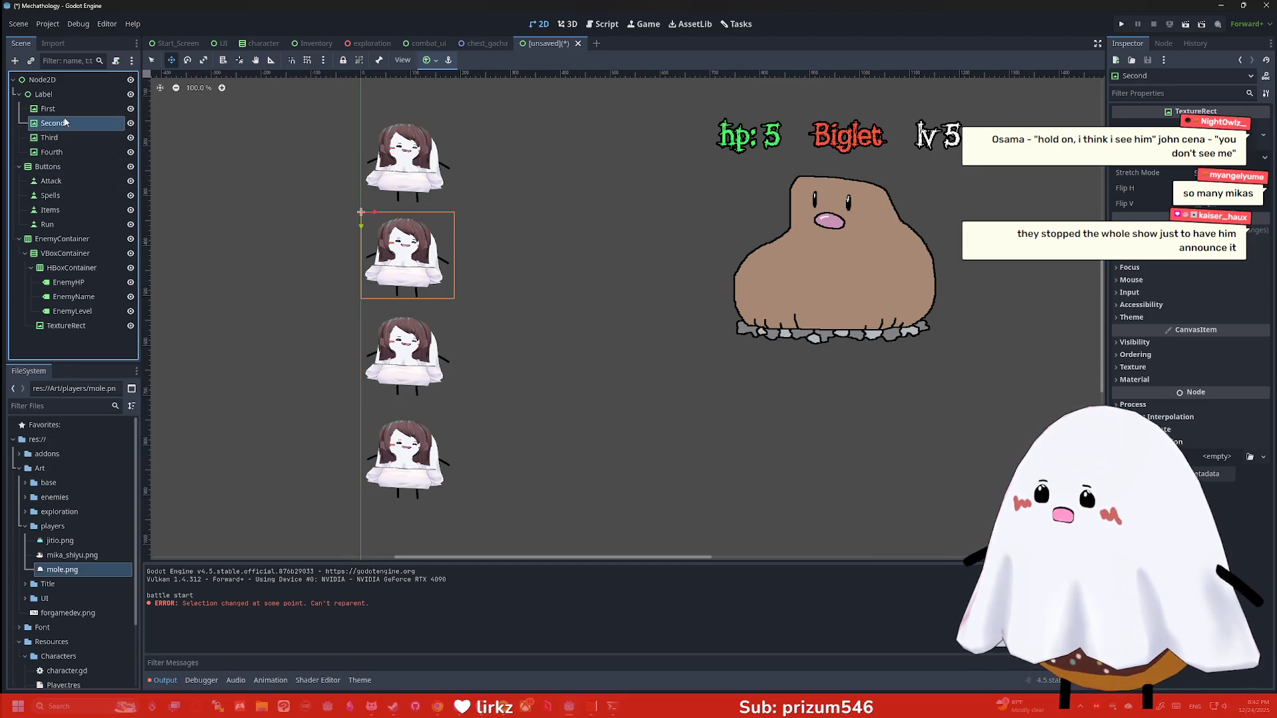
left_click(66, 109)
left_click_drag(60, 541, 67, 112)
left_click_drag(73, 570, 66, 138)
Expand the enemies folder and apply Biglet.png to the Fourth sprite
left_click(25, 498)
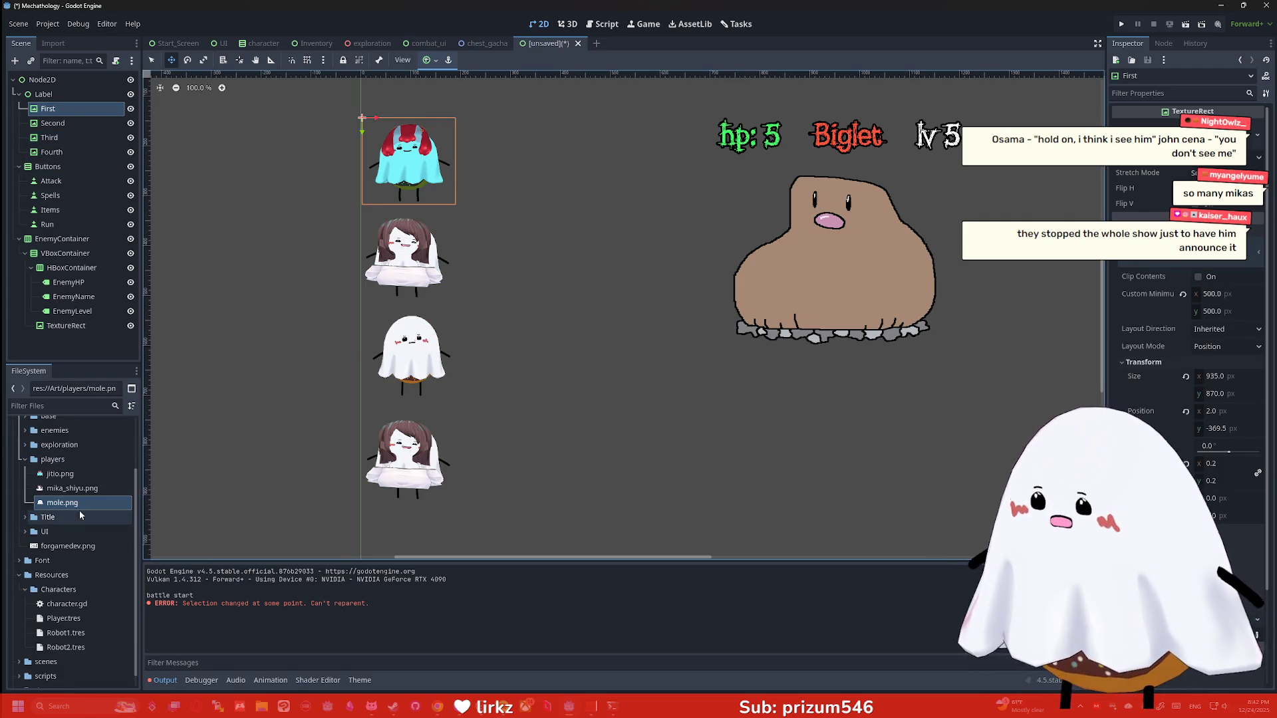
left_click(24, 498)
left_click(25, 527)
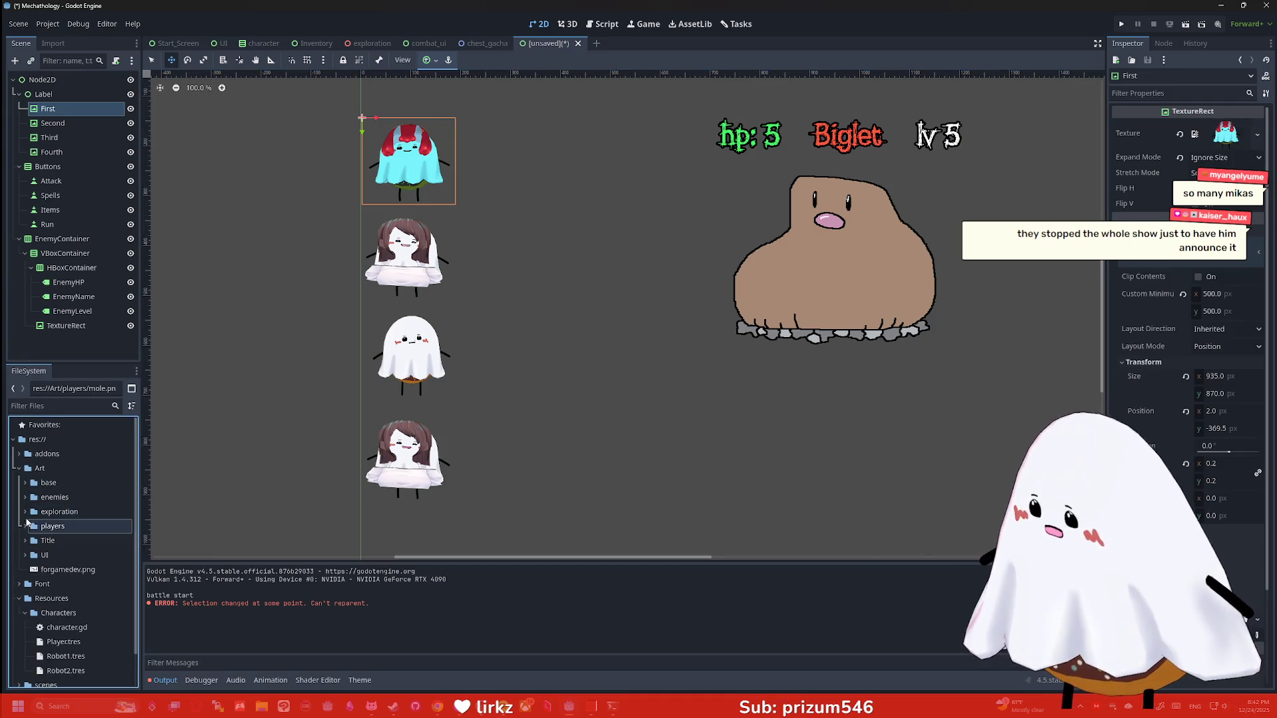
left_click(24, 497)
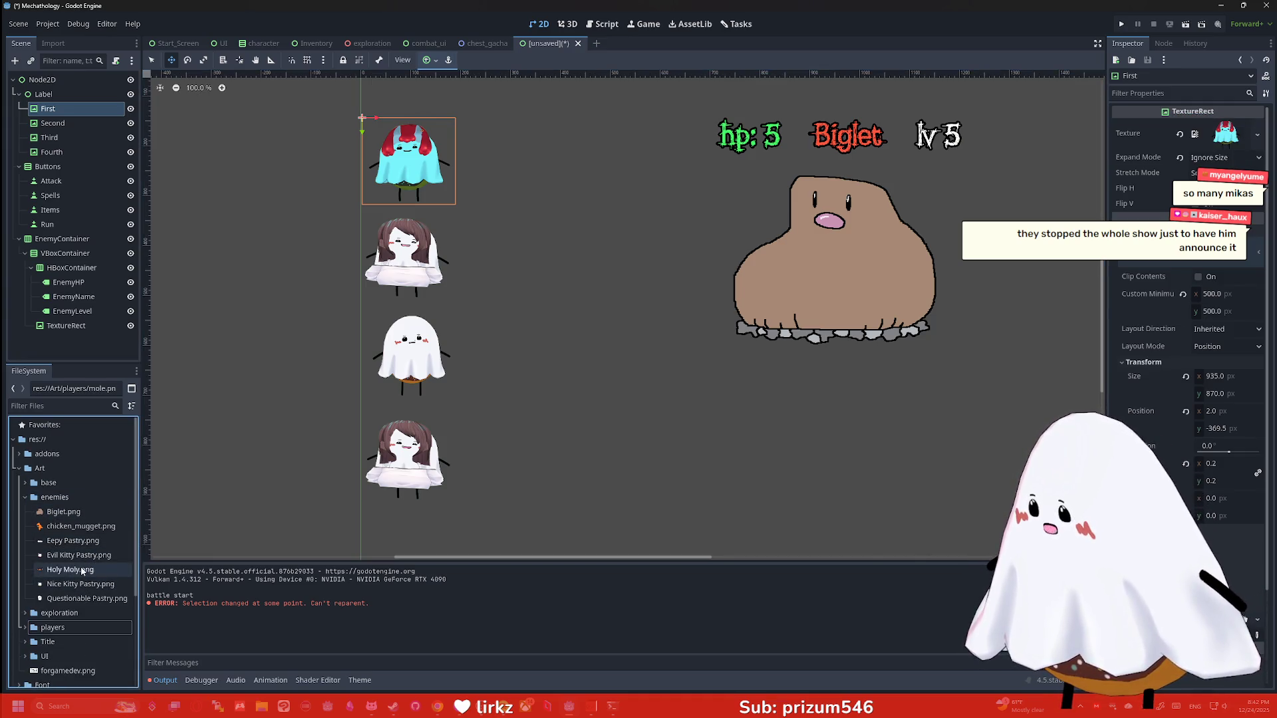
left_click_drag(63, 511, 70, 152)
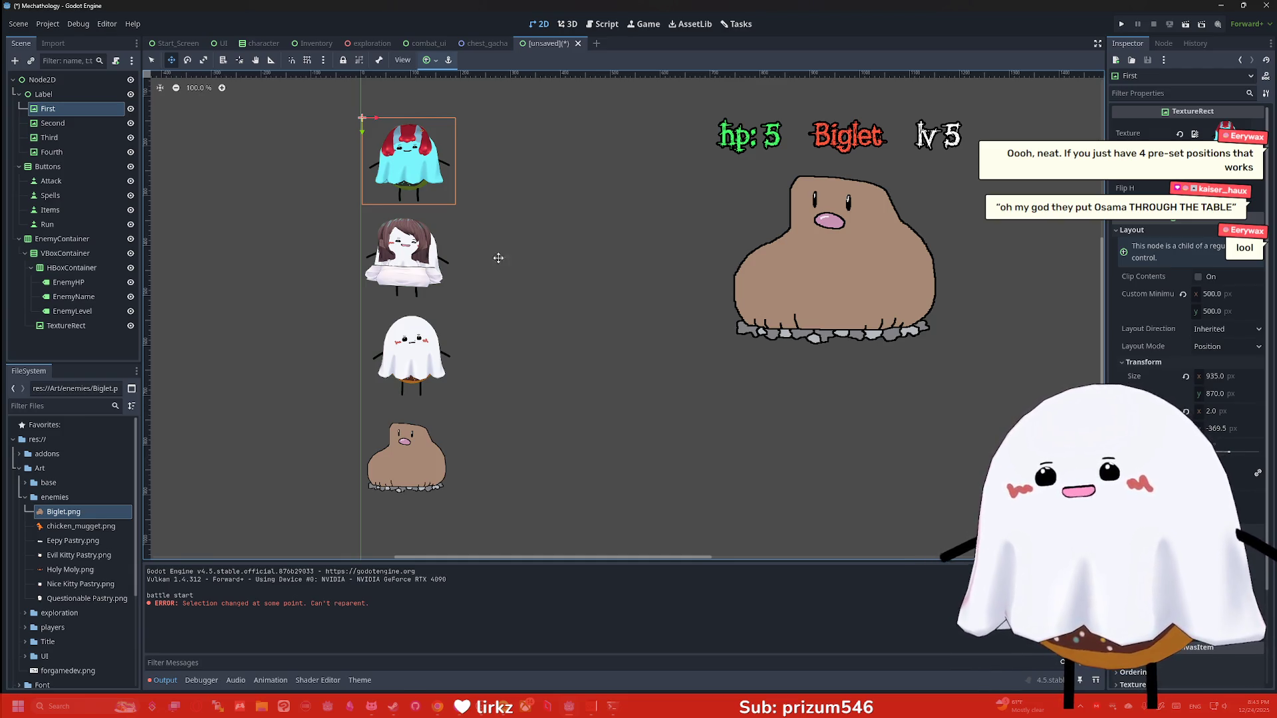
Save the battle layout as combat_scene.tscn and switch to the exploration scene tab
scroll(496, 233, "down", 4)
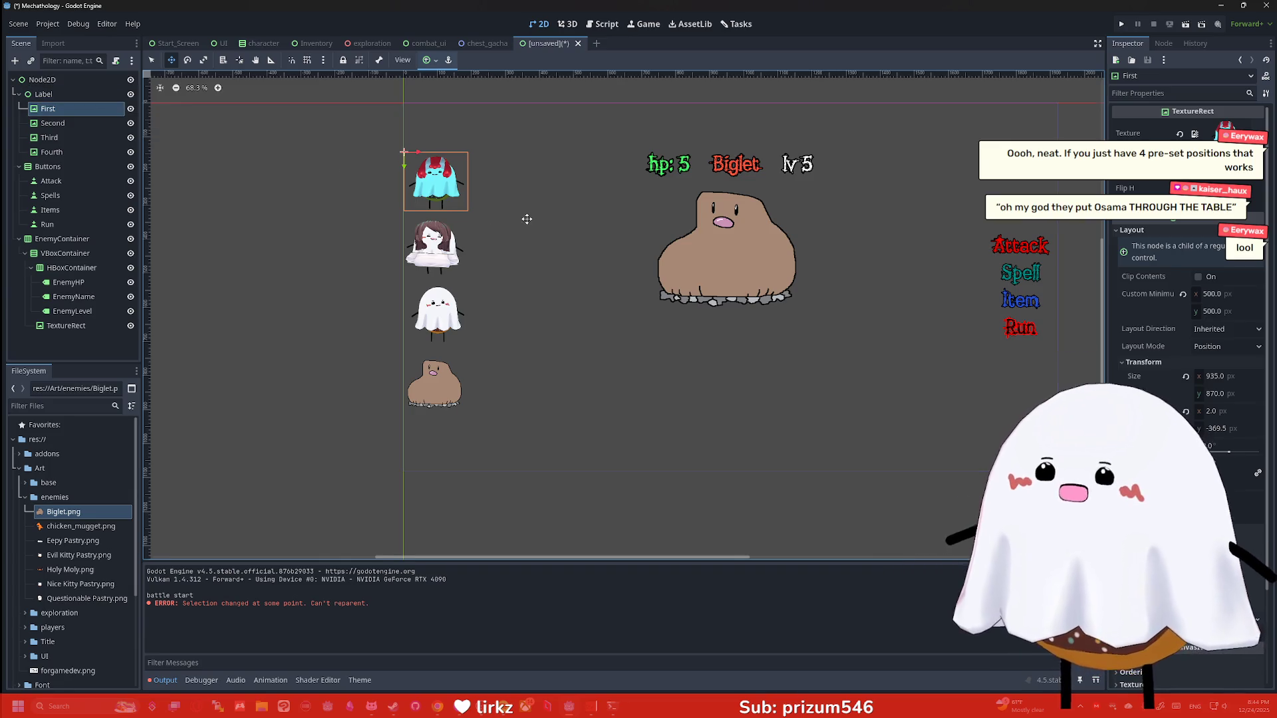
scroll(525, 212, "up", 3)
scroll(489, 226, "down", 3)
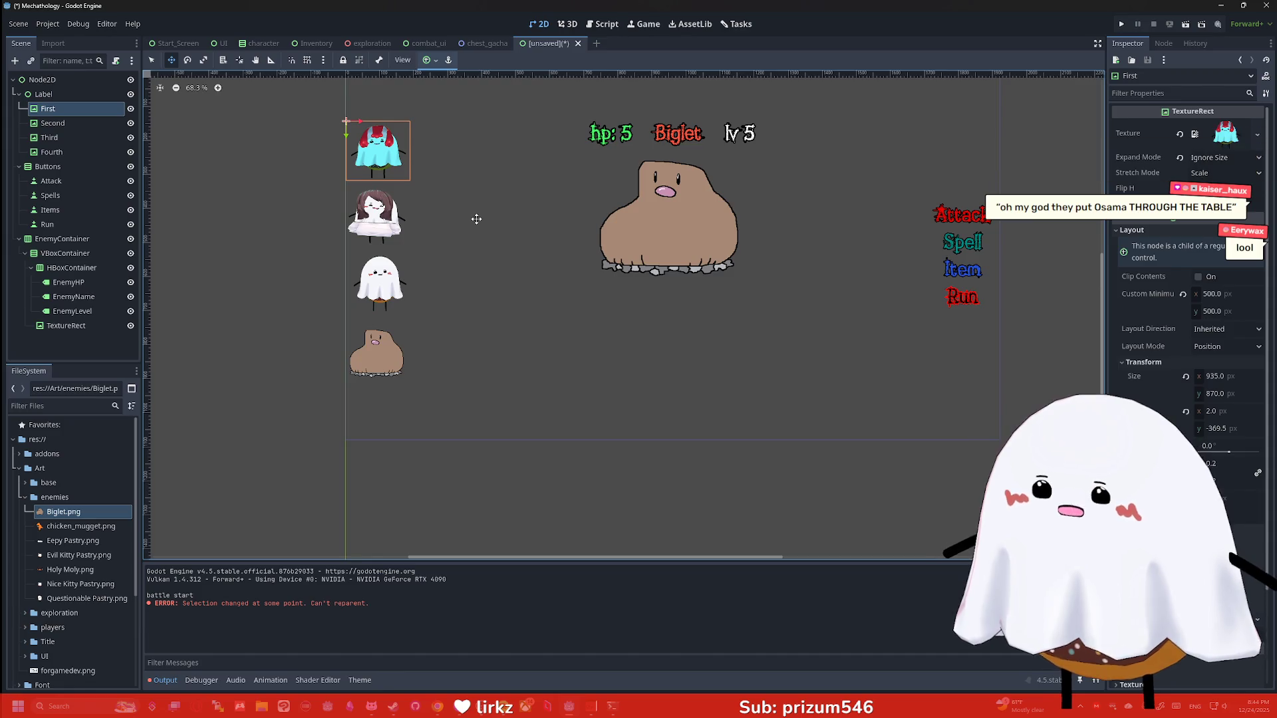
scroll(477, 219, "down", 1)
key("ctrl+s")
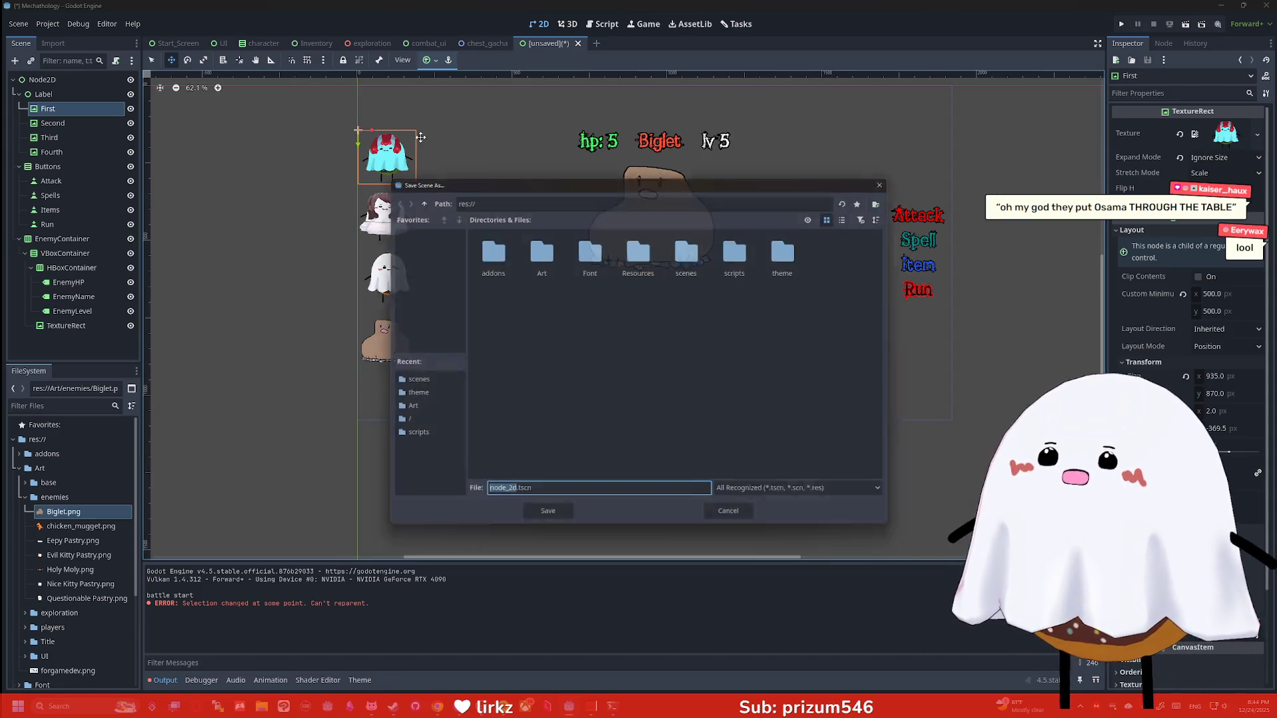
type("combat")
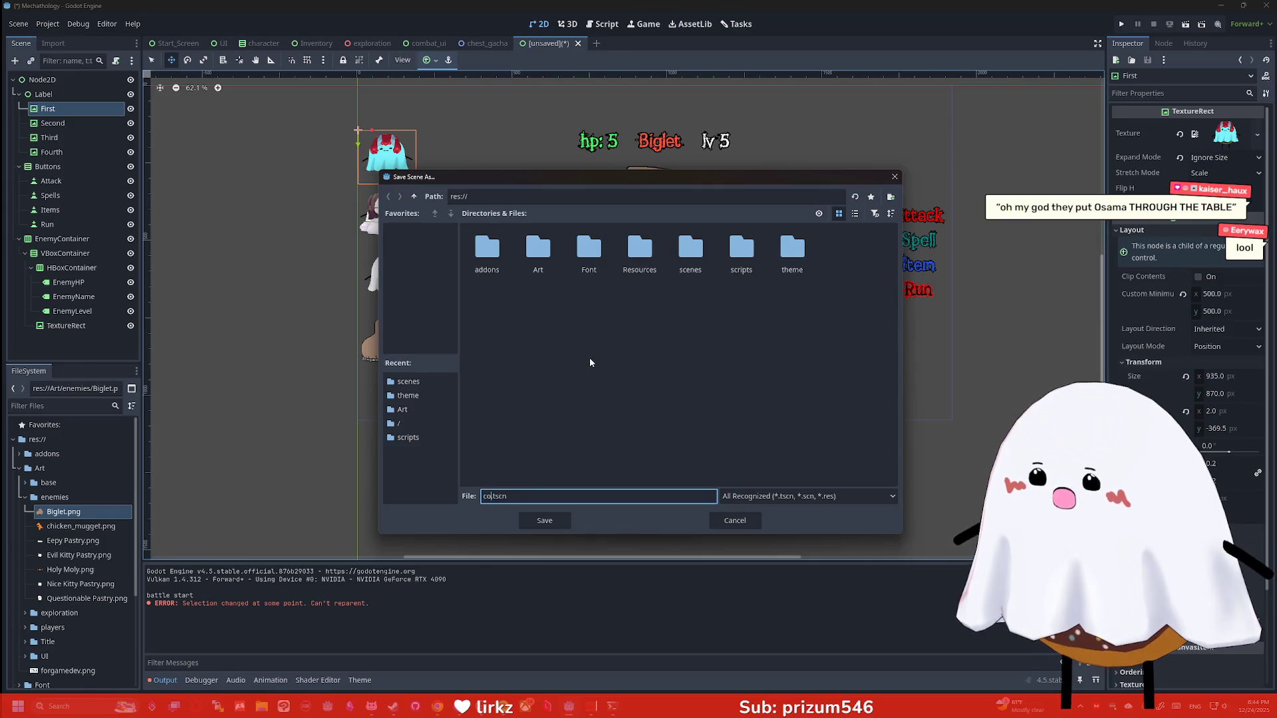
type("_scene")
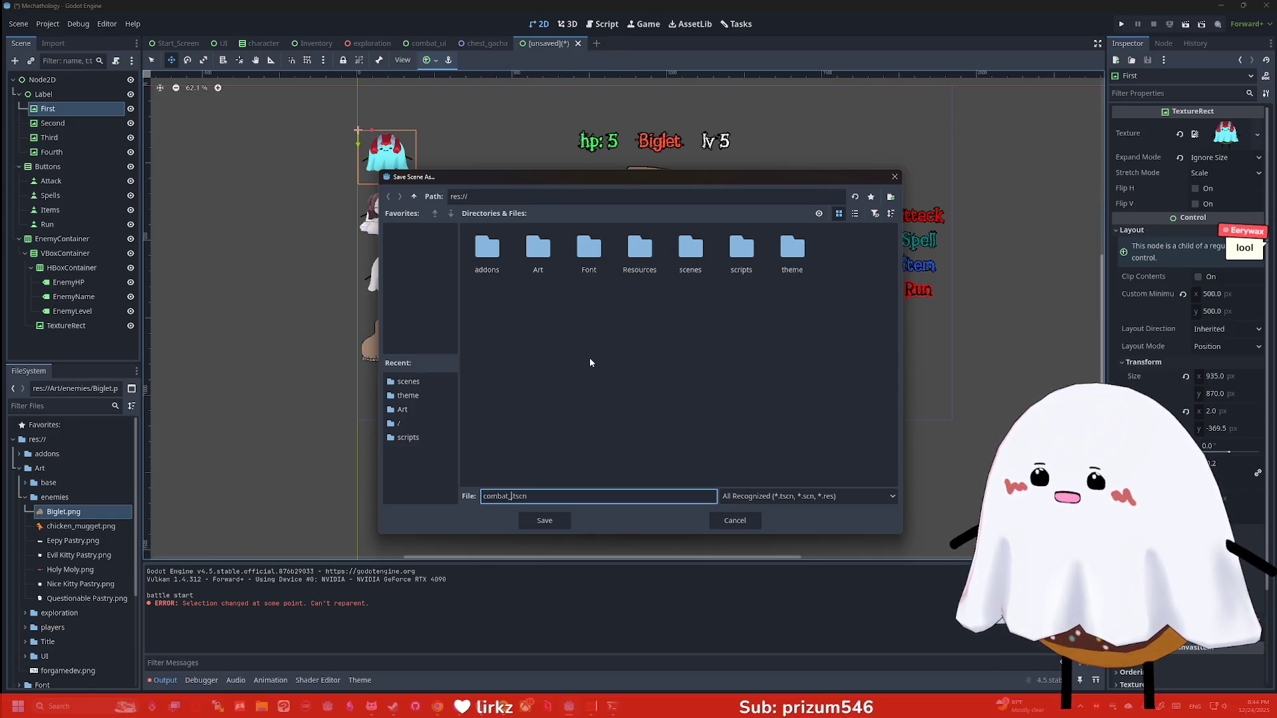
key("Return")
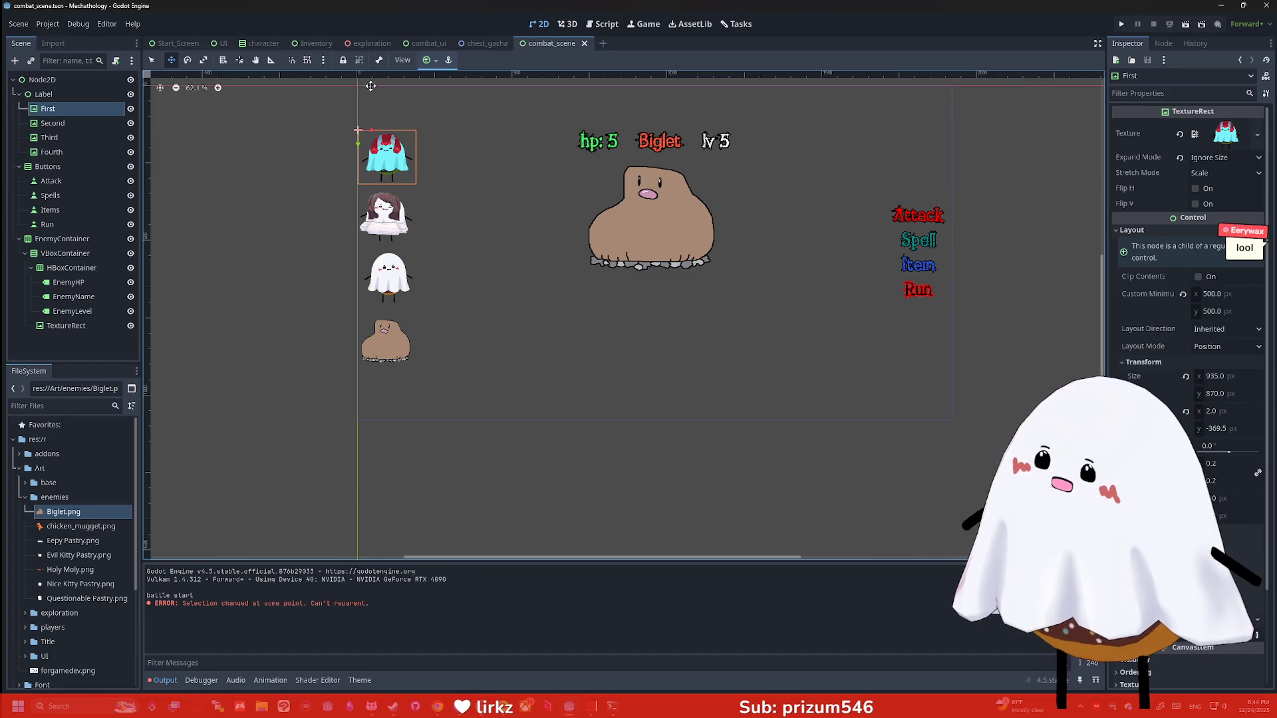
left_click(365, 44)
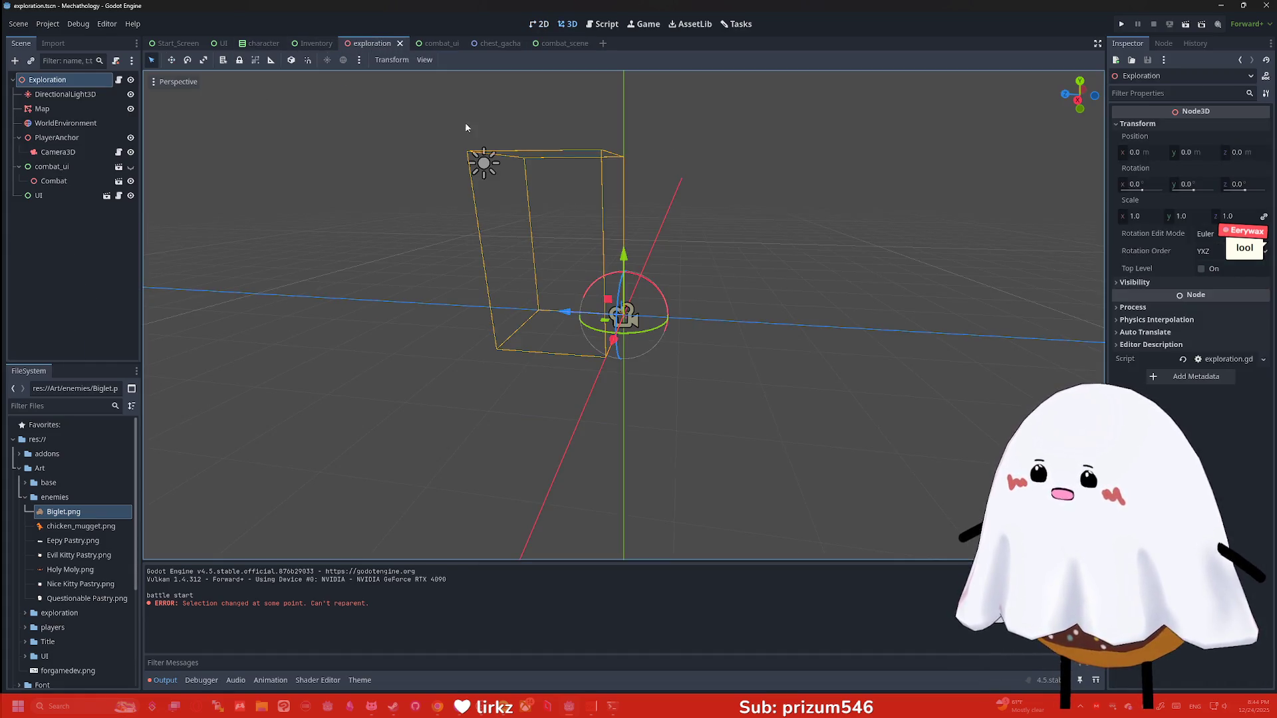
Back in the 3D workspace, instance combat_scene.tscn into the exploration scene
left_click(602, 24)
left_click(570, 26)
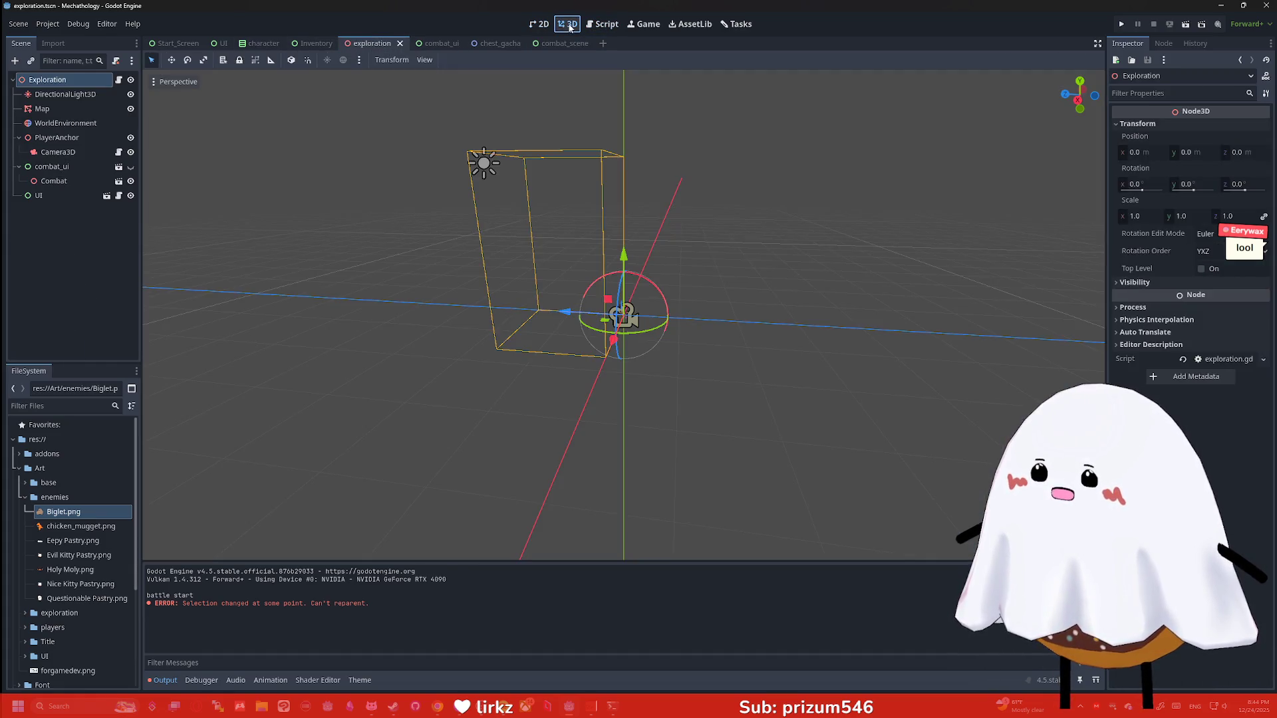
left_click(55, 241)
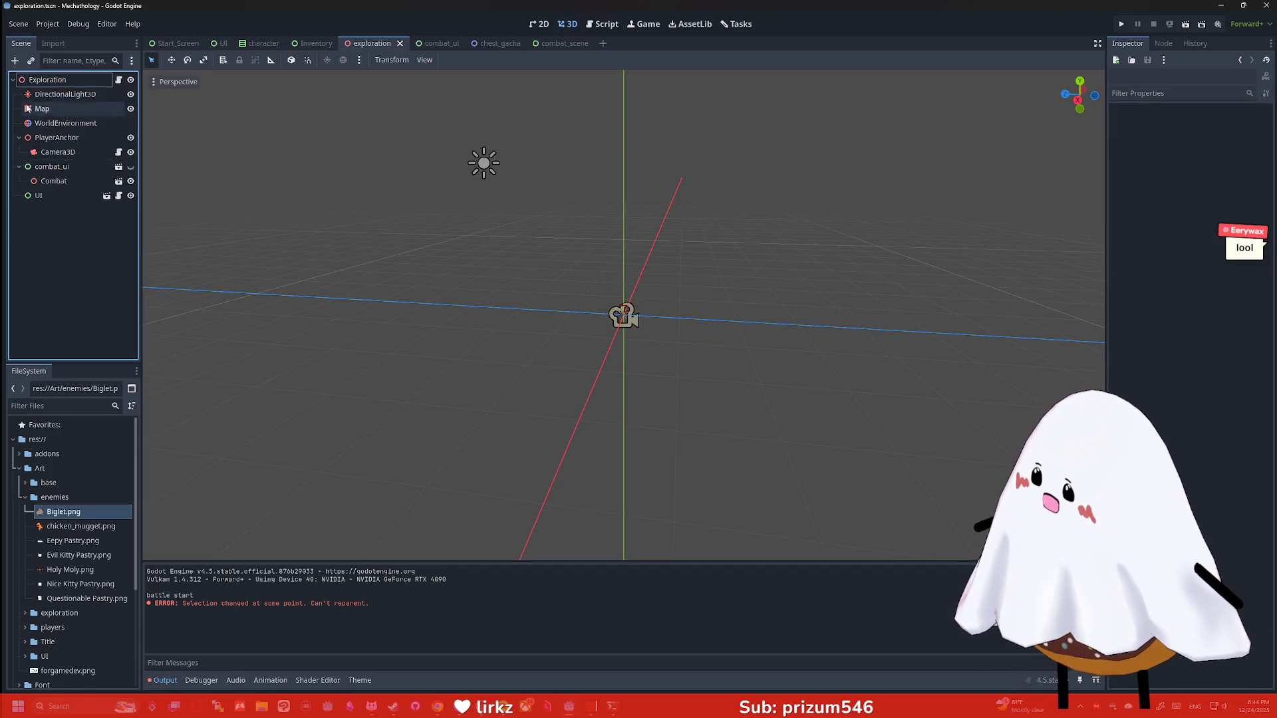
key("ctrl+shift+o")
type("combat")
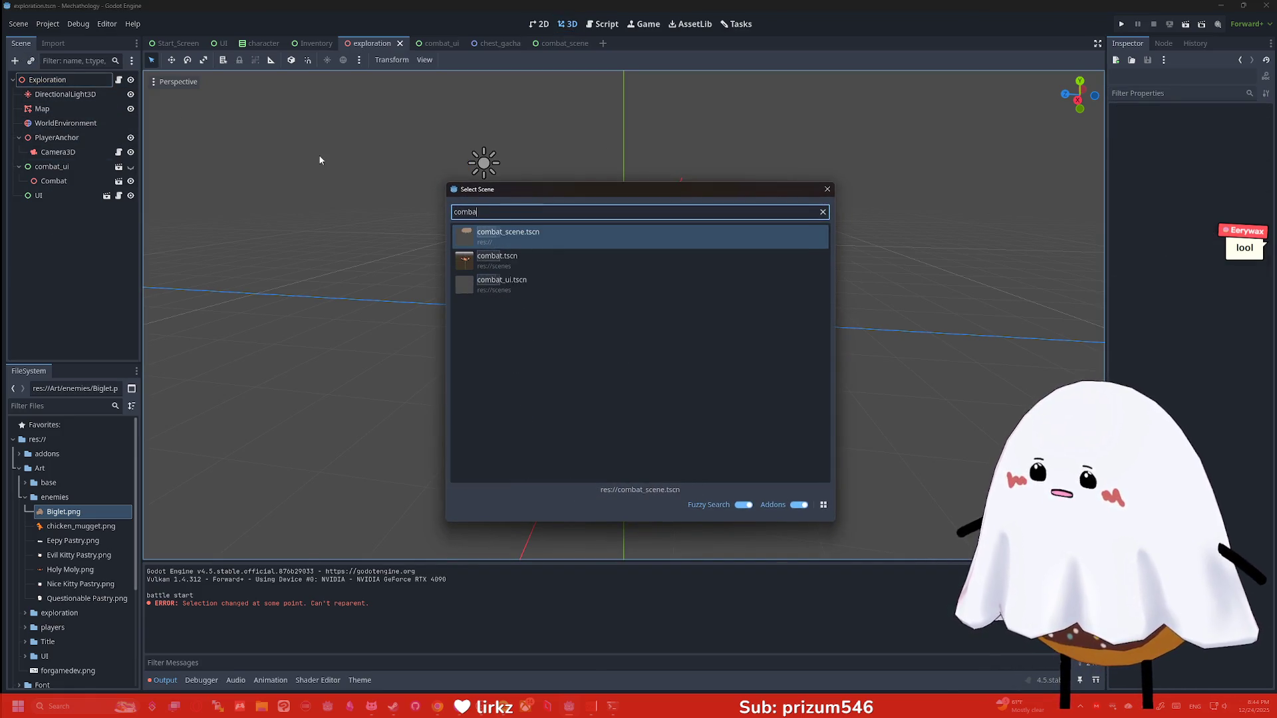
key("Return")
Run the project to see the battle screen against Biglet
scroll(589, 266, "down", 9)
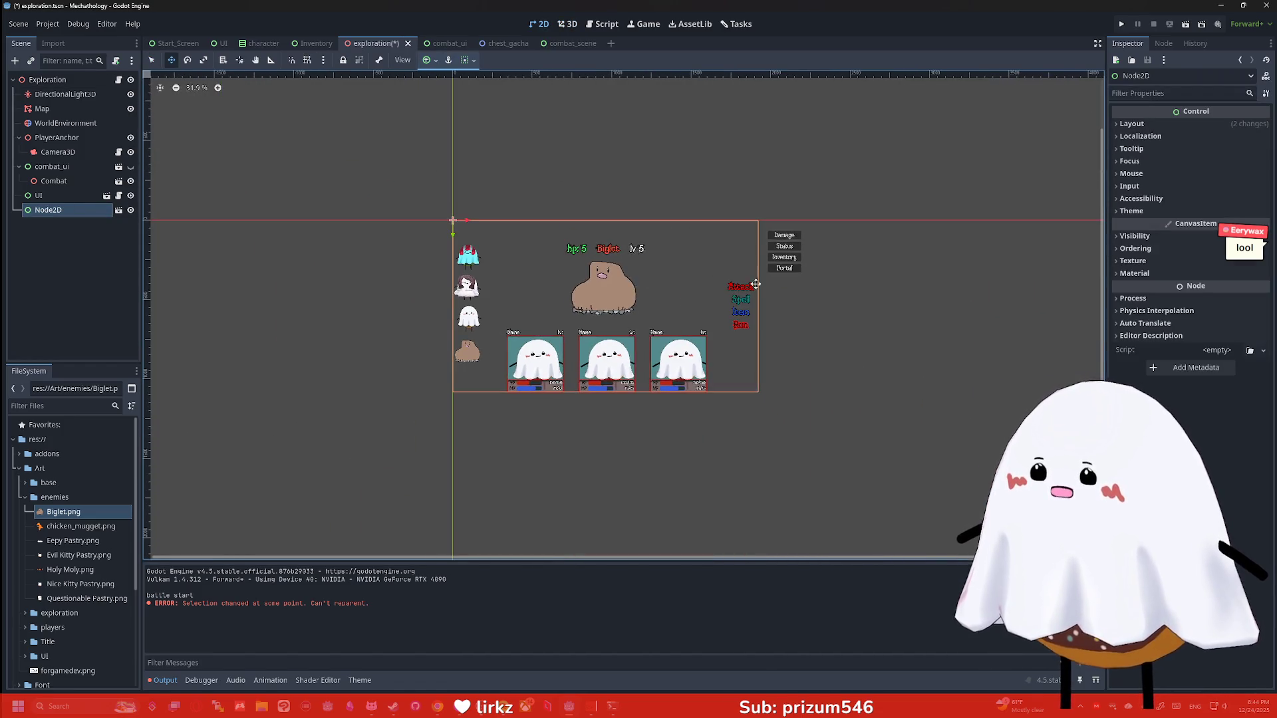
scroll(557, 232, "up", 13)
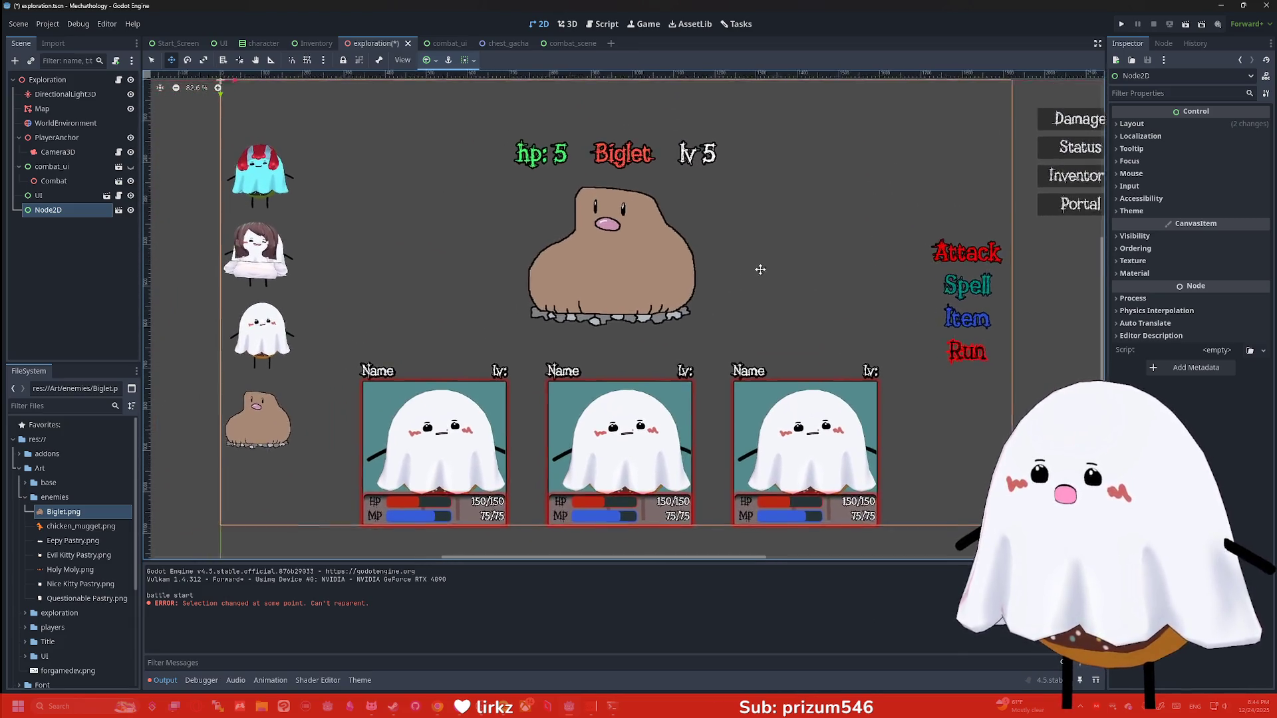
scroll(735, 266, "down", 1)
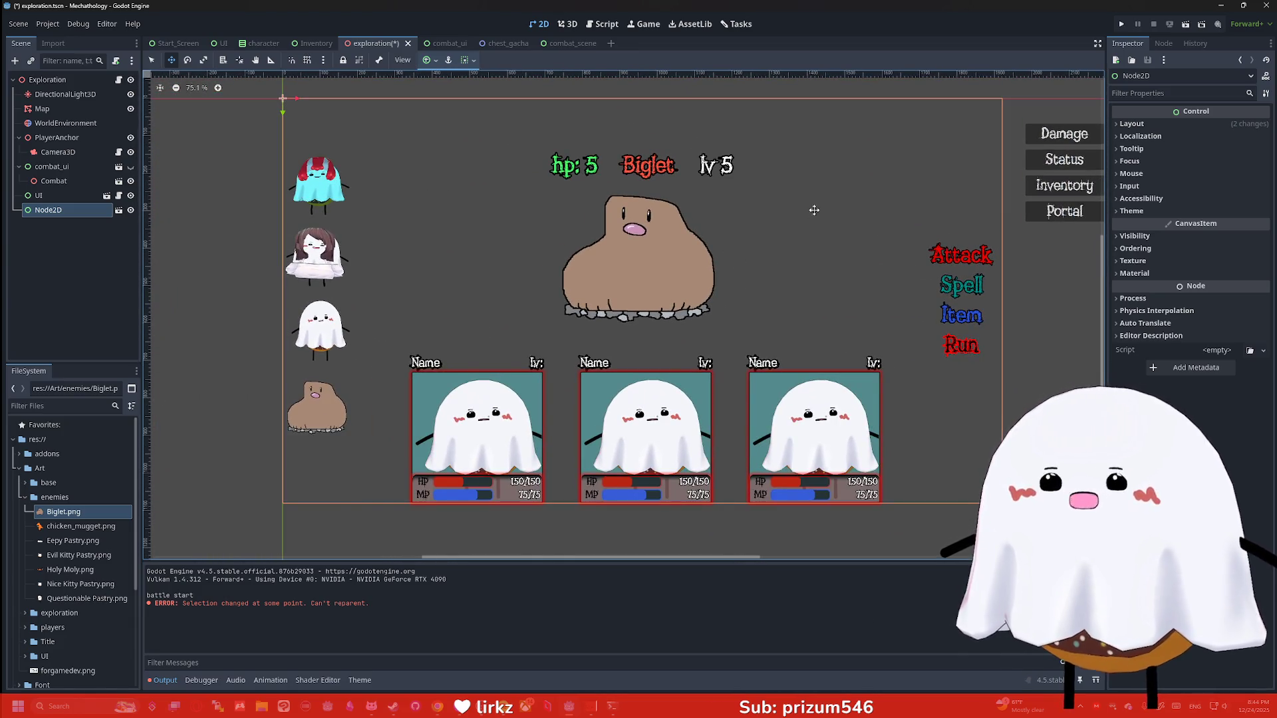
left_click(1119, 24)
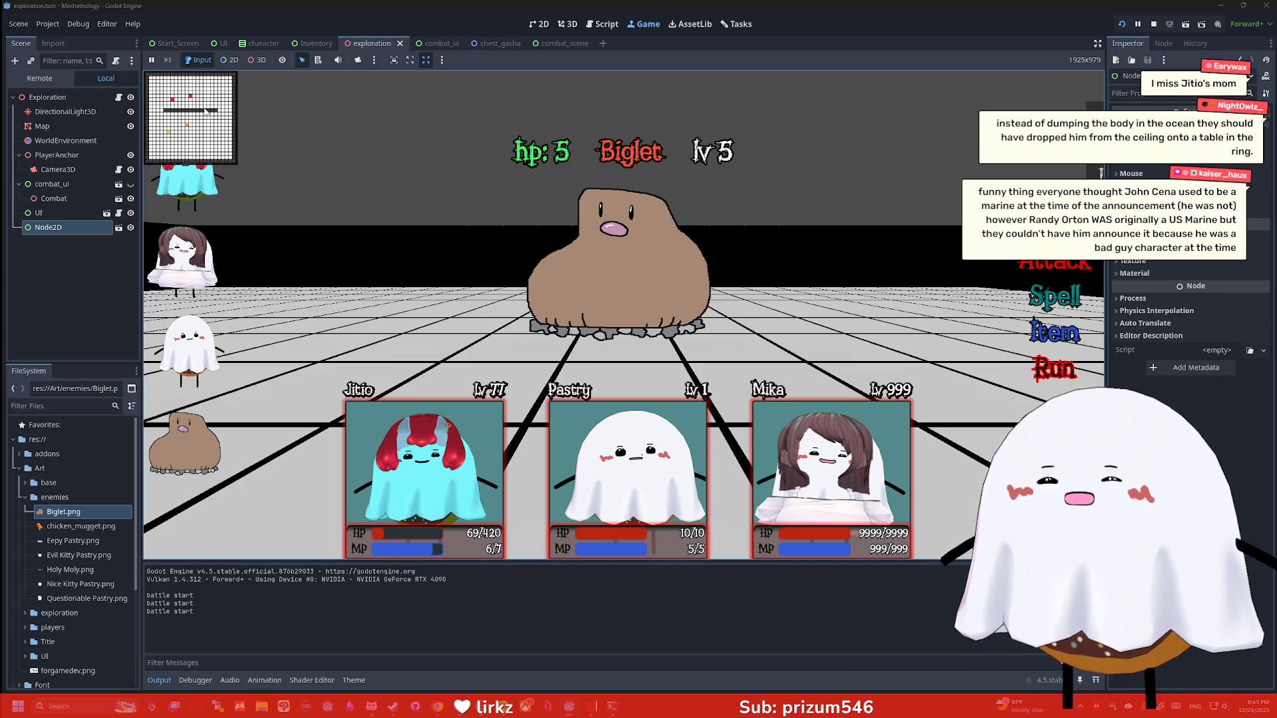
Launch Clip Studio Paint and create a new blank 1000x1000 canvas
key("super")
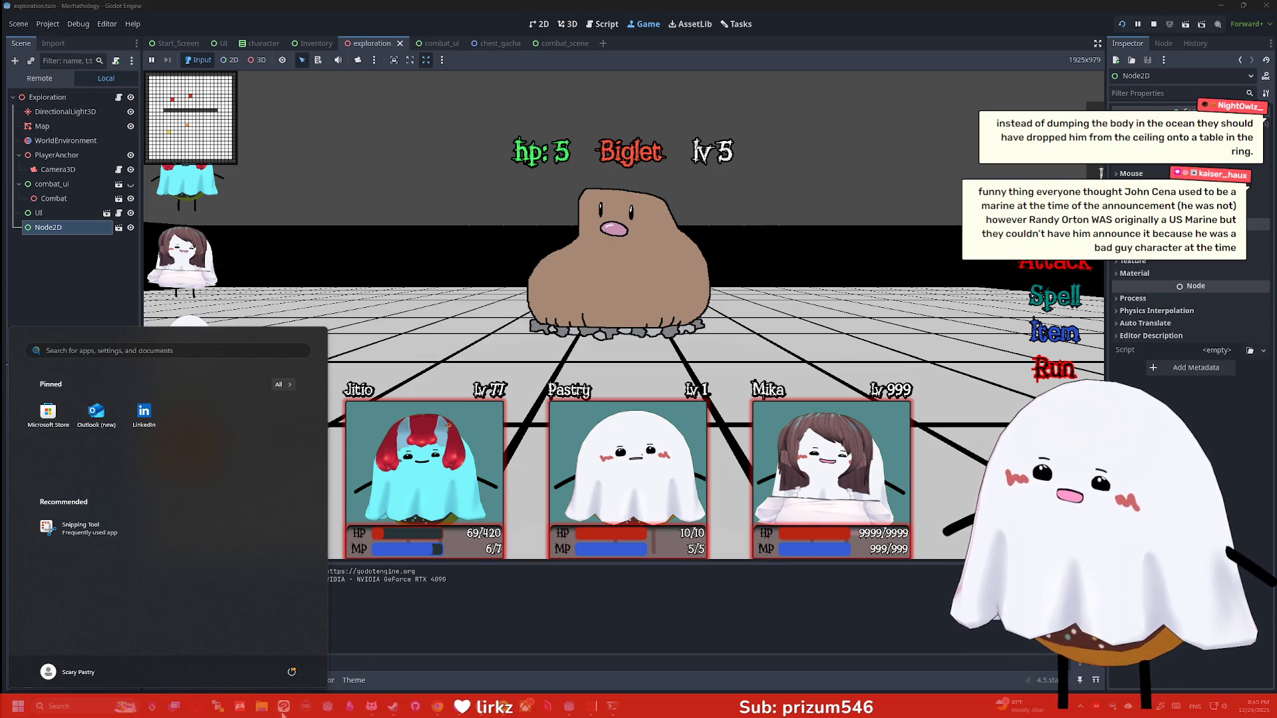
left_click(526, 143)
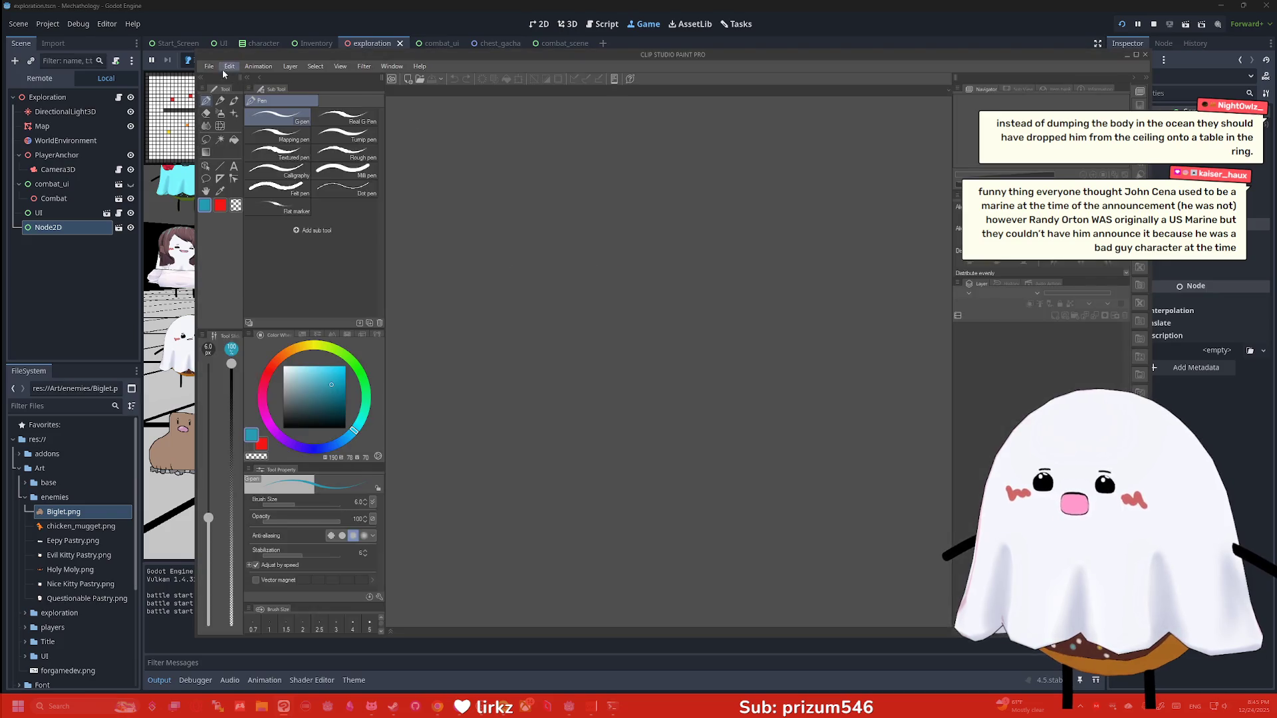
left_click(209, 66)
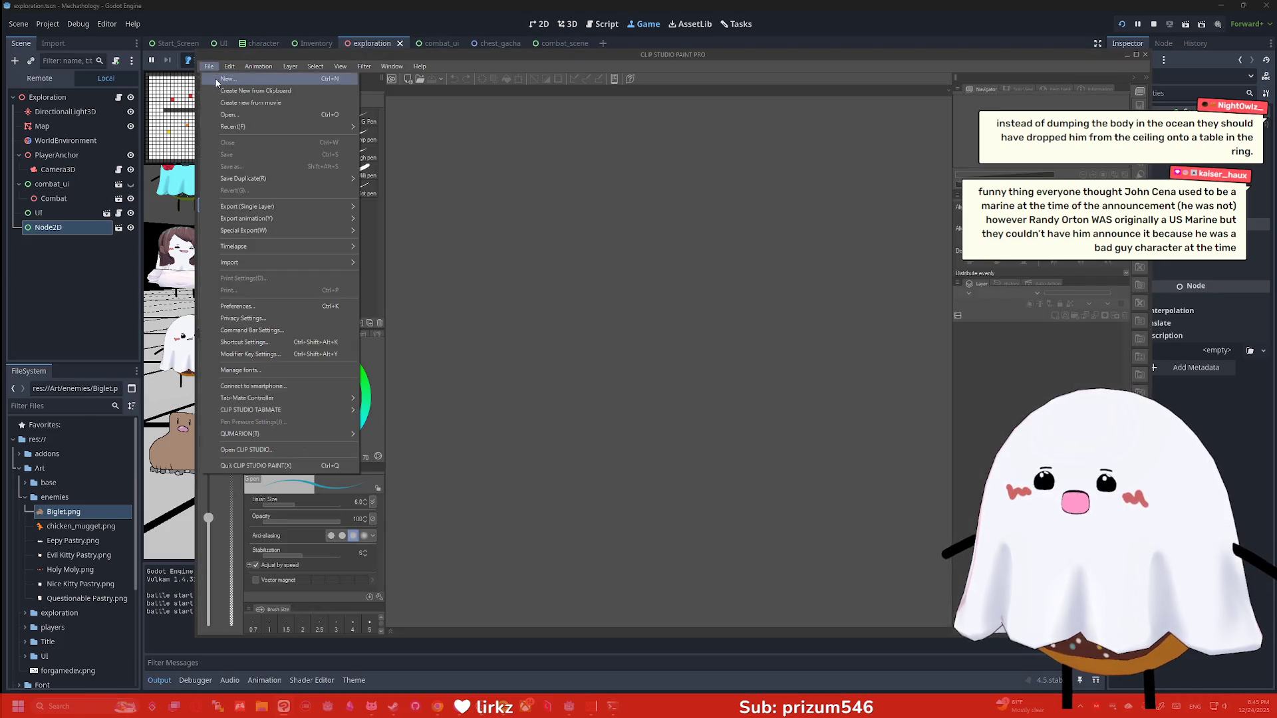
left_click(229, 76)
left_click(698, 237)
Draw a rough rectangular frame, undo the stray strokes, and sketch the figure's head and face
mouse_move(816, 240)
left_mouse_down()
mouse_move(828, 299)
mouse_move(554, 421)
mouse_move(769, 230)
mouse_move(838, 234)
mouse_move(751, 206)
mouse_move(553, 249)
mouse_move(455, 390)
left_mouse_up()
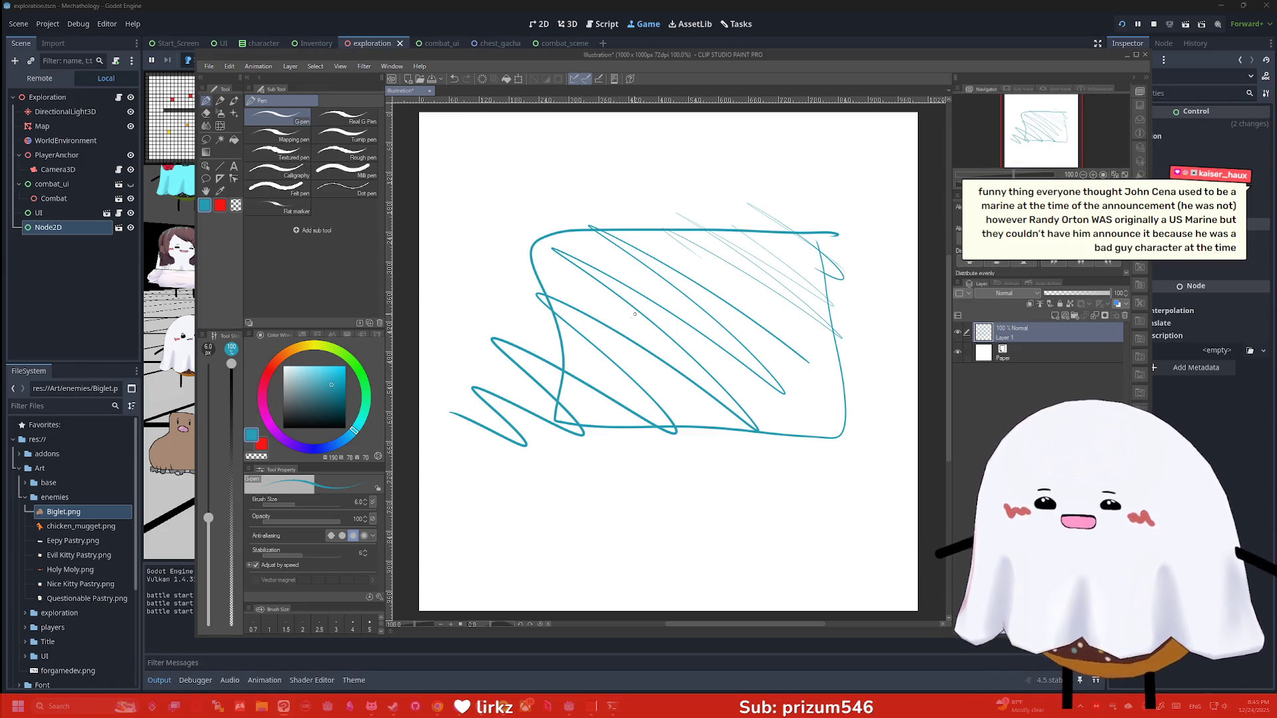
key("ctrl+z")
key("ctrl+z")
key("ctrl+z")
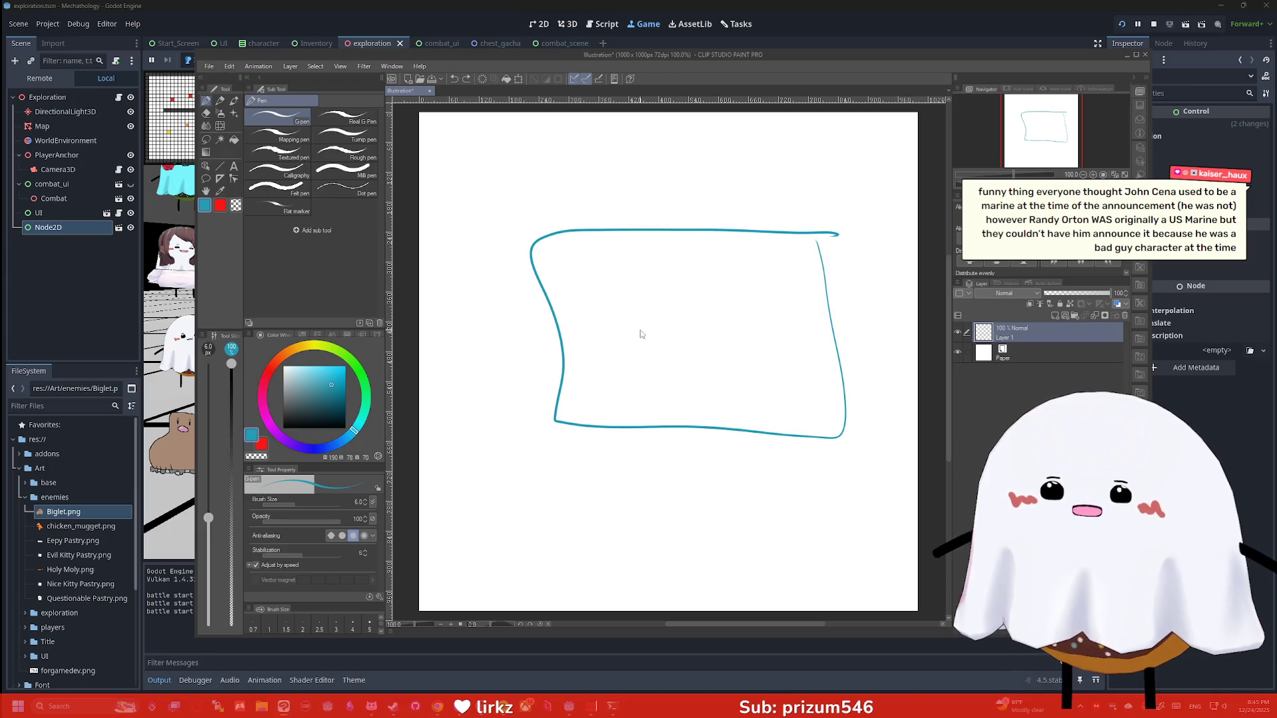
left_click_drag(717, 278, 712, 276)
left_click_drag(693, 335, 709, 390)
left_click_drag(697, 304, 708, 307)
left_click_drag(720, 308, 729, 306)
left_click(711, 312)
Add the stick figure's arm holding a small object and its legs
mouse_move(692, 345)
left_mouse_down()
mouse_move(658, 324)
mouse_move(655, 340)
mouse_move(662, 311)
mouse_move(631, 321)
mouse_move(656, 341)
mouse_move(641, 338)
mouse_move(655, 309)
left_mouse_up()
left_click_drag(697, 377, 690, 421)
left_click_drag(700, 393, 697, 424)
mouse_move(715, 385)
left_mouse_down()
mouse_move(713, 427)
mouse_move(729, 421)
left_mouse_up()
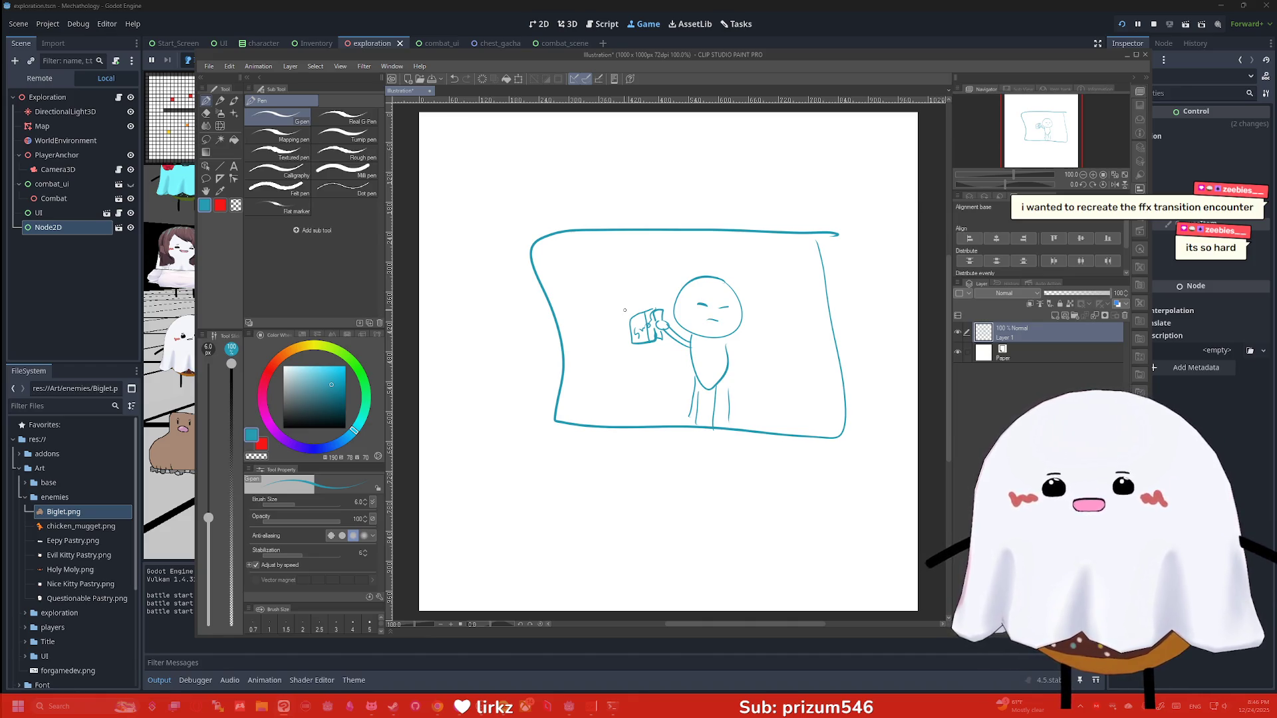
left_click(465, 662)
key("alt+Tab")
Go to YouTube and search for 'ff10 combat'
left_click(525, 38)
type("youtube")
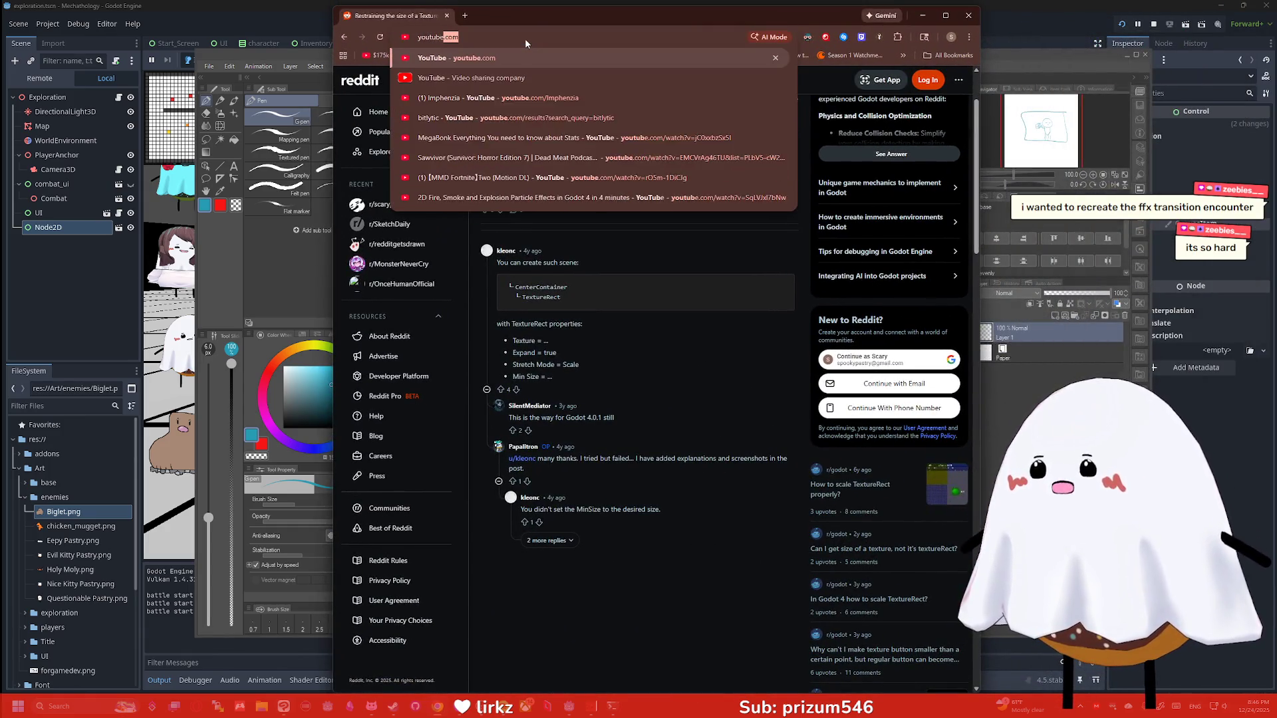
key("Return")
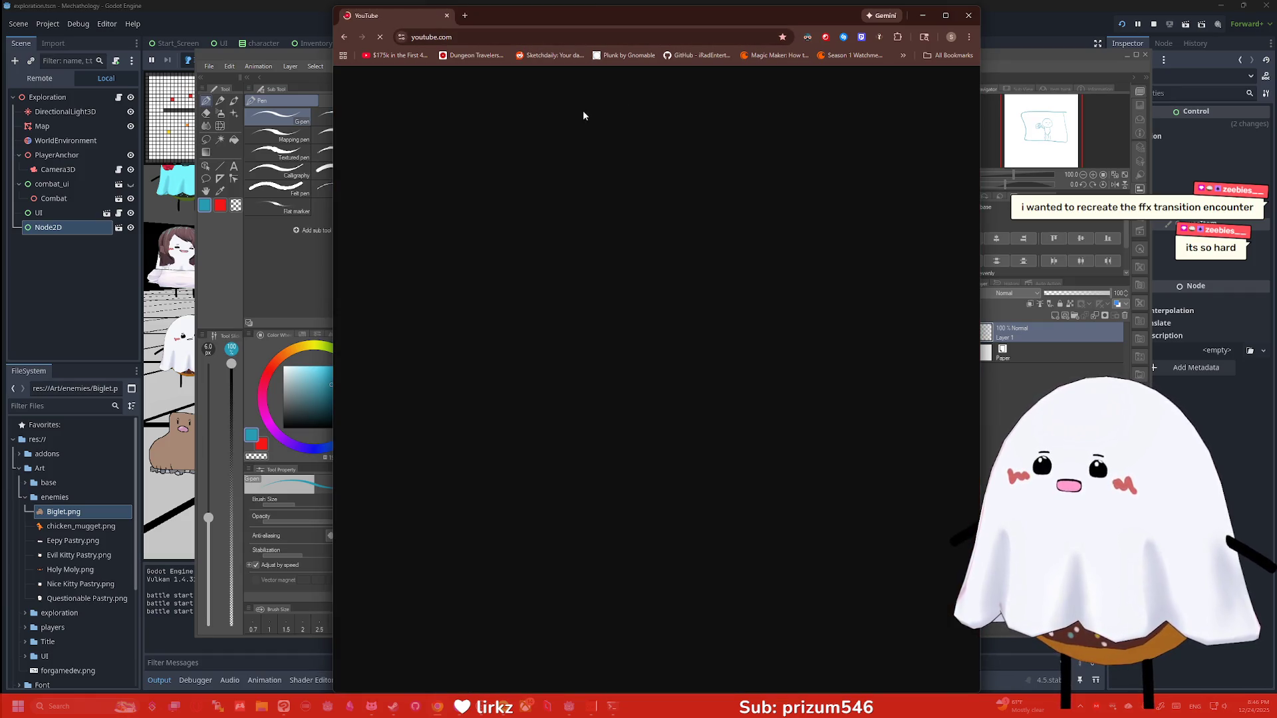
left_click(605, 81)
type("ff10 combat")
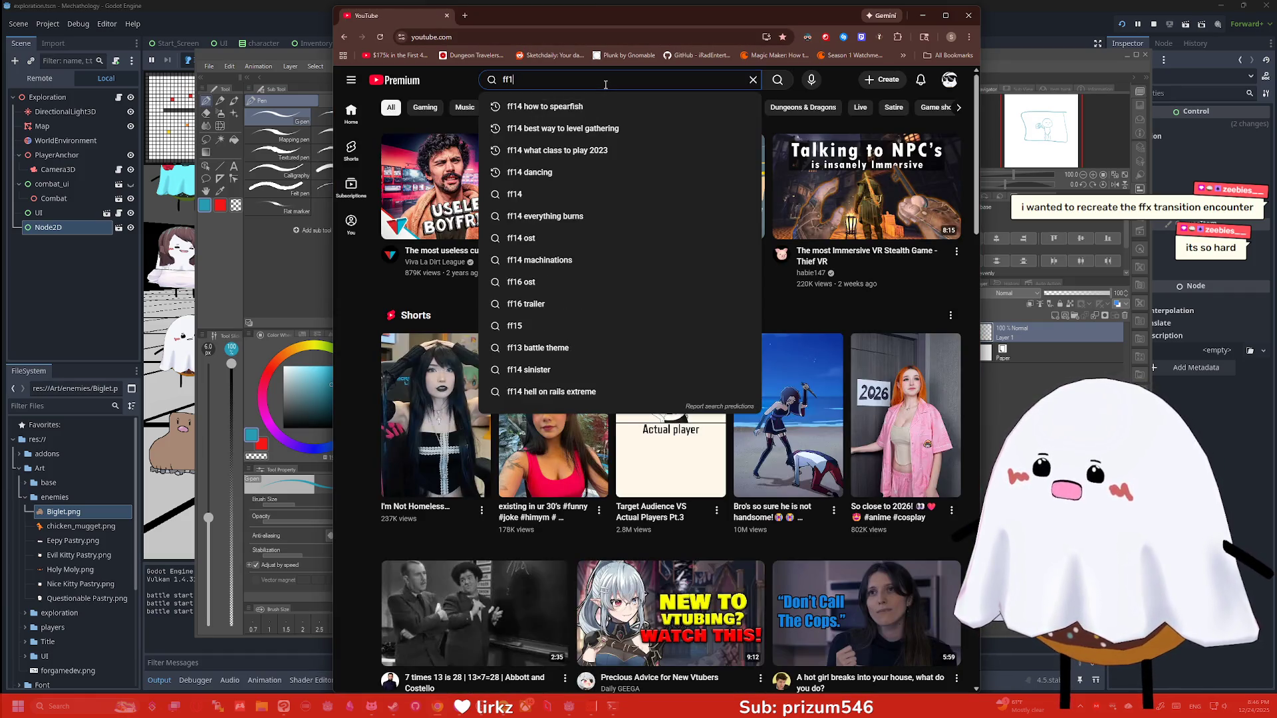
key("Return")
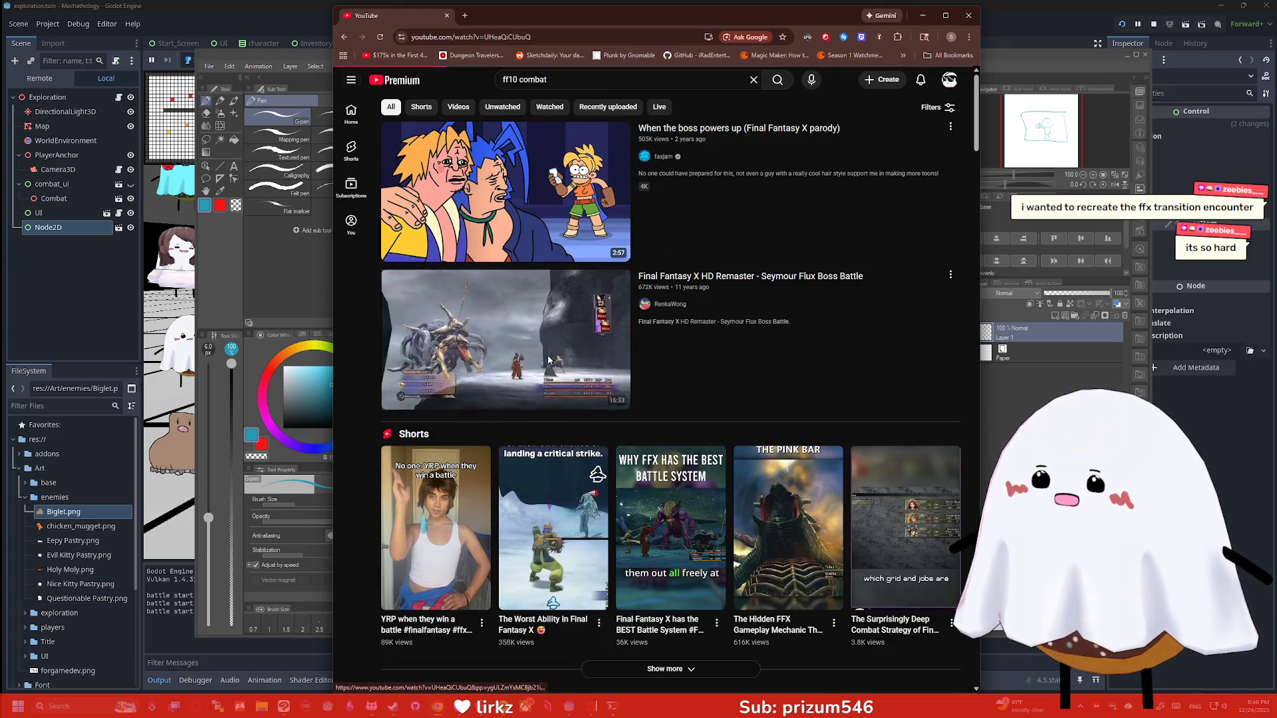
Preview the Seymour Flux Boss Battle video in theater mode, then return to the results
left_click(550, 370)
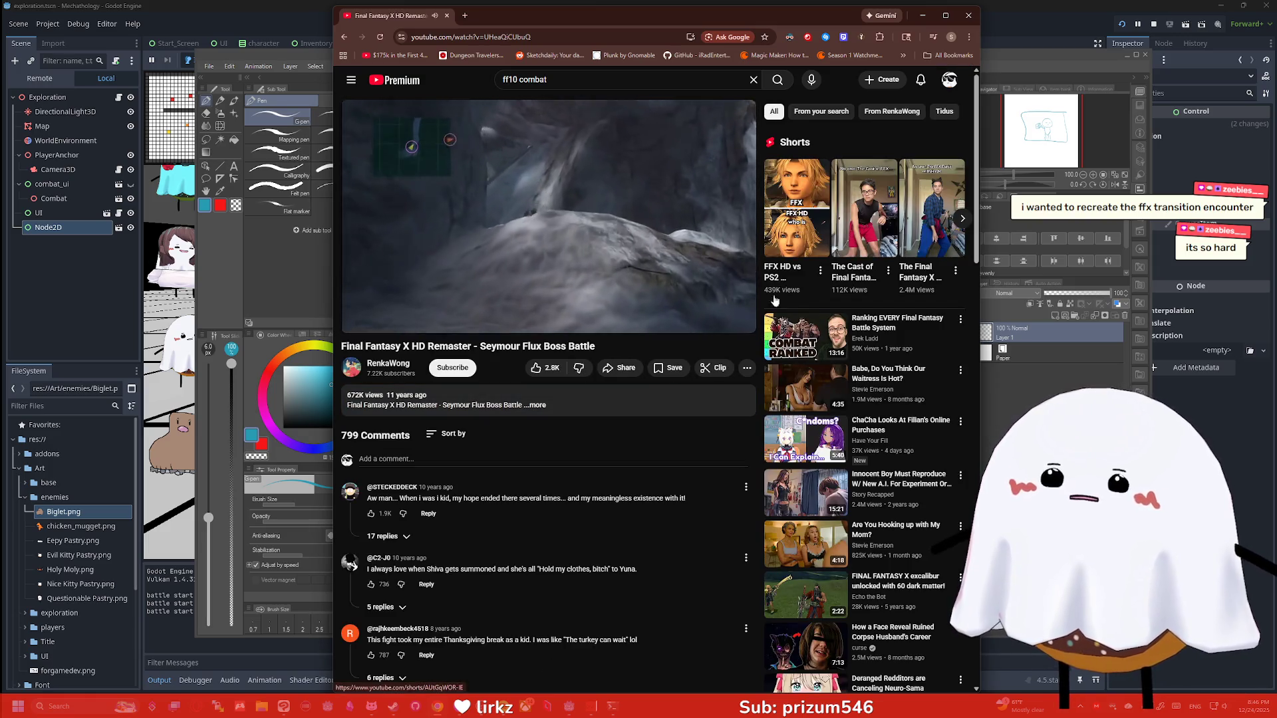
key("t")
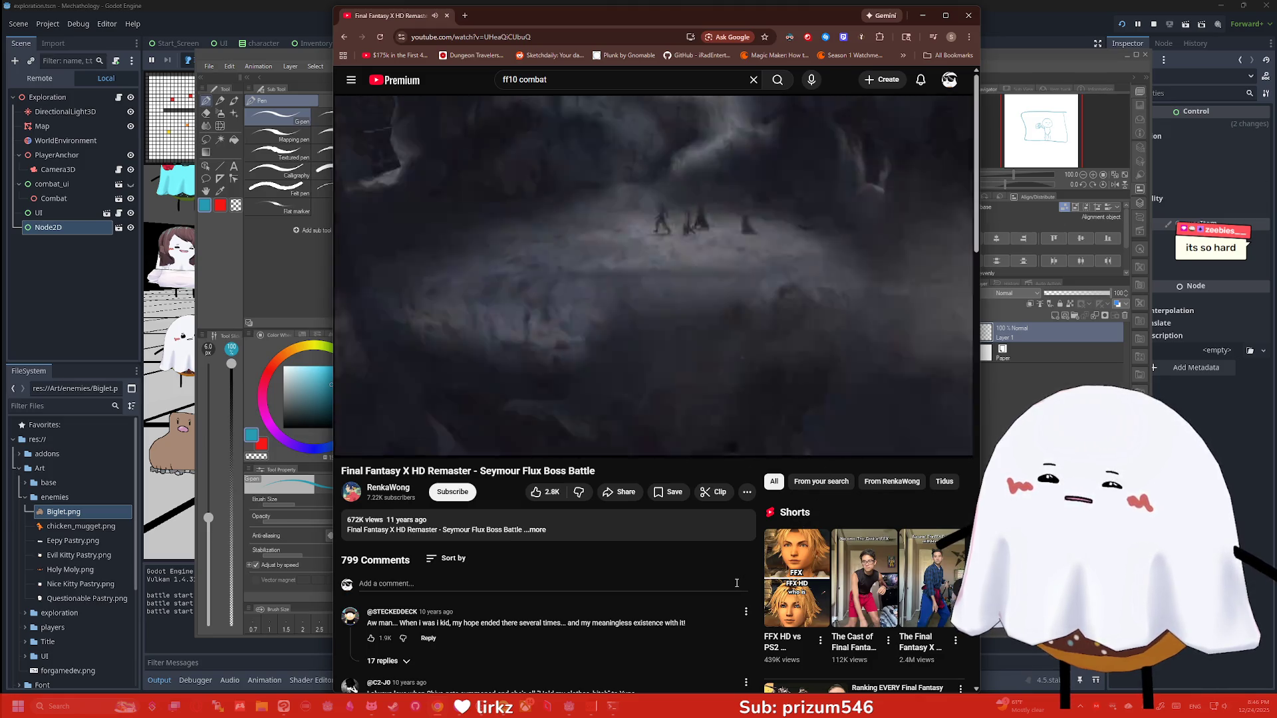
left_click(344, 37)
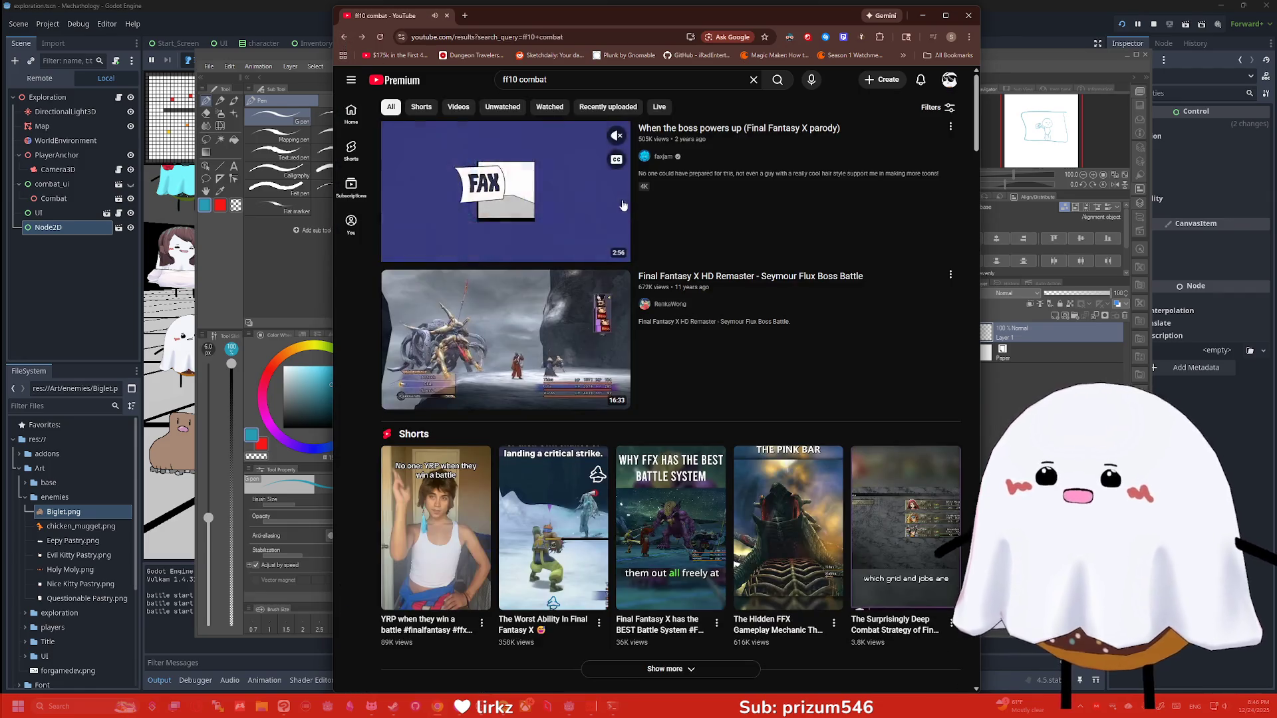
scroll(562, 284, "down", 5)
scroll(562, 284, "down", 3)
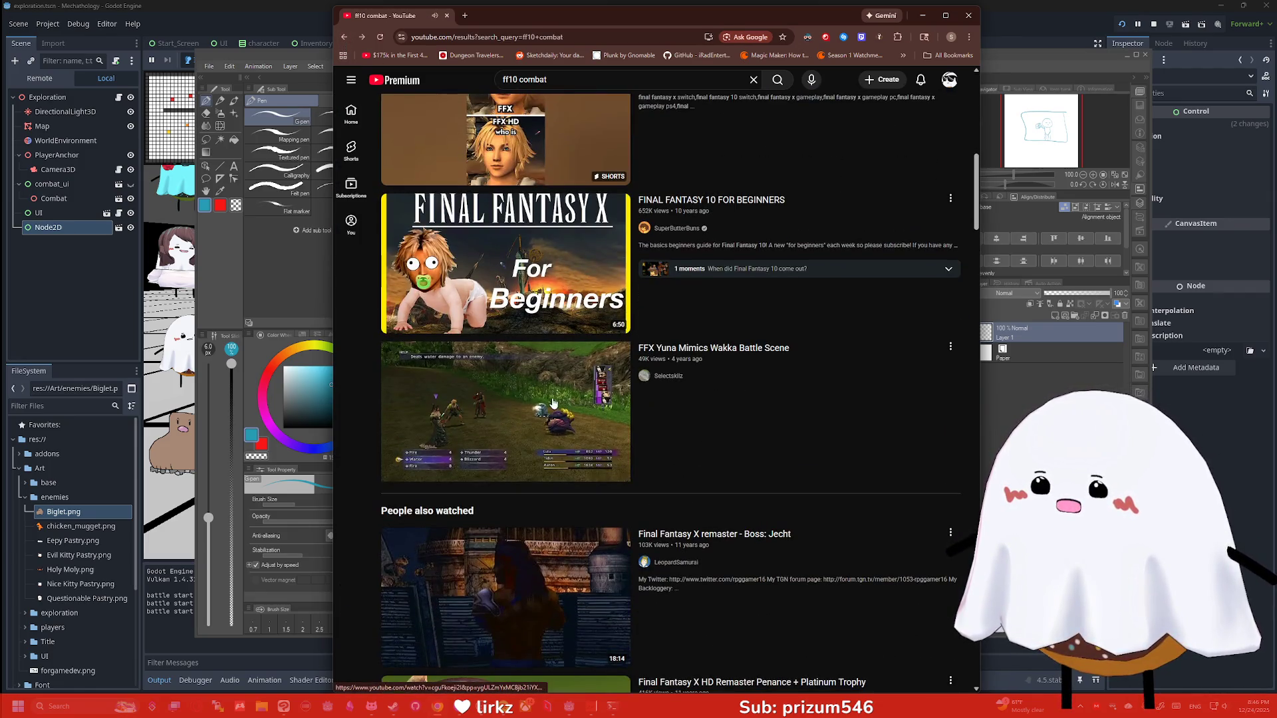
scroll(572, 237, "up", 2)
Search 'ff10 random encounter' and open the 'final fantasy 10 random encounters suck' video
left_click(578, 77)
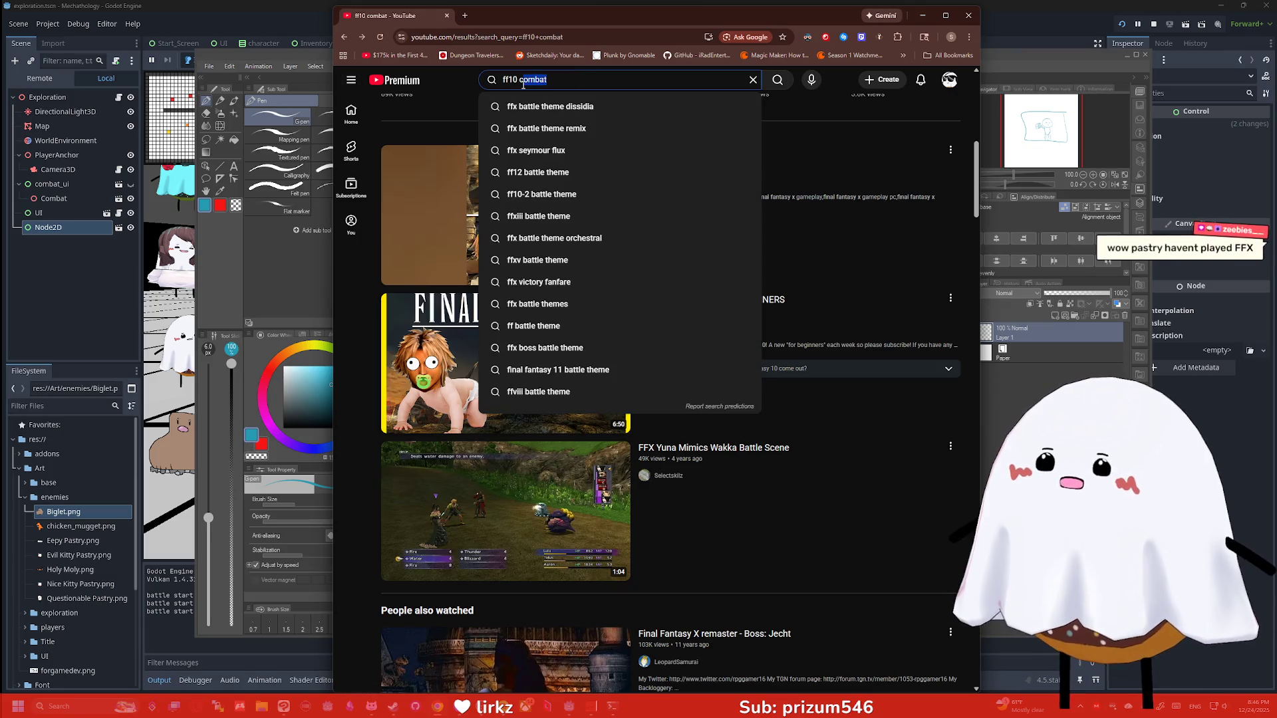
type("ndom encounter")
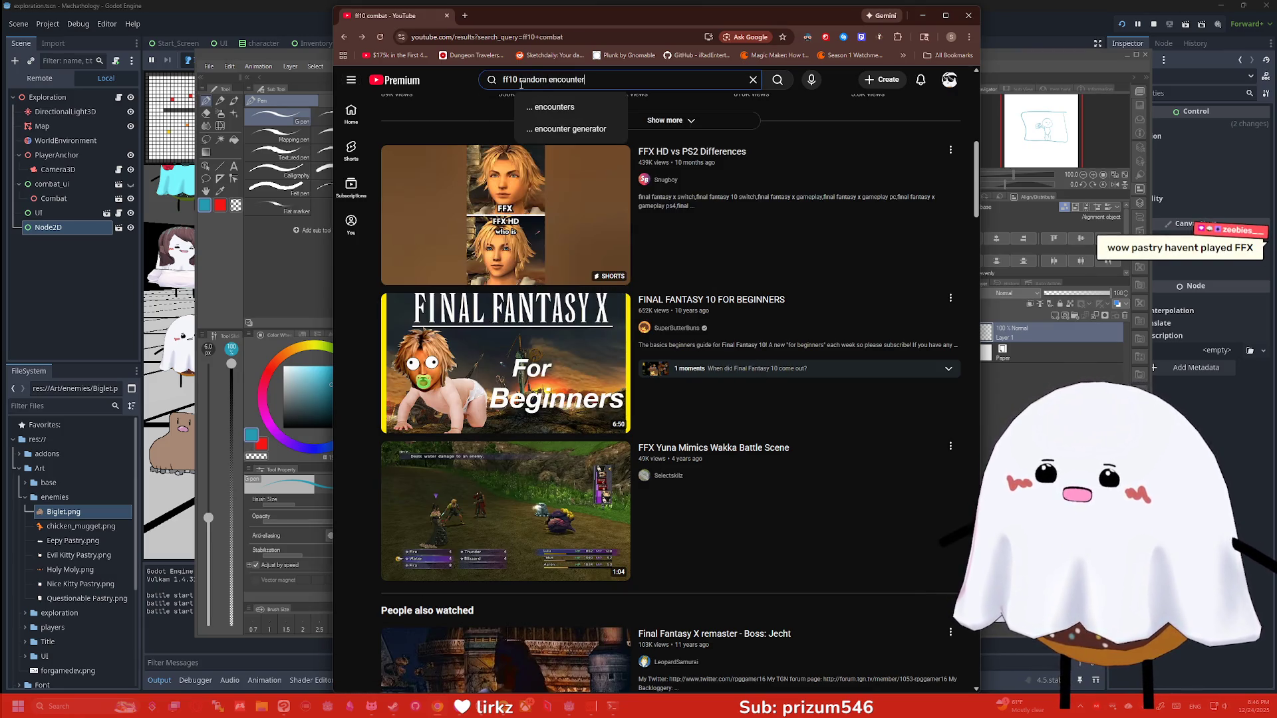
key("Return")
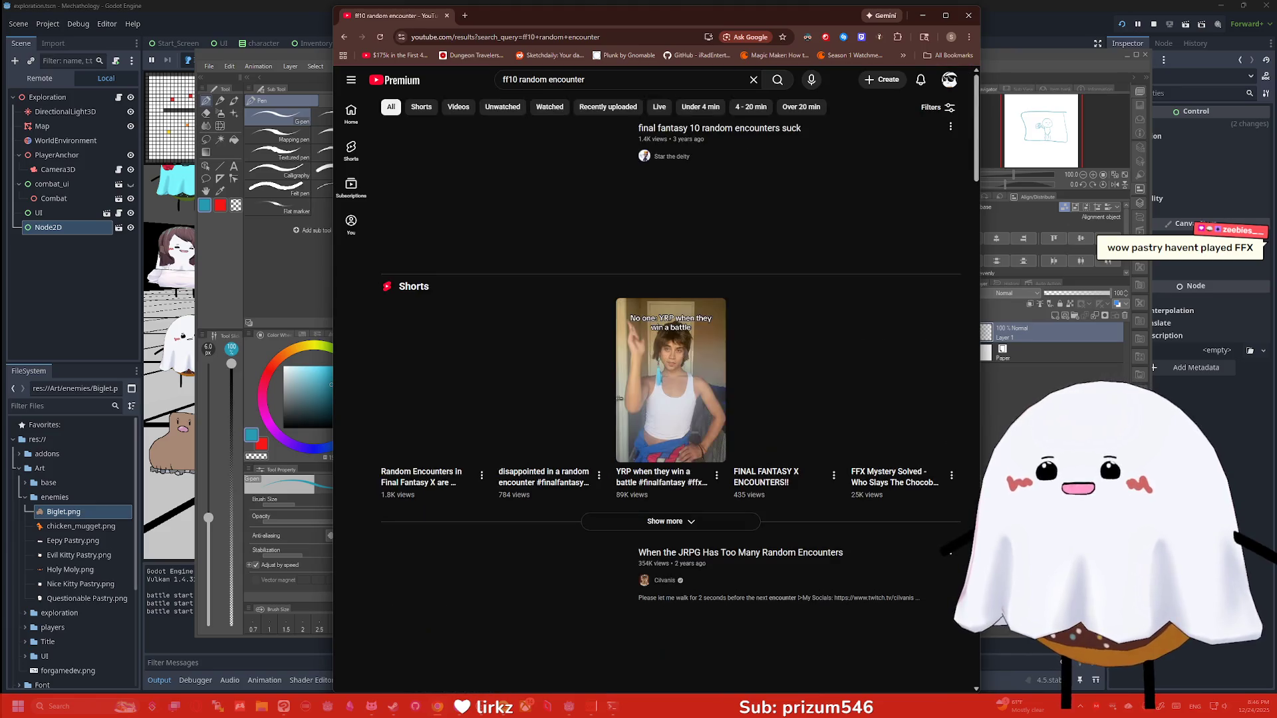
left_click(557, 197)
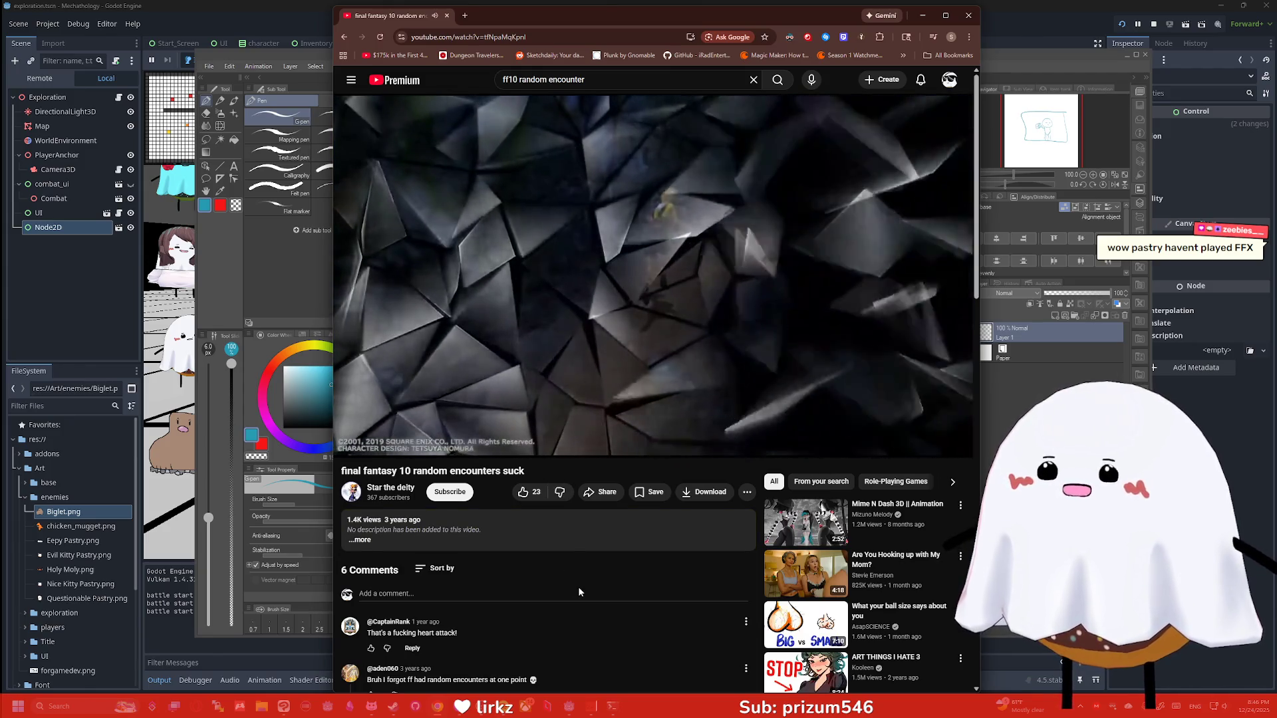
left_click(728, 365)
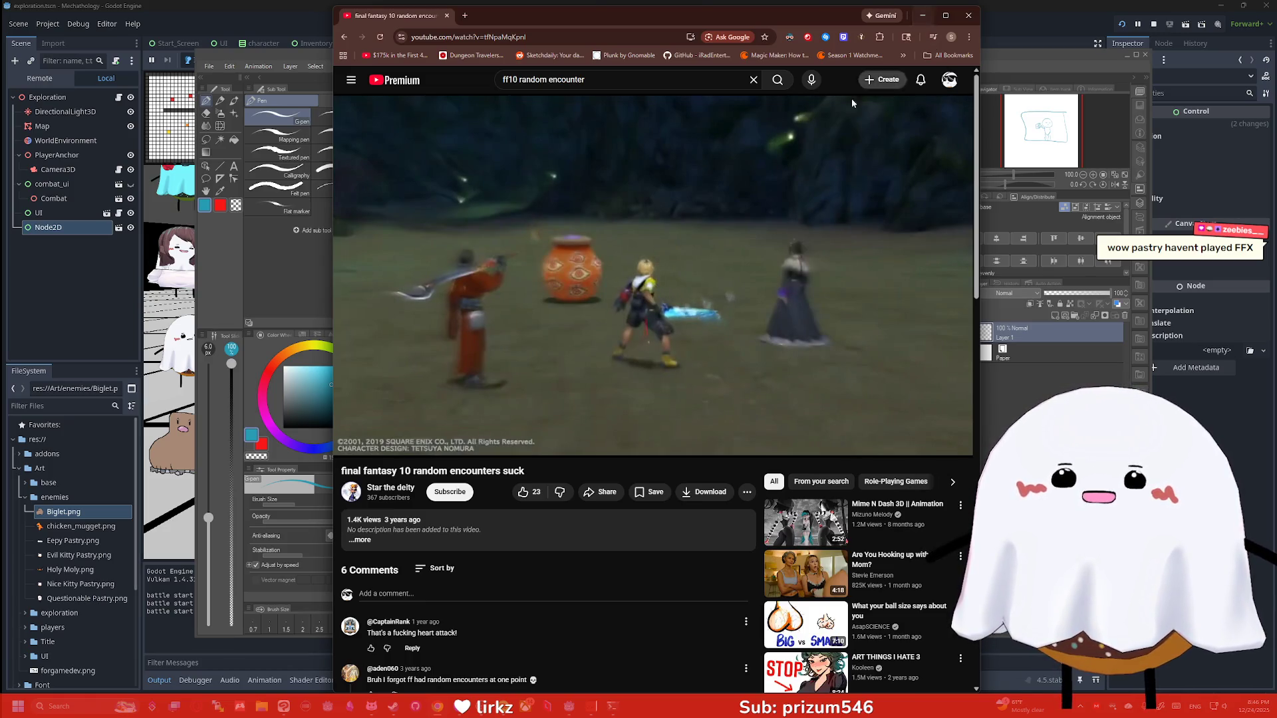
Replay the shatter transition from about 0:08, pause on the battle, then search 'ff9 random encounter'
left_click(561, 429)
left_click(527, 429)
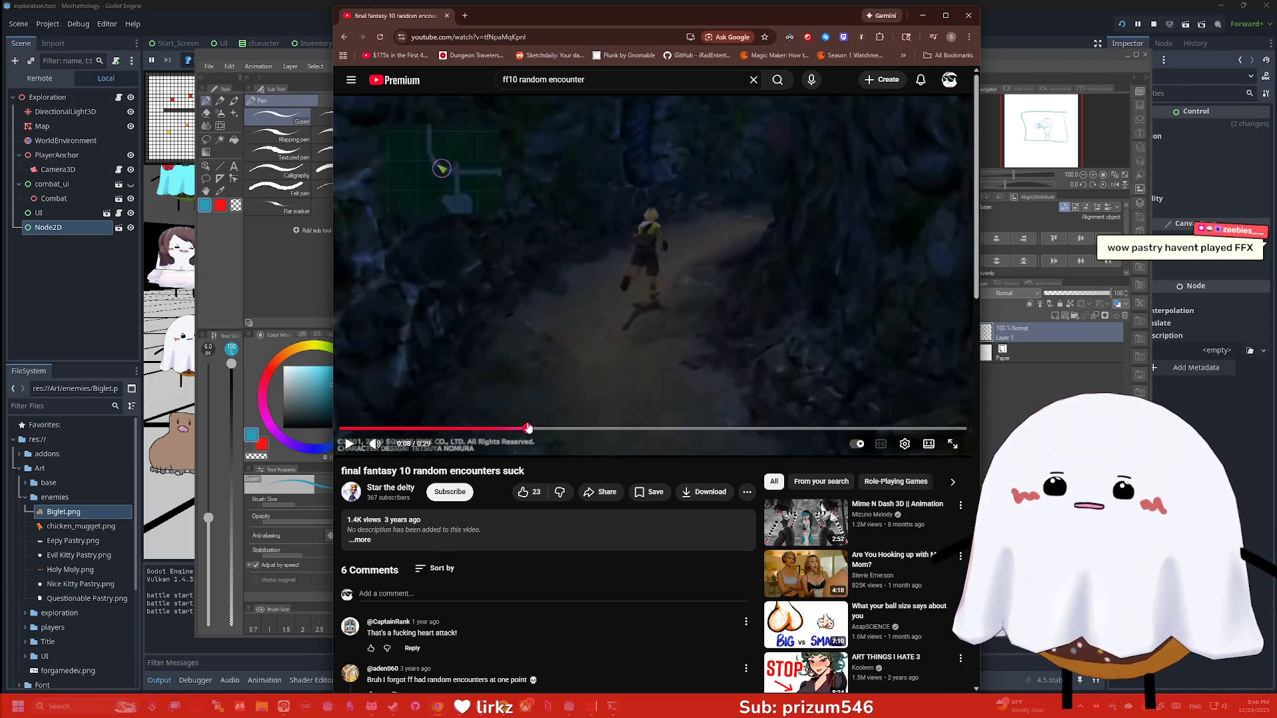
left_click(552, 379)
left_click(555, 385)
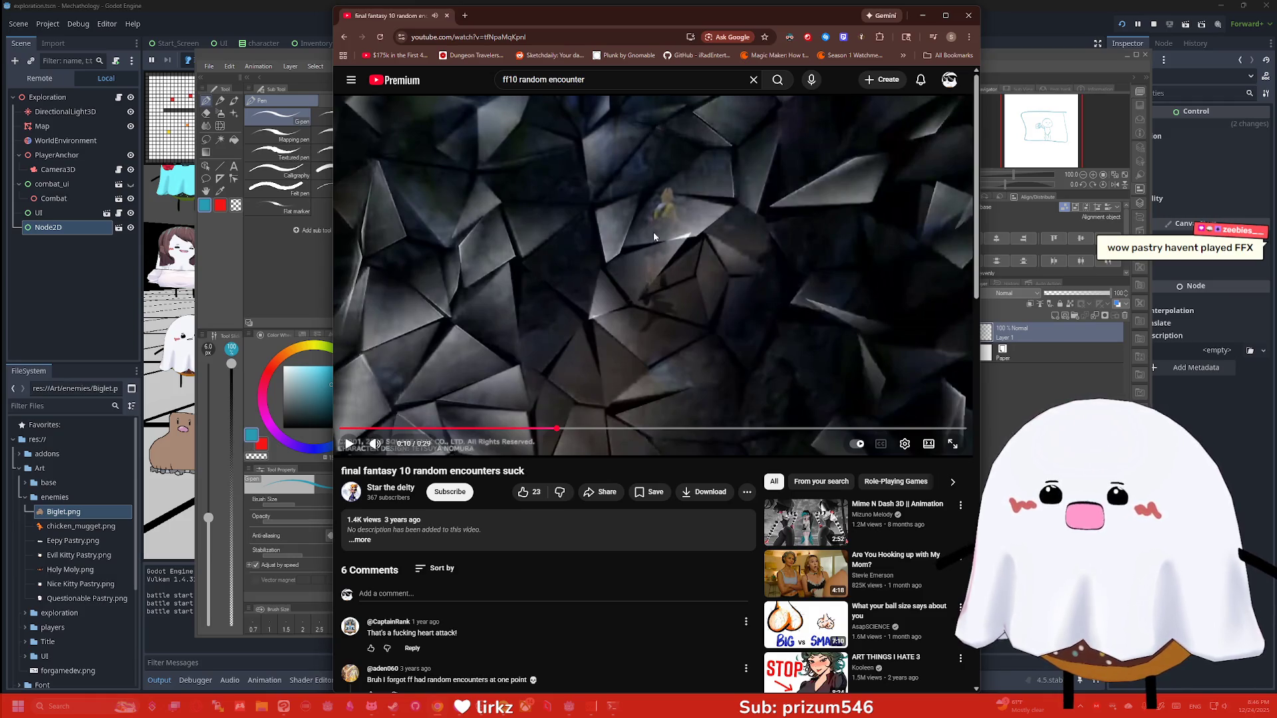
left_click(699, 269)
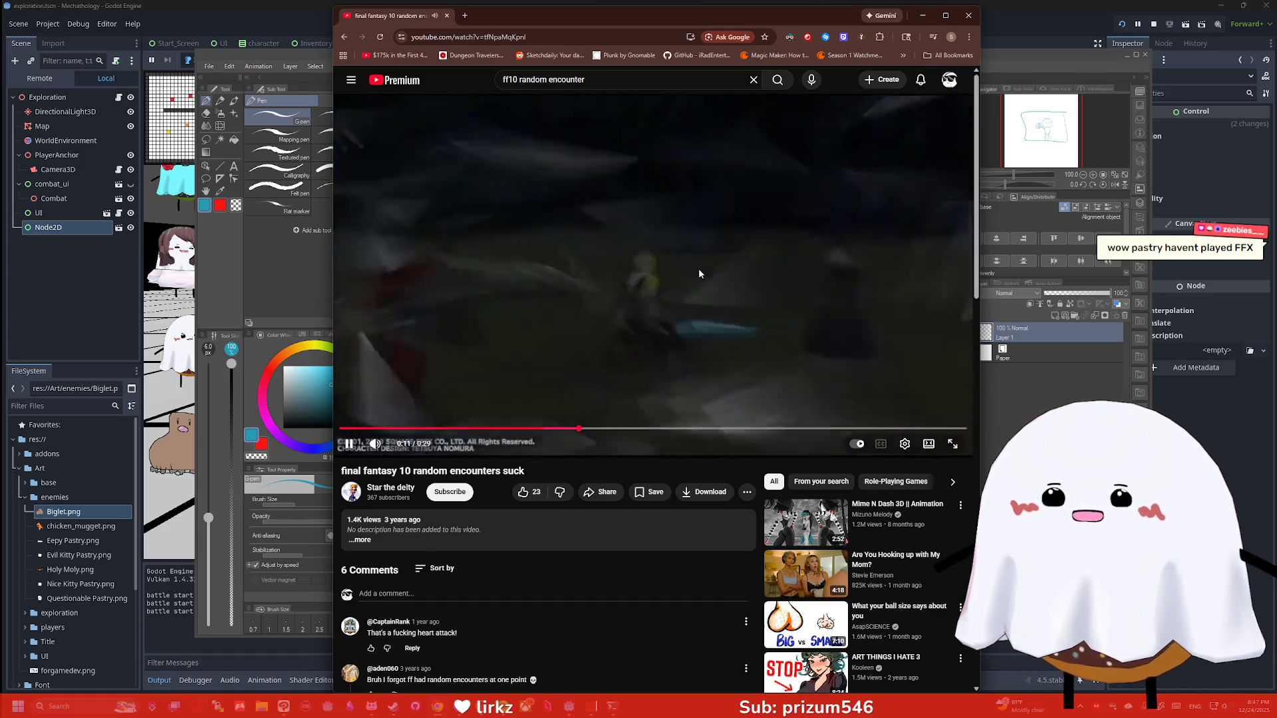
left_click(699, 274)
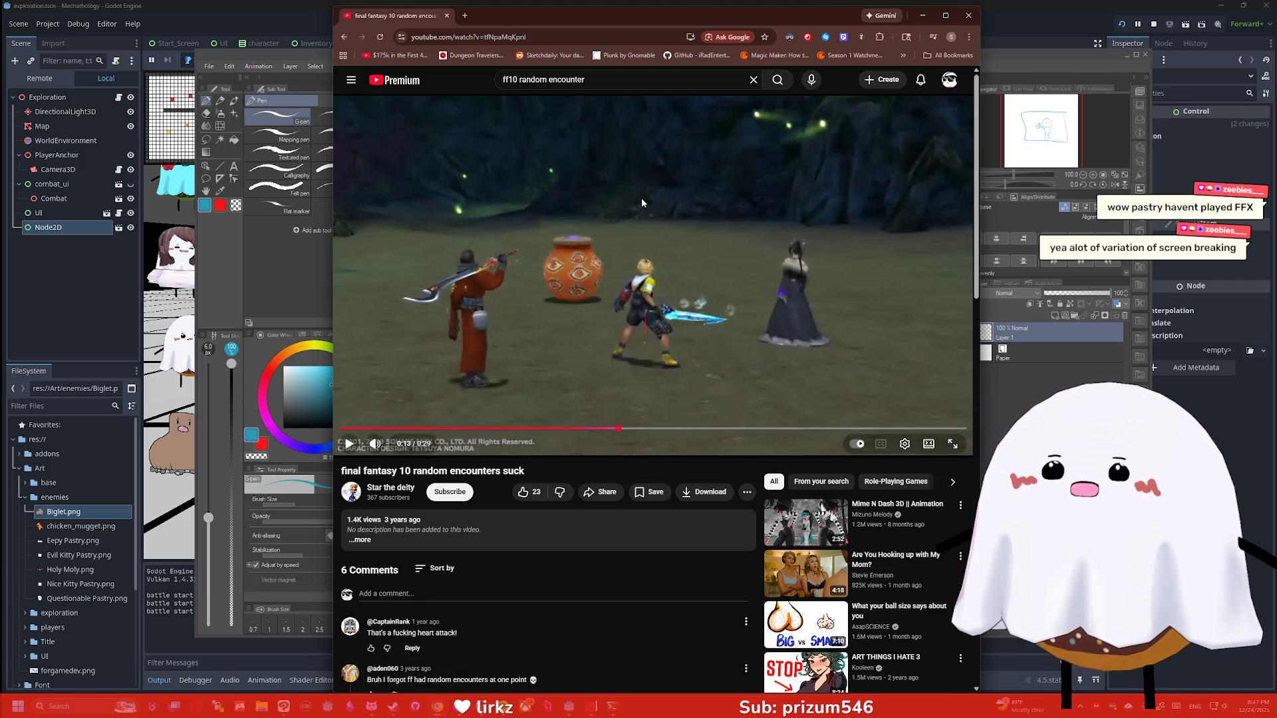
left_click(513, 79)
type("9")
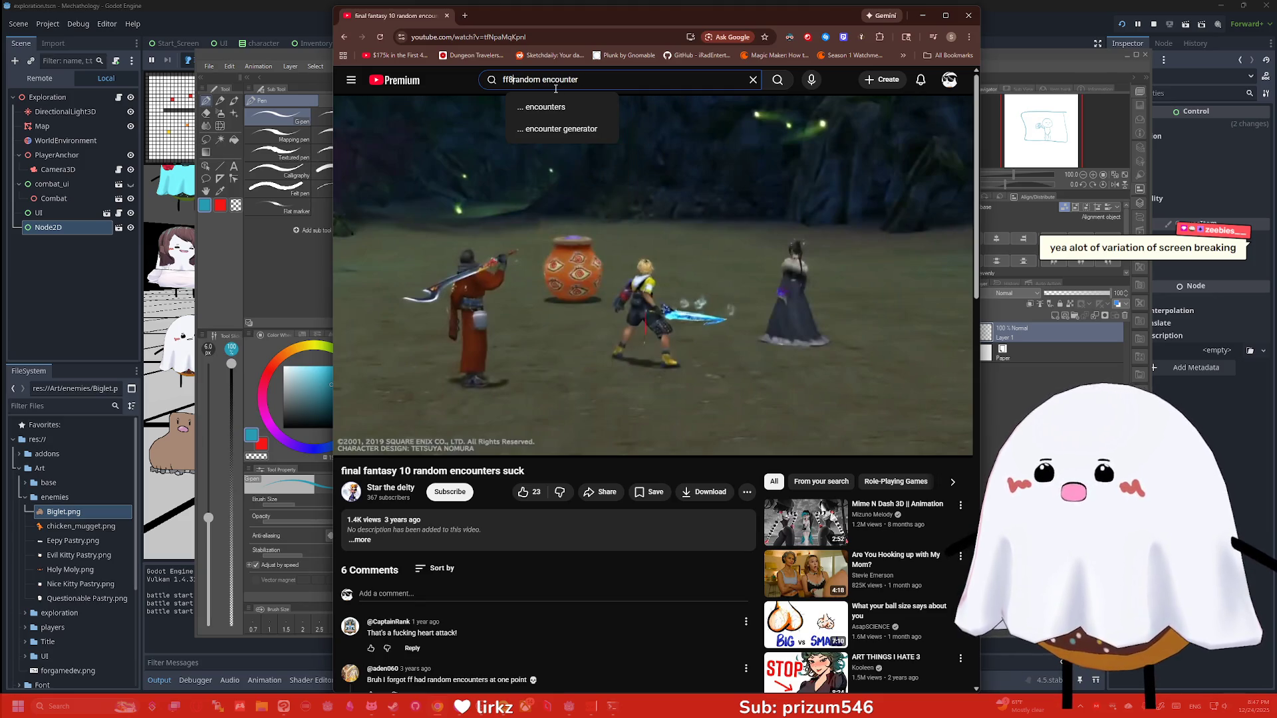
key("Return")
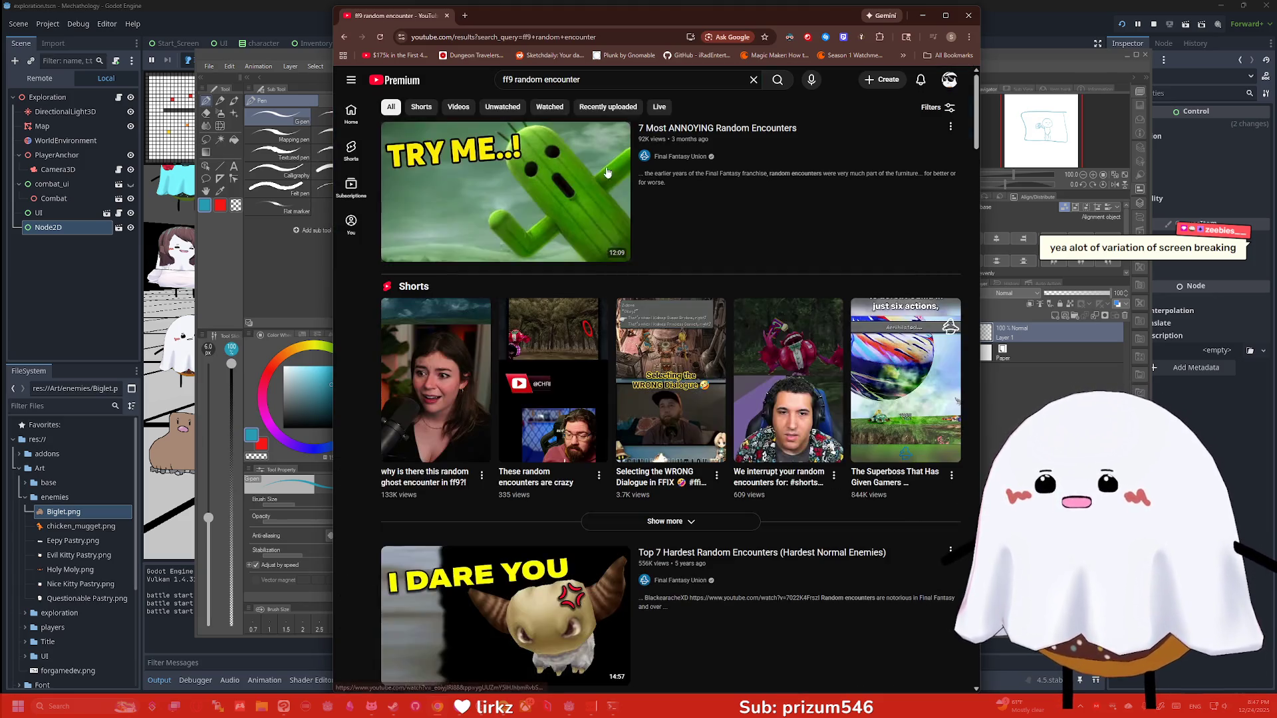
Skim the '7 Most ANNOYING Random Encounters' video from 0:57, then return to results
left_click(573, 170)
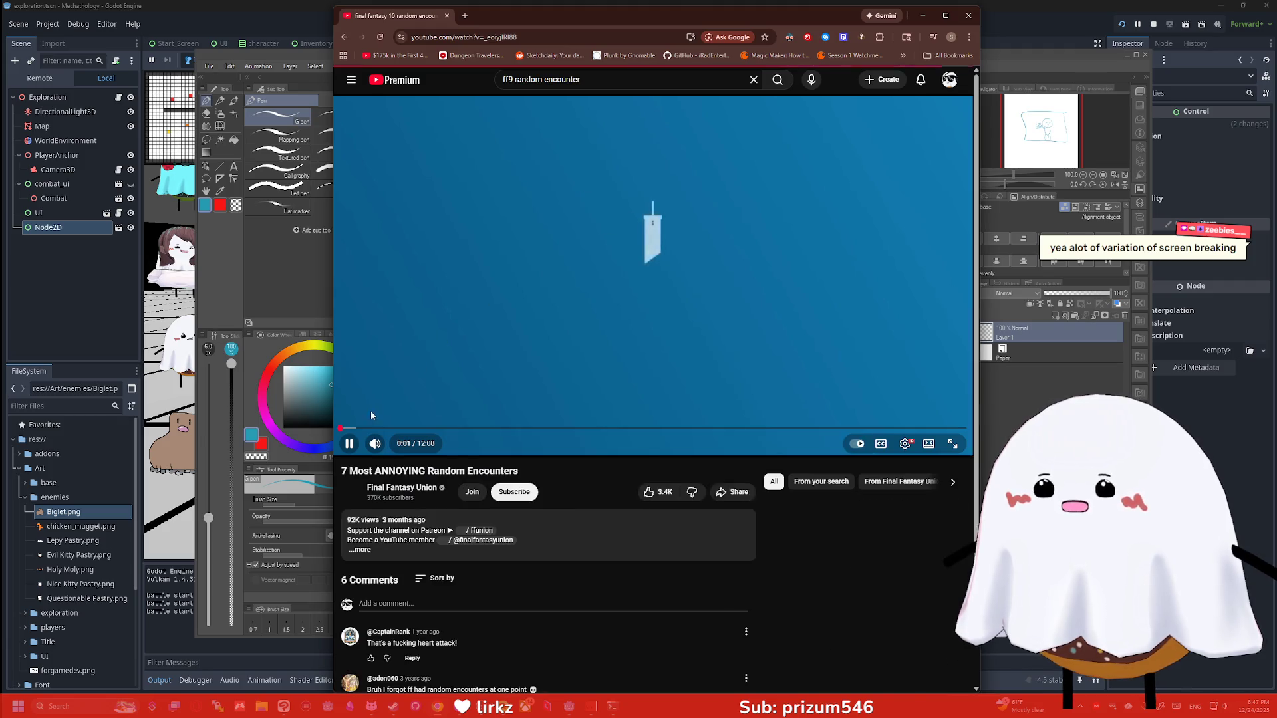
left_click(389, 428)
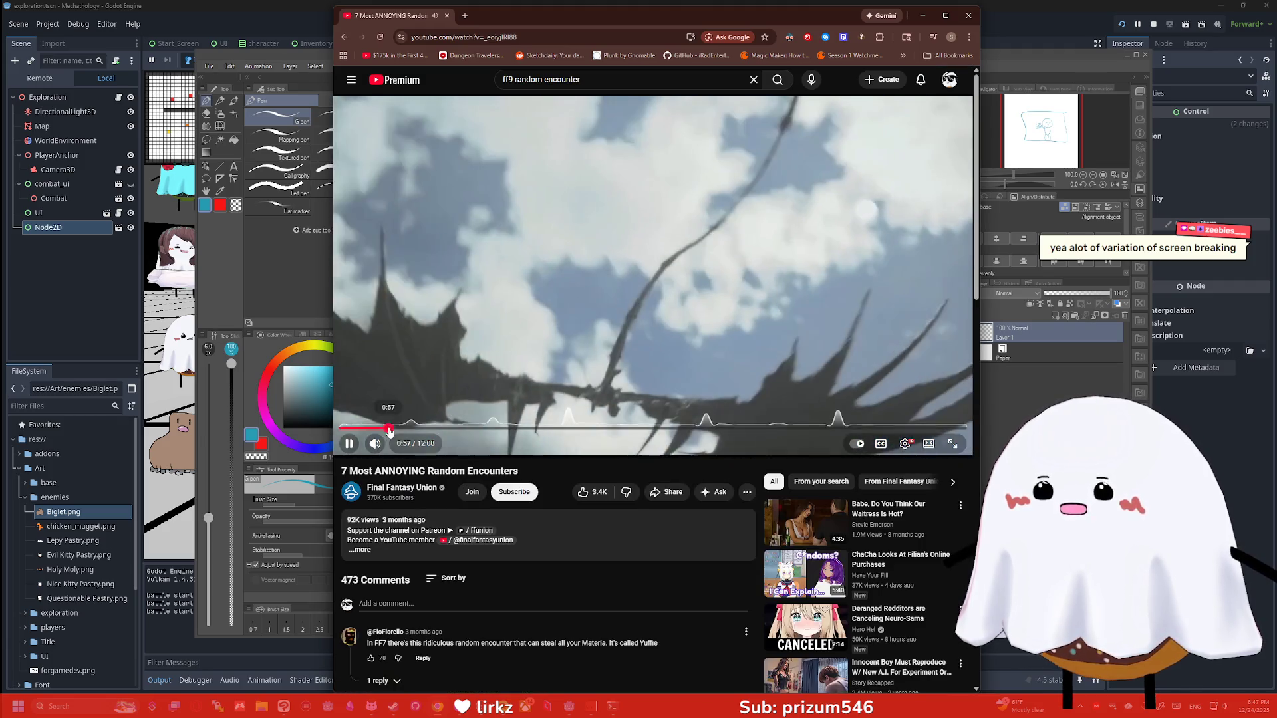
mouse_move(389, 430)
left_mouse_down()
mouse_move(345, 430)
mouse_move(468, 431)
left_mouse_up()
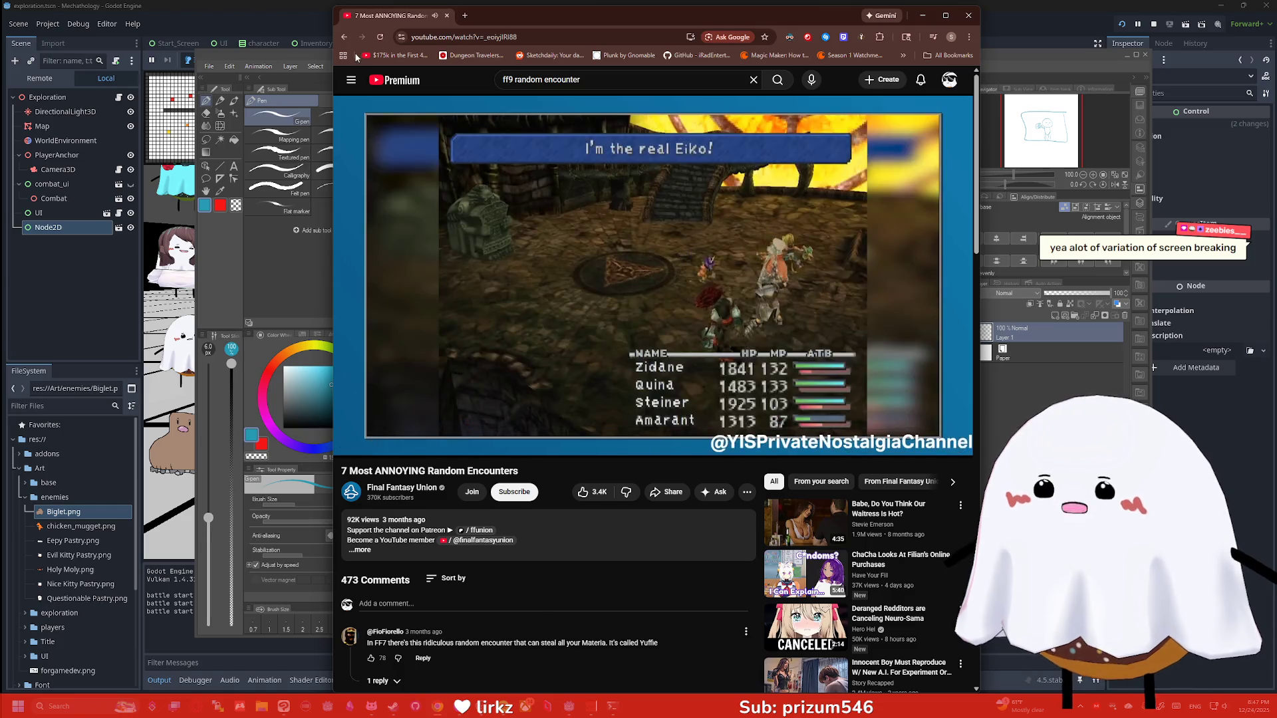
key("alt+Left")
Open and pause 'Top 7 Hardest Random Encounters', then return to the results
scroll(547, 222, "down", 3)
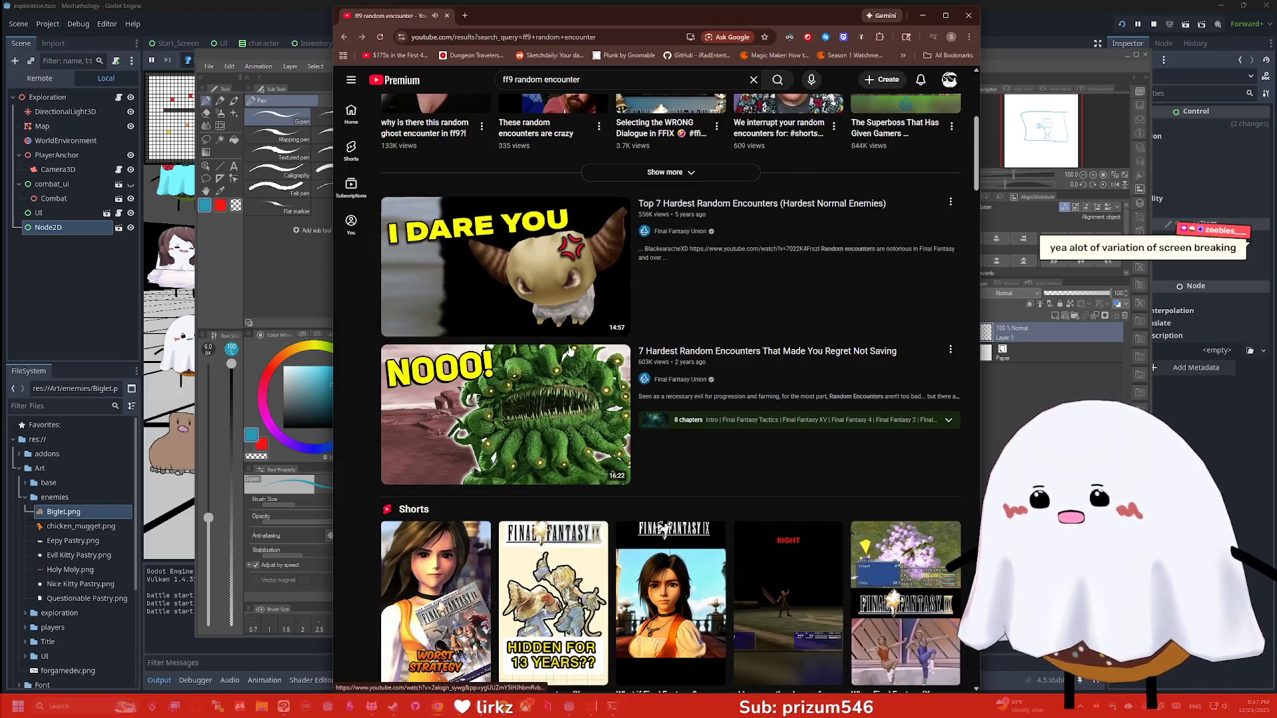
left_click(609, 279)
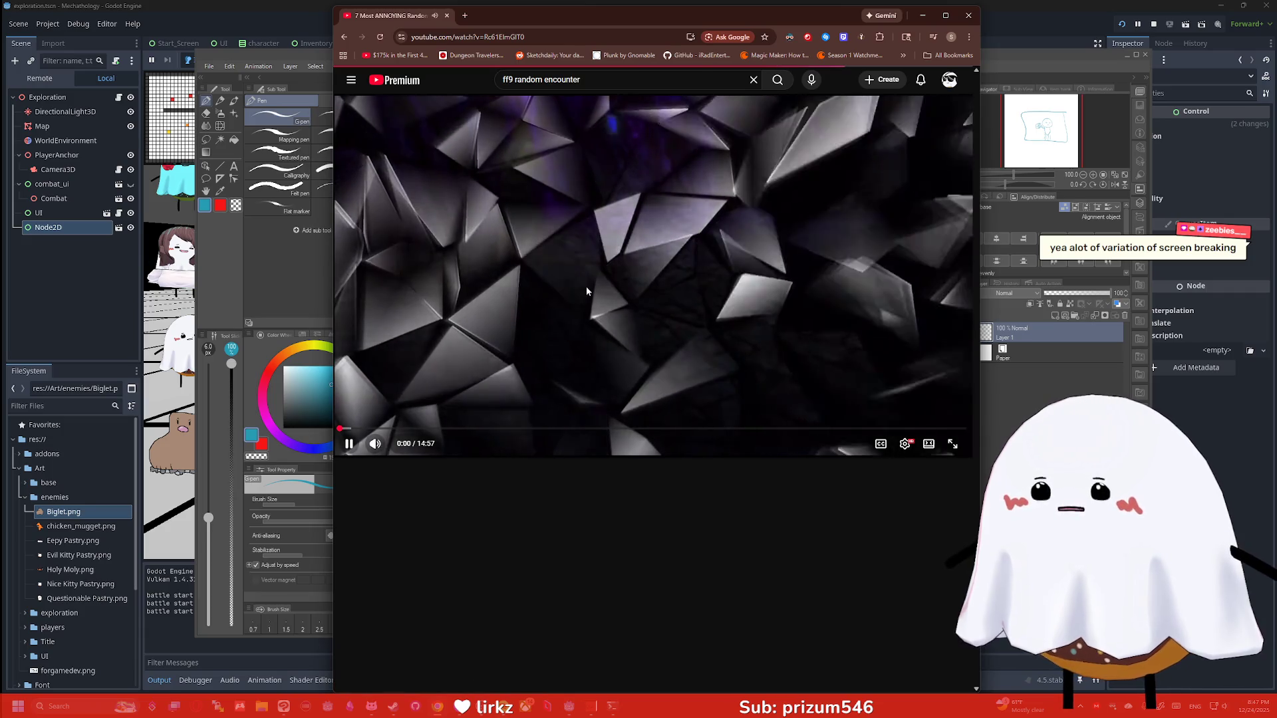
left_click(437, 164)
left_click(344, 36)
scroll(572, 207, "up", 5)
scroll(572, 206, "down", 5)
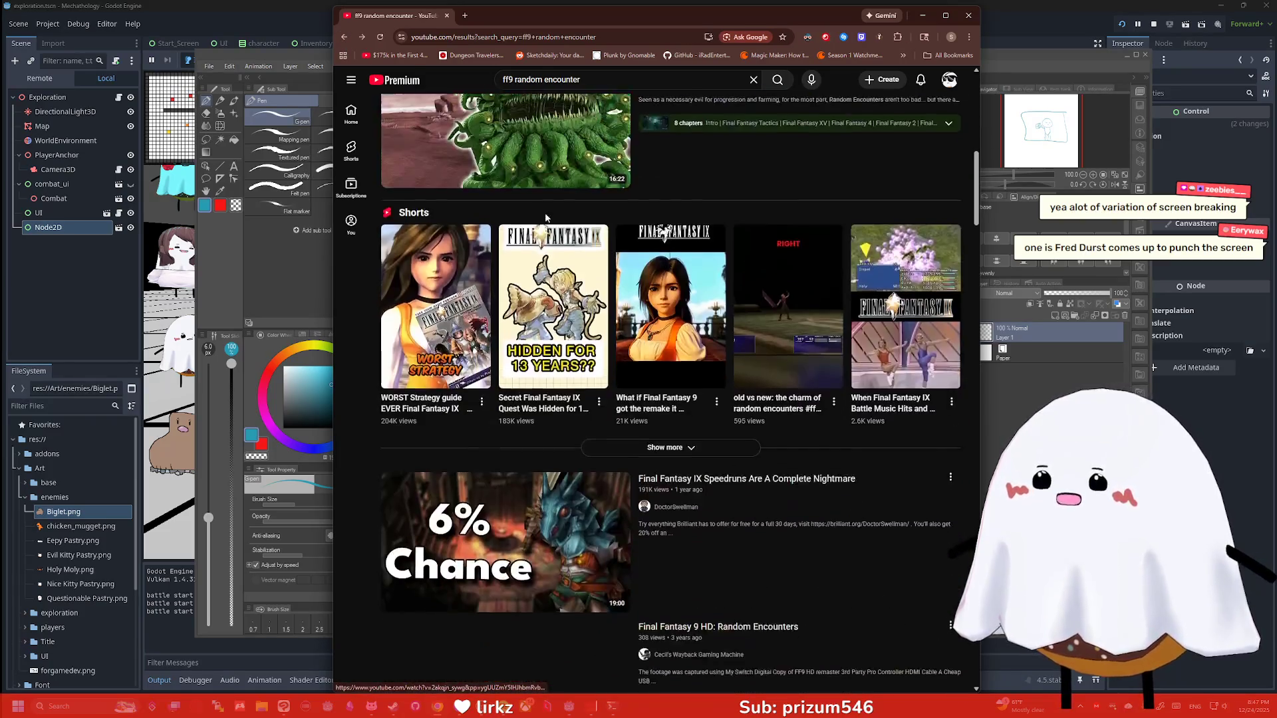
Check the Final Fantasy IX Speedruns video at 4:32, then go back
left_click(526, 366)
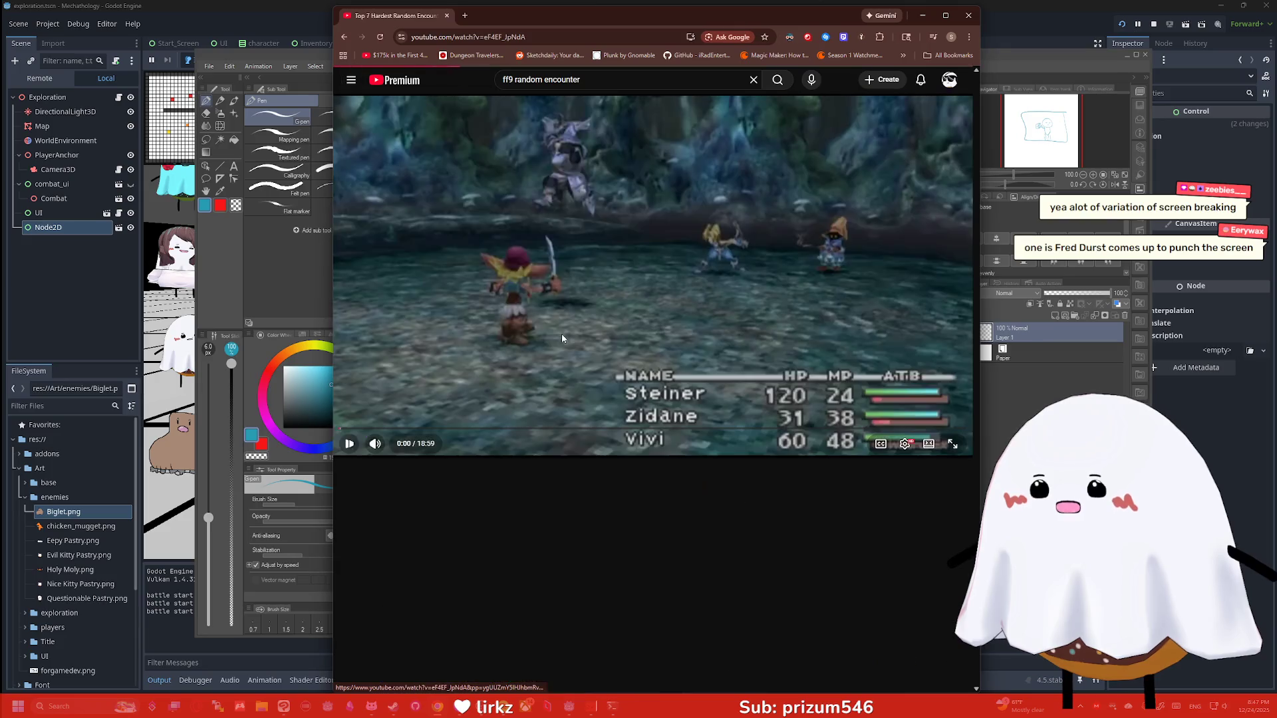
left_click(490, 429)
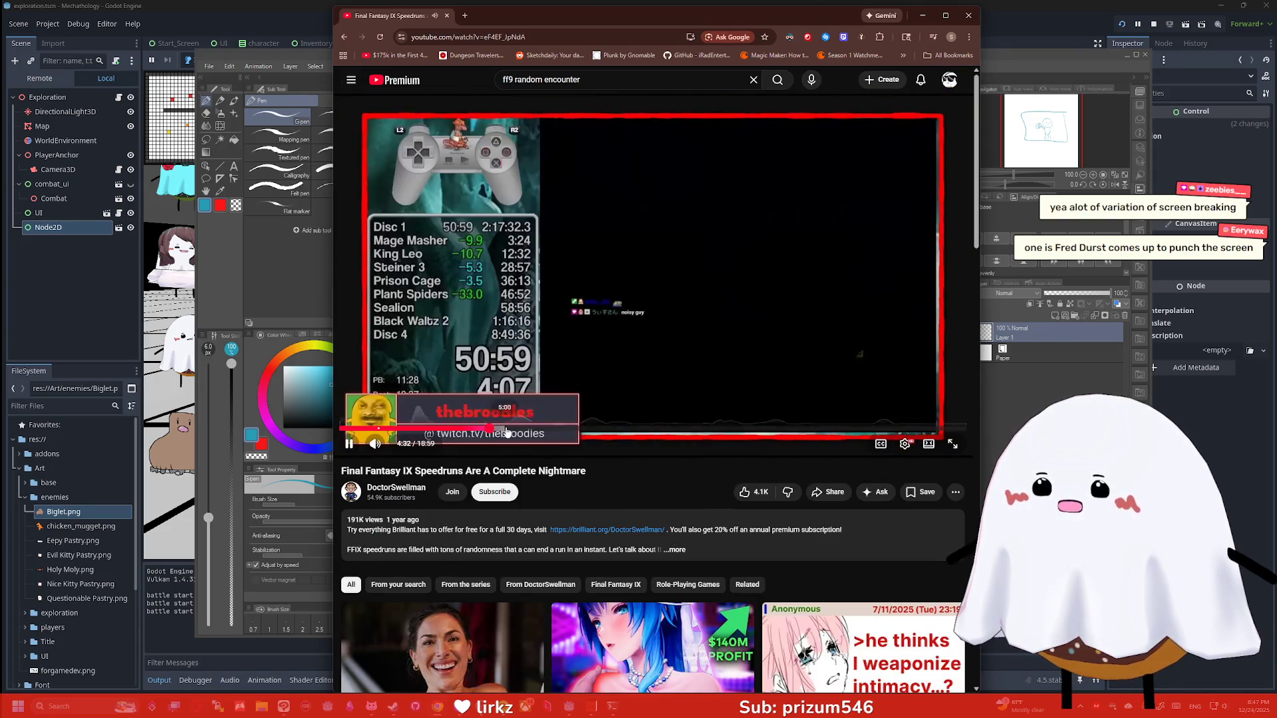
left_click(344, 38)
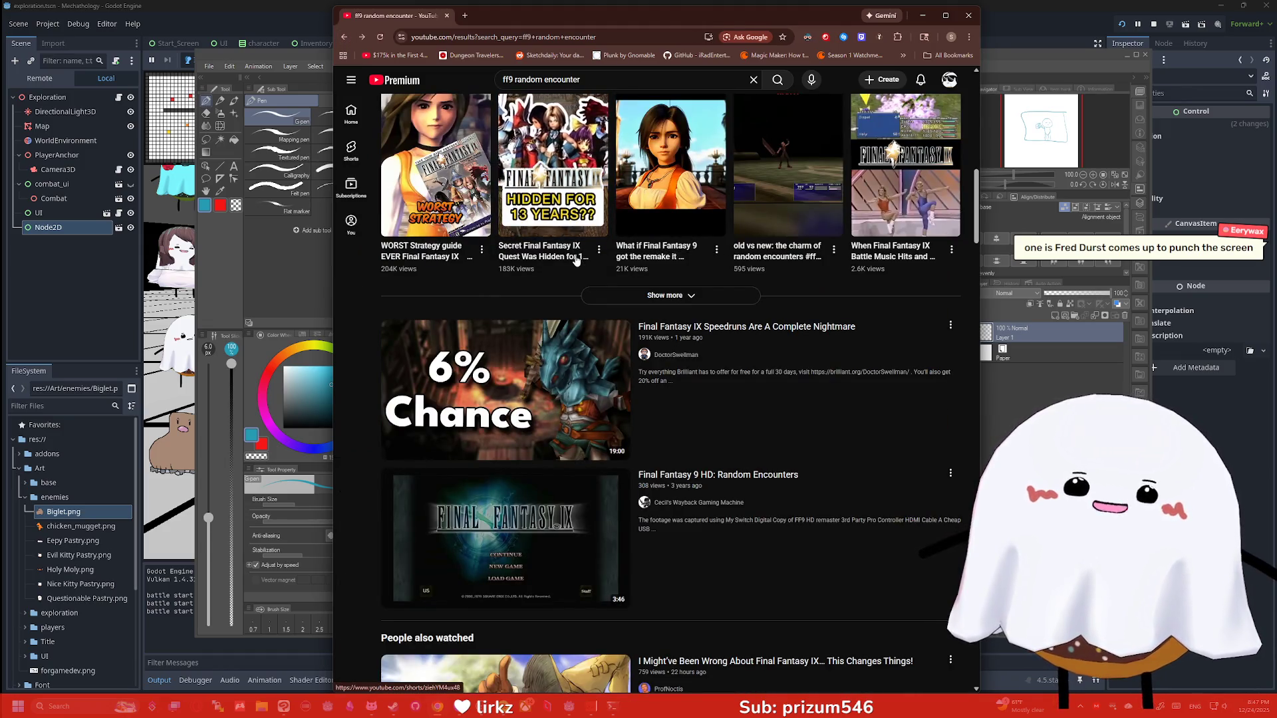
Watch the 'Final Fantasy 9 HD: Random Encounters' transition around 0:21, then pause
scroll(576, 259, "down", 2)
left_click(574, 370)
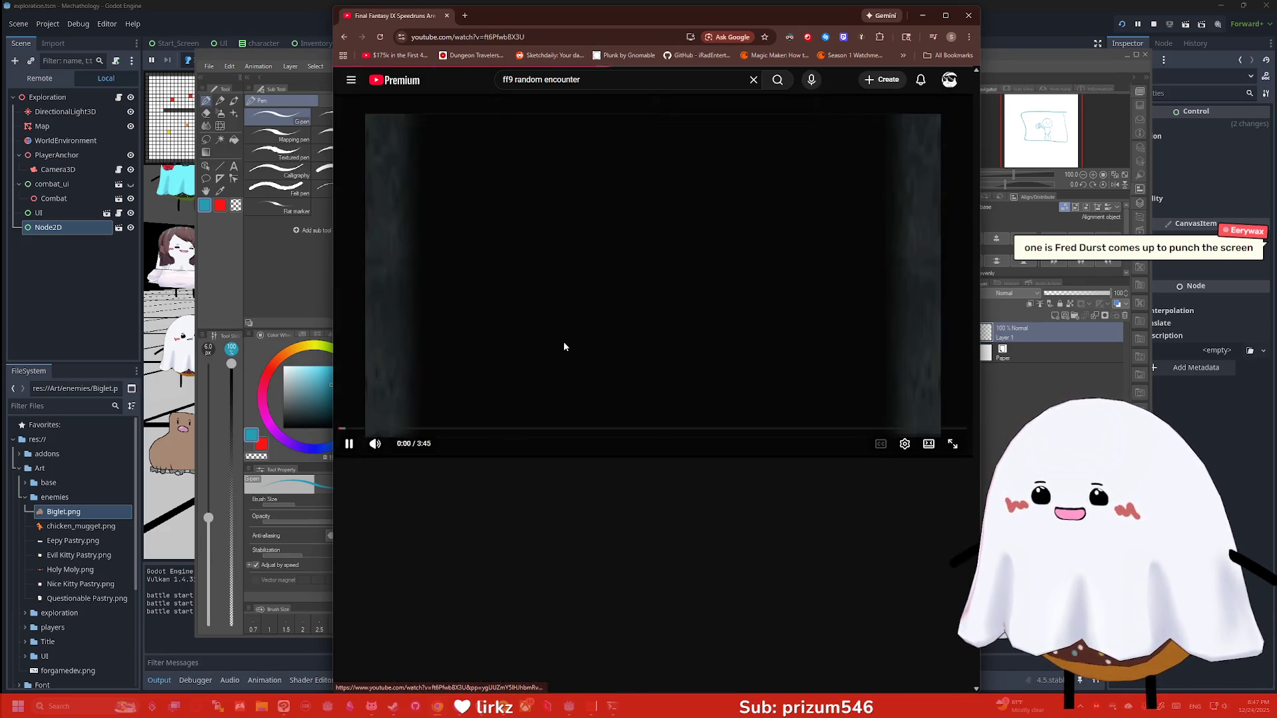
left_click(402, 430)
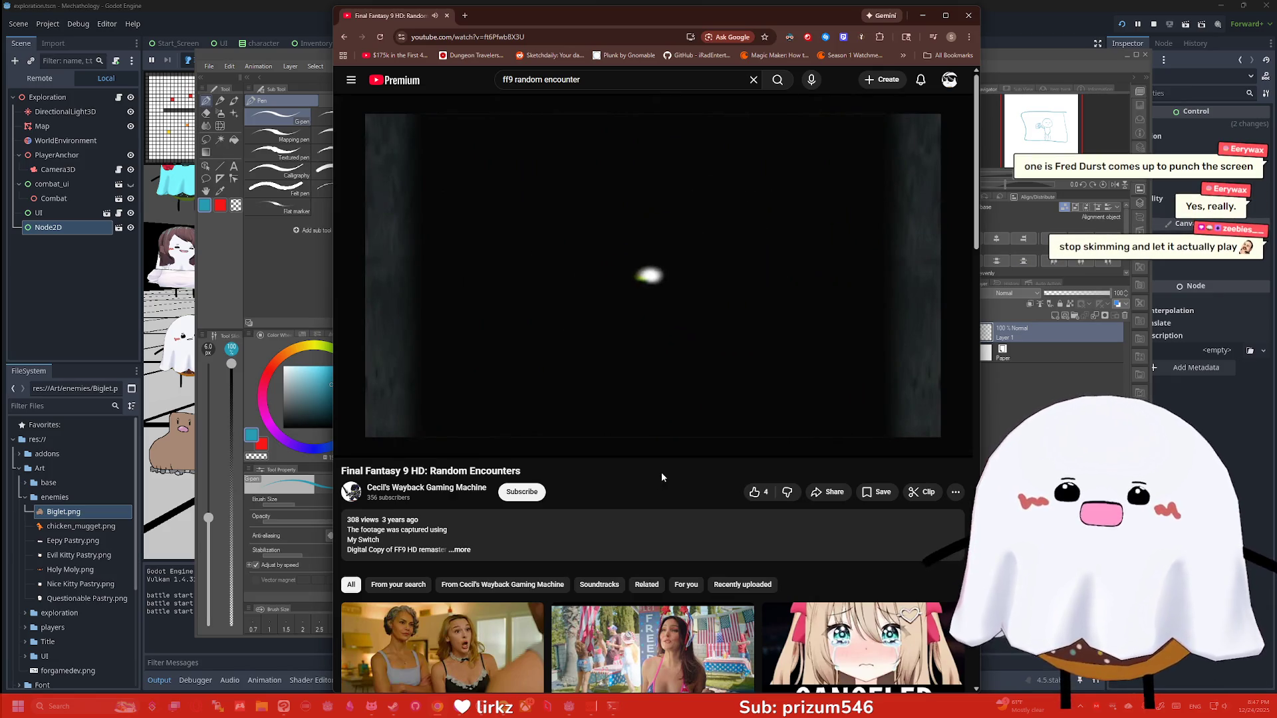
left_click(668, 266)
left_click(522, 83)
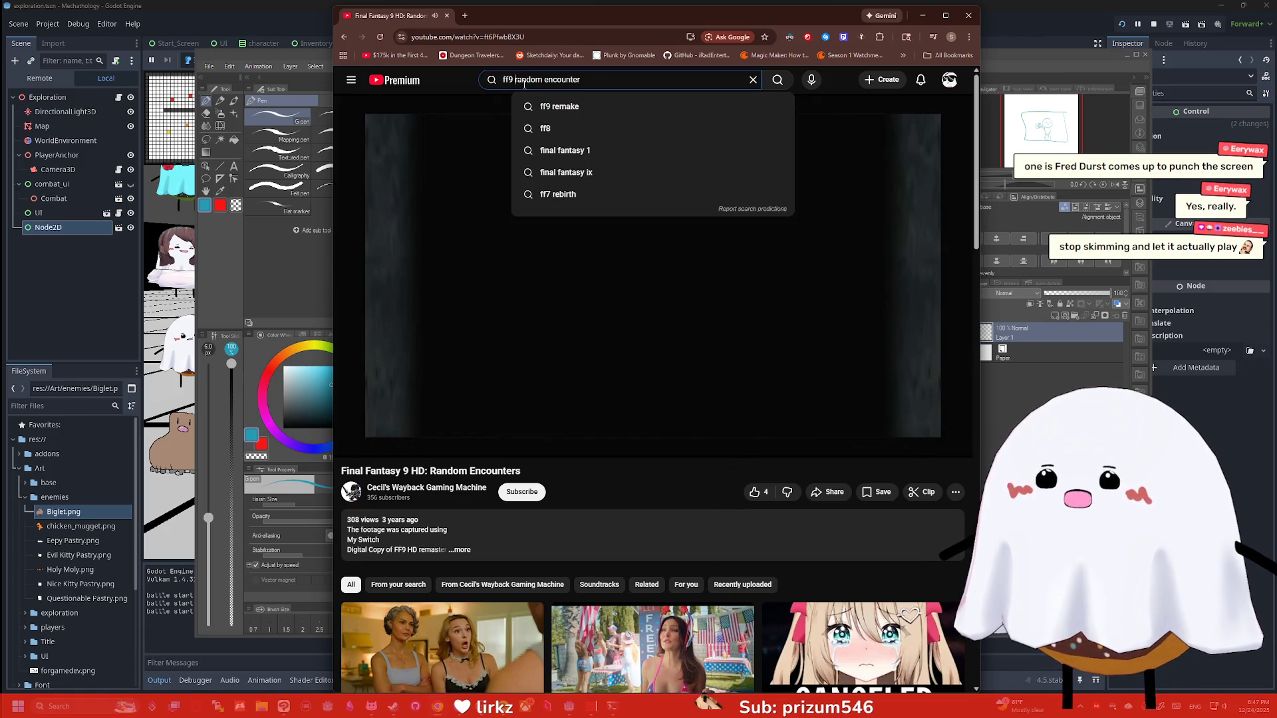
Search 'ff7 random encounter' and replay the 0:10 swirl in 'When the JRPG Has Too Many Random Encounters'
key("BackSpace")
type("7")
key("Return")
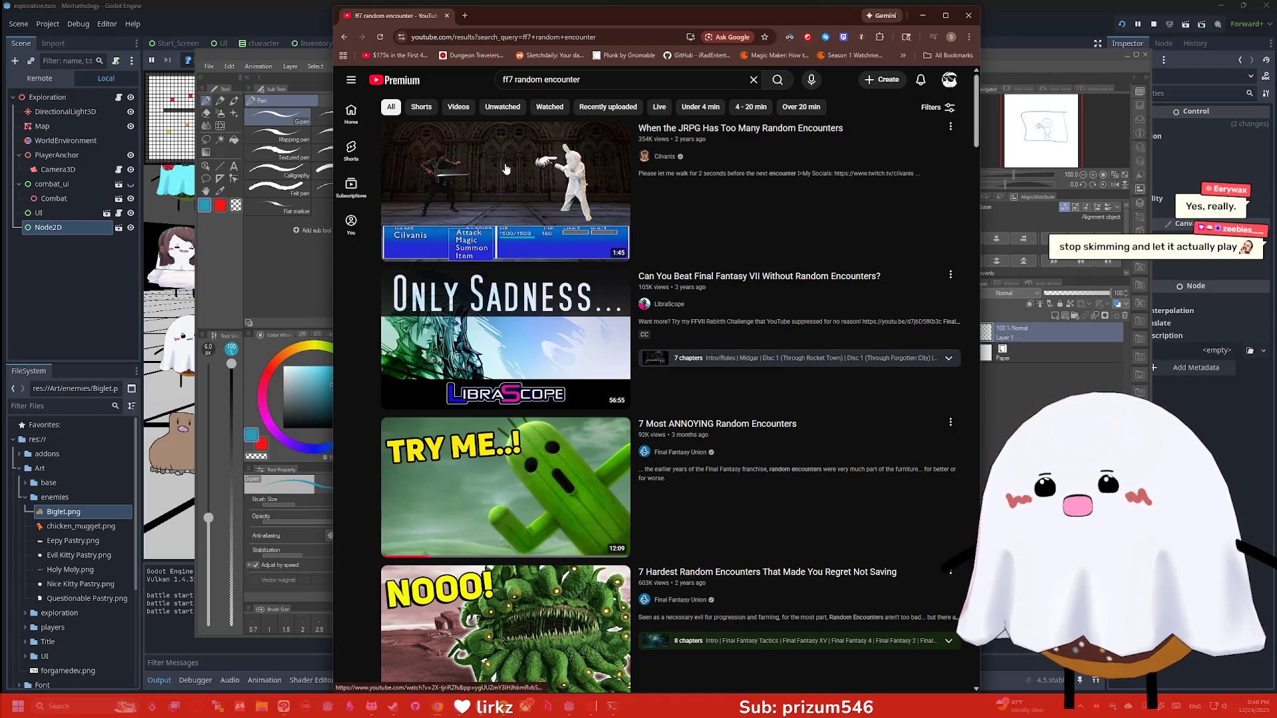
left_click(505, 169)
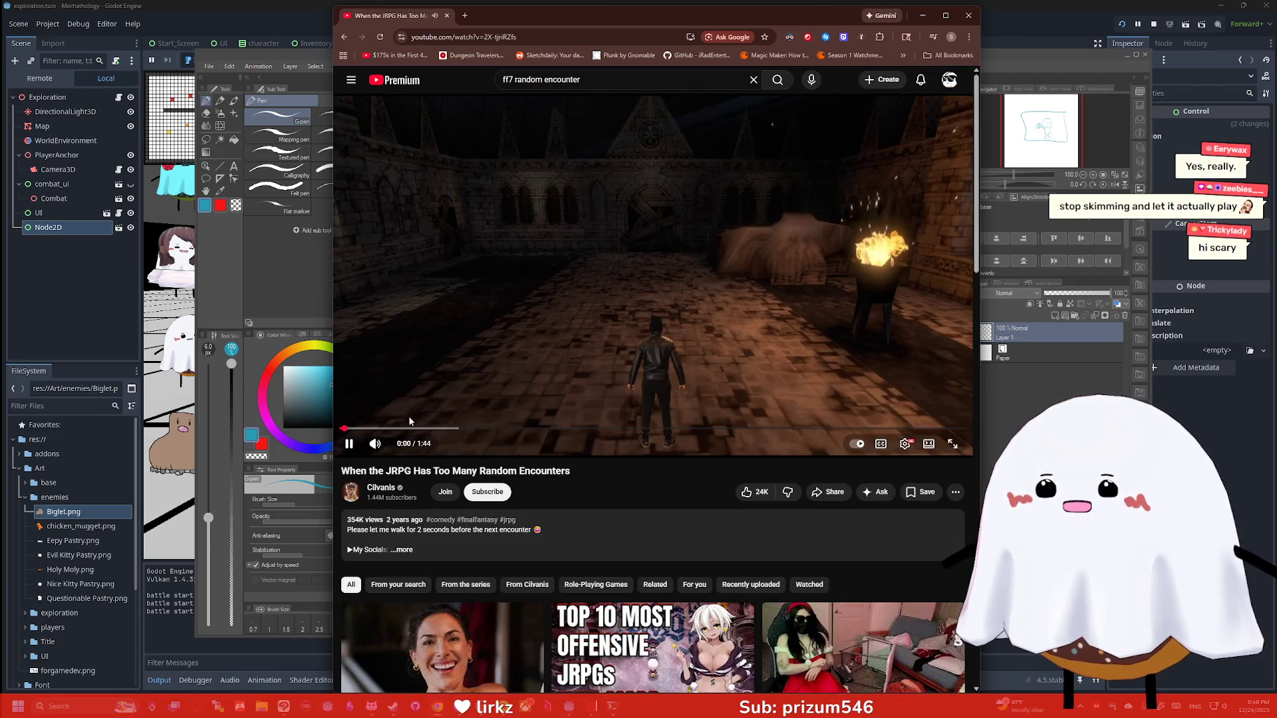
left_click(405, 429)
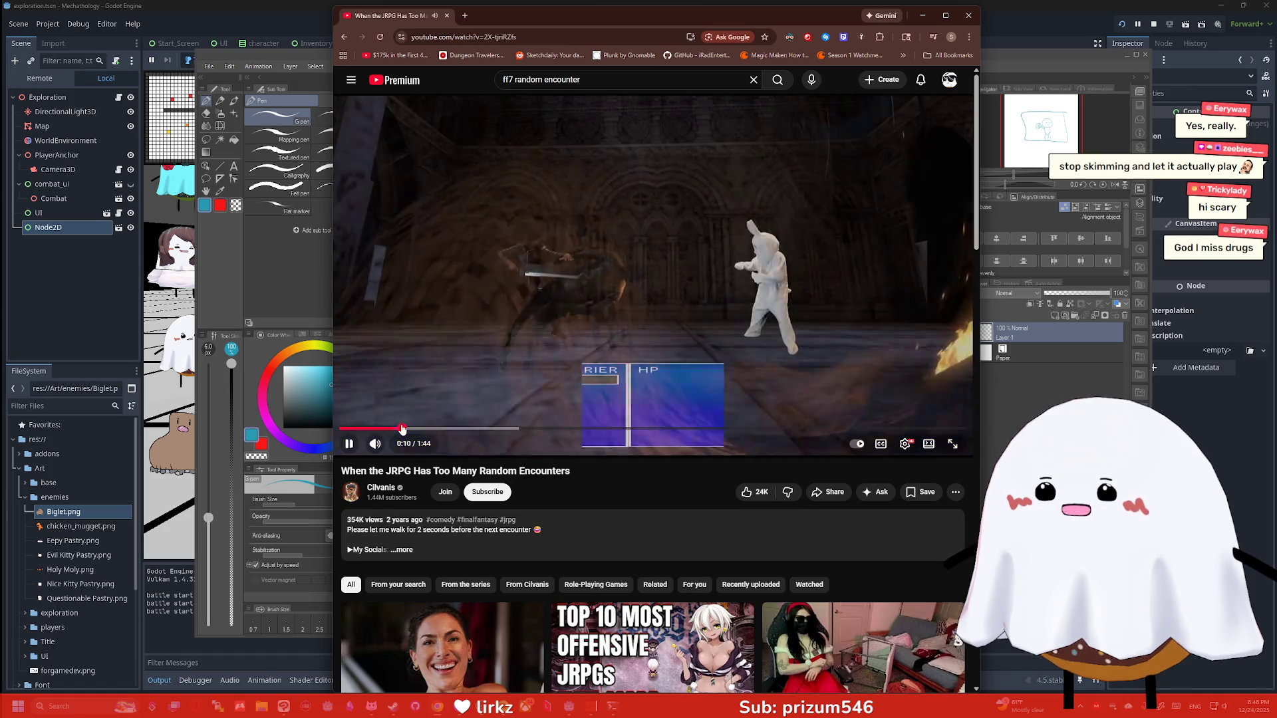
left_click(401, 429)
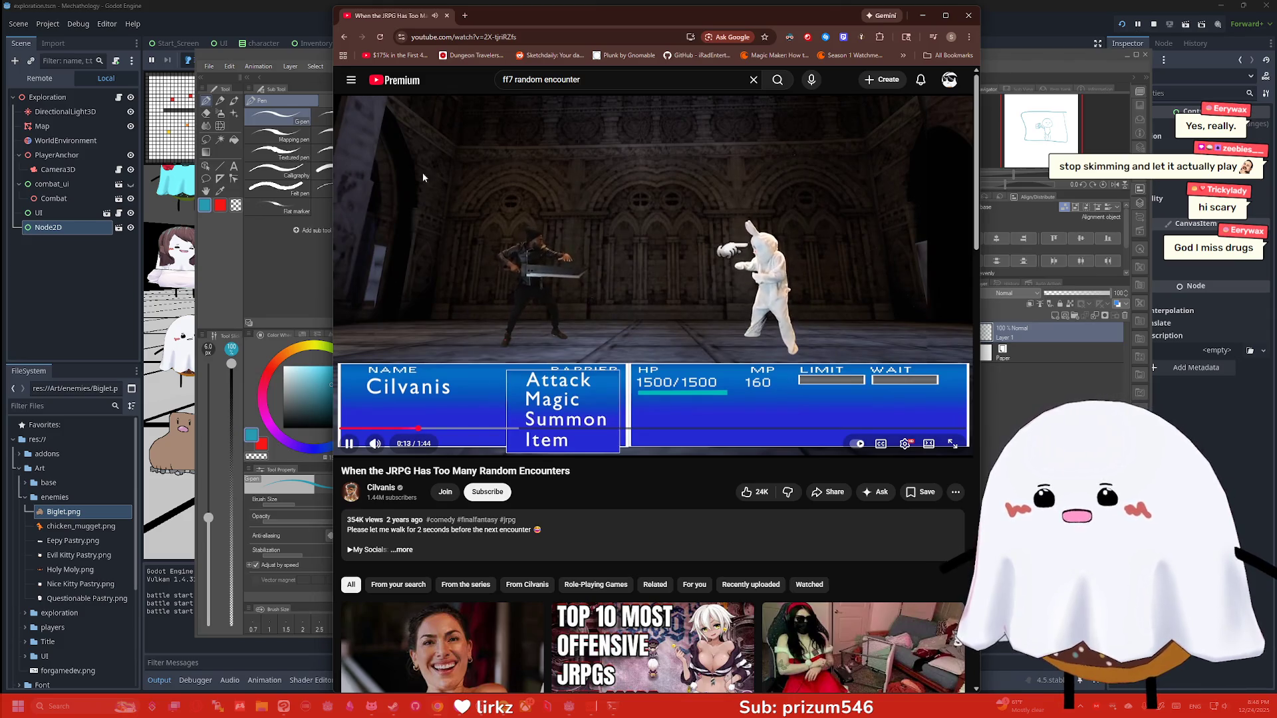
key("alt+Left")
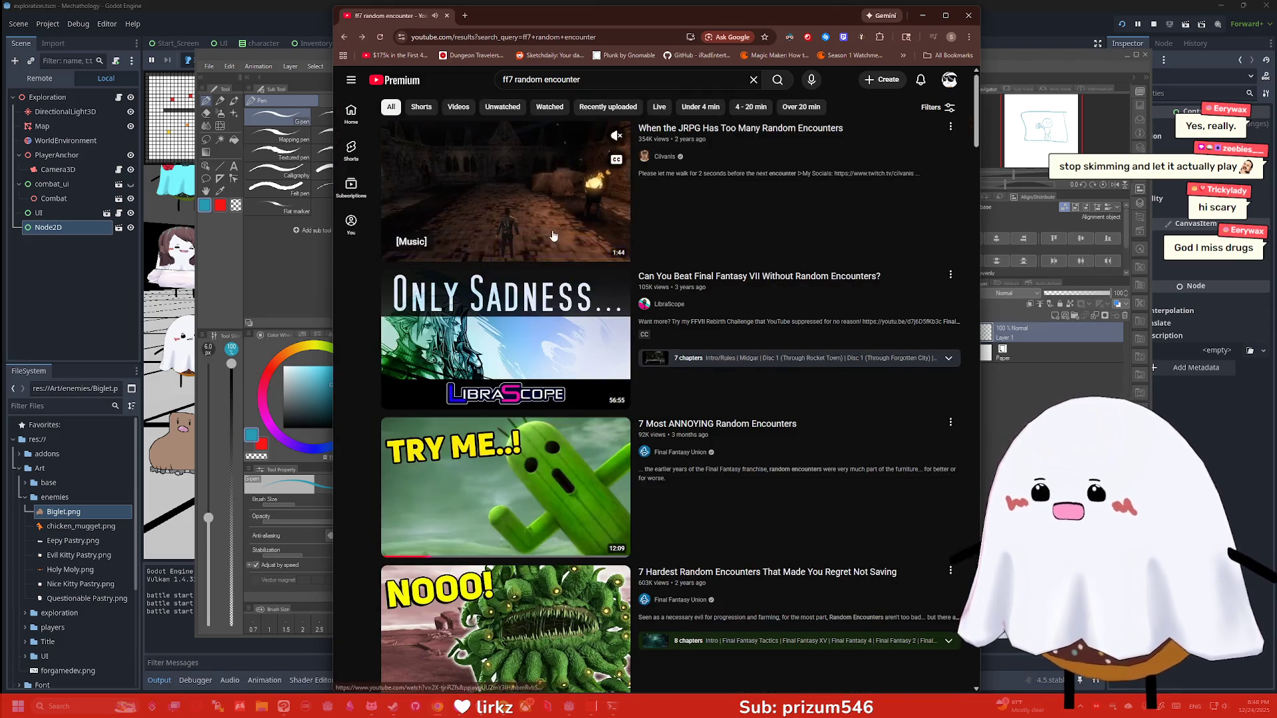
scroll(553, 235, "down", 1)
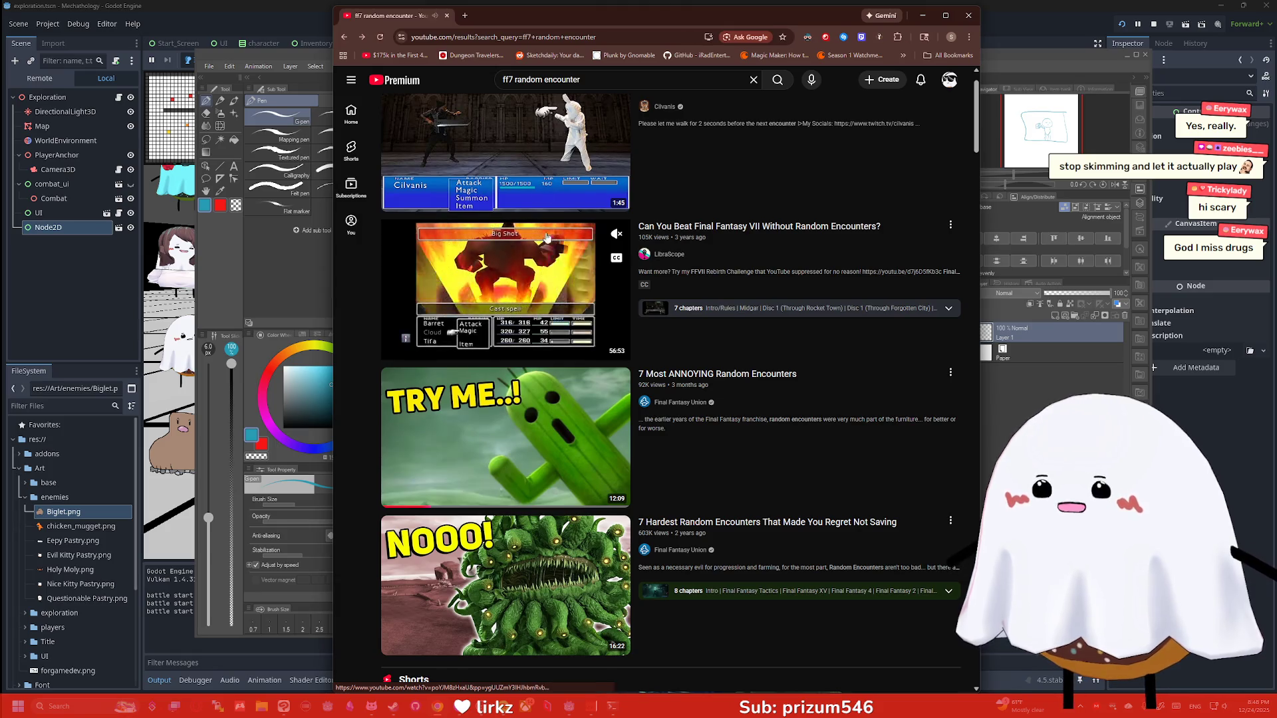
Search 'ff3 random encounter' and preview the 'Random Encounter Ff3' video at 0:14
left_click(512, 79)
key("BackSpace")
type("3")
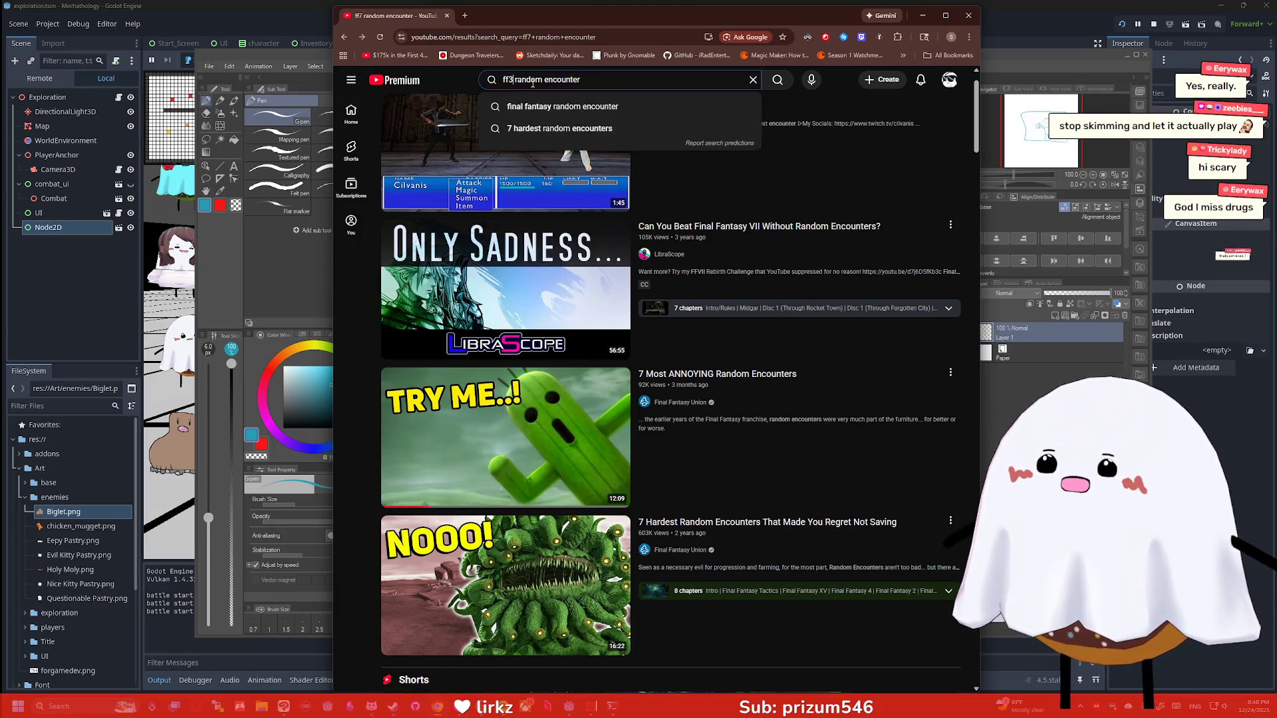
key("Return")
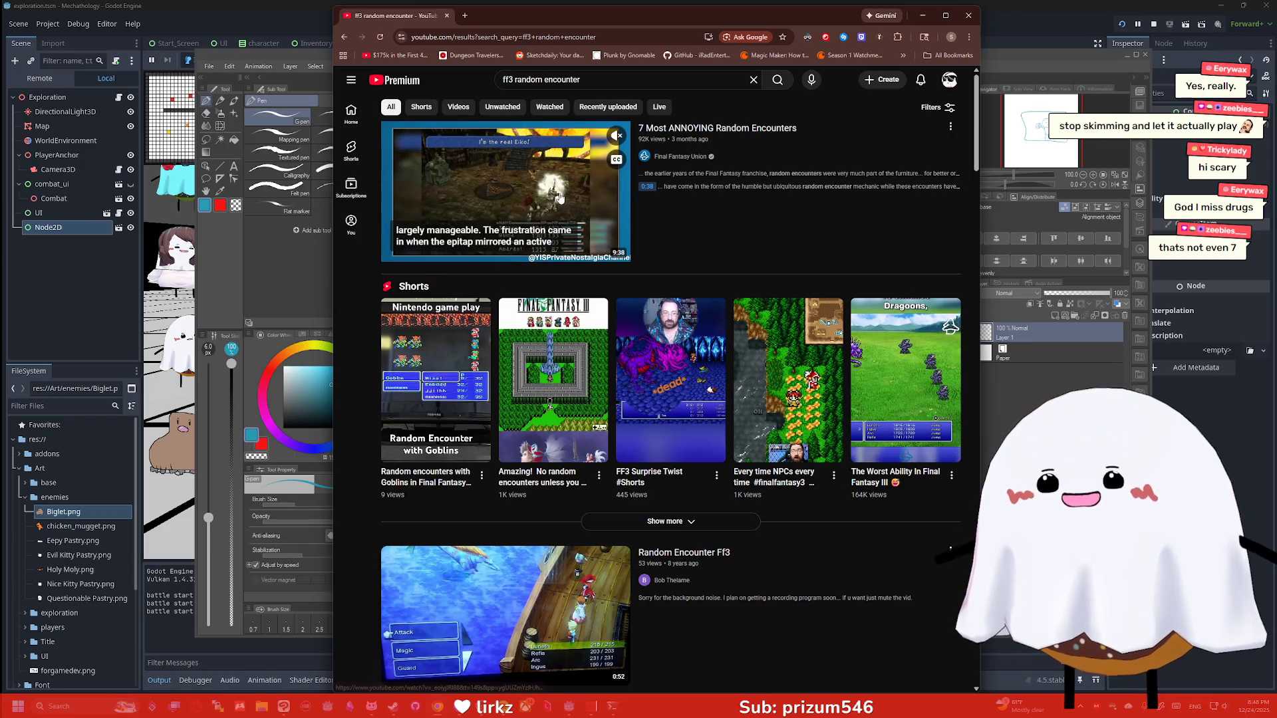
scroll(539, 322, "down", 3)
left_click(538, 322)
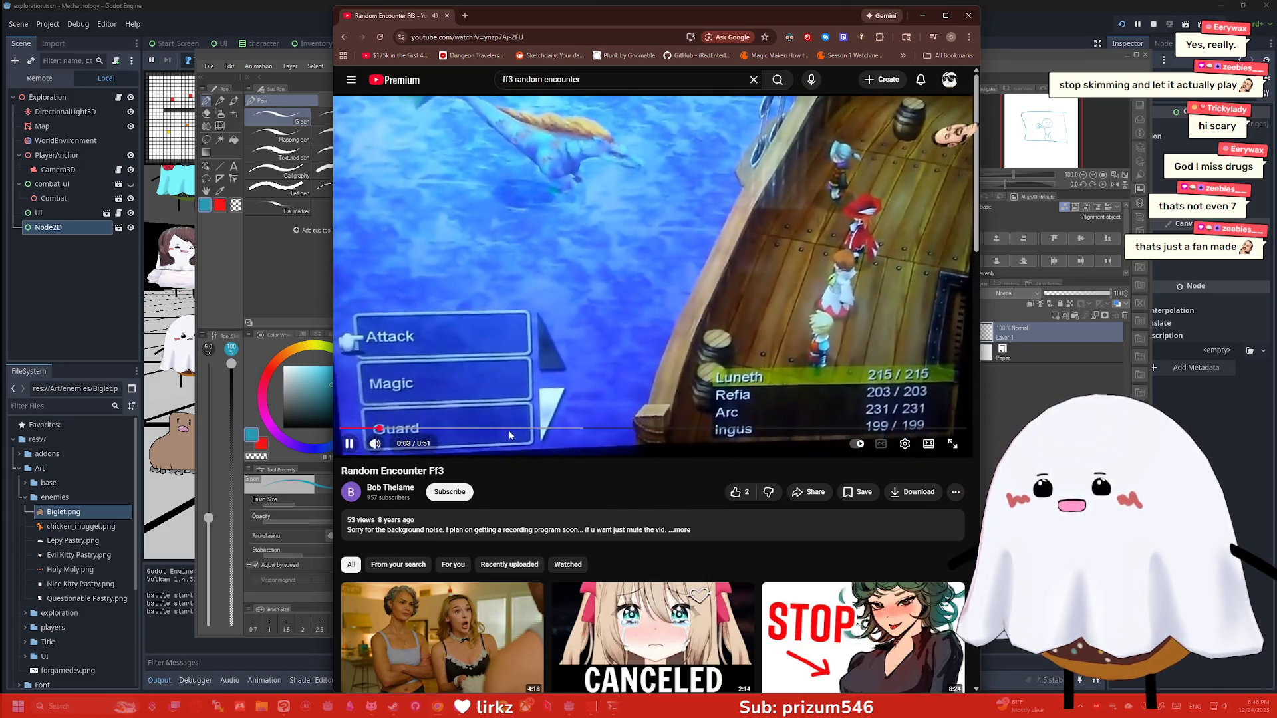
left_click(510, 429)
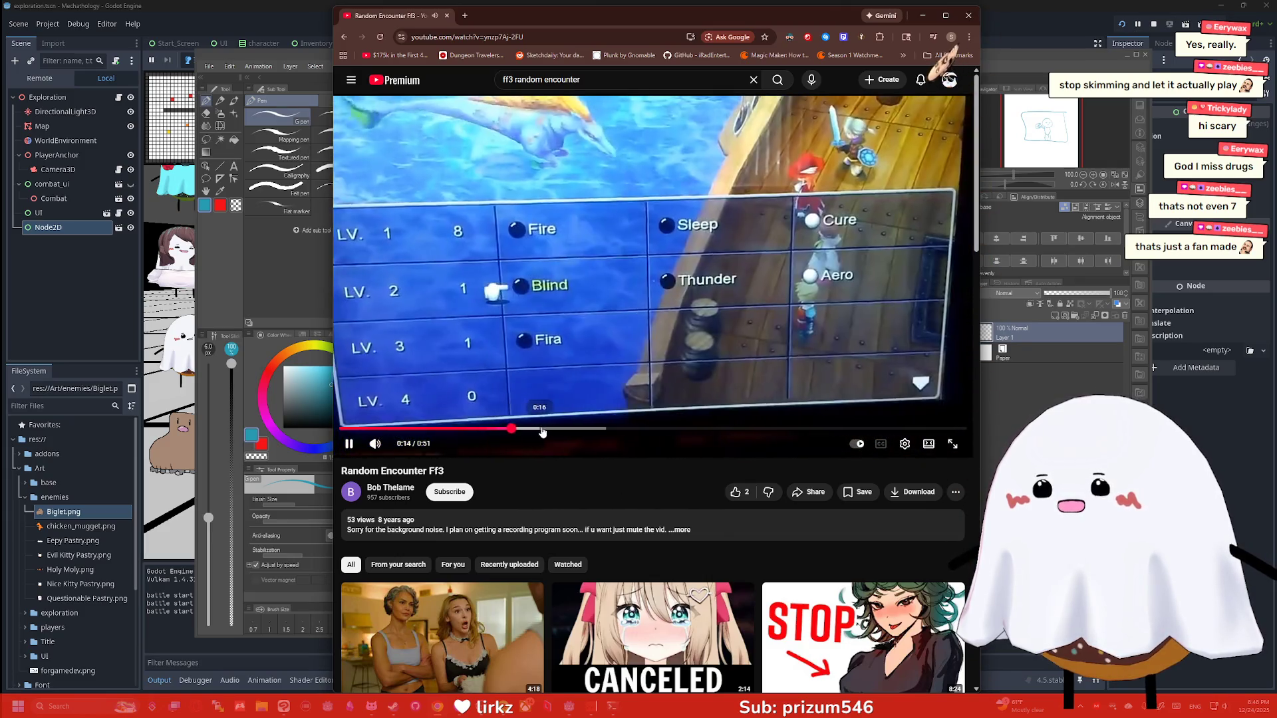
left_click(344, 37)
Open the 'Final Fantasy VI (FF3 SNES) Random Encounter No Battle Music Edit' video
scroll(552, 240, "down", 3)
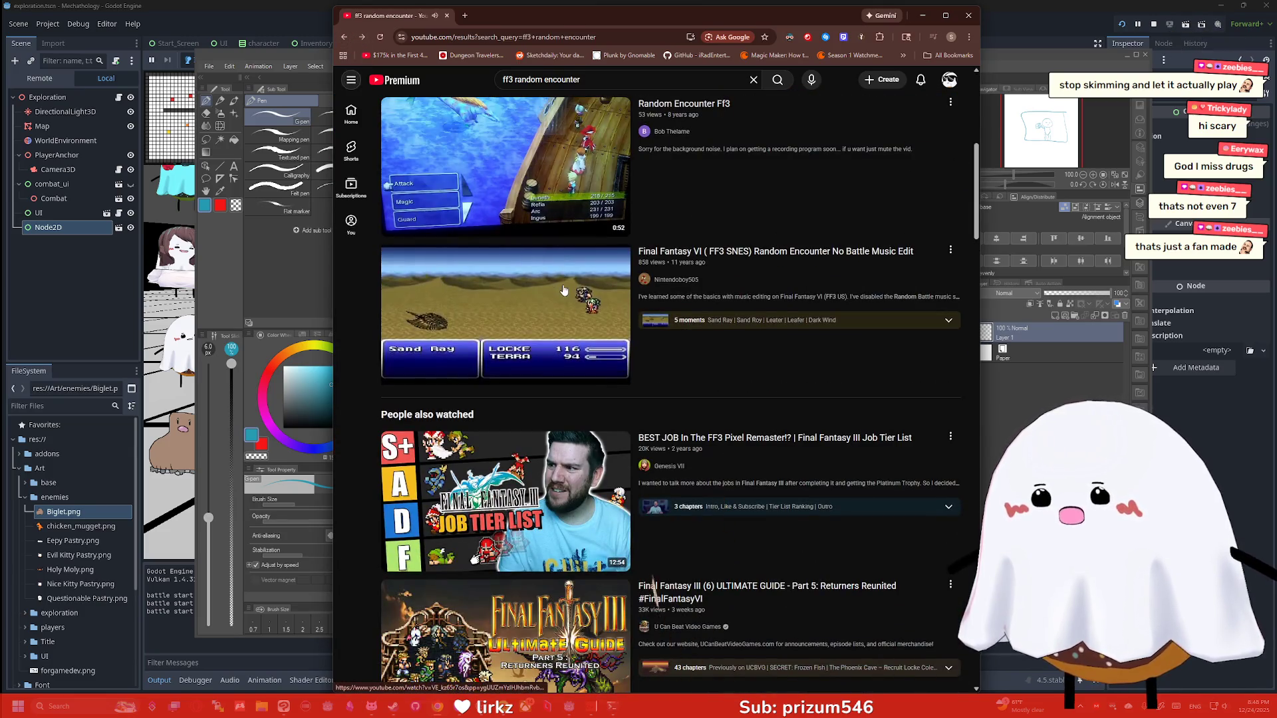
left_click(563, 290)
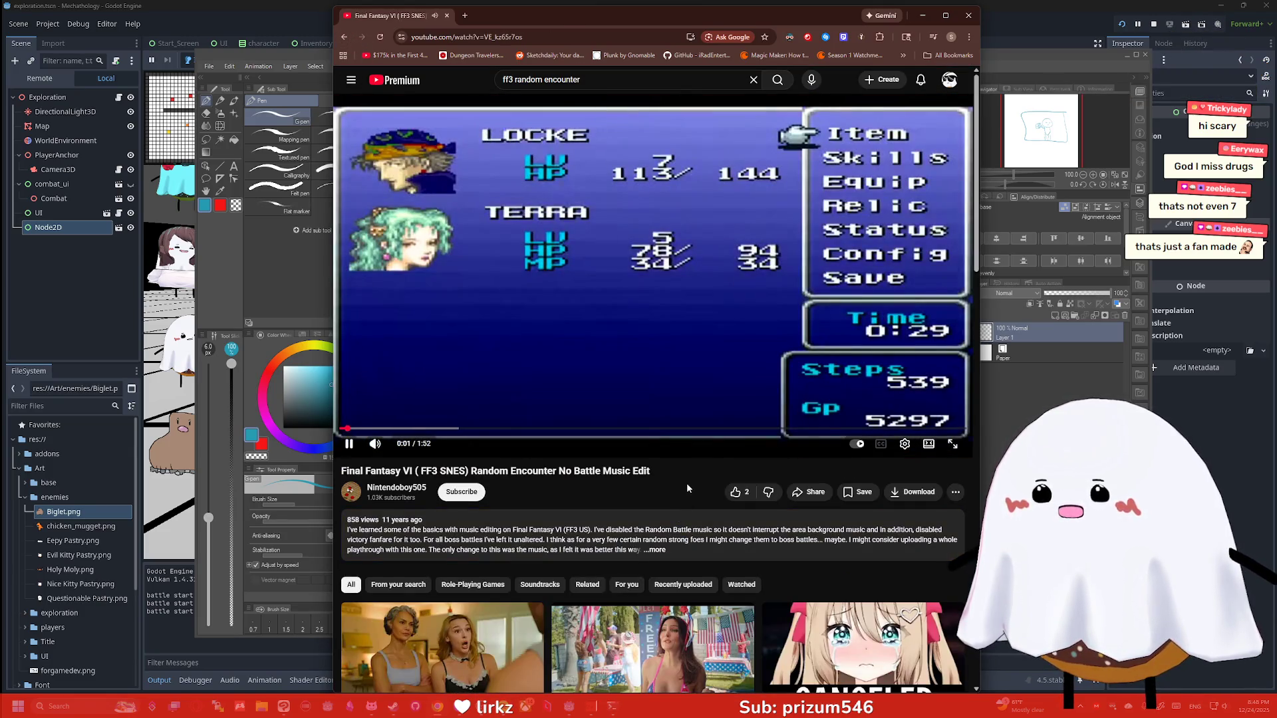
left_click(484, 79)
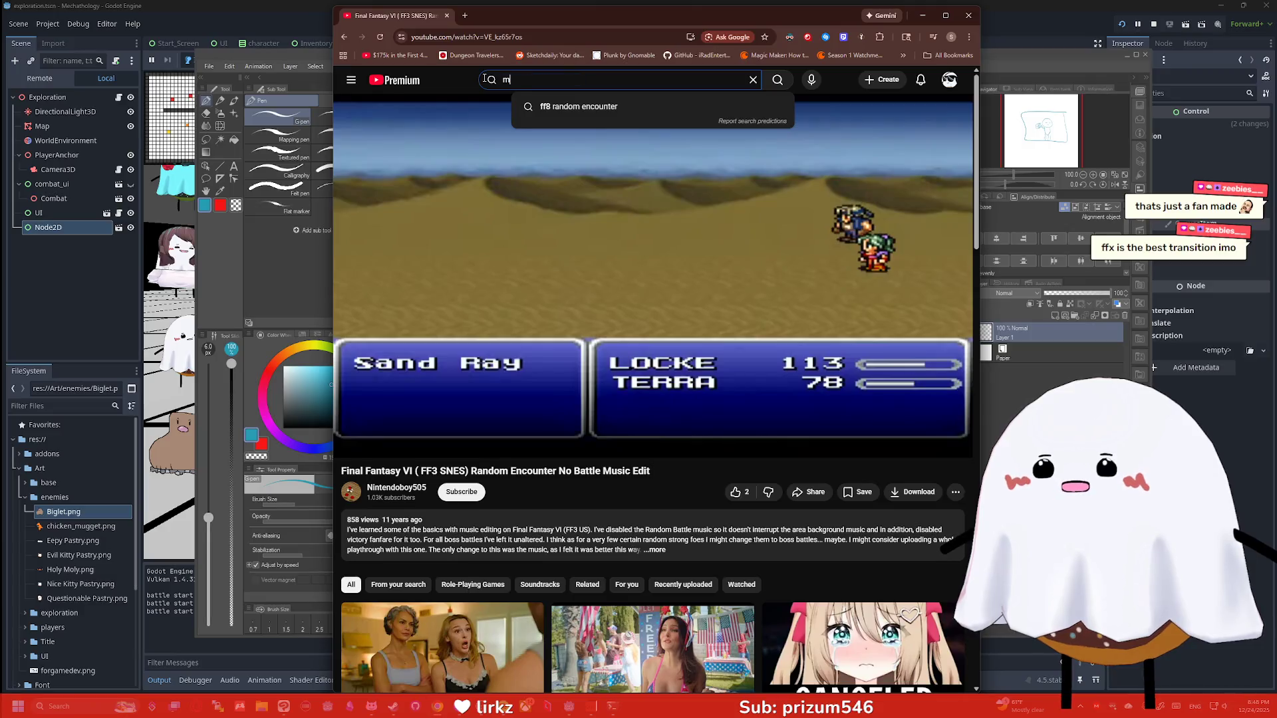
Search 'most unique random encounter transition' and scroll through the results
type("most unique")
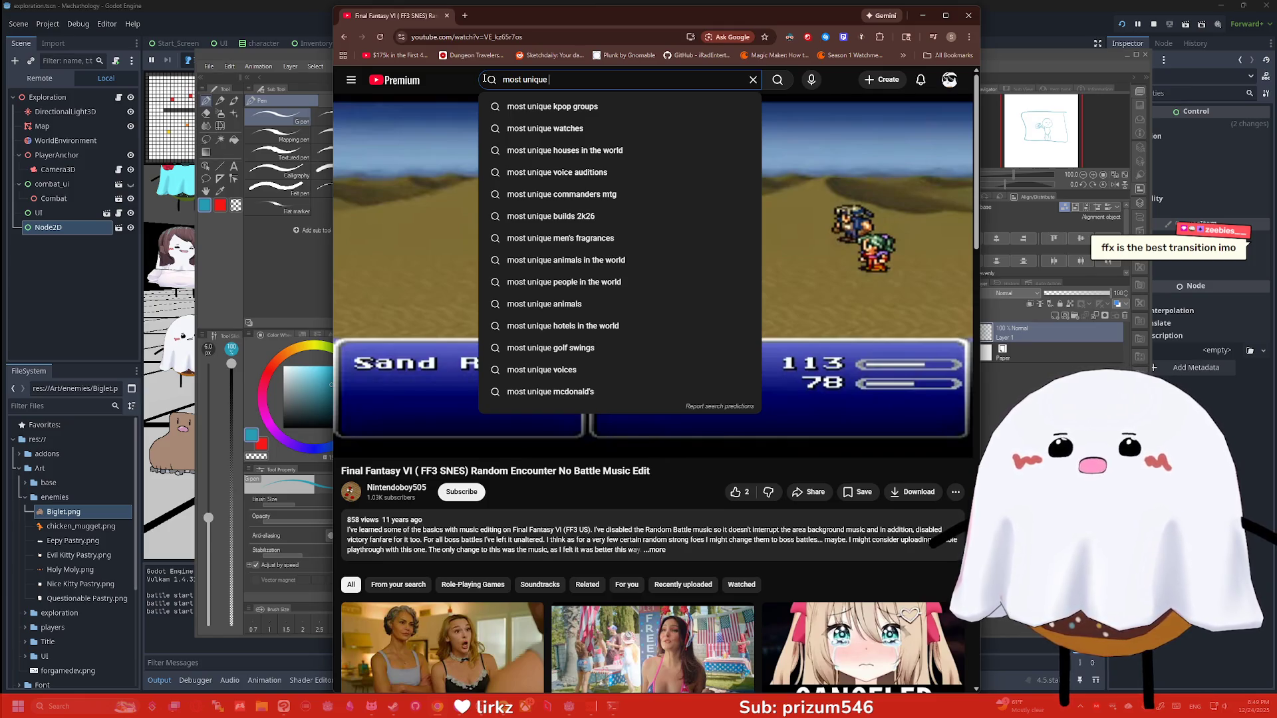
type("random encounter")
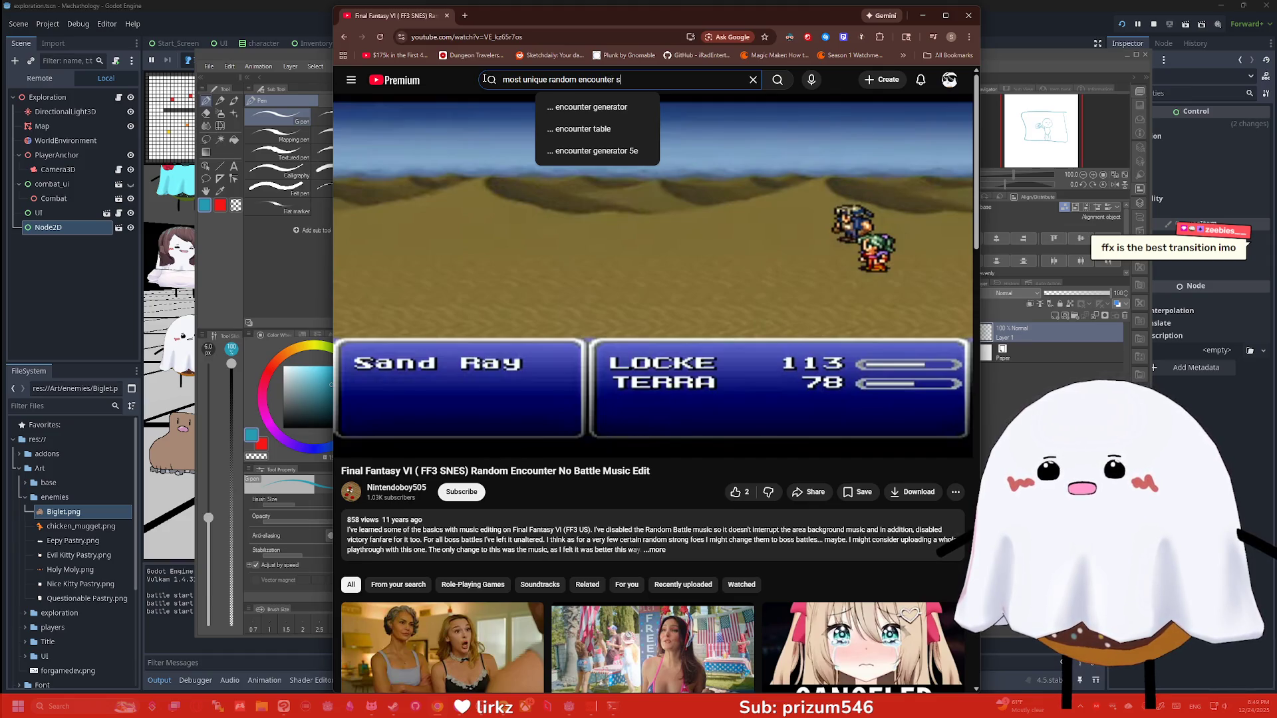
key("Return")
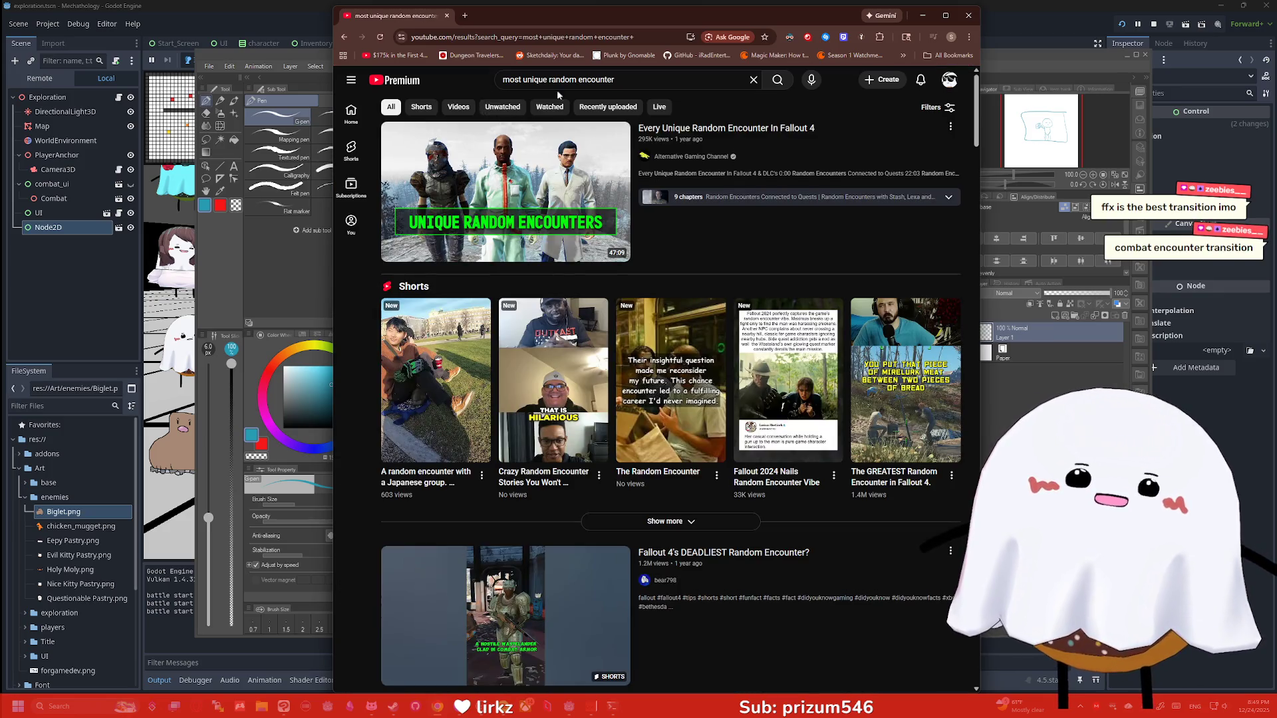
left_click(637, 77)
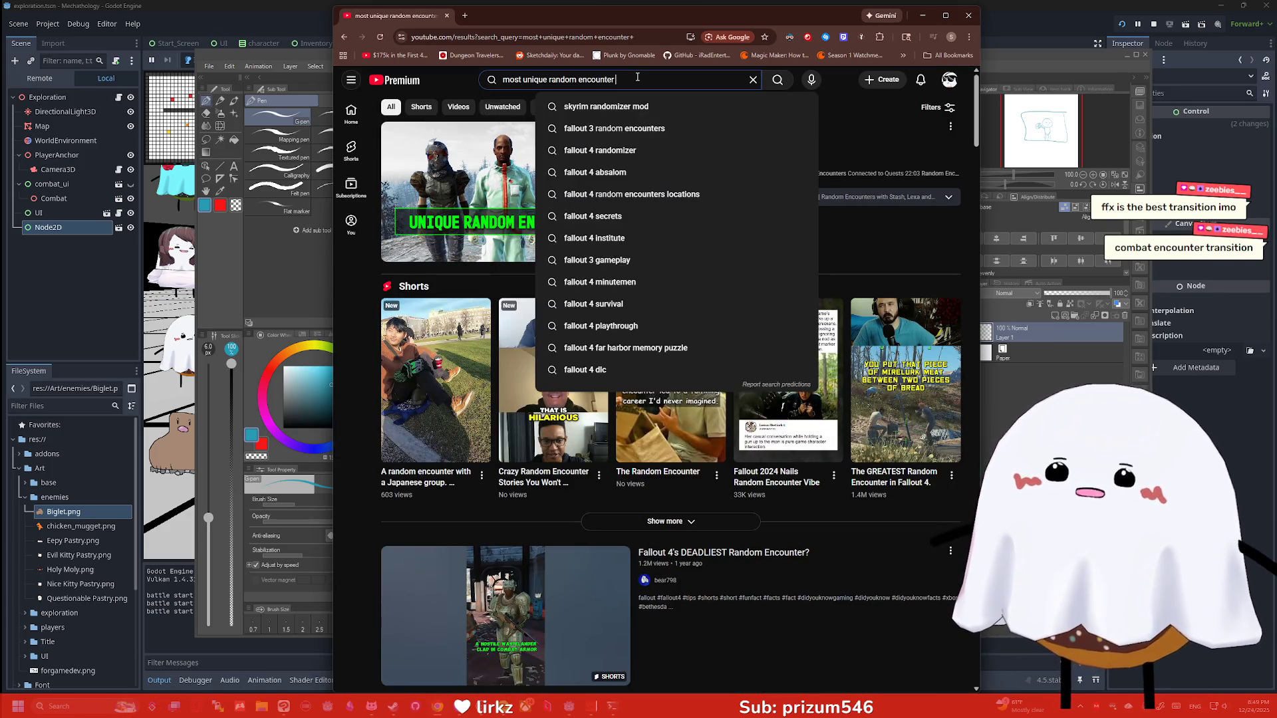
type(" transition")
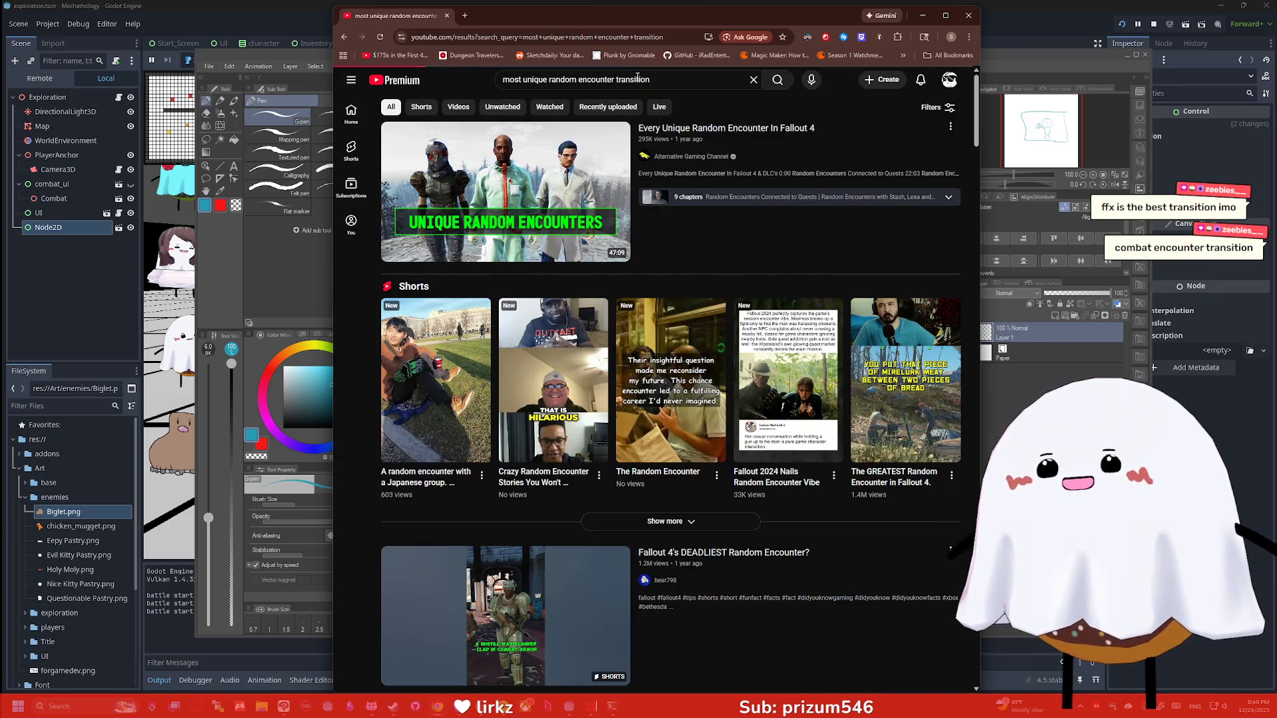
scroll(505, 346, "down", 2)
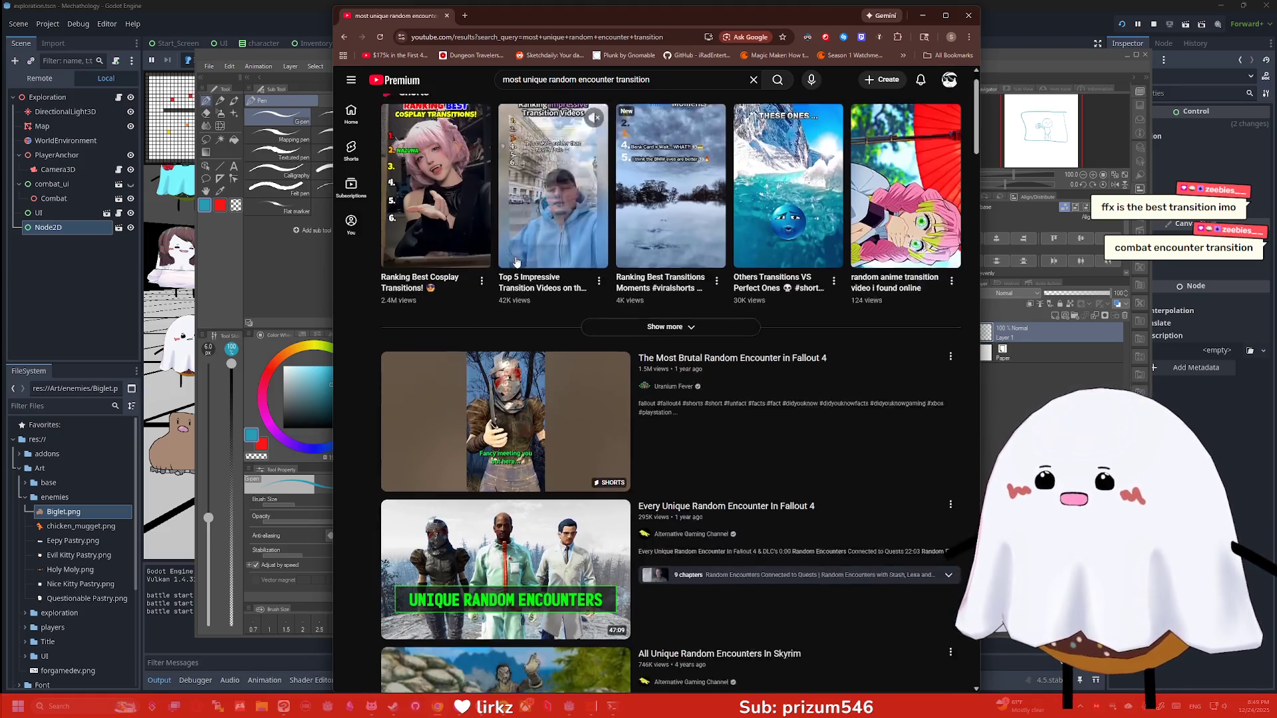
scroll(505, 346, "down", 2)
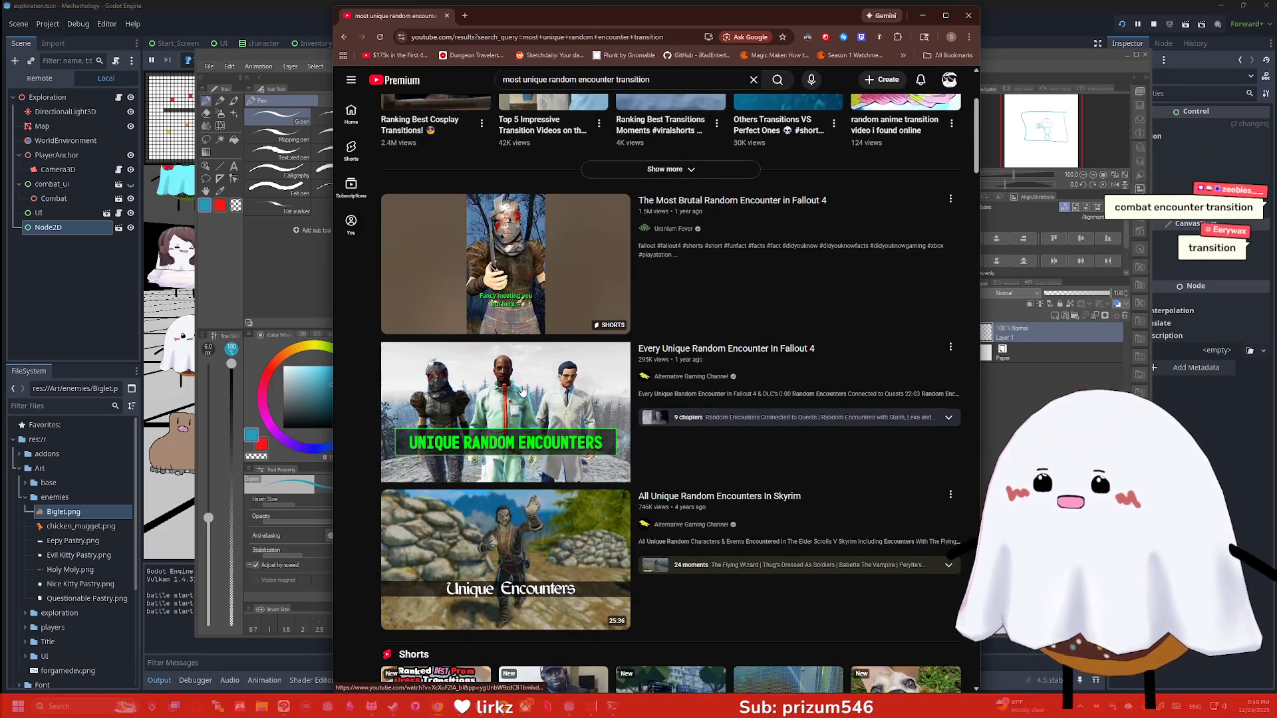
scroll(527, 382, "down", 2)
scroll(528, 383, "down", 2)
scroll(571, 293, "down", 3)
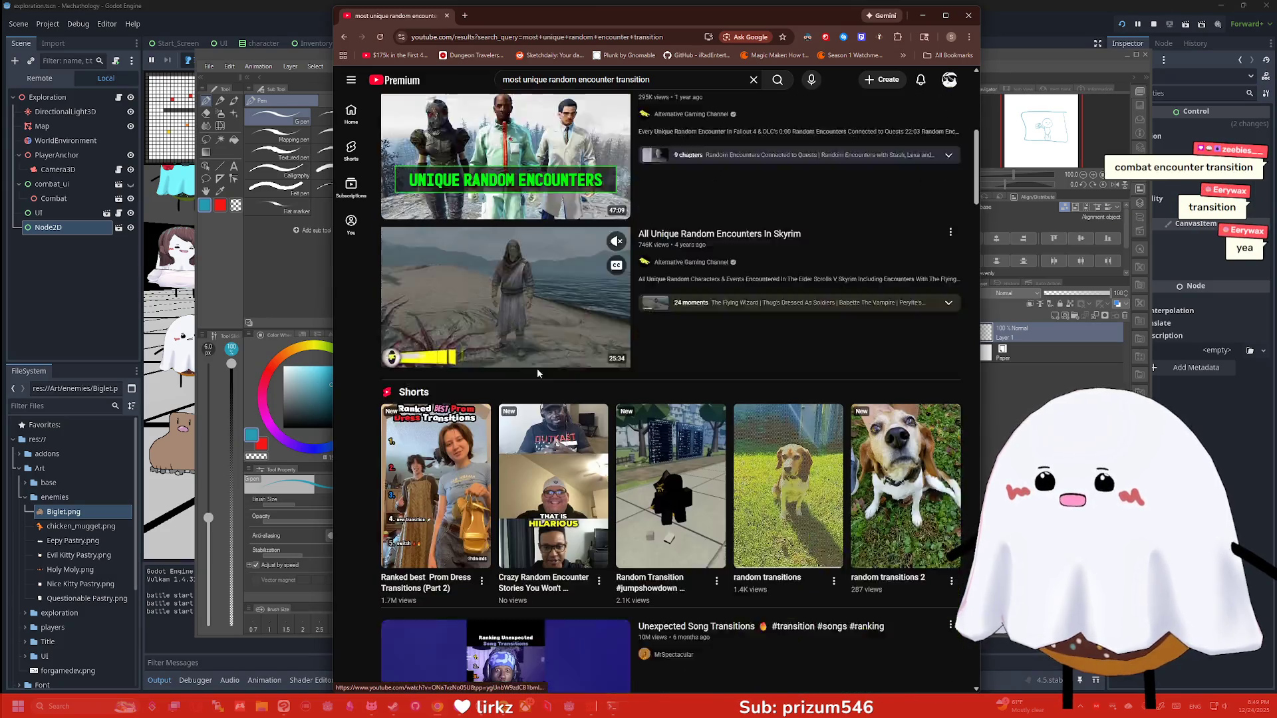
scroll(571, 293, "down", 2)
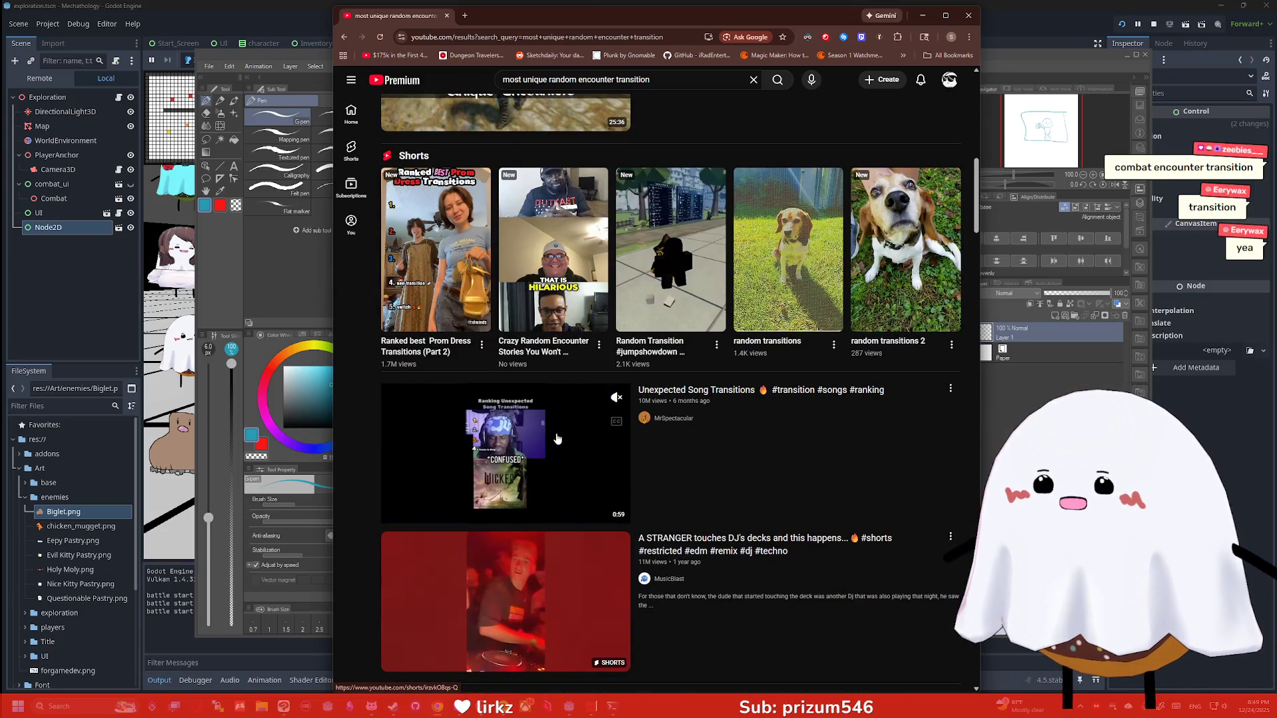
scroll(558, 439, "down", 2)
scroll(555, 373, "down", 4)
scroll(544, 353, "up", 12)
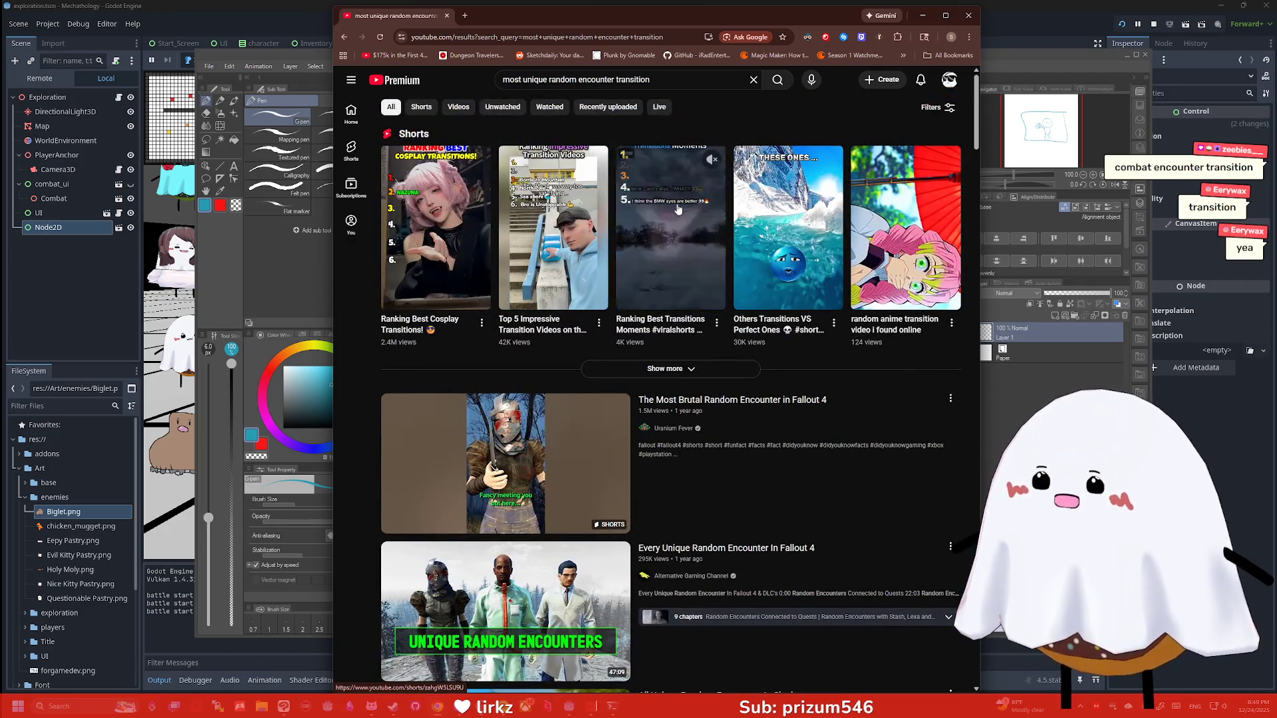
Rewrite the query to 'random combat encounter transition' and browse the results
left_click(549, 80)
key("ctrl+BackSpace")
key("ctrl+BackSpace")
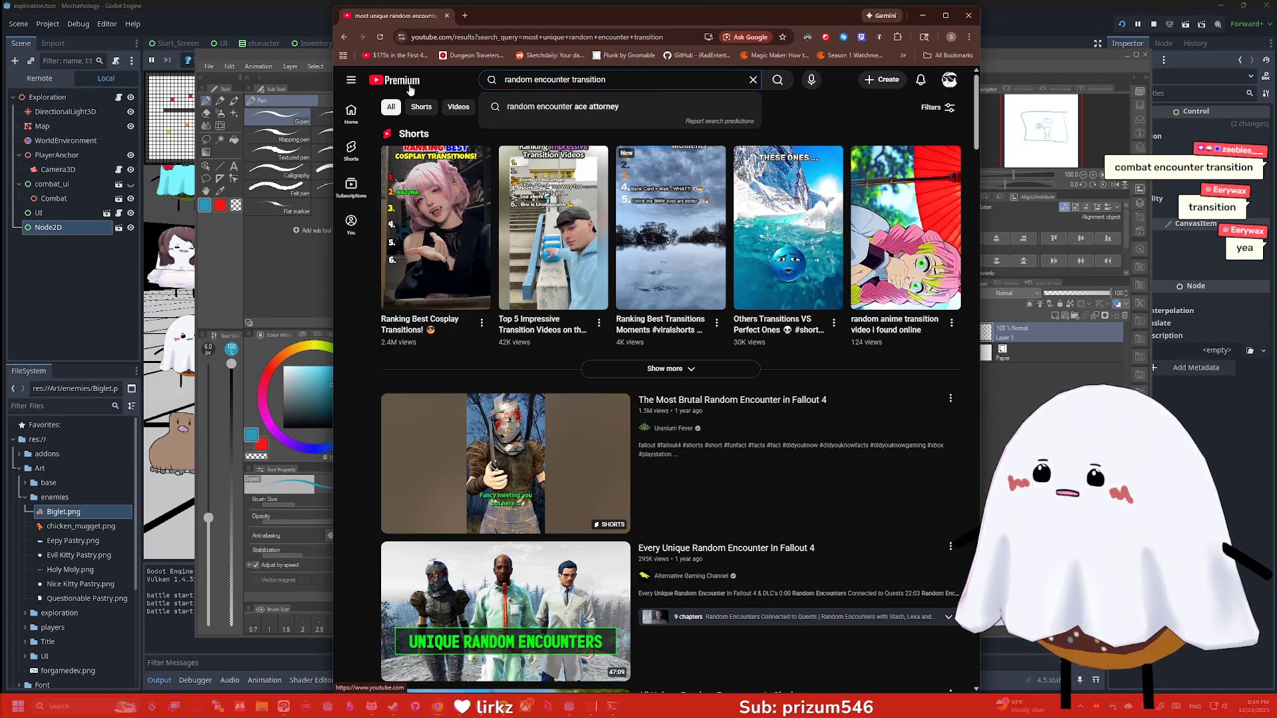
left_click(533, 80)
type("combat")
key("Return")
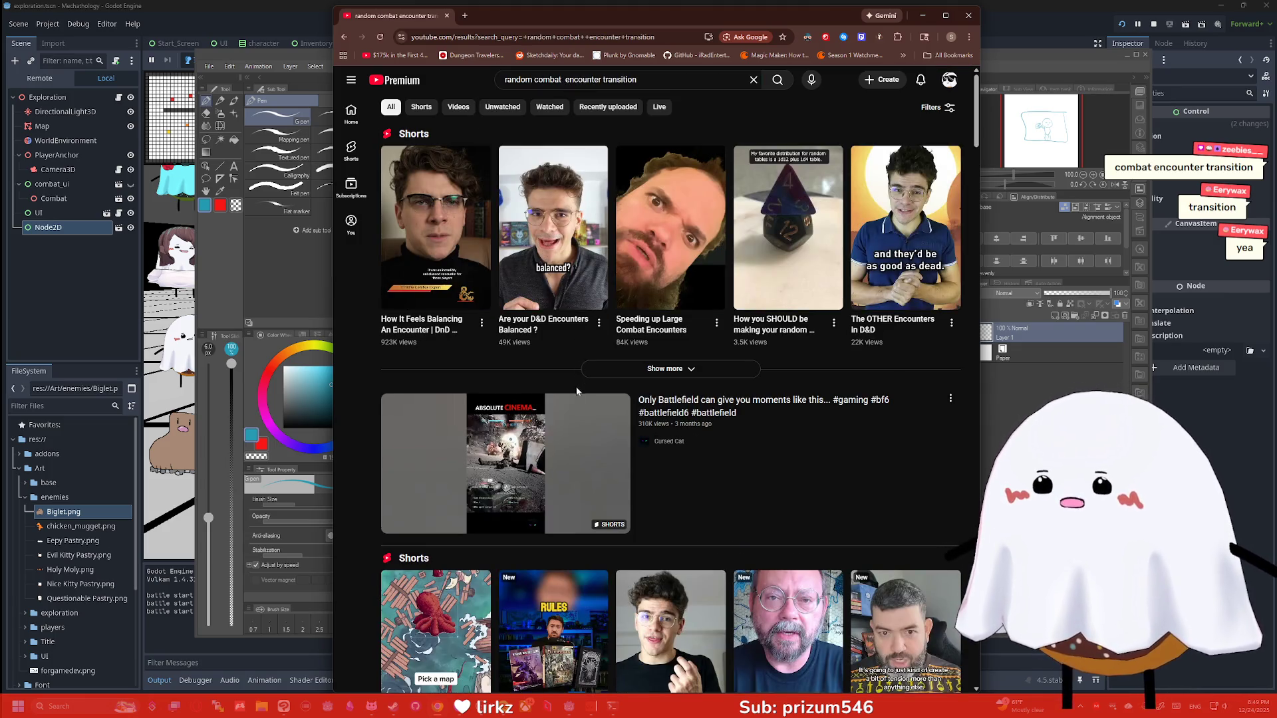
scroll(505, 237, "down", 8)
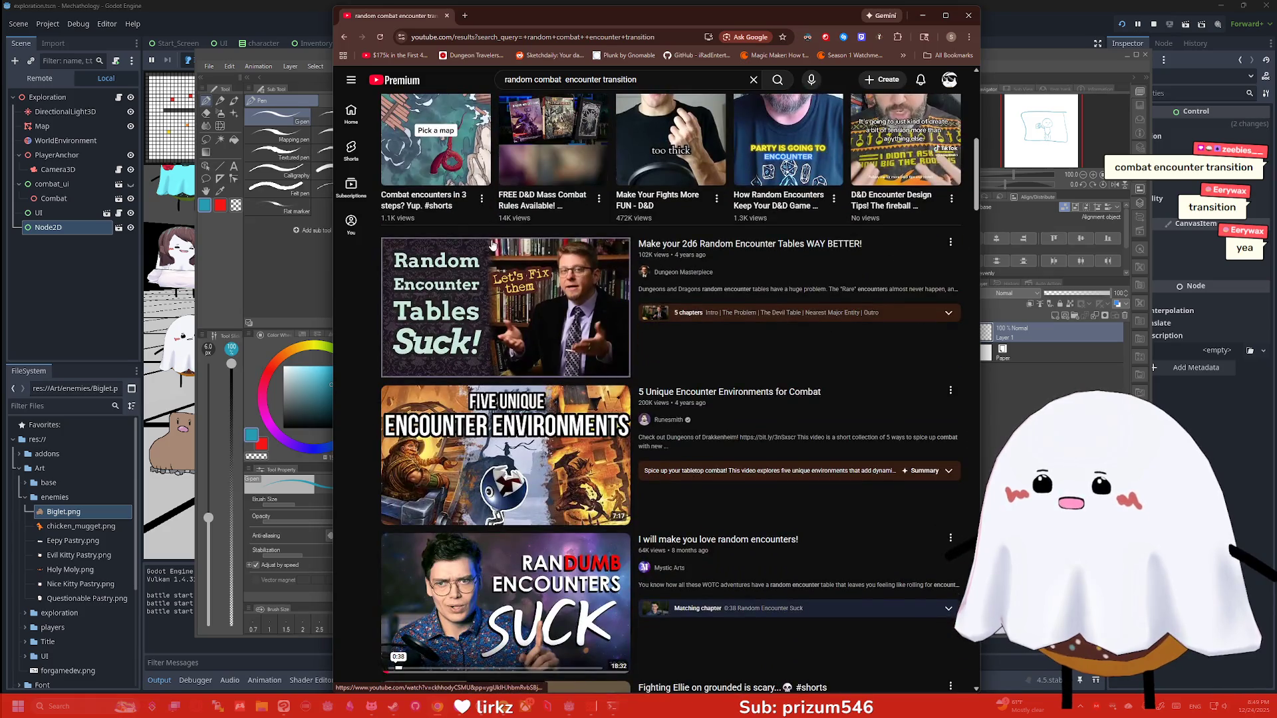
scroll(506, 240, "down", 4)
scroll(552, 230, "up", 6)
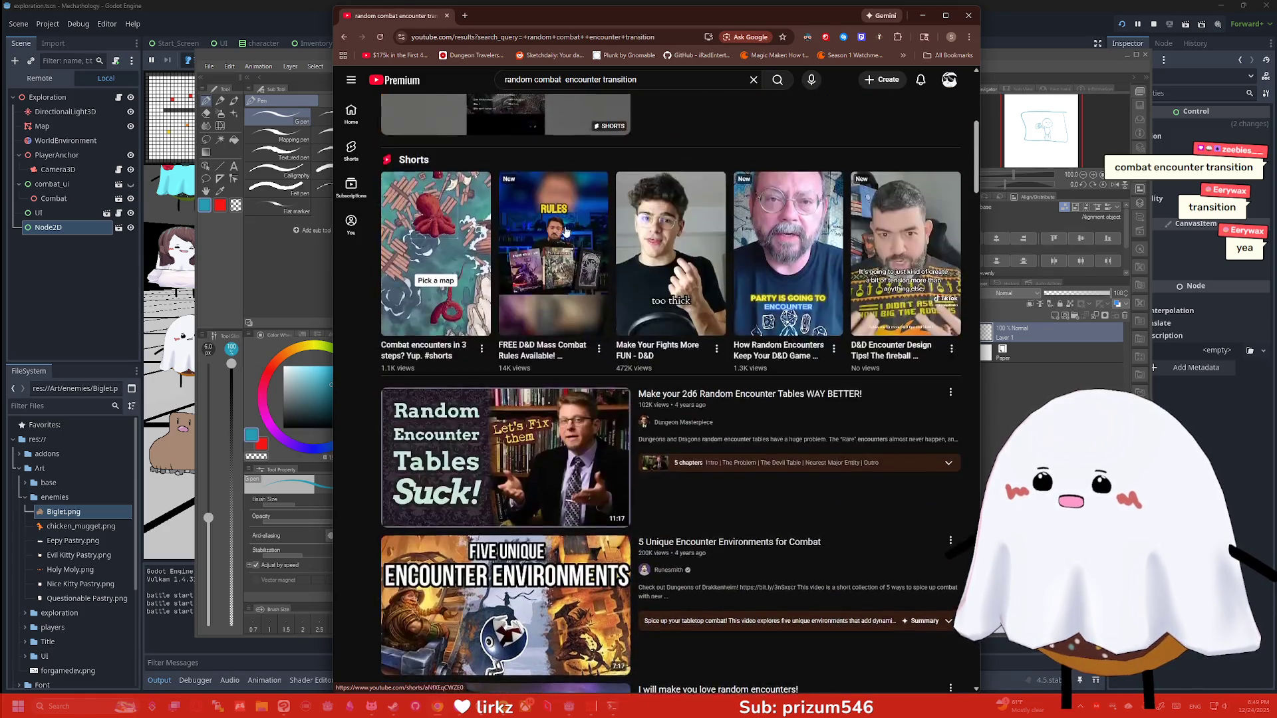
scroll(564, 231, "up", 6)
Add 'video game' to the query and search again
left_click(659, 79)
type("cv")
key("BackSpace")
key("BackSpace")
type("video game")
key("Return")
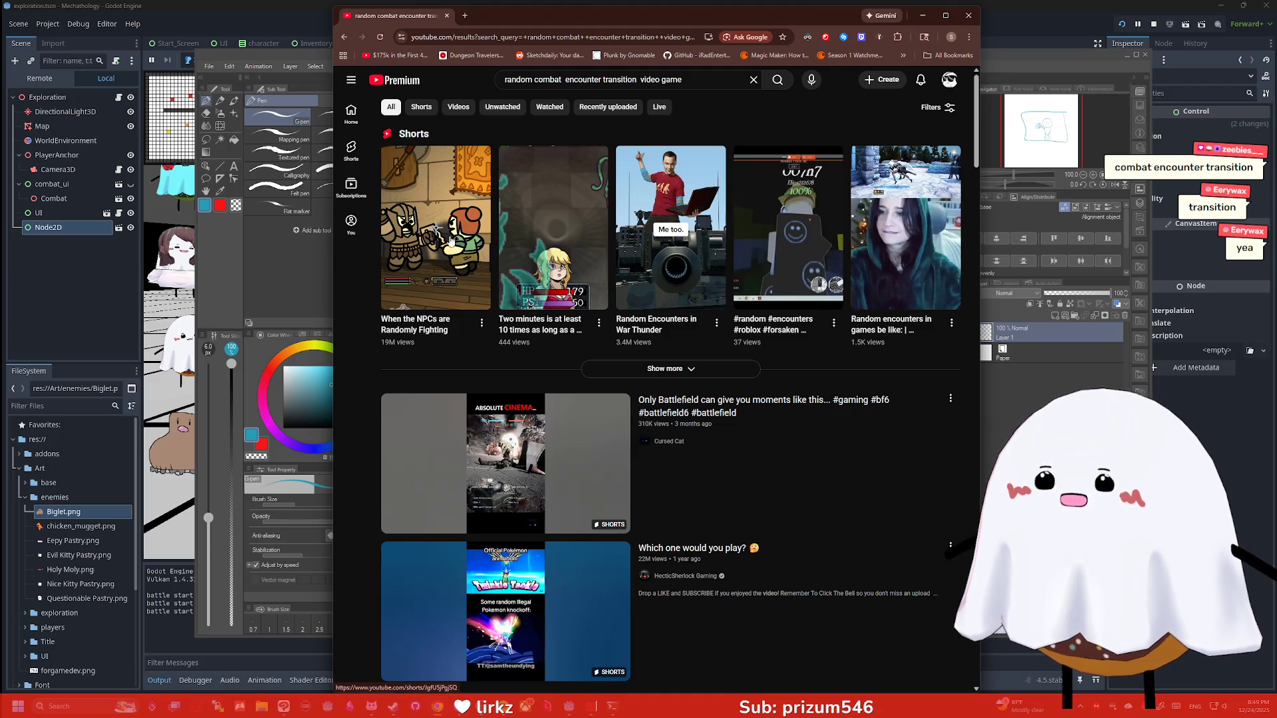
scroll(550, 443, "down", 8)
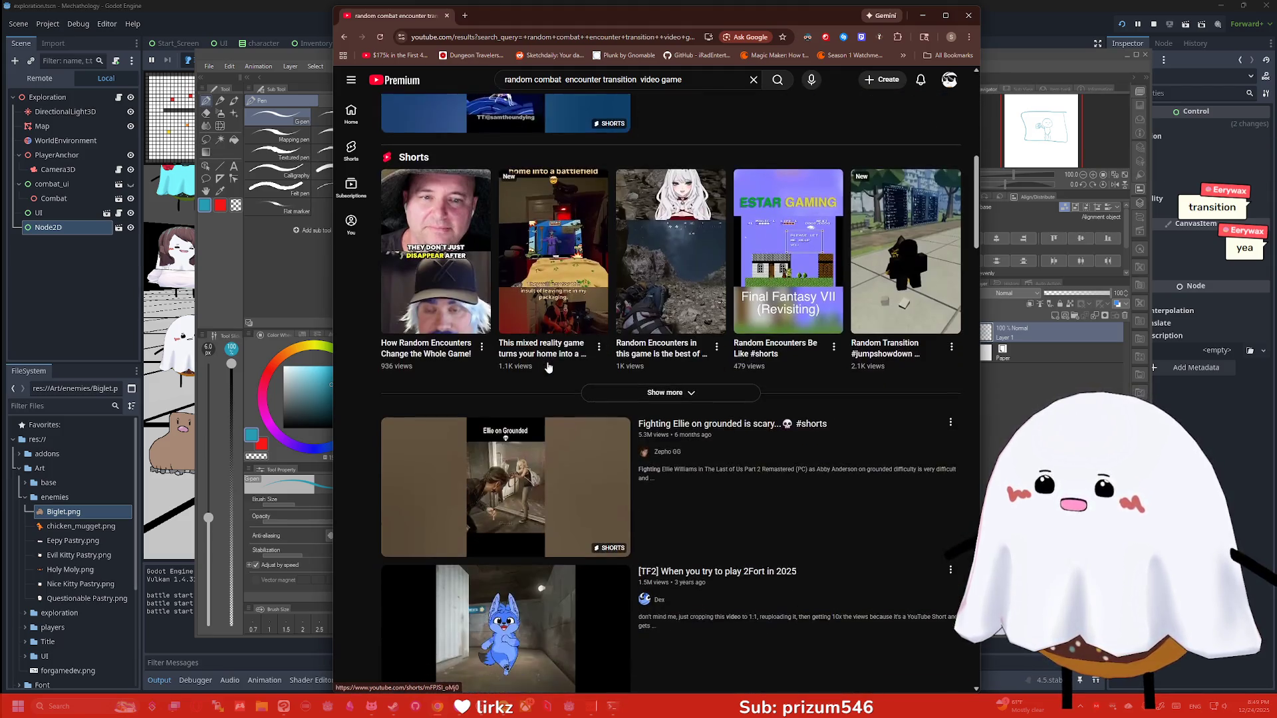
left_click(560, 35)
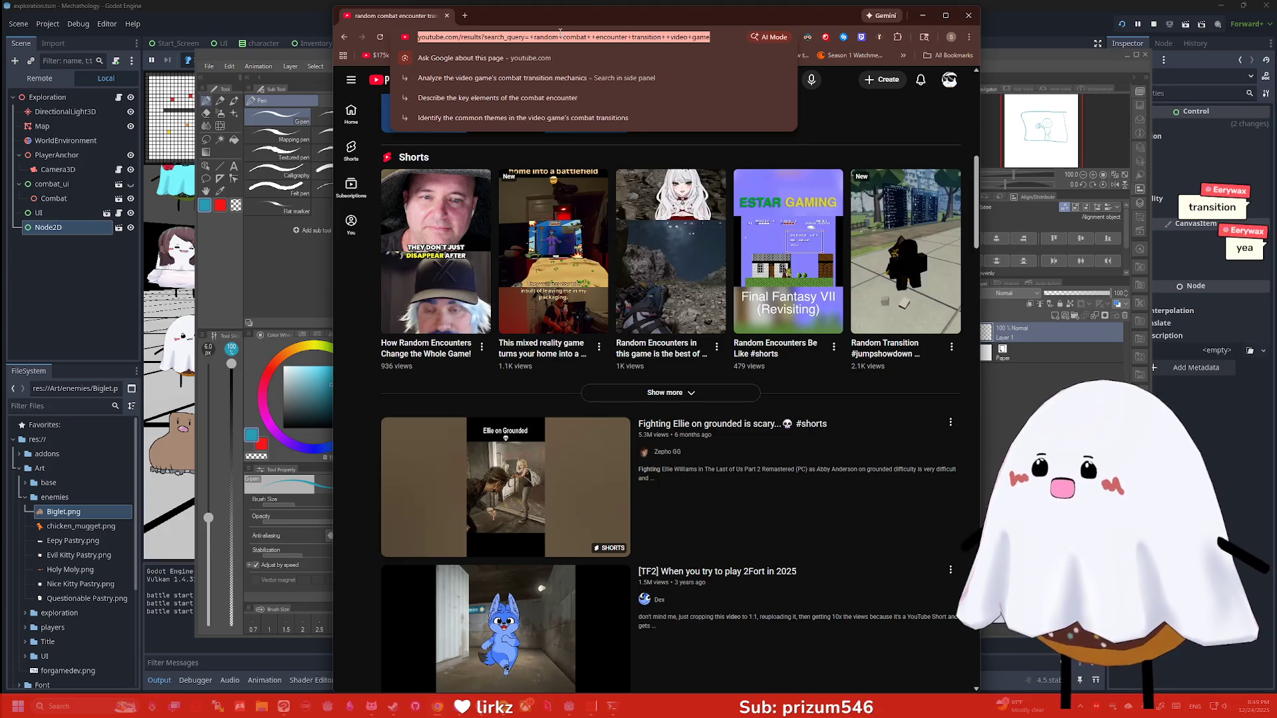
Search Google for 'what game had the most unique combat transition' and scroll the results
type("what game had the mos")
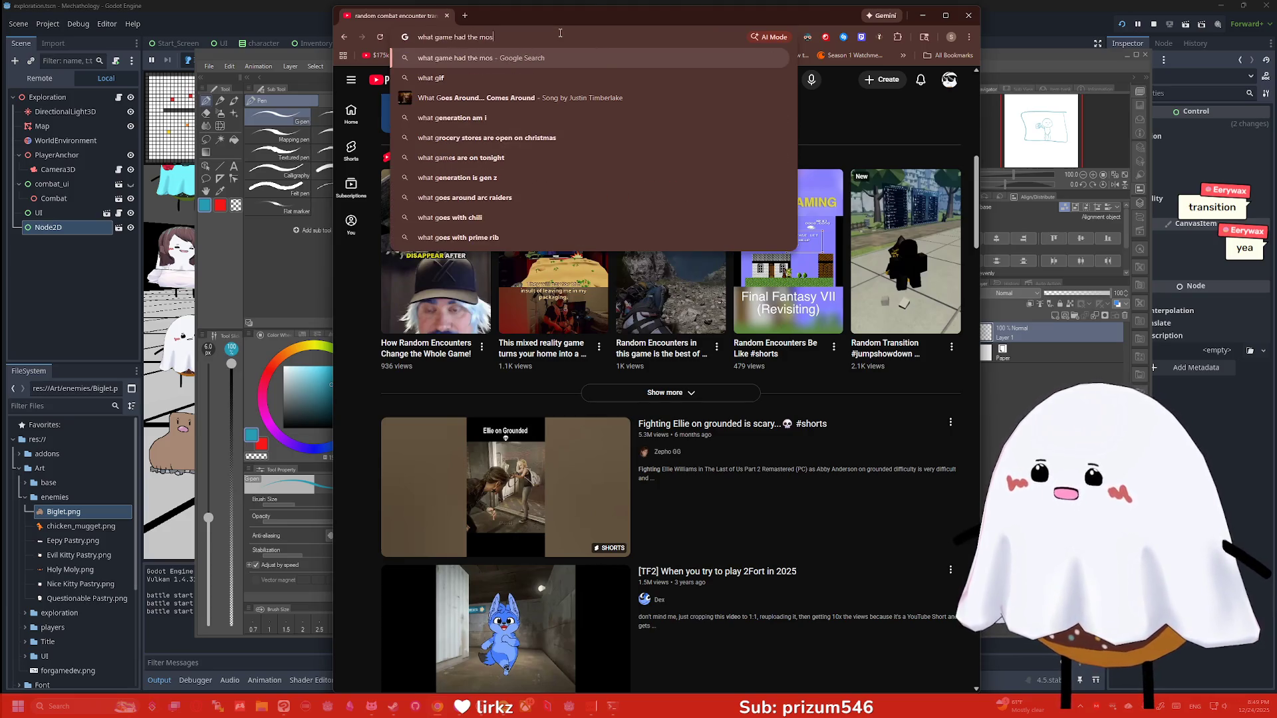
type("t unique combat t")
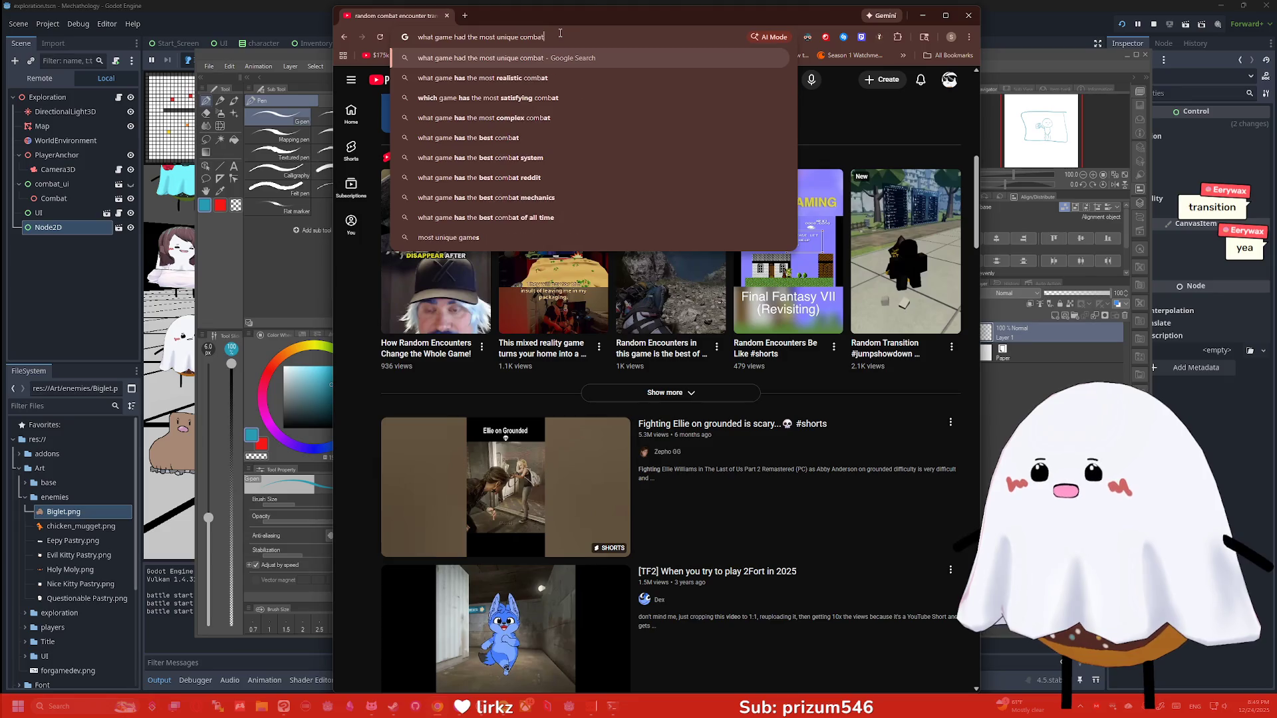
type("ransition")
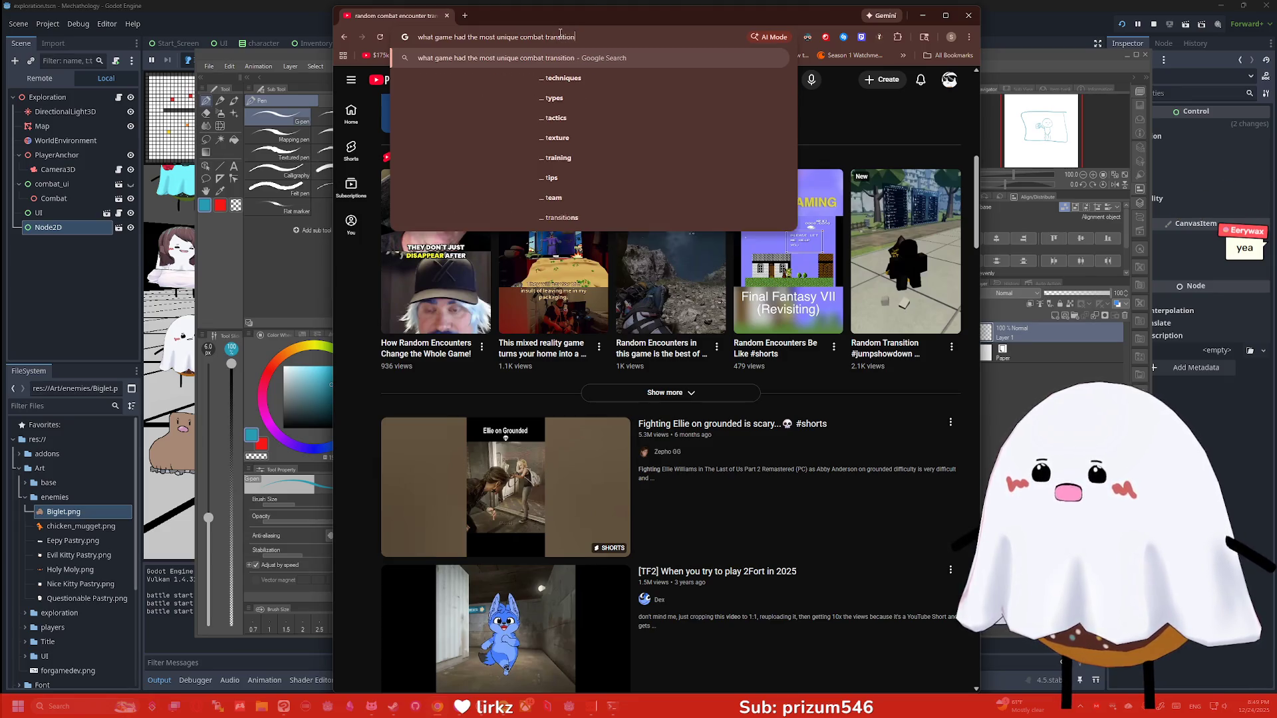
key("Return")
scroll(646, 177, "down", 1)
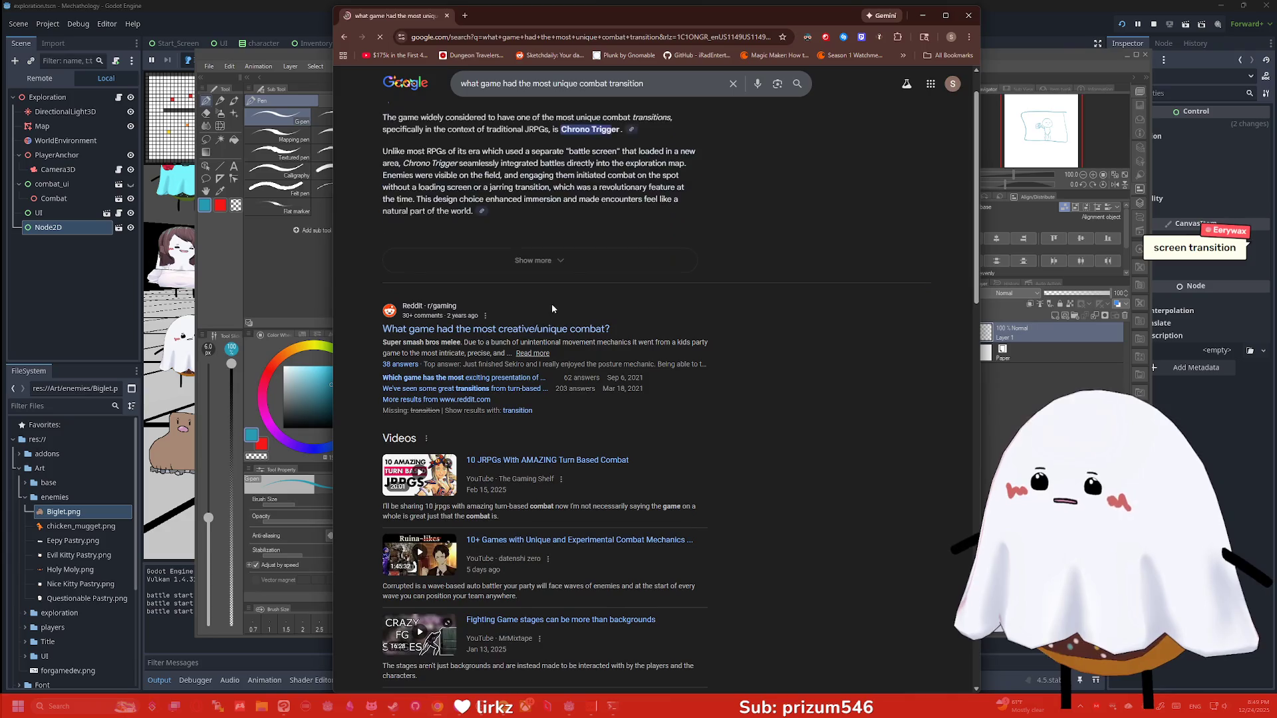
scroll(546, 336, "down", 10)
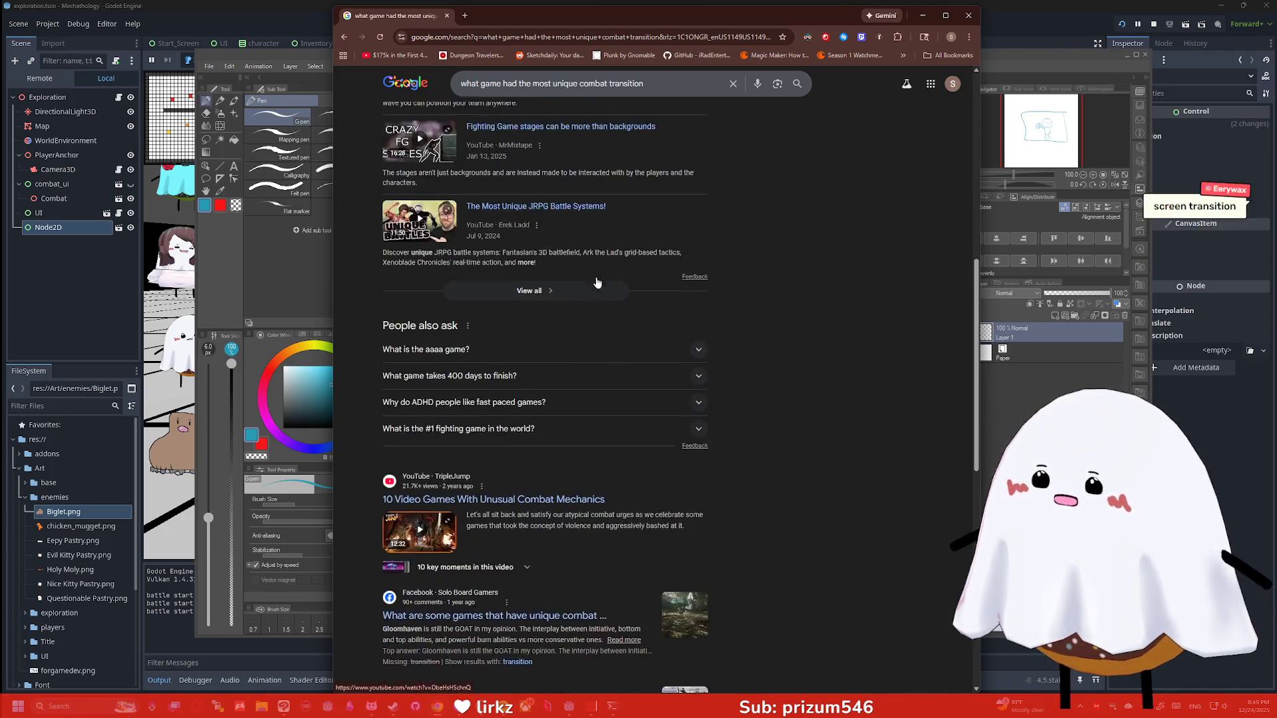
scroll(562, 236, "down", 1)
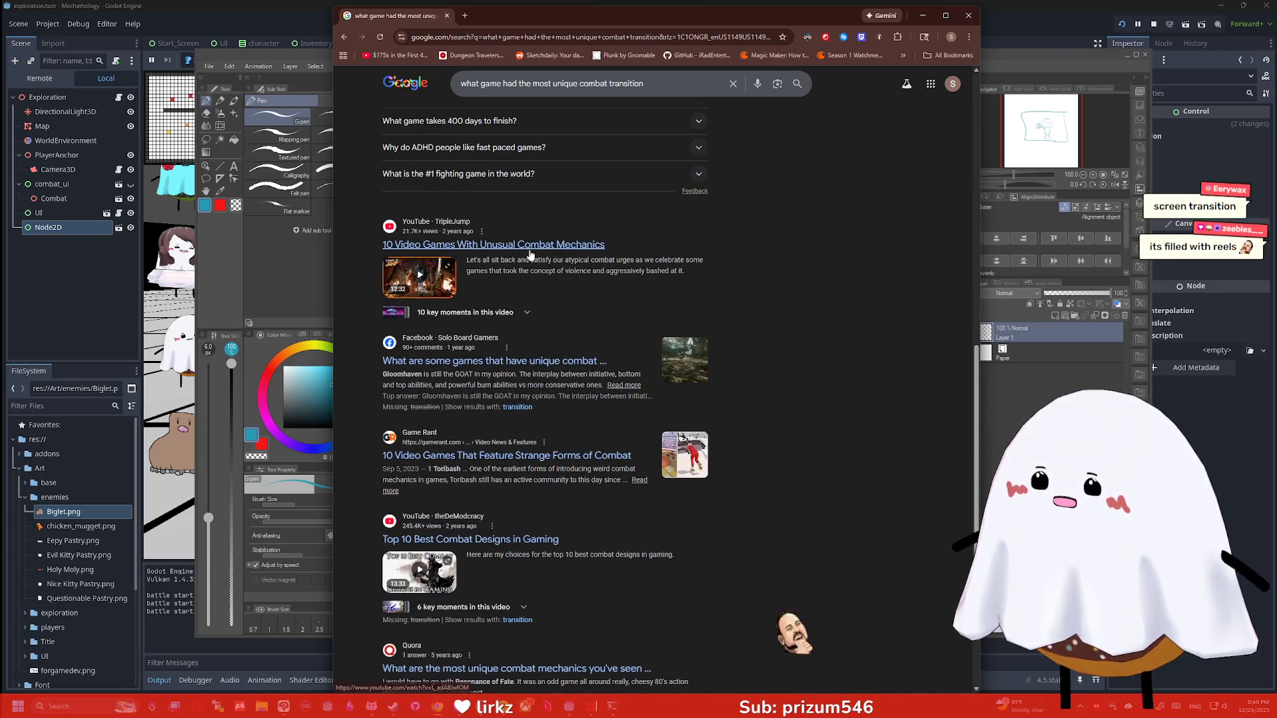
scroll(530, 255, "down", 3)
Append 'screen' to the query to get the AI overview naming Persona 5
left_click(686, 86)
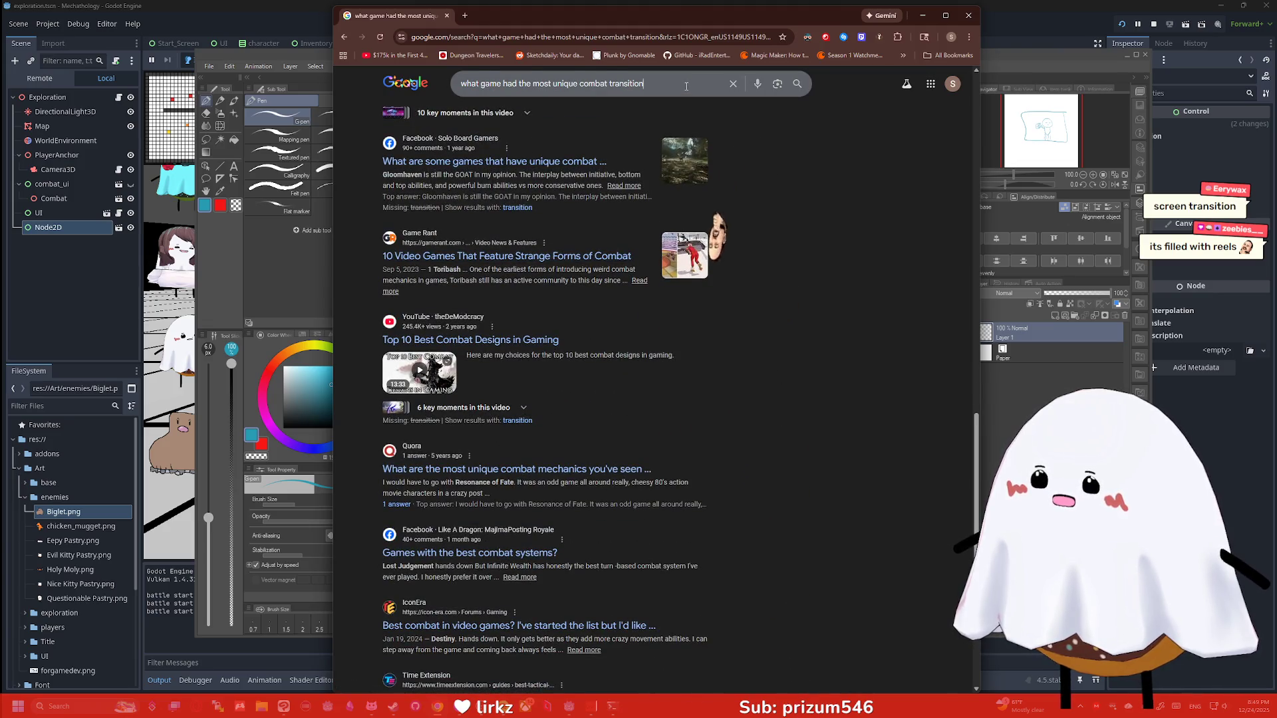
type("so")
key("Return")
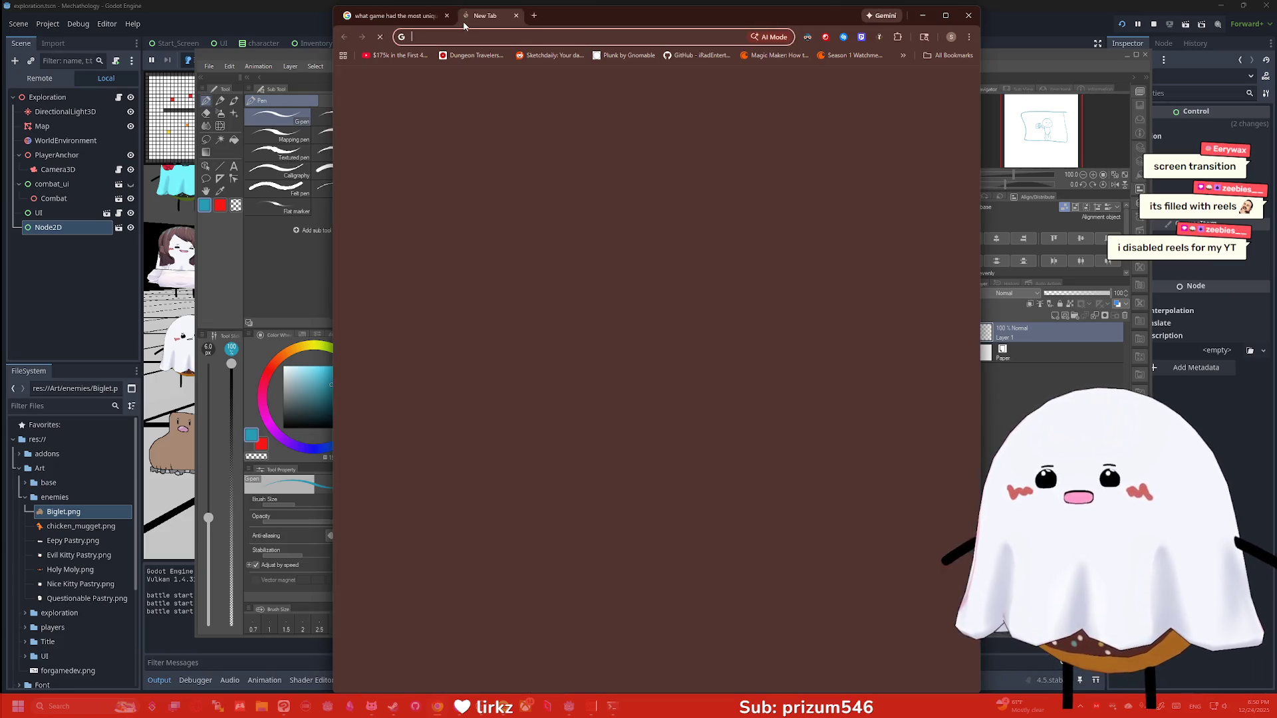
left_click(465, 20)
Search YouTube for 'persona 5 random combat' and play 'Persona 5 Royal - Turn-based combat can be truly satisfying'
type("youtub")
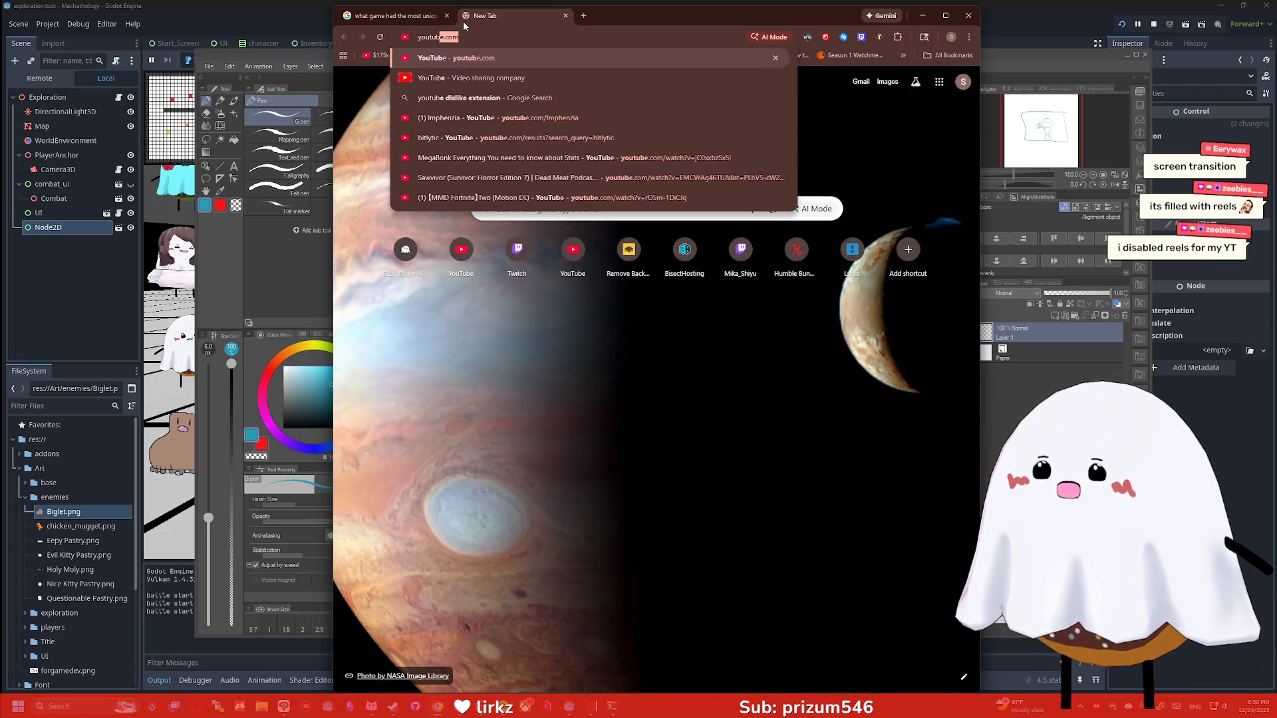
key("Return")
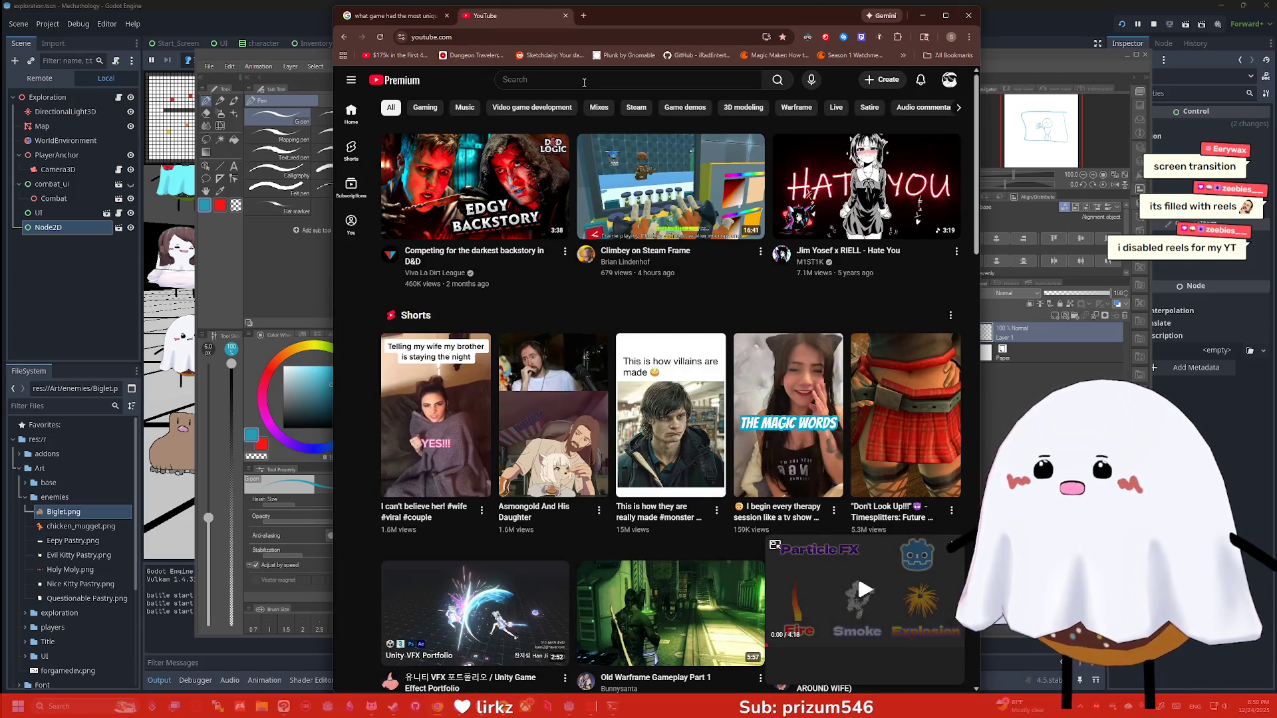
left_click(584, 82)
type("erso")
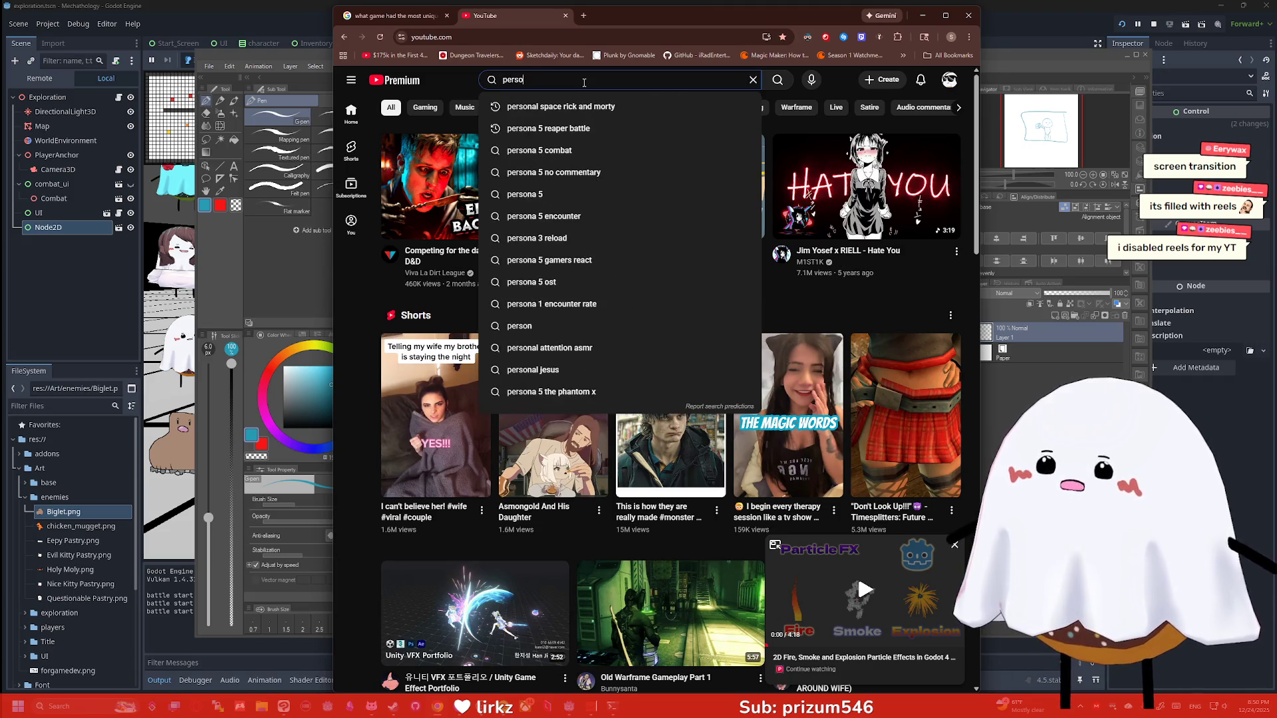
type("na 5 random combat")
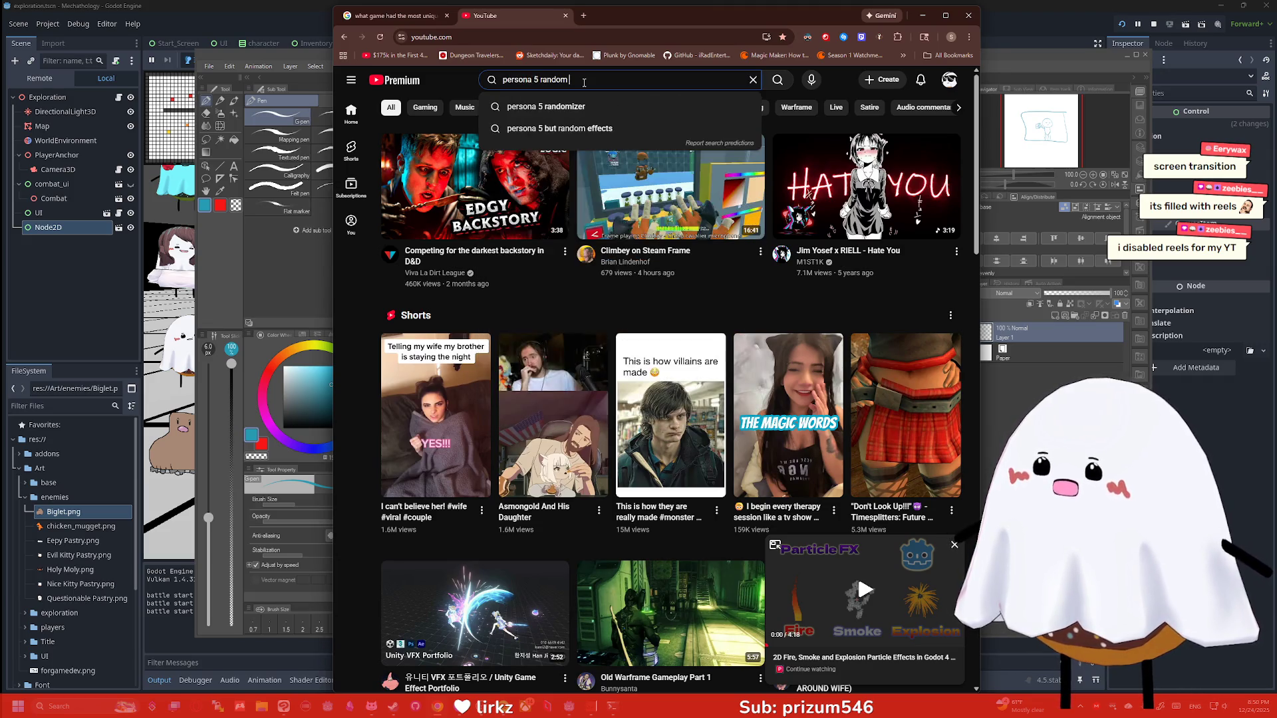
key("Return")
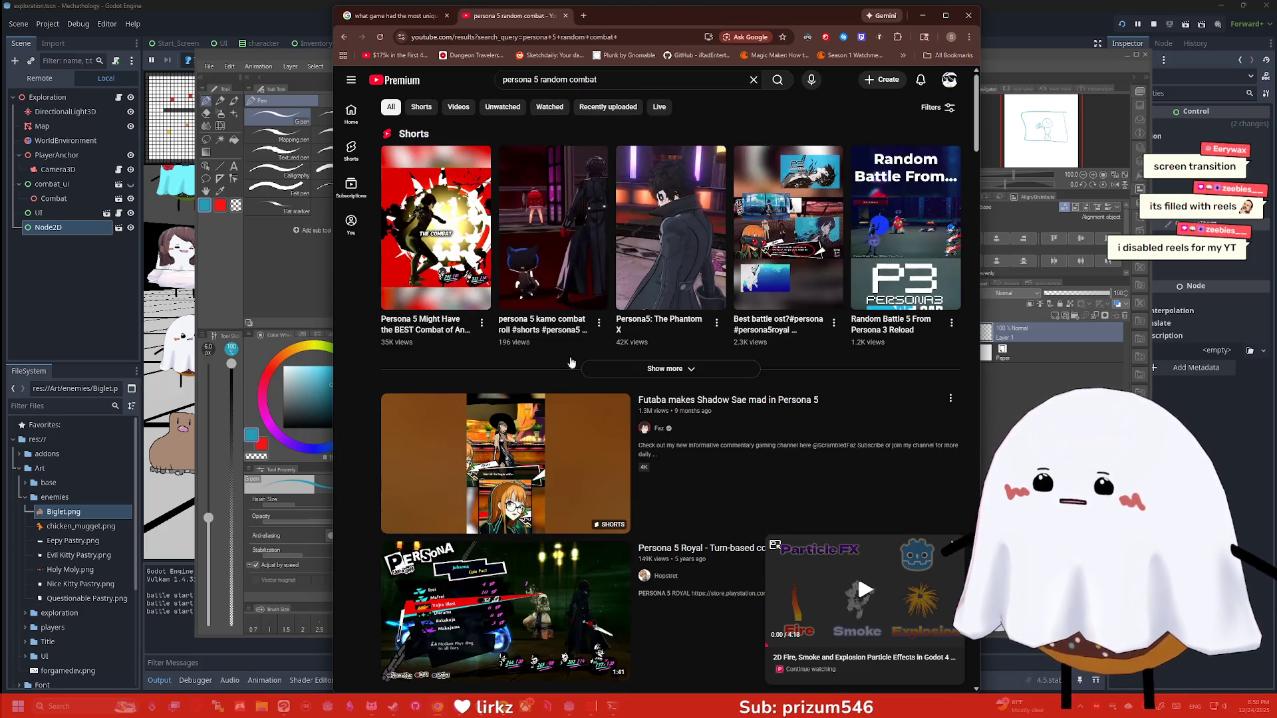
scroll(574, 440, "down", 3)
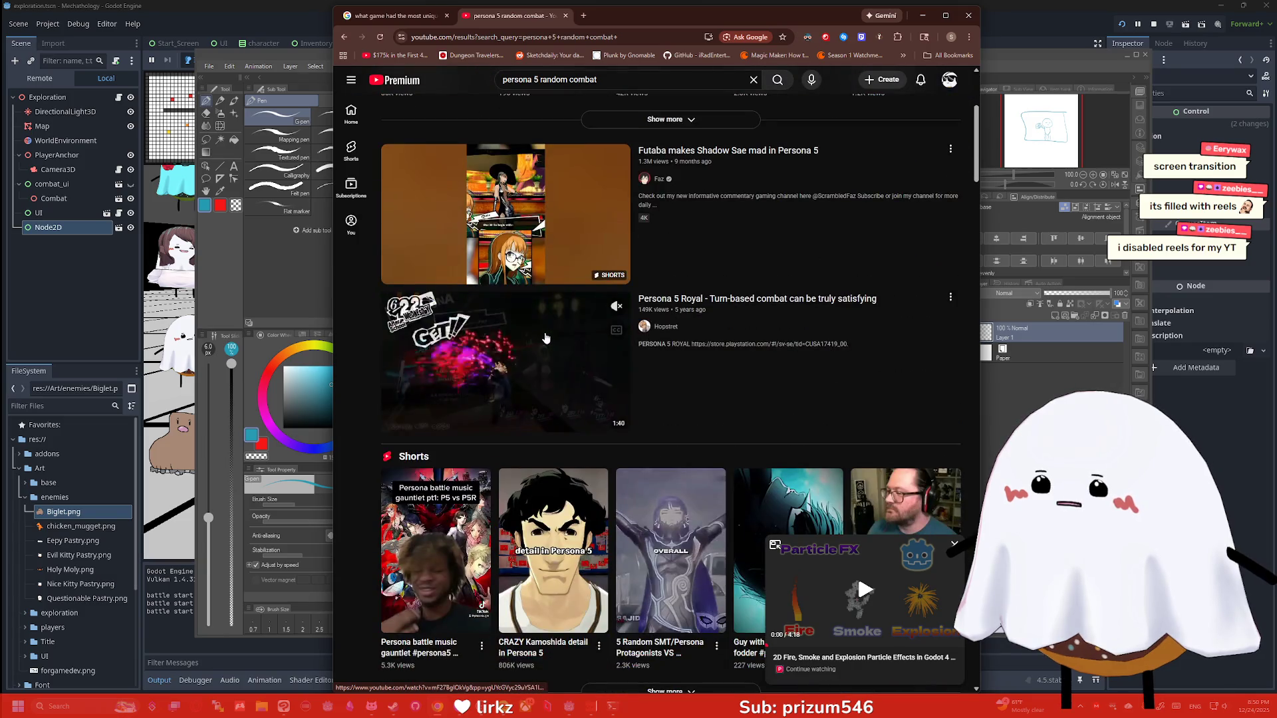
left_click(545, 339)
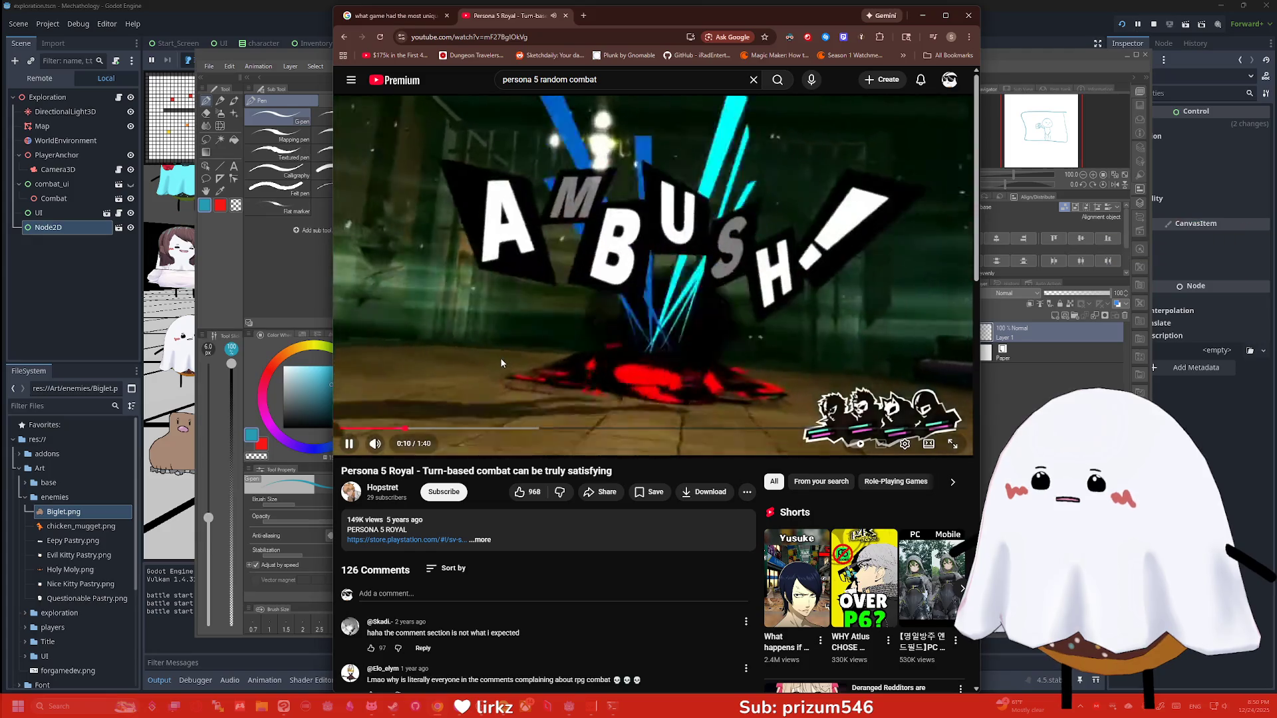
Pause the Persona 5 Royal video around 0:12 on the 'first move is ours' battle start
left_click(801, 308)
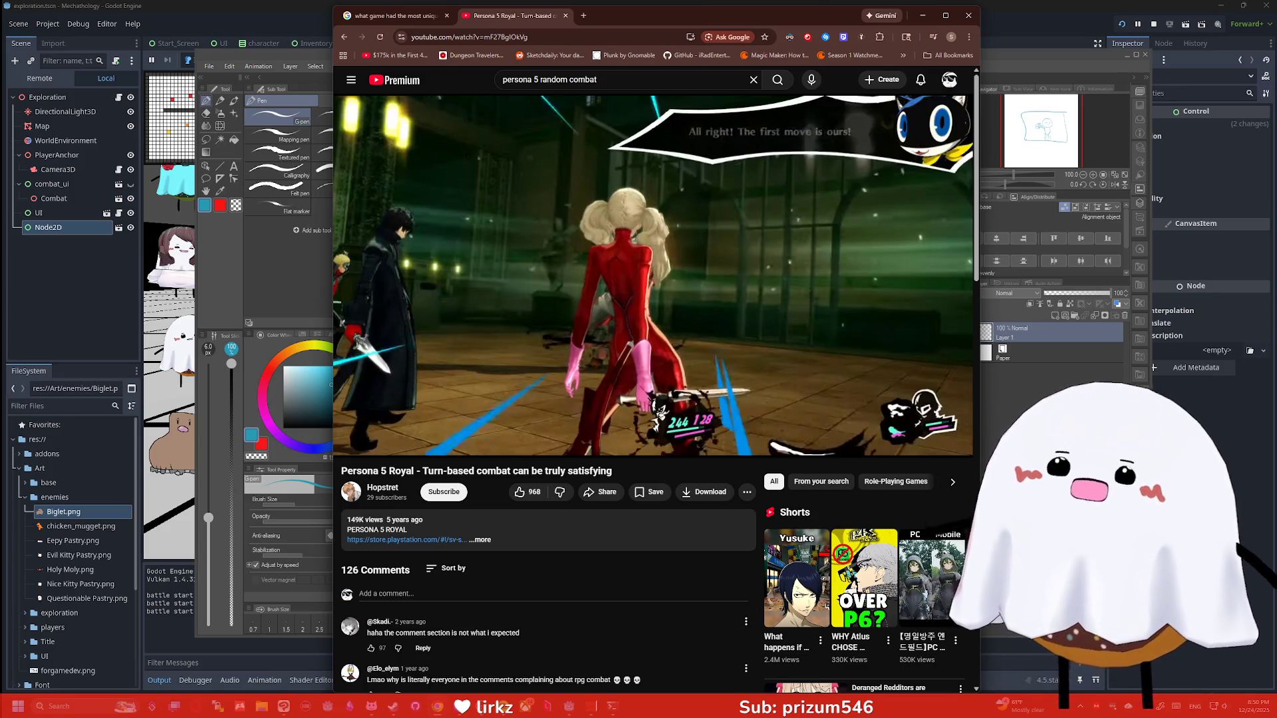
mouse_move(757, 268)
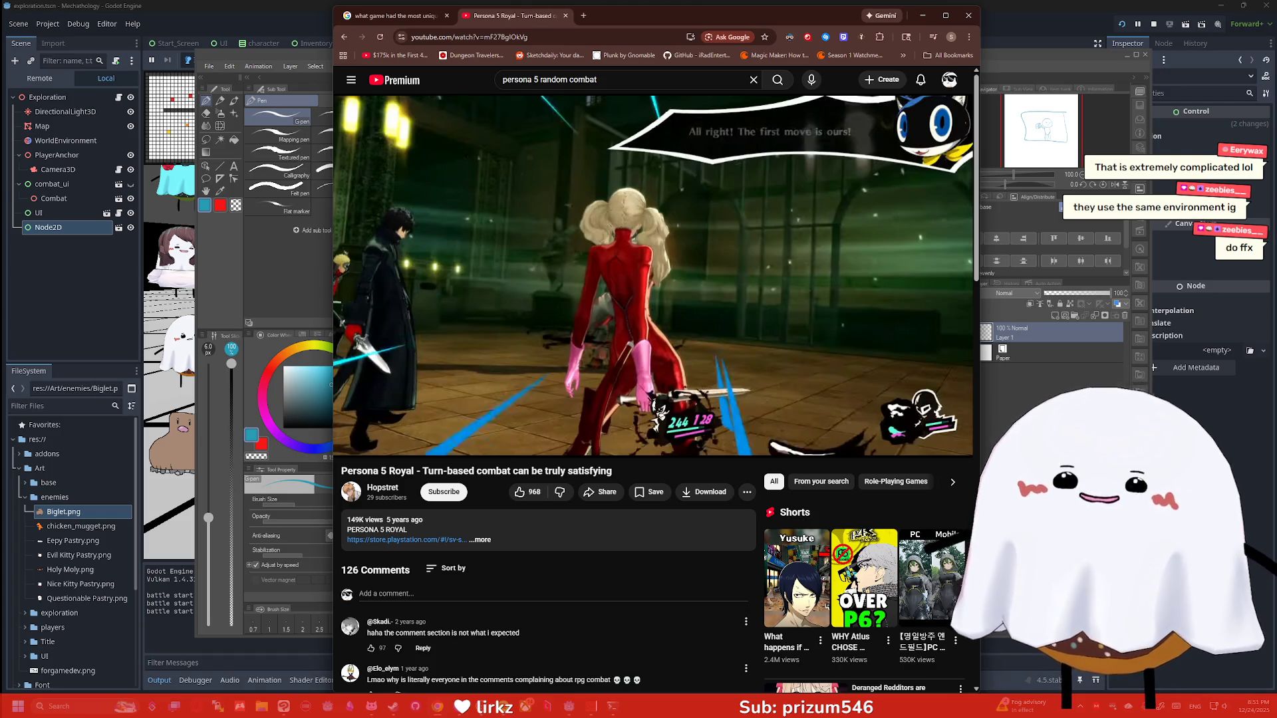
Search 'persona 4 random combat' and open the Persona 4 Golden battle system video
mouse_move(950, 352)
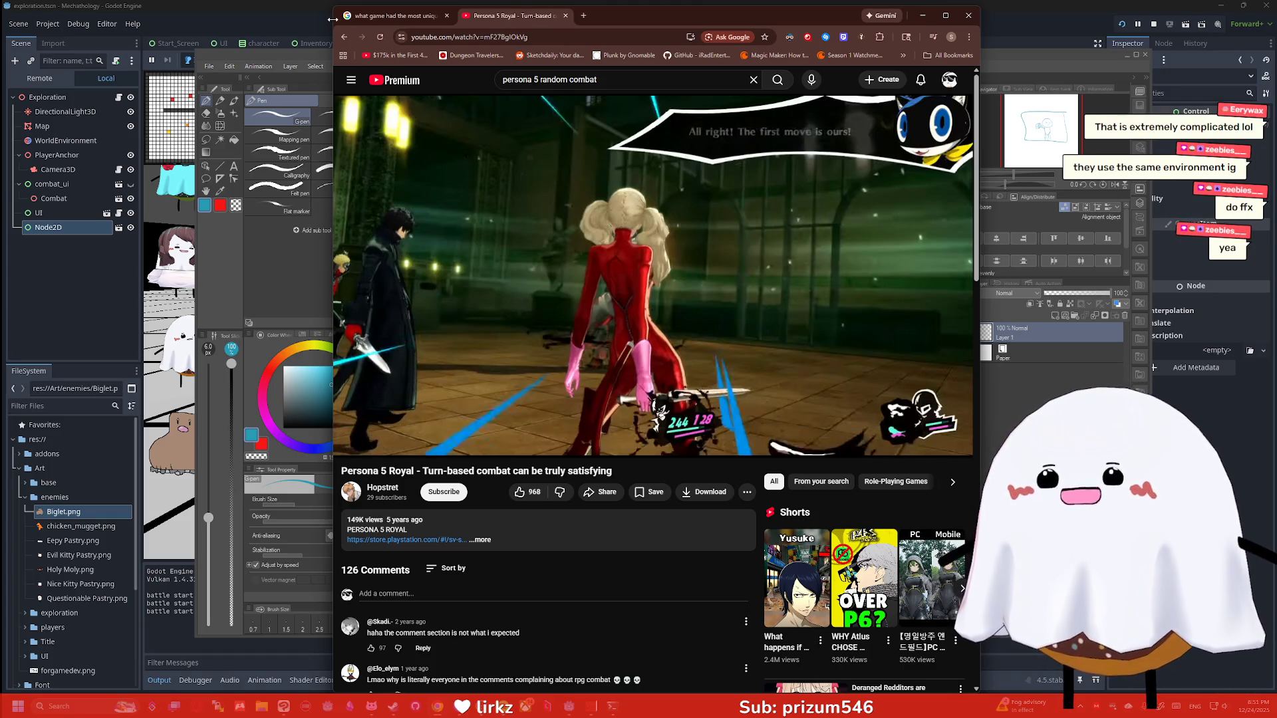
left_click(344, 36)
scroll(533, 217, "down", 2)
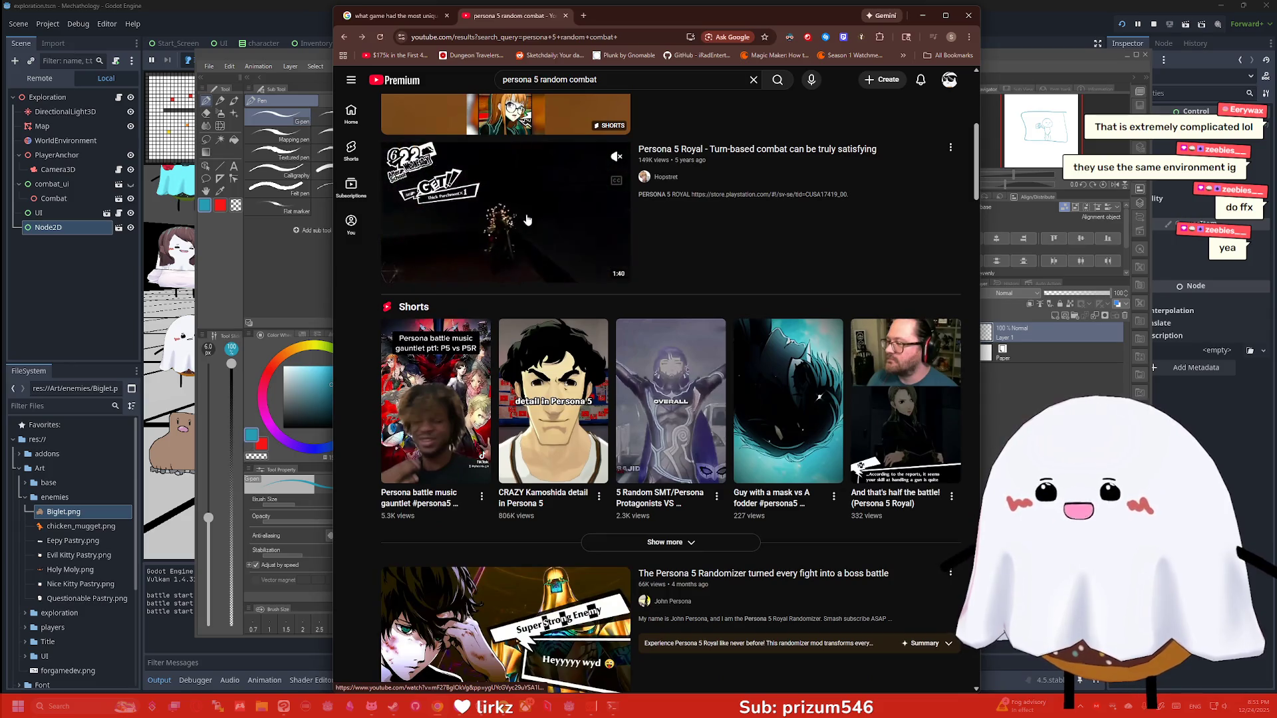
scroll(533, 217, "down", 5)
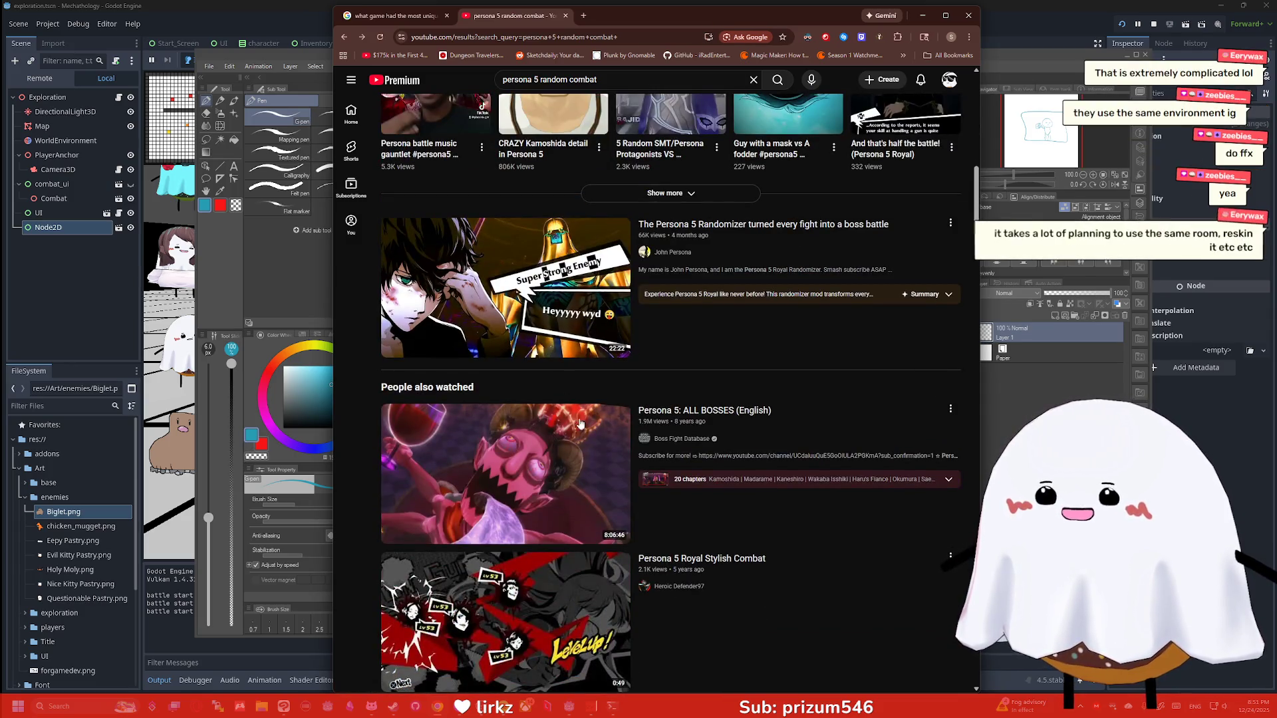
double_click(537, 79)
type("4")
key("Return")
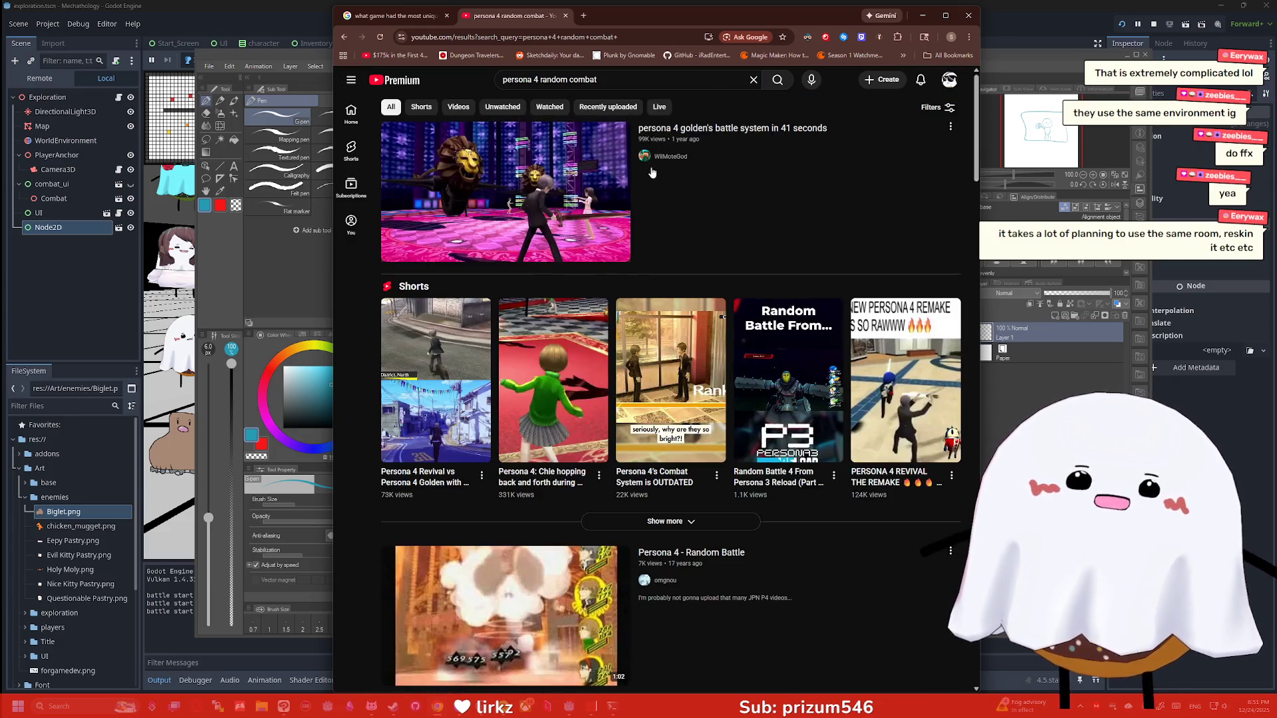
left_click(580, 189)
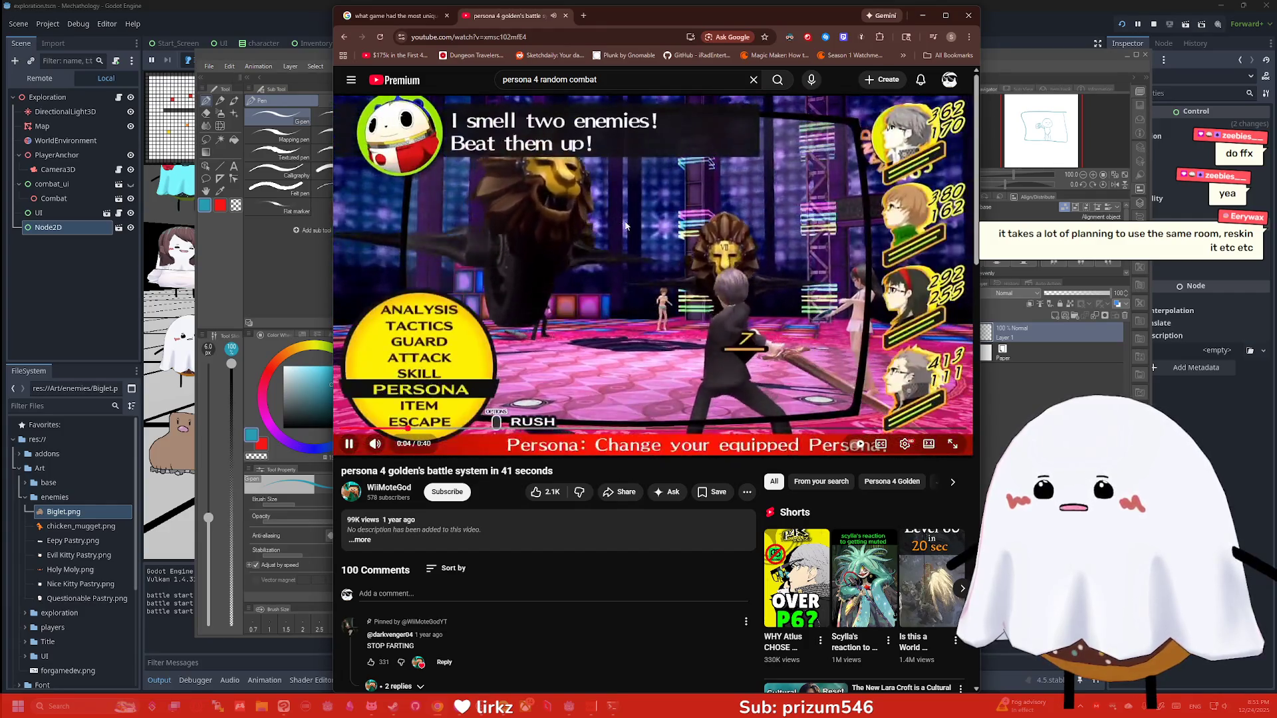
Search YouTube for 'persona 3 random combat music'
left_click(542, 81)
key("BackSpace")
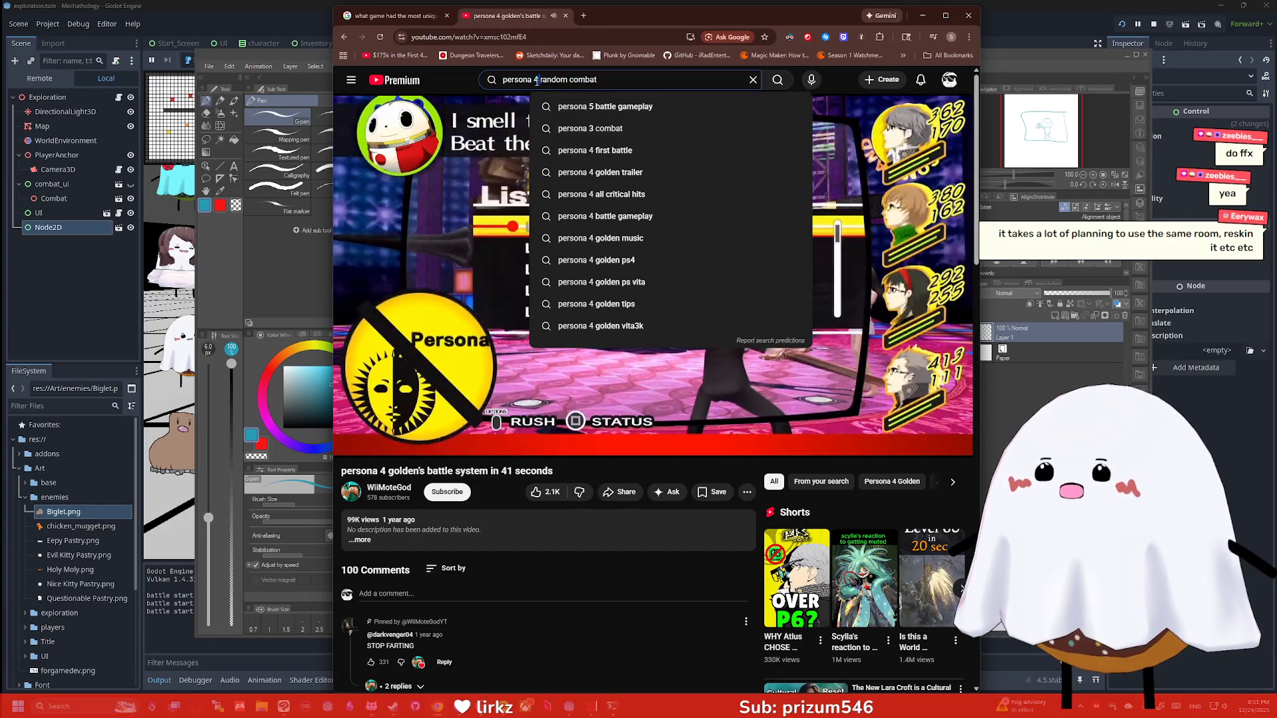
type("3")
key("End")
type("music")
key("Return")
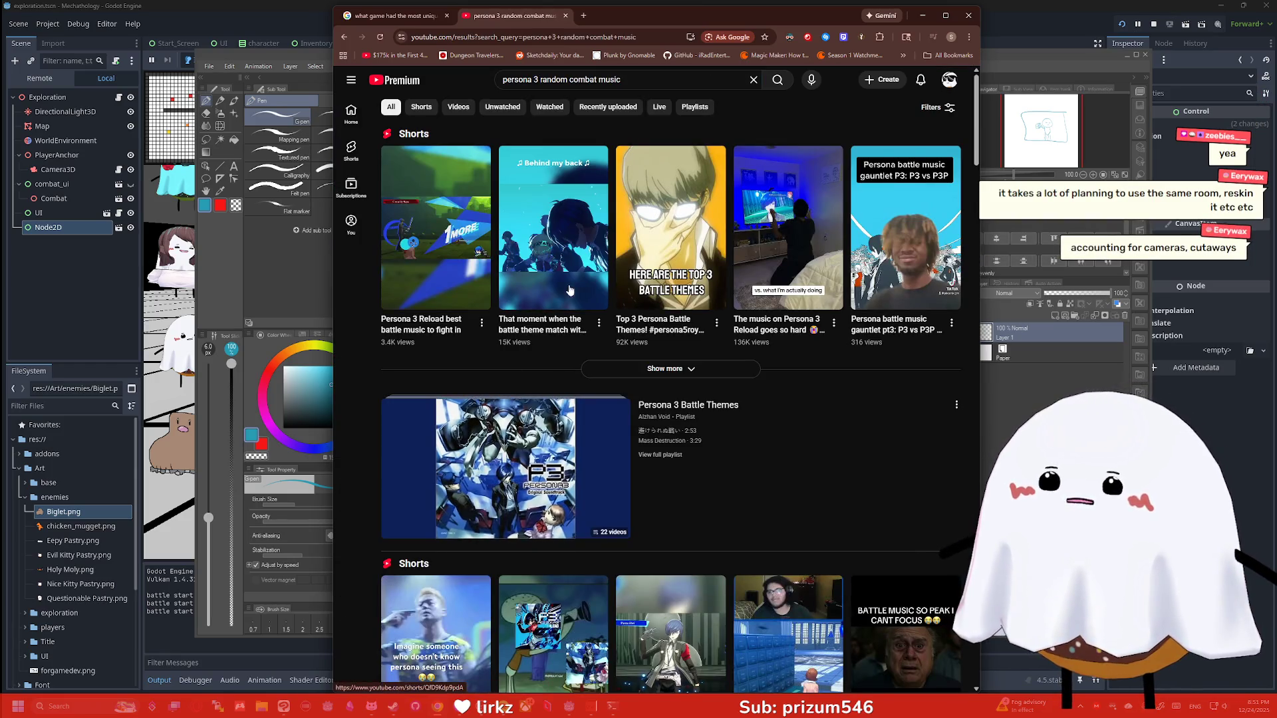
Watch the first Persona 3 short, then return to the search results
left_click(560, 248)
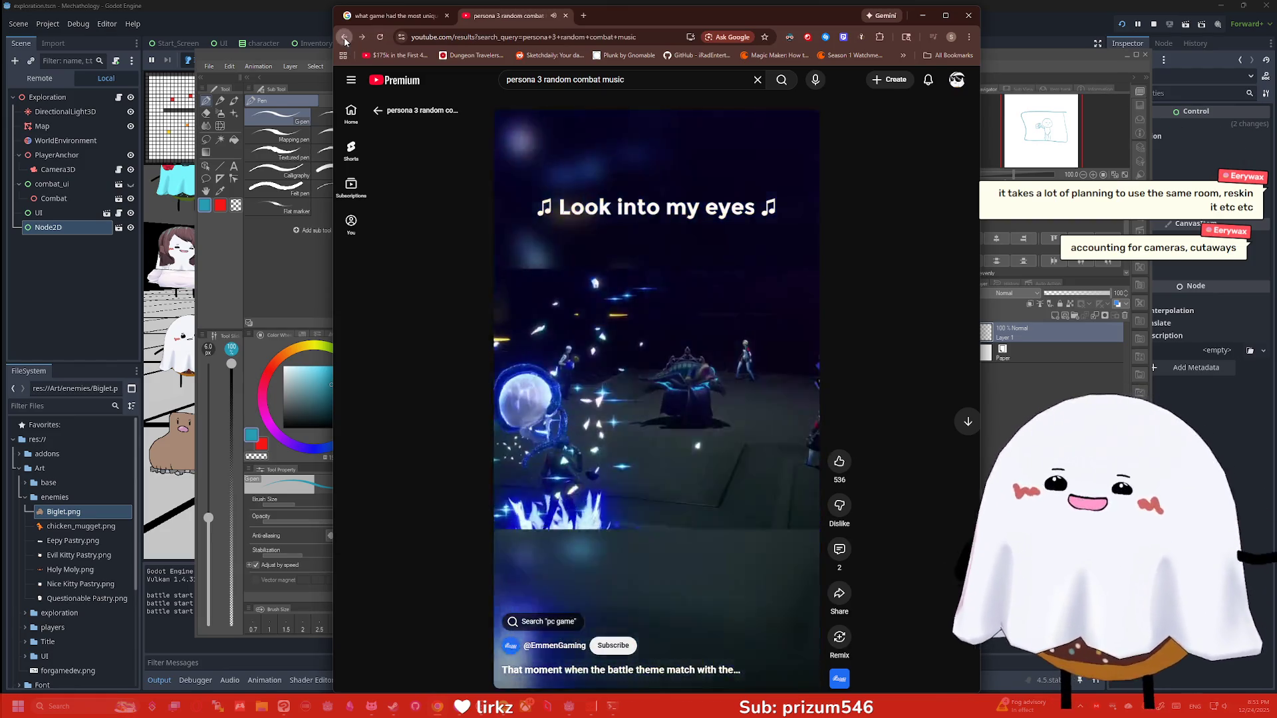
left_click(345, 38)
mouse_move(669, 220)
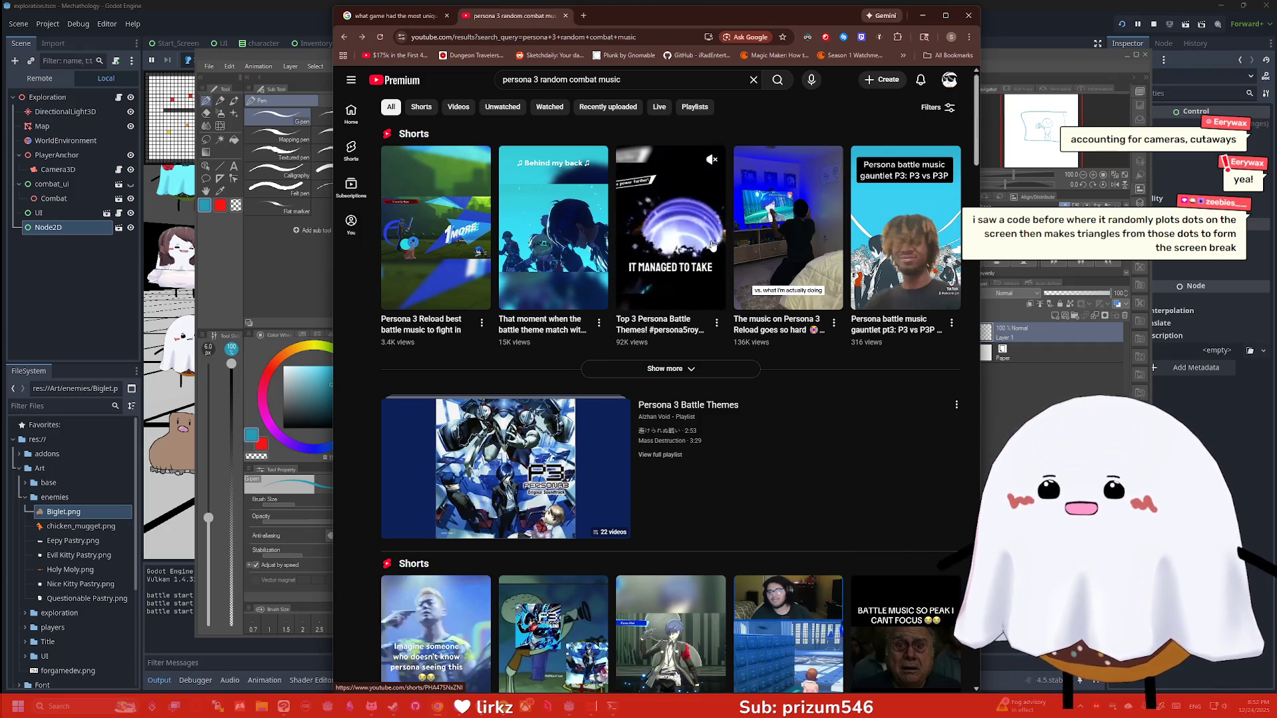
scroll(716, 245, "down", 1)
scroll(715, 246, "down", 5)
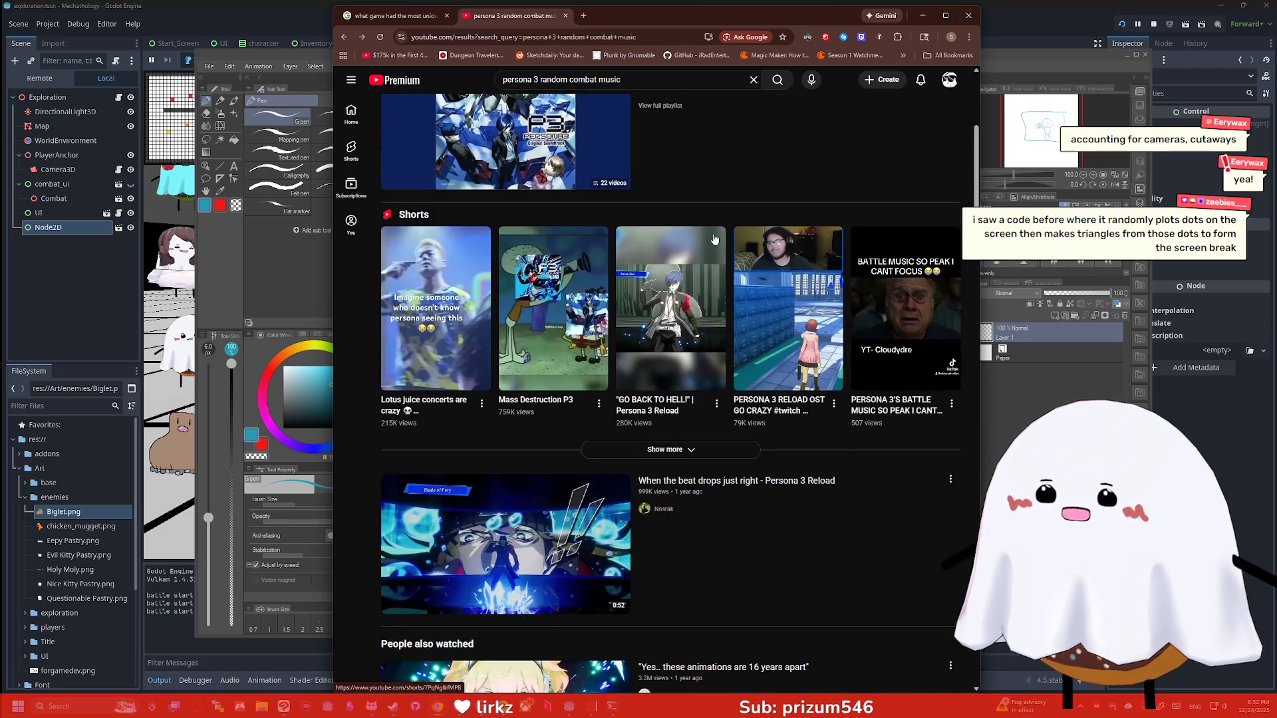
Watch the 'GO BACK TO HELL!' short and the 'When the beat drops just right' video
left_click(673, 282)
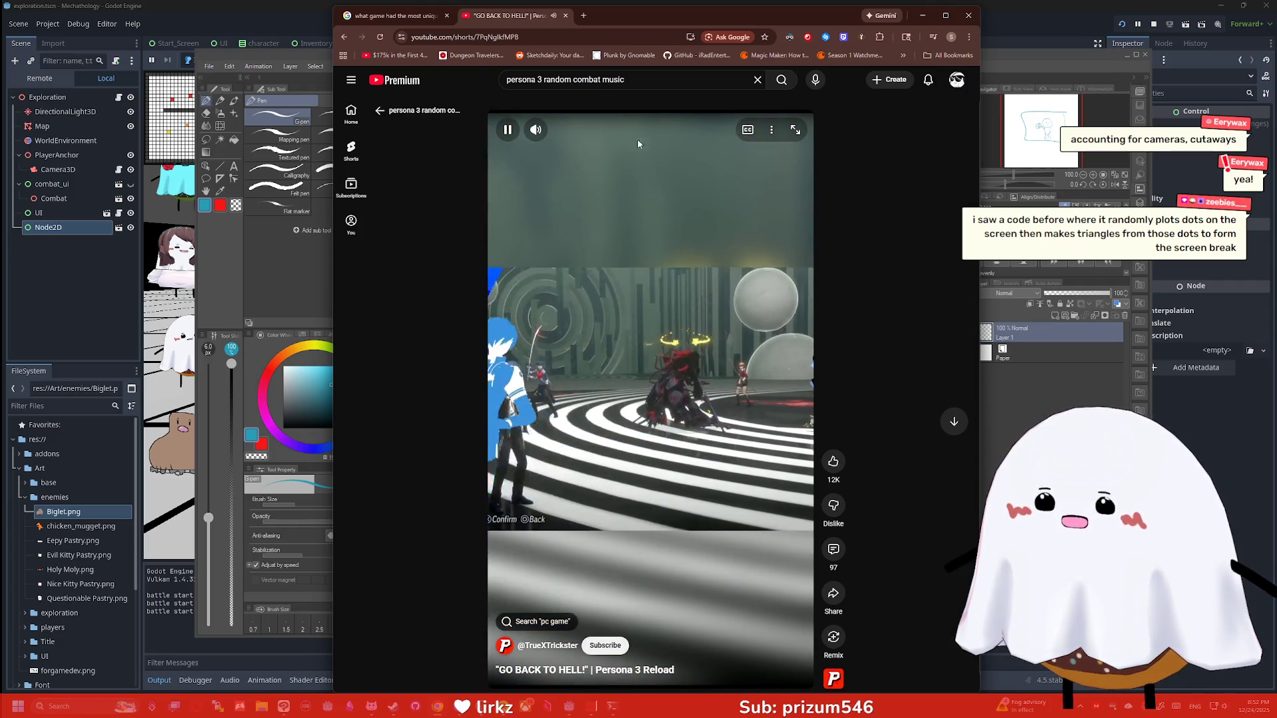
key("alt+Left")
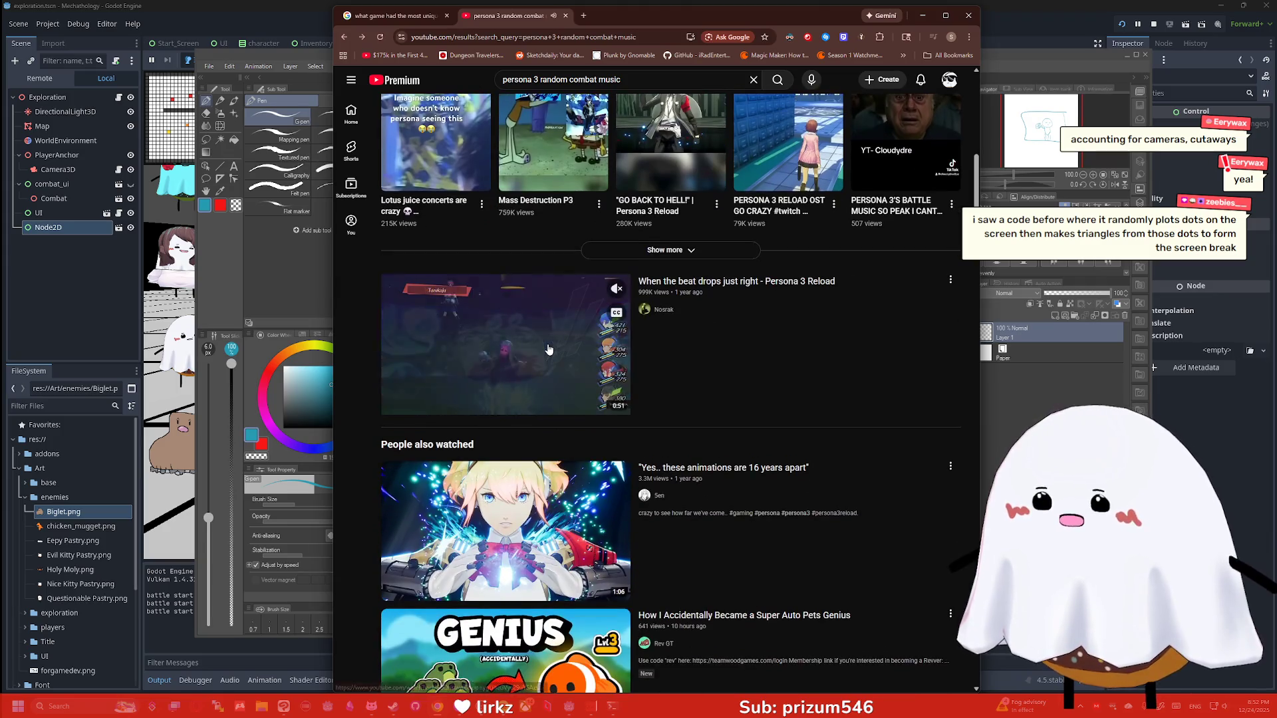
left_click(549, 344)
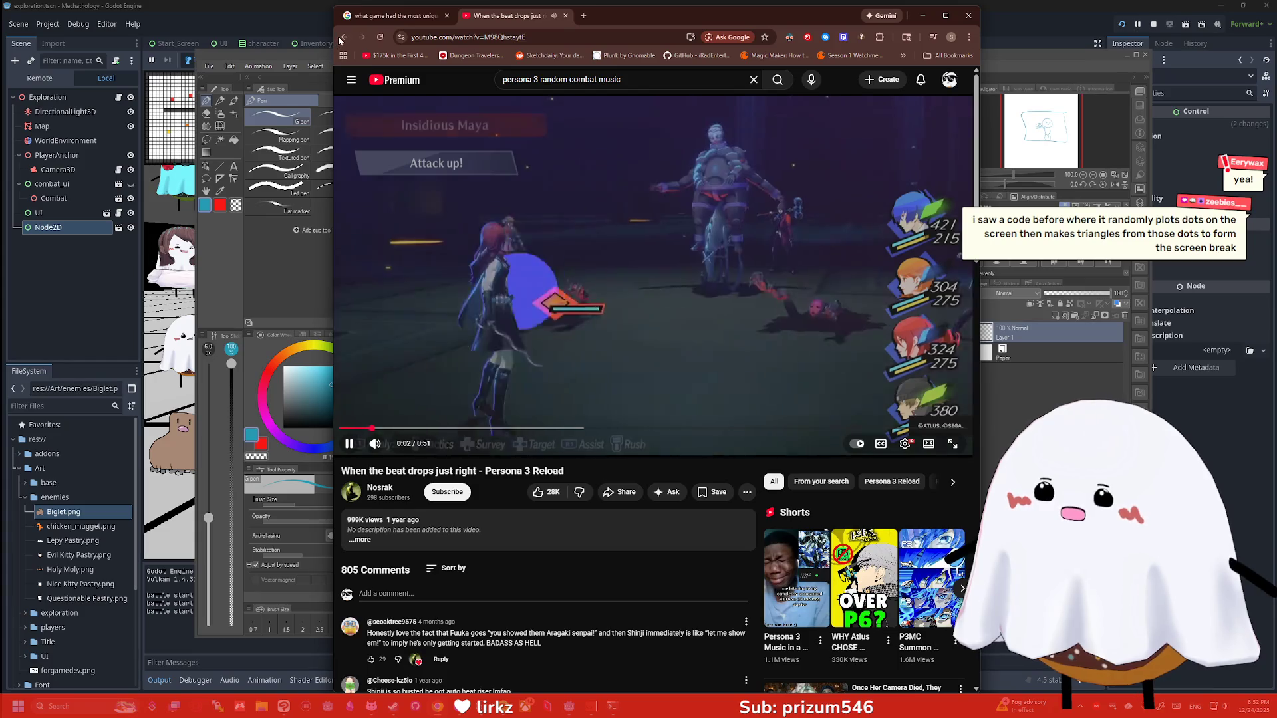
key("alt+Left")
Close the browser window to get back to the sketch
scroll(510, 257, "down", 2)
scroll(510, 257, "down", 2)
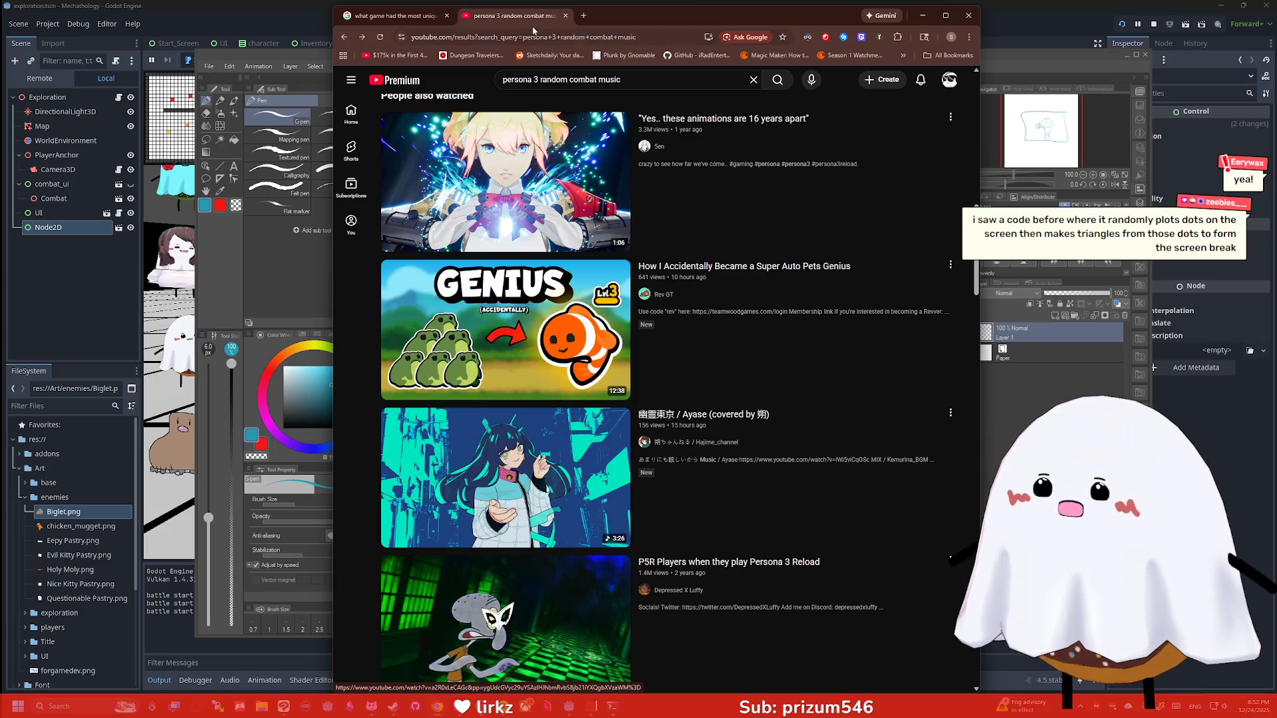
left_click(968, 15)
scroll(517, 258, "down", 1)
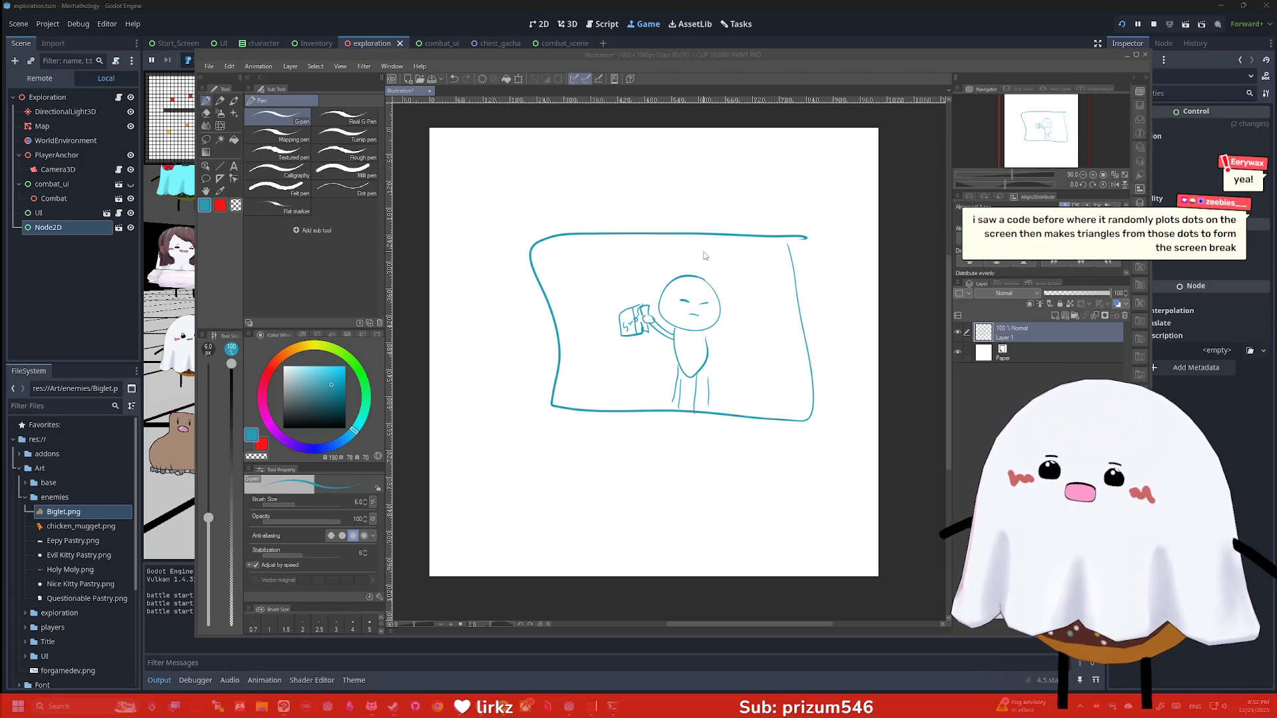
Plot five scattered dots inside the sketched frame in Clip Studio Paint
left_click(778, 267)
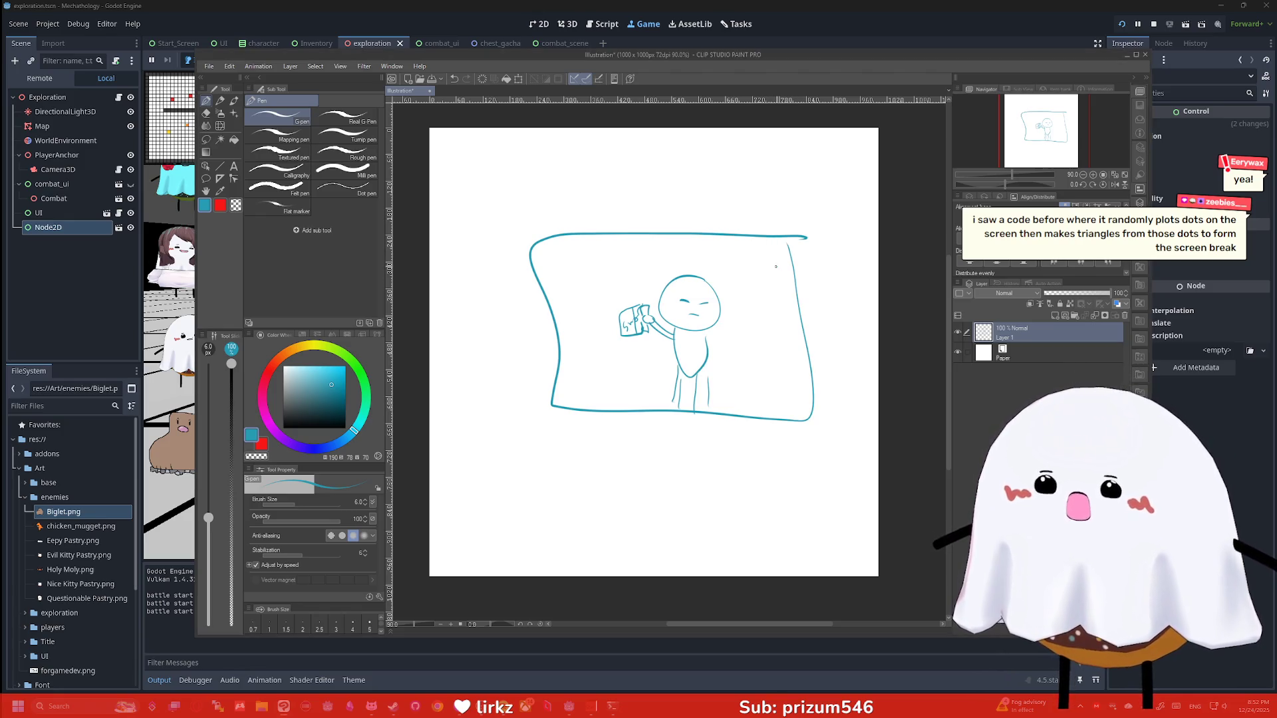
left_click(761, 287)
left_click(729, 301)
left_click(777, 313)
left_click(752, 339)
left_click(791, 387)
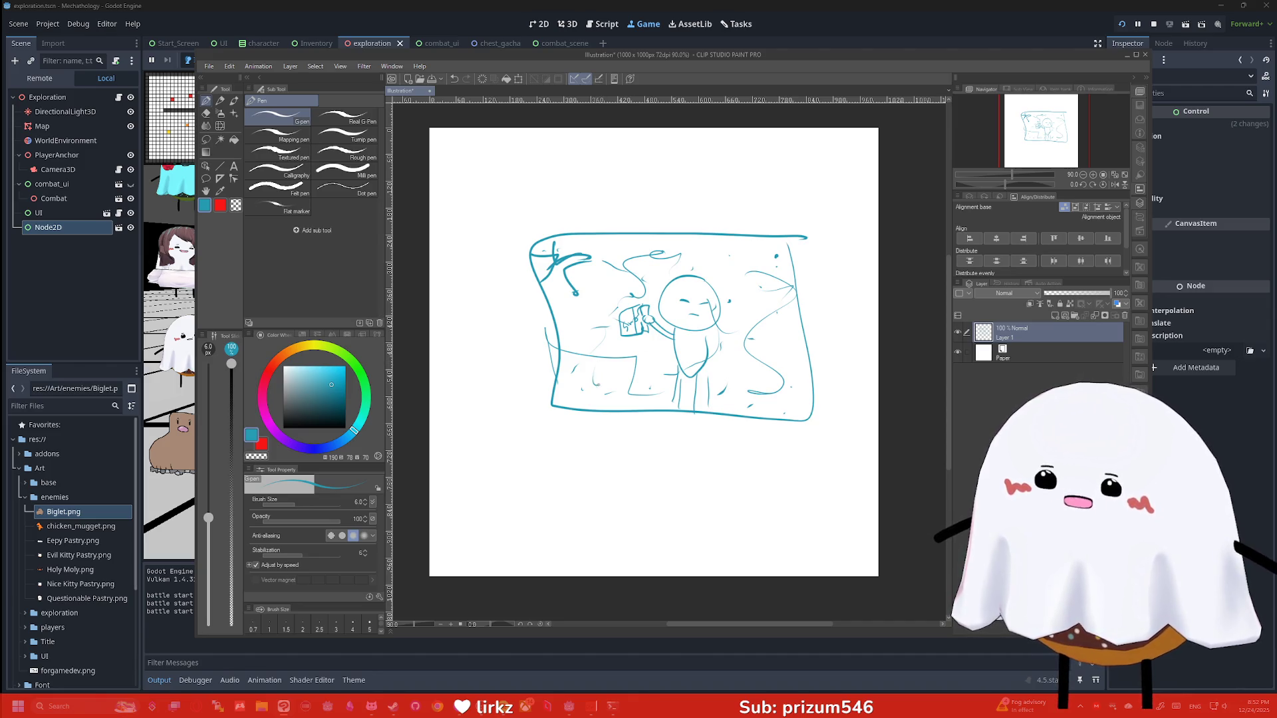
Draw long looping strokes across and around the whole sketch
left_click_drag(639, 309, 604, 401)
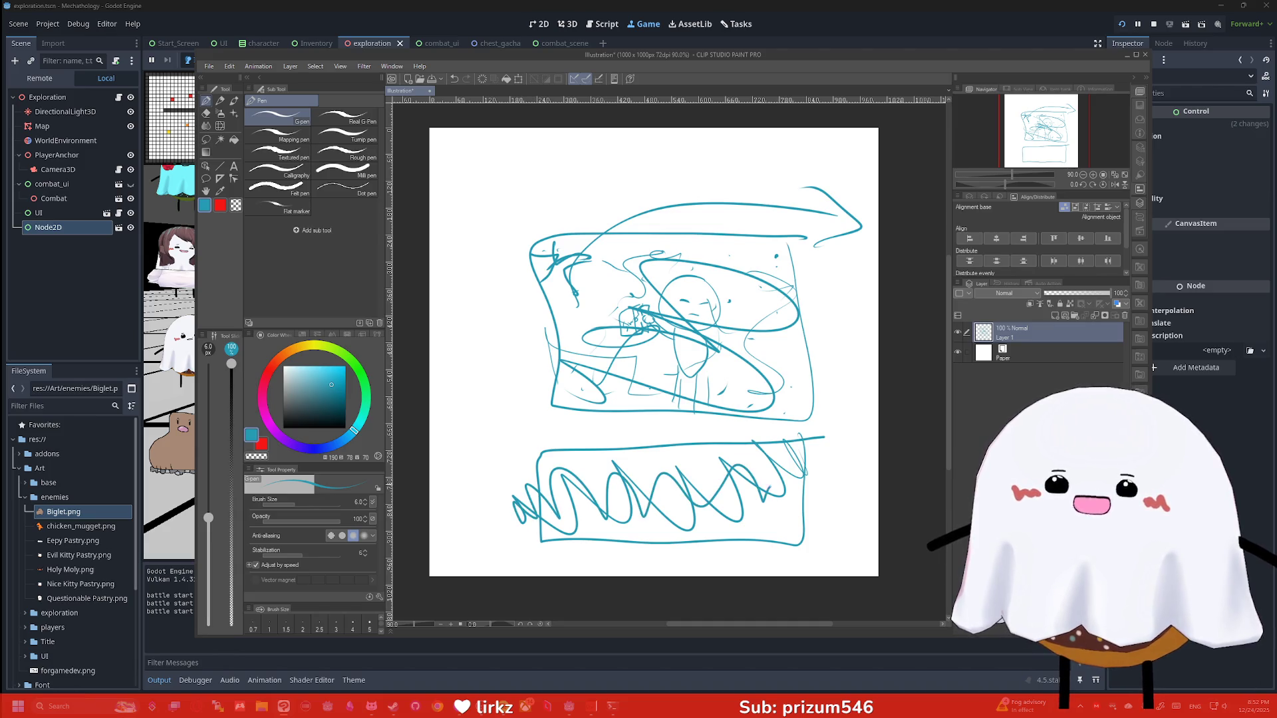
scroll(760, 435, "down", 2)
scroll(792, 405, "up", 1)
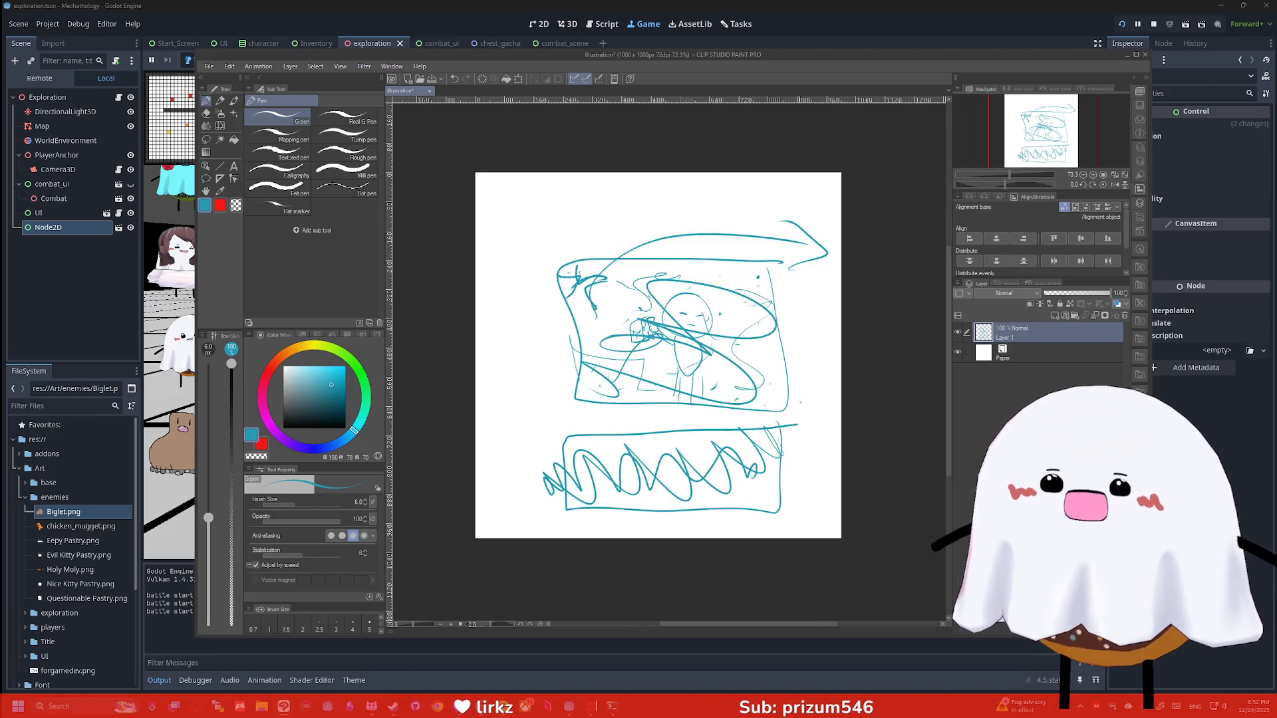
mouse_move(765, 299)
left_mouse_down()
mouse_move(545, 279)
mouse_move(765, 505)
left_mouse_up()
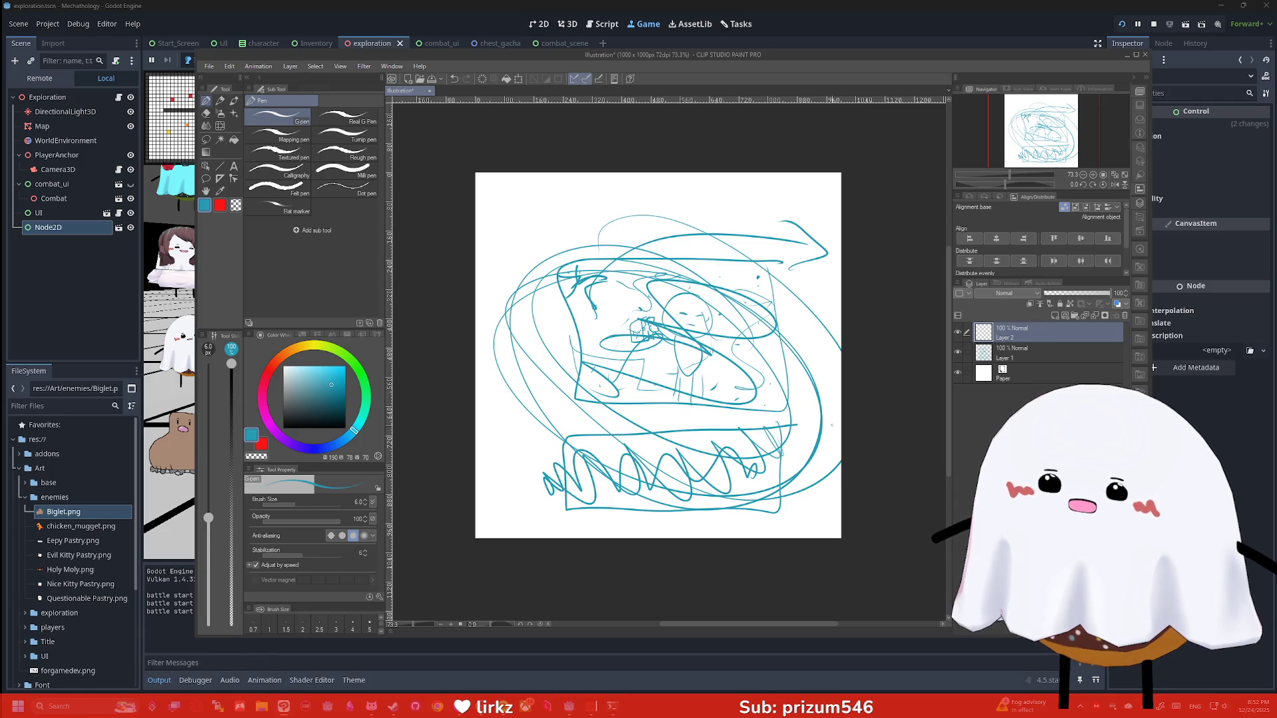
Hide Layer 1, draw a new figure on Layer 2, and close without saving
left_click(958, 353)
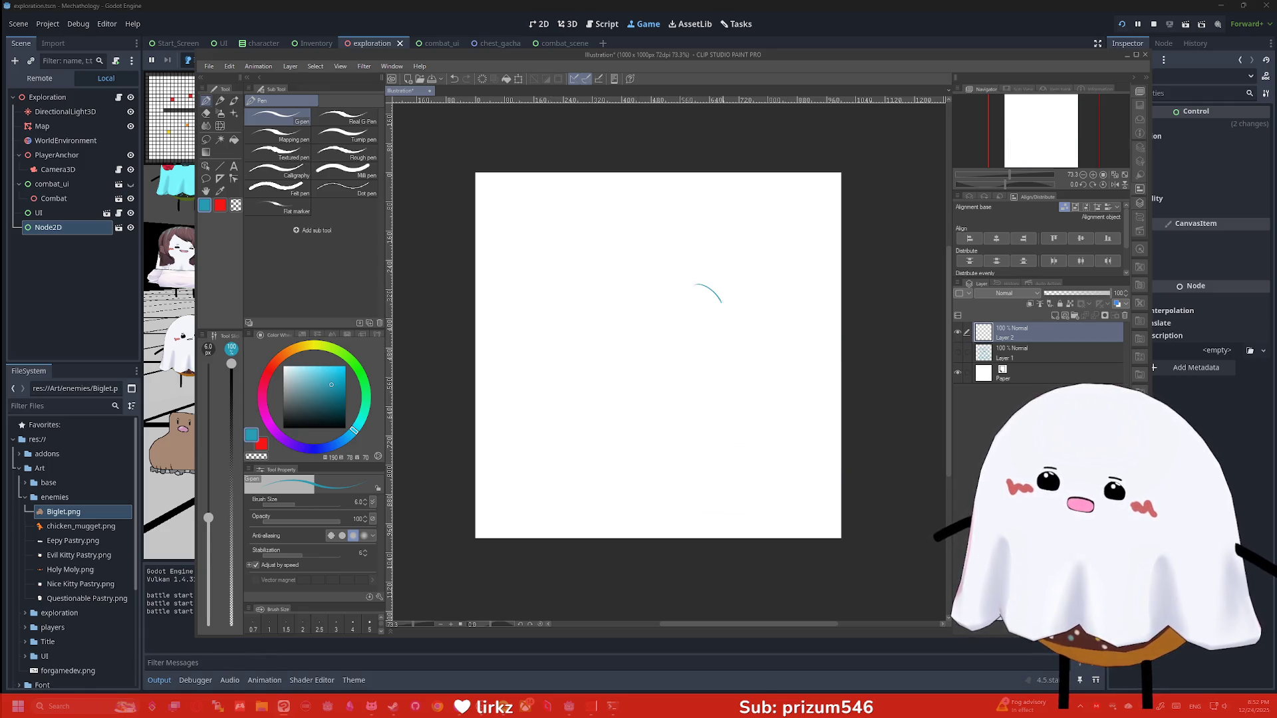
left_click_drag(618, 360, 602, 392)
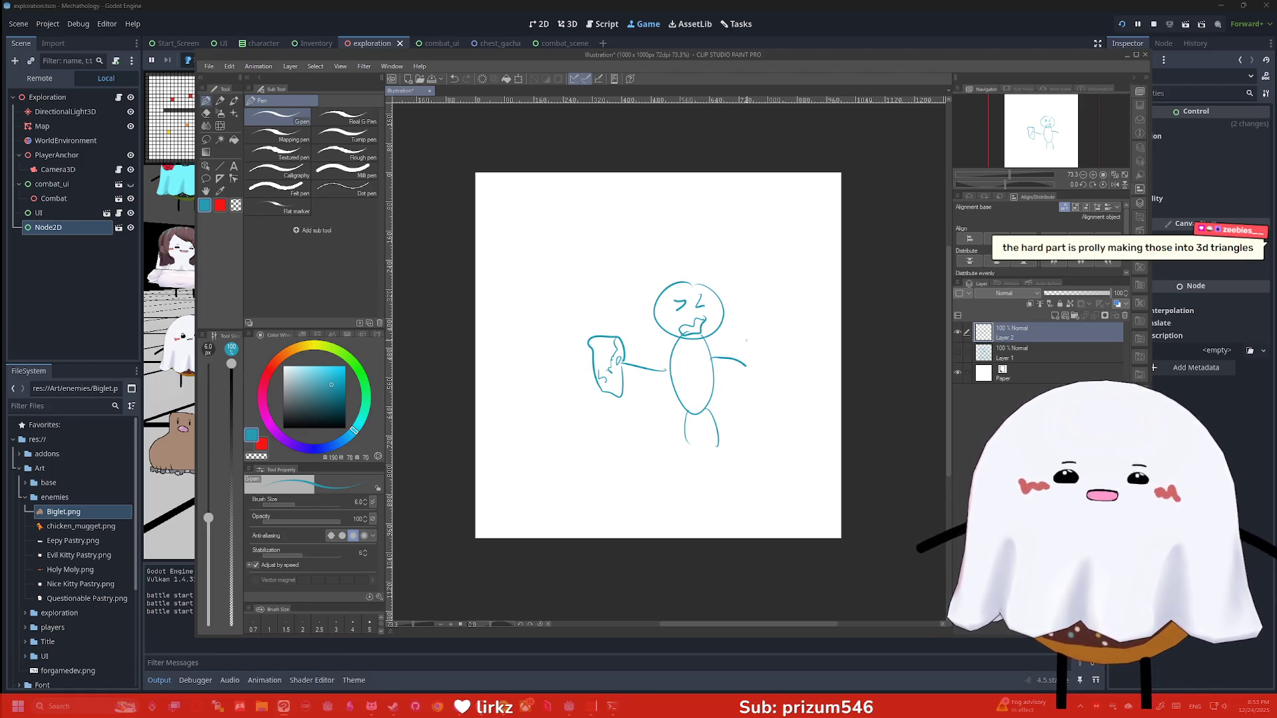
left_click(1144, 56)
left_click(644, 258)
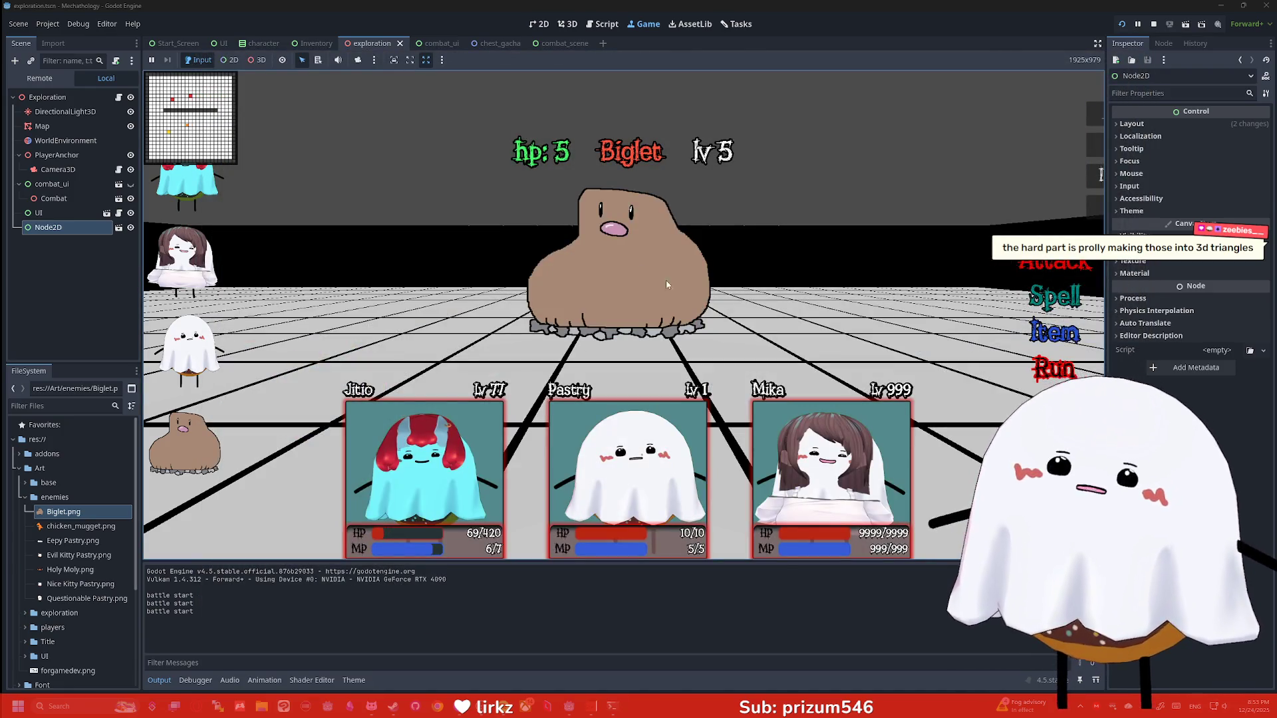
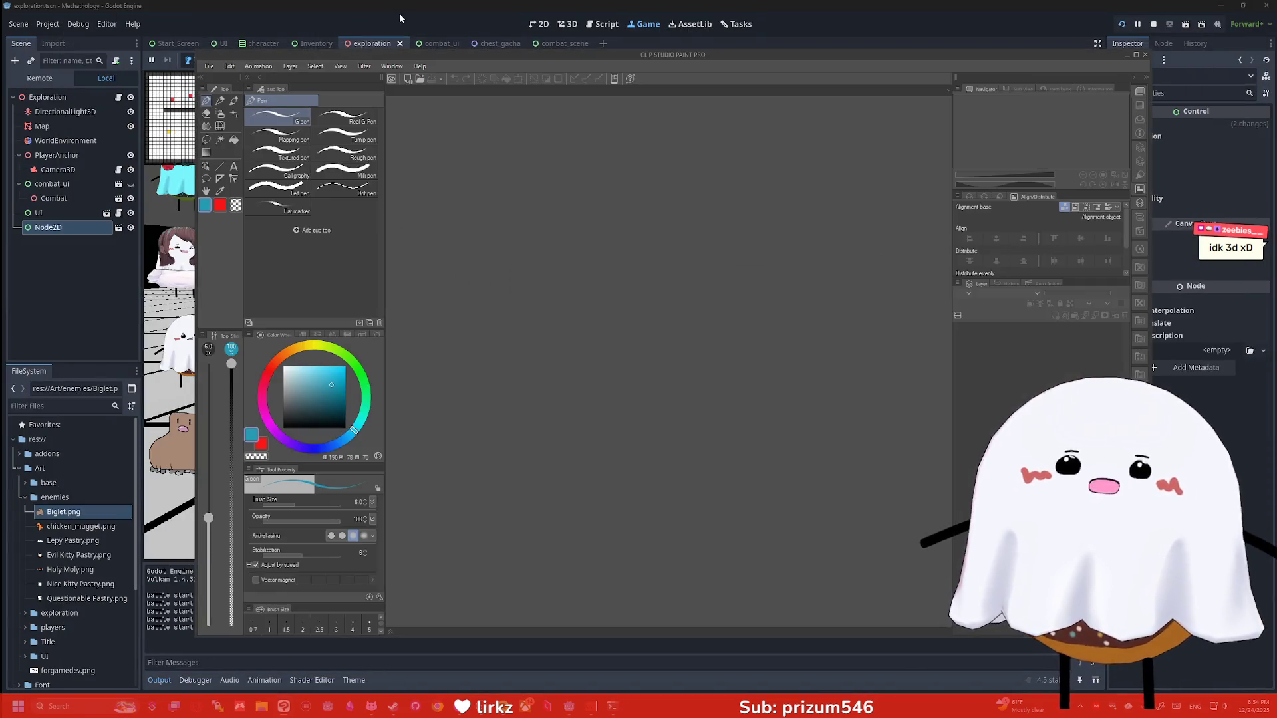
Create a new blank 1000×1000 canvas from the File menu
left_click(209, 66)
left_click(230, 80)
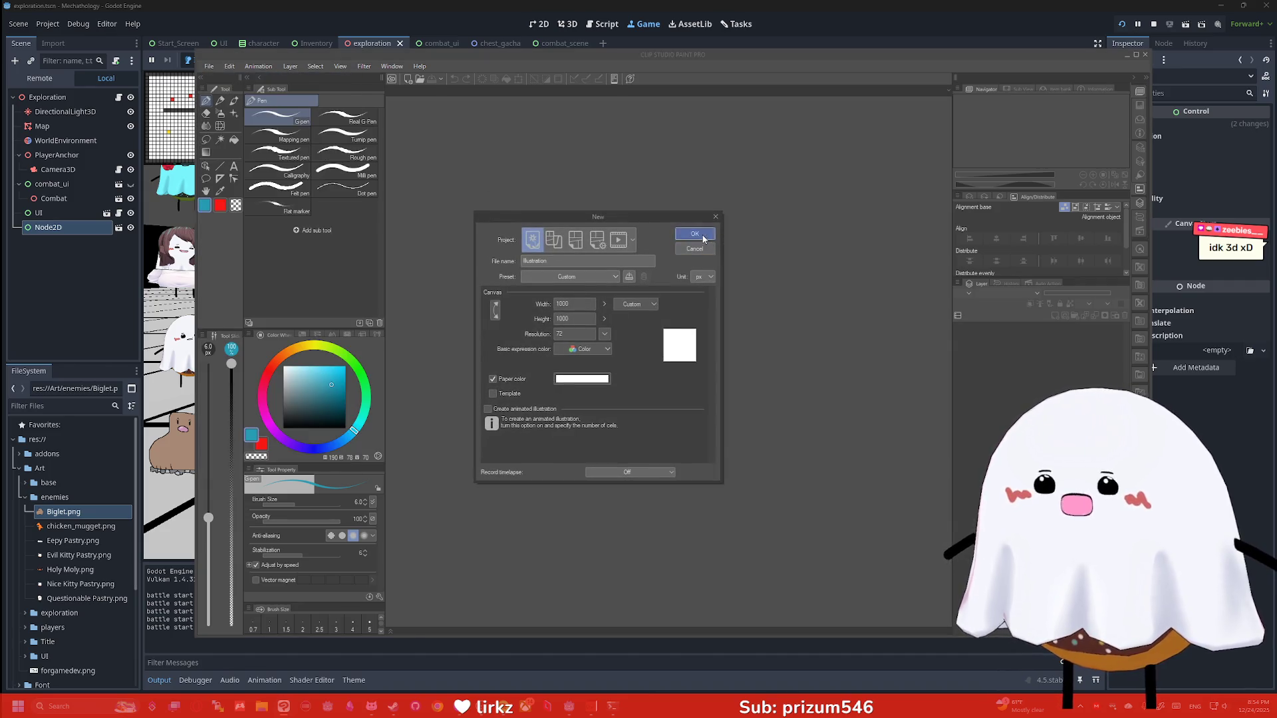
left_click(698, 236)
Draw six rough teal boxes in two rows of three with the G-pen
mouse_move(812, 261)
left_mouse_down()
mouse_move(817, 323)
mouse_move(760, 262)
mouse_move(807, 271)
mouse_move(735, 326)
mouse_move(678, 275)
mouse_move(736, 265)
left_mouse_up()
mouse_move(637, 268)
left_mouse_down()
mouse_move(643, 331)
mouse_move(604, 268)
mouse_move(634, 267)
left_mouse_up()
mouse_move(642, 367)
left_mouse_down()
mouse_move(585, 419)
mouse_move(638, 365)
mouse_move(683, 415)
mouse_move(745, 366)
mouse_move(680, 368)
left_mouse_up()
mouse_move(769, 371)
left_mouse_down()
mouse_move(832, 418)
mouse_move(774, 367)
left_mouse_up()
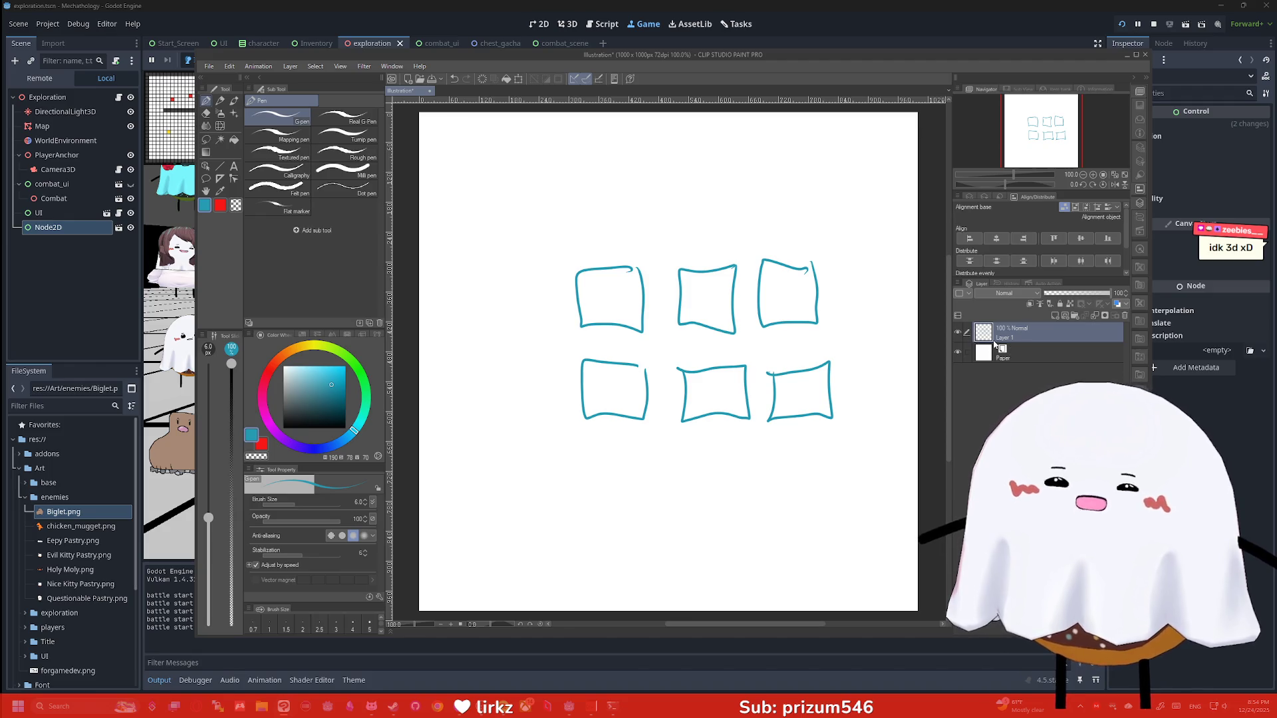
Add a new layer, then sketch a cloud outline with trailing lines on Layer 1
key("ctrl+shift+n")
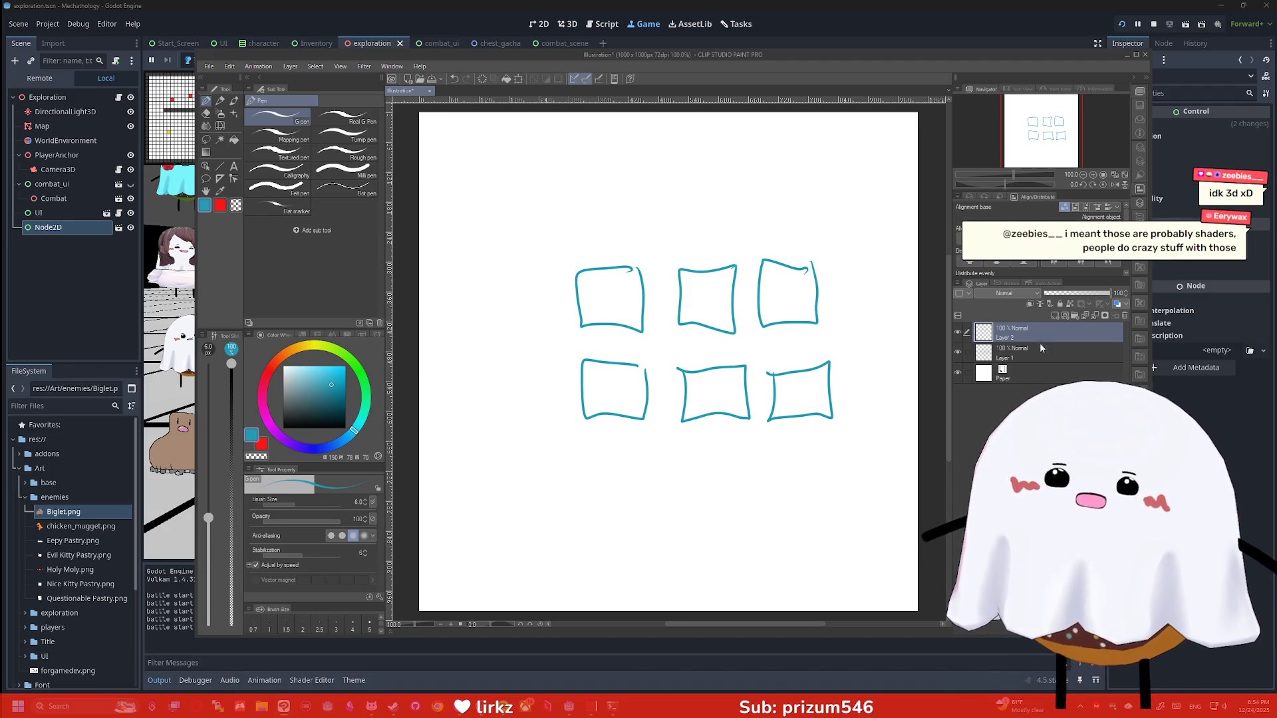
left_click(1041, 346)
mouse_move(662, 522)
left_mouse_down()
mouse_move(667, 470)
mouse_move(595, 279)
mouse_move(566, 283)
mouse_move(553, 186)
mouse_move(832, 194)
mouse_move(700, 247)
mouse_move(795, 444)
mouse_move(792, 522)
left_mouse_up()
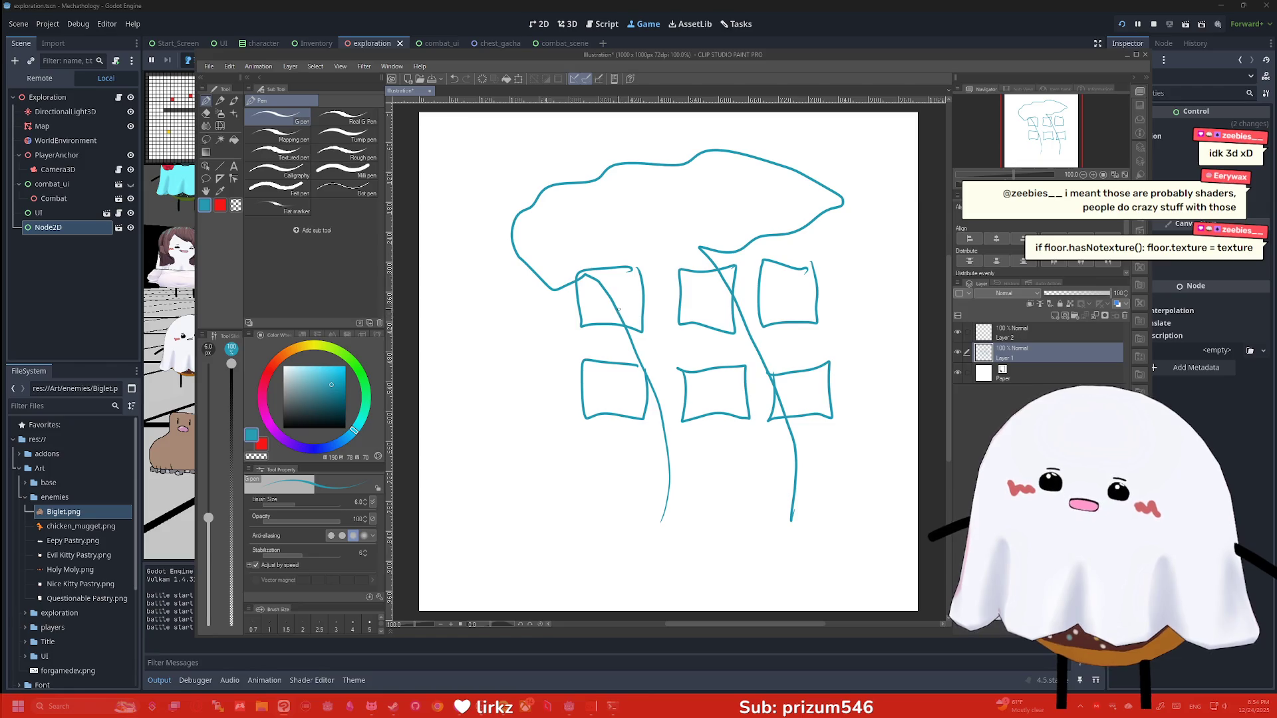
Erase the cloud outline, diagonal line and long lower line, resizing the eraser to 50 then 25
key("e")
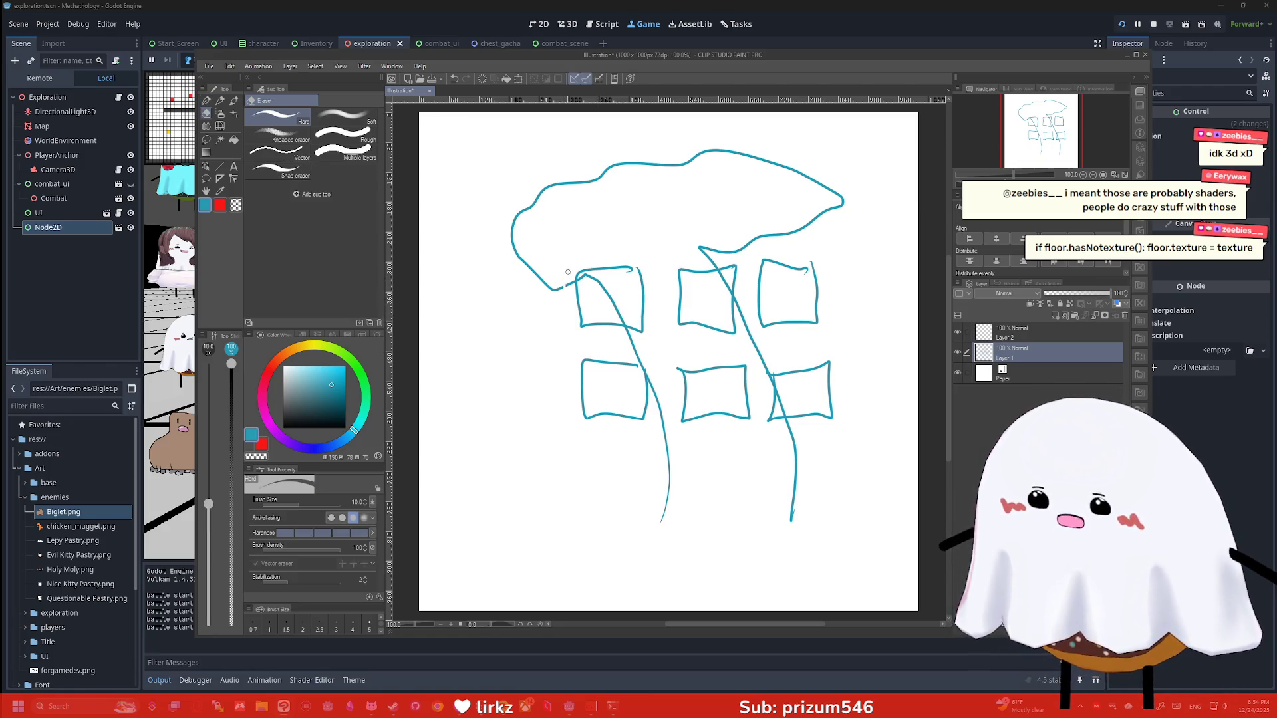
mouse_move(572, 283)
left_mouse_down()
mouse_move(516, 252)
mouse_move(512, 223)
left_mouse_up()
mouse_move(549, 184)
left_mouse_down()
mouse_move(509, 234)
mouse_move(562, 177)
mouse_move(628, 154)
mouse_move(644, 128)
mouse_move(664, 194)
mouse_move(727, 222)
mouse_move(707, 257)
mouse_move(747, 245)
mouse_move(764, 219)
mouse_move(858, 194)
left_mouse_up()
key("bracketright")
key("bracketright")
key("bracketright")
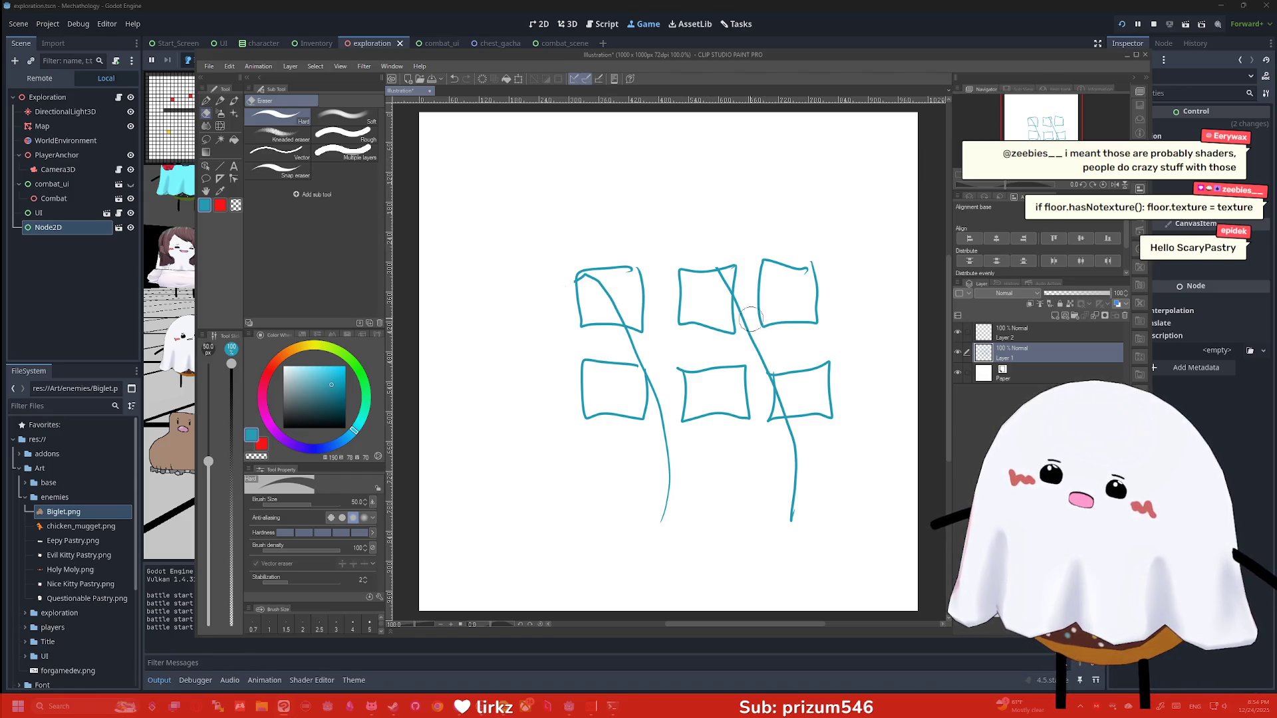
key("bracketleft")
key("bracketleft")
key("bracketleft")
mouse_move(745, 311)
left_mouse_down()
mouse_move(742, 327)
mouse_move(740, 302)
mouse_move(788, 431)
mouse_move(791, 516)
mouse_move(769, 484)
left_mouse_up()
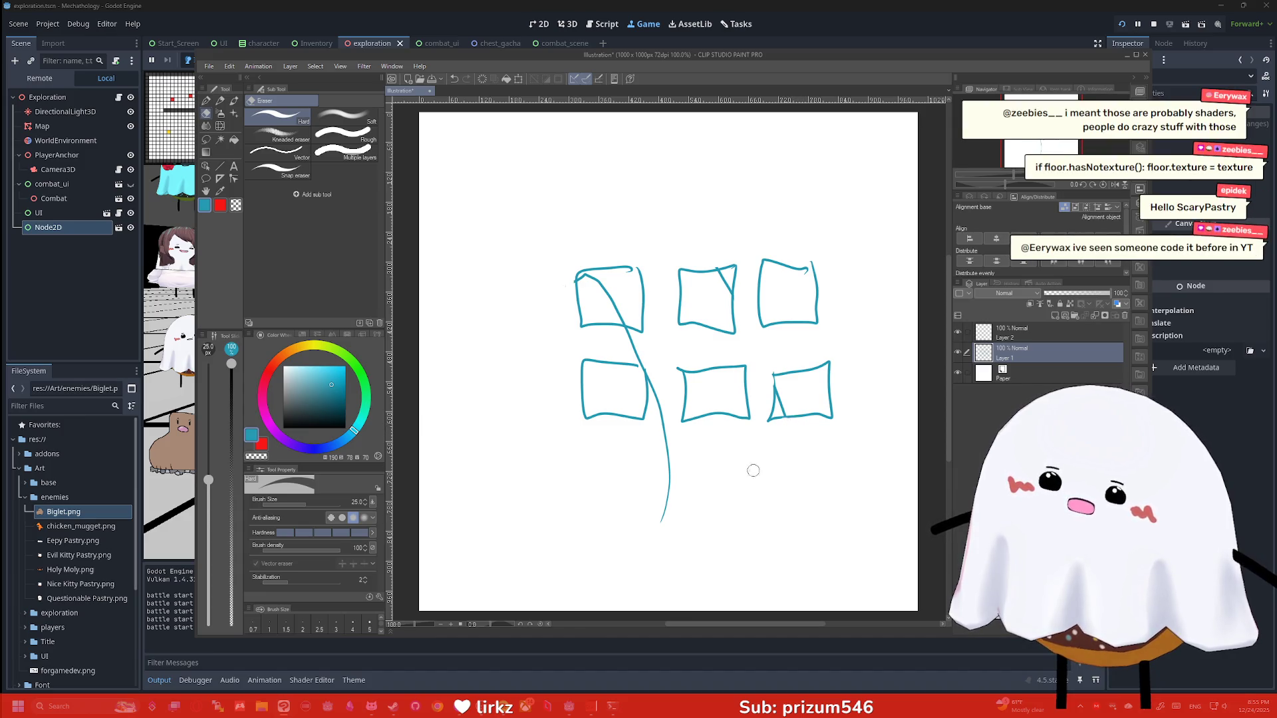
mouse_move(661, 503)
left_mouse_down()
mouse_move(673, 539)
mouse_move(652, 394)
mouse_move(665, 400)
mouse_move(624, 333)
left_mouse_up()
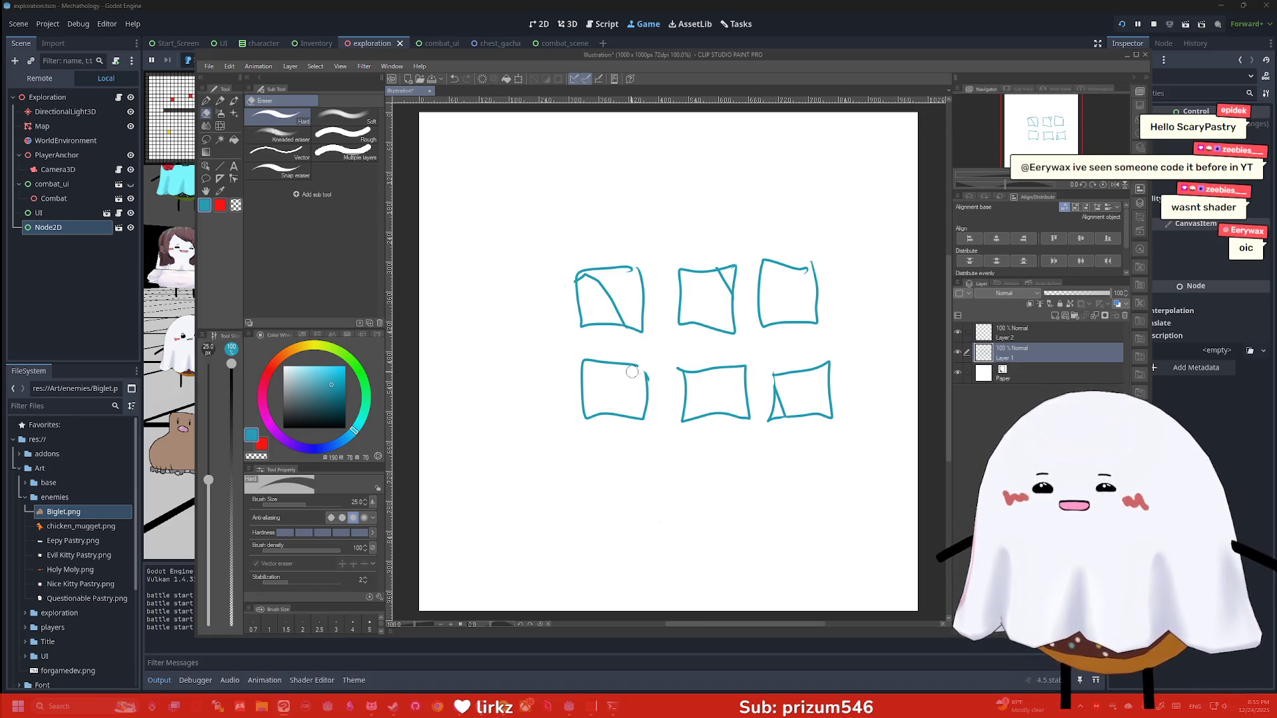
Pick a brown-orange colour and fill several boxes with it
key("g")
left_click(308, 385)
left_click(288, 351)
left_click(334, 385)
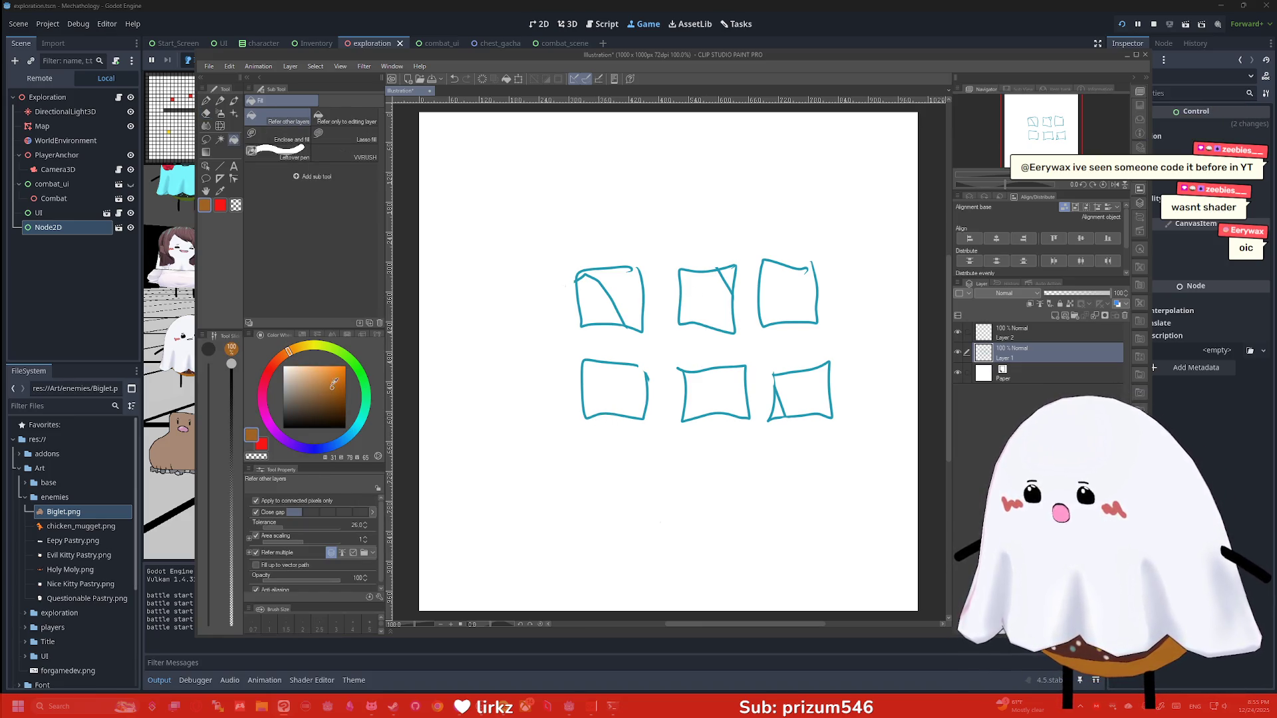
left_click(717, 389)
left_click(625, 287)
left_click(720, 307)
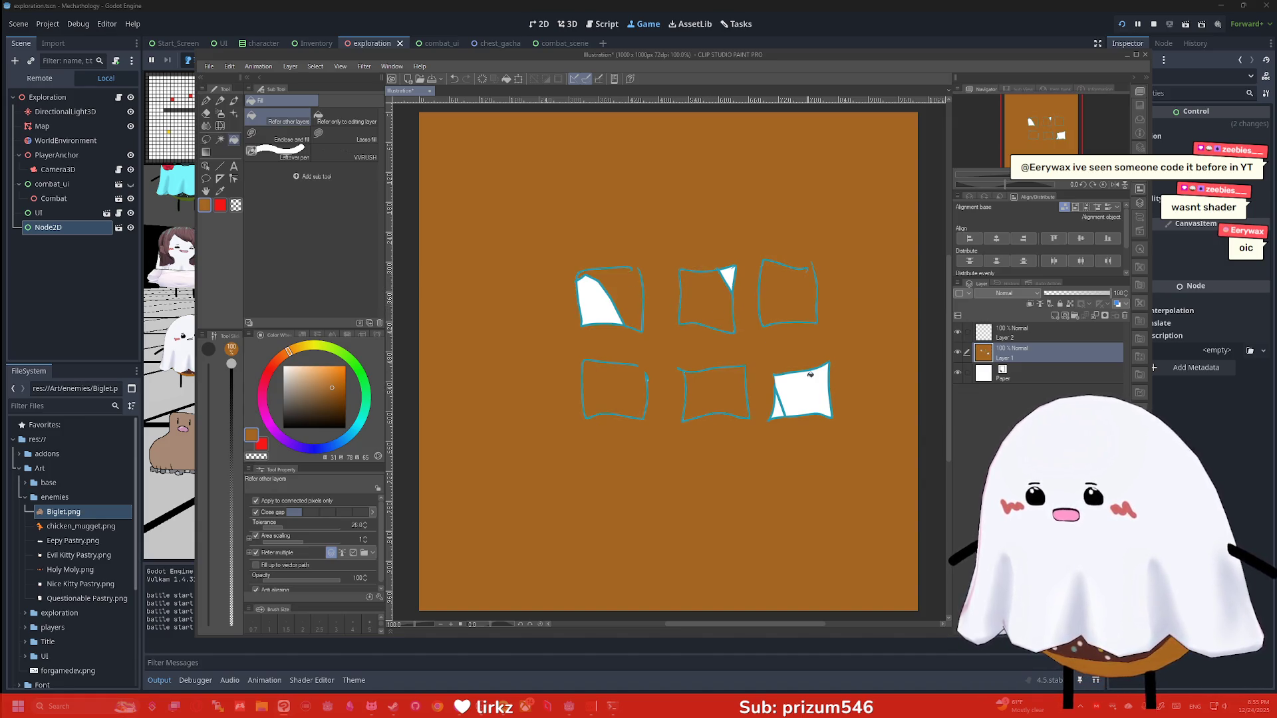
left_click(807, 397)
Undo the leaked fills and refill the top-left, top-middle and bottom-right areas orange
key("ctrl+z")
key("ctrl+z")
key("ctrl+z")
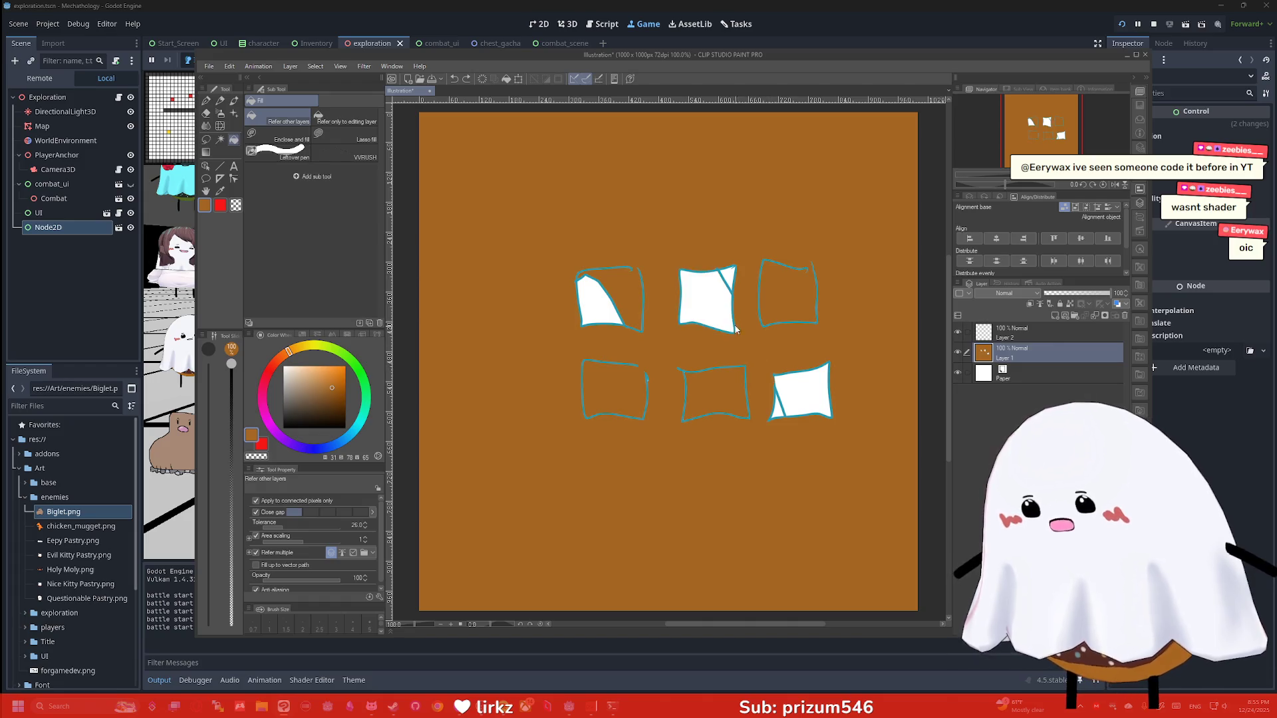
key("p")
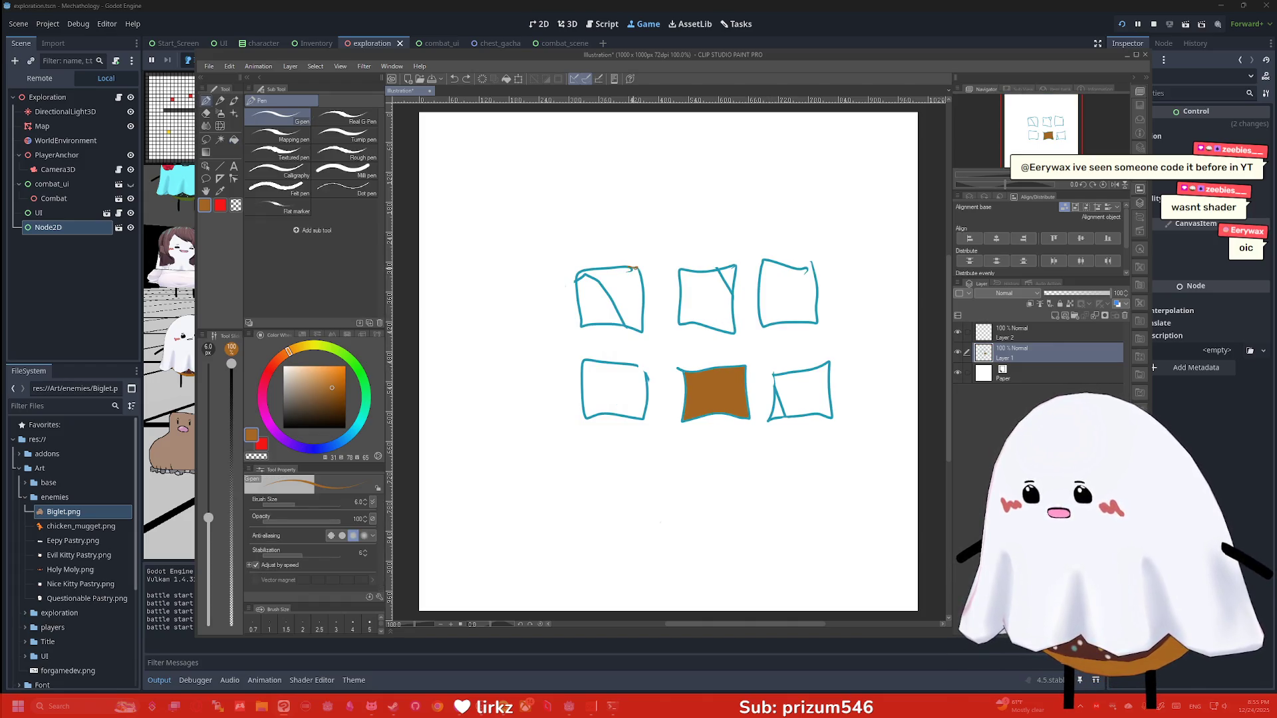
key("g")
left_click(632, 296)
left_click(715, 303)
left_click(778, 404)
Switch to green, close the bottom-left box's gap, and fill the remaining boxes green
left_click(360, 369)
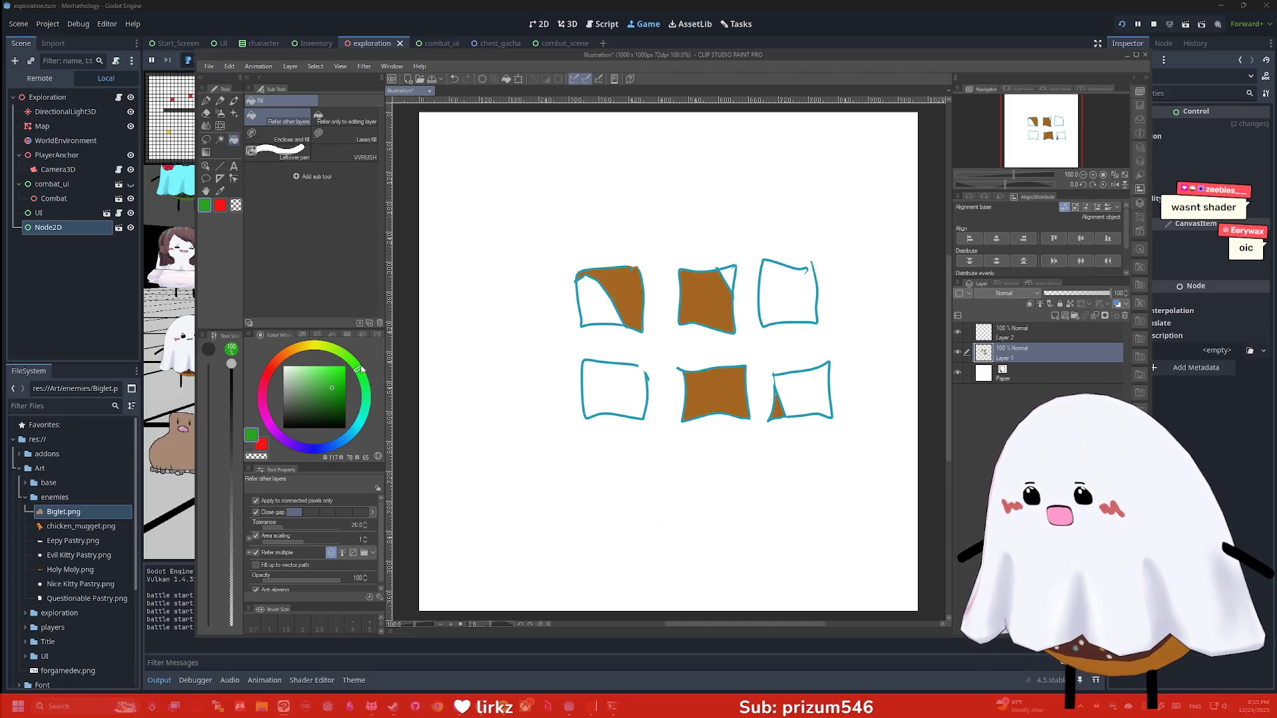
key("p")
left_click_drag(639, 367, 648, 379)
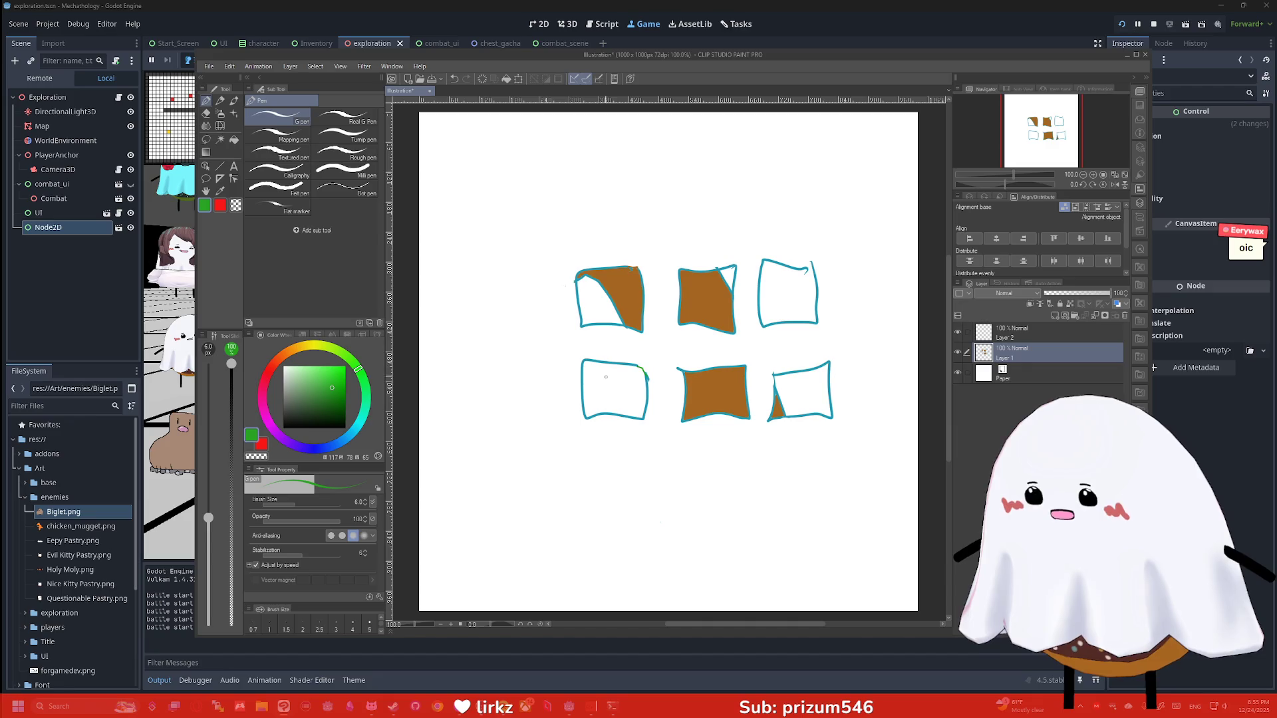
key("g")
left_click(607, 386)
left_click(595, 303)
left_click(729, 274)
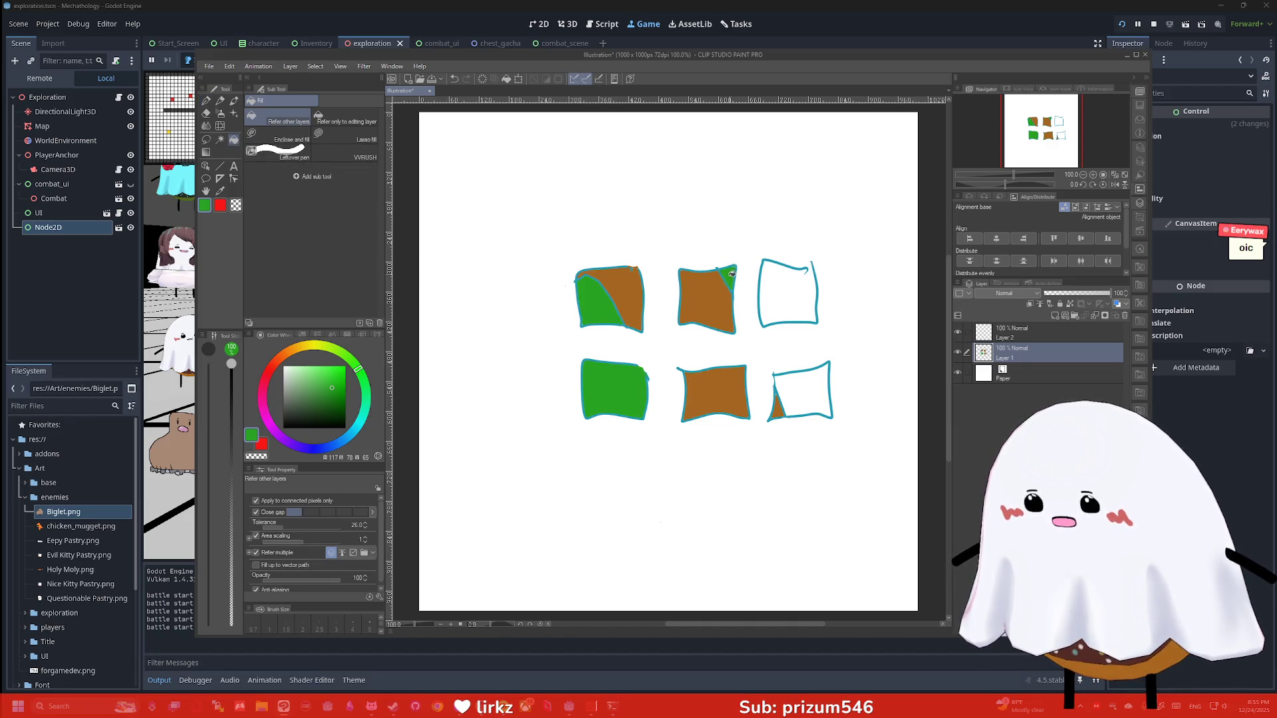
left_click(786, 311)
Undo the leaked green fill, refill the right boxes green, and minimize Clip Studio Paint
key("ctrl+z")
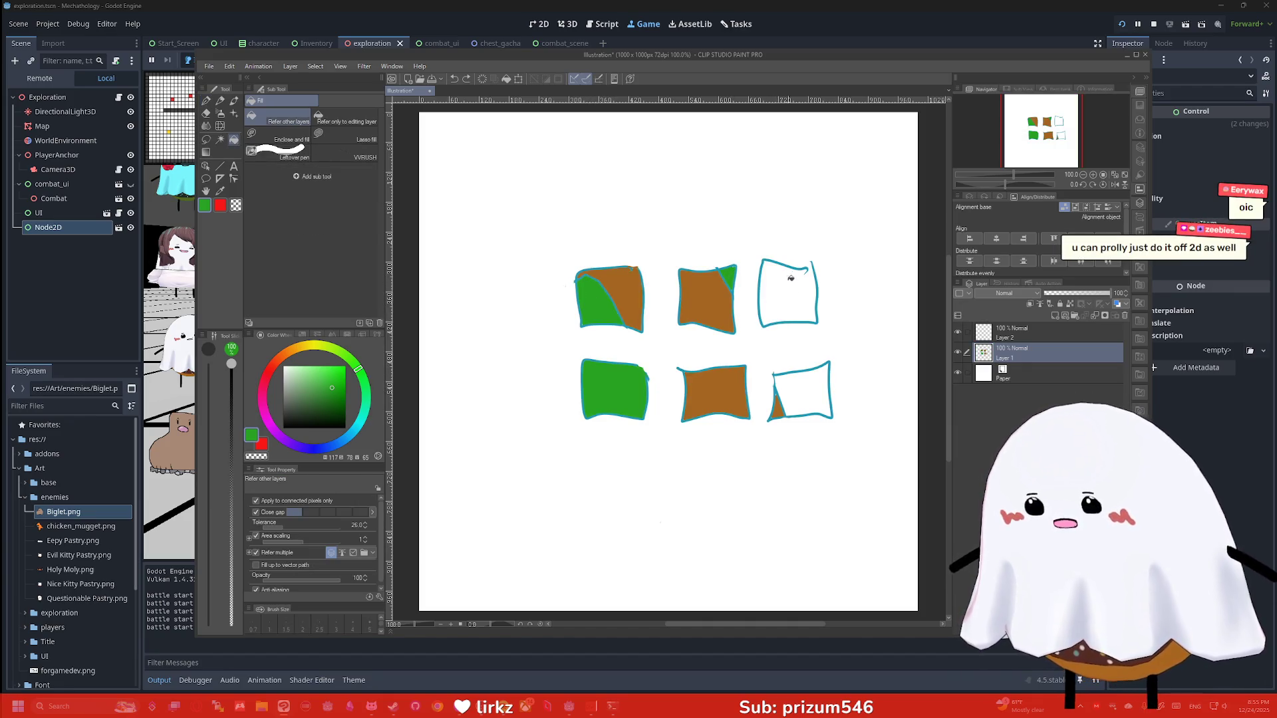
key("p")
key("g")
left_click(794, 298)
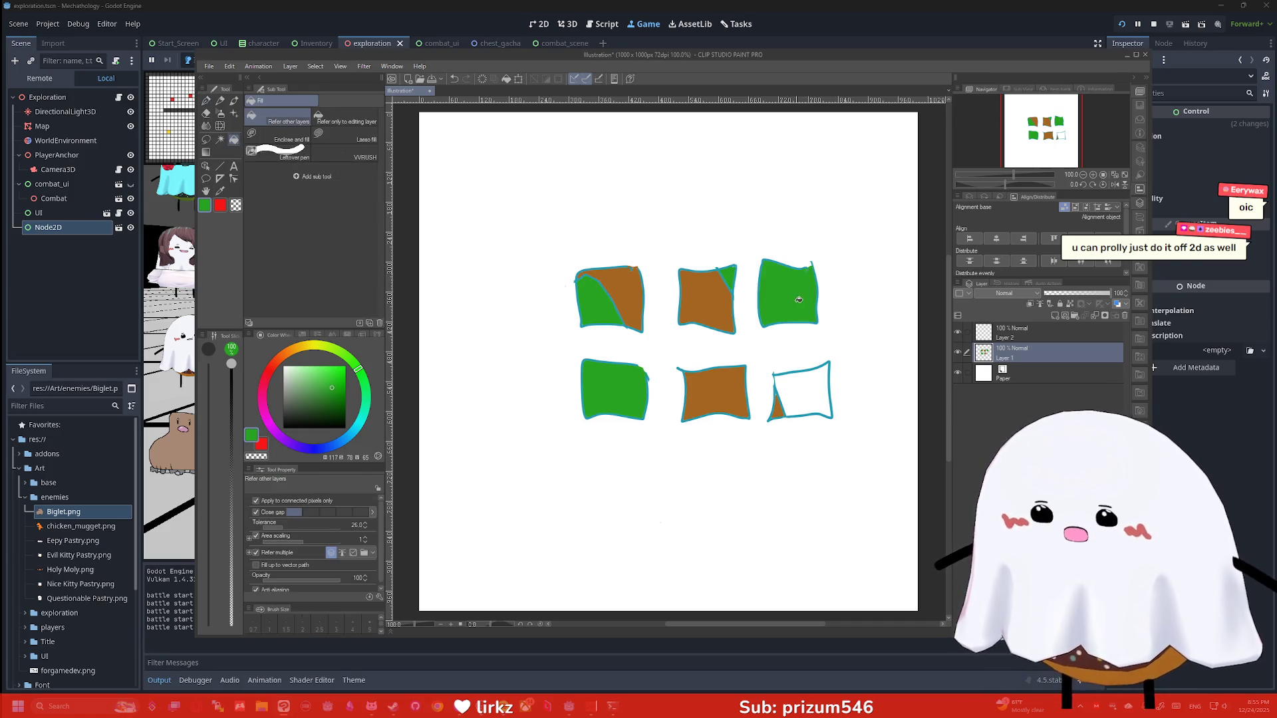
left_click(810, 401)
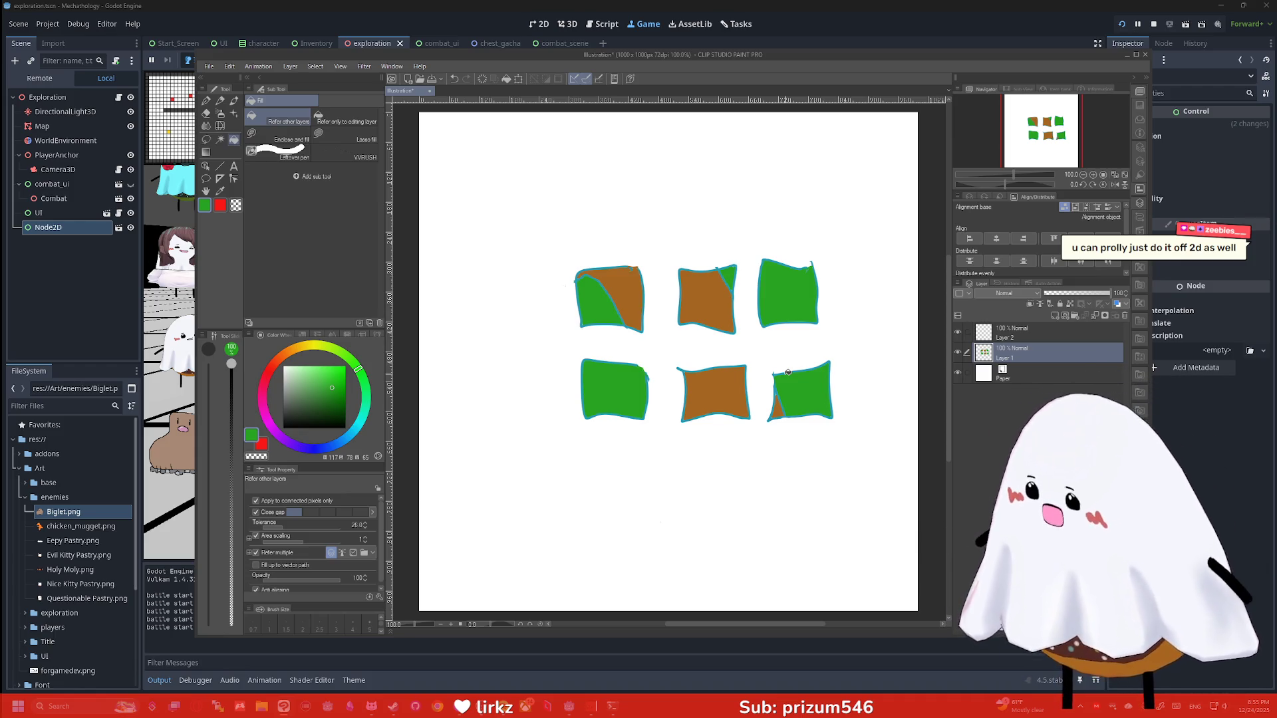
left_click(1124, 54)
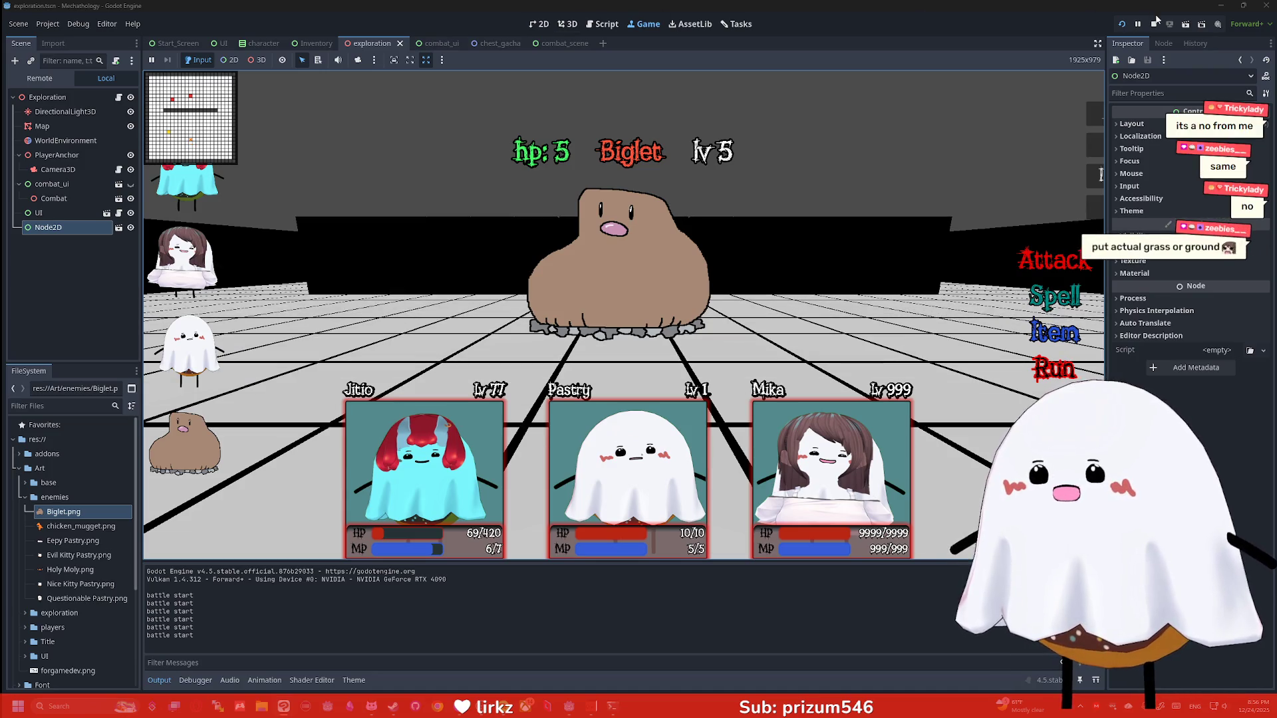
In the 2D combat_scene, set the enemy TextureRect image to chicken_mugget.png
left_click(539, 24)
left_click_drag(551, 44, 177, 236)
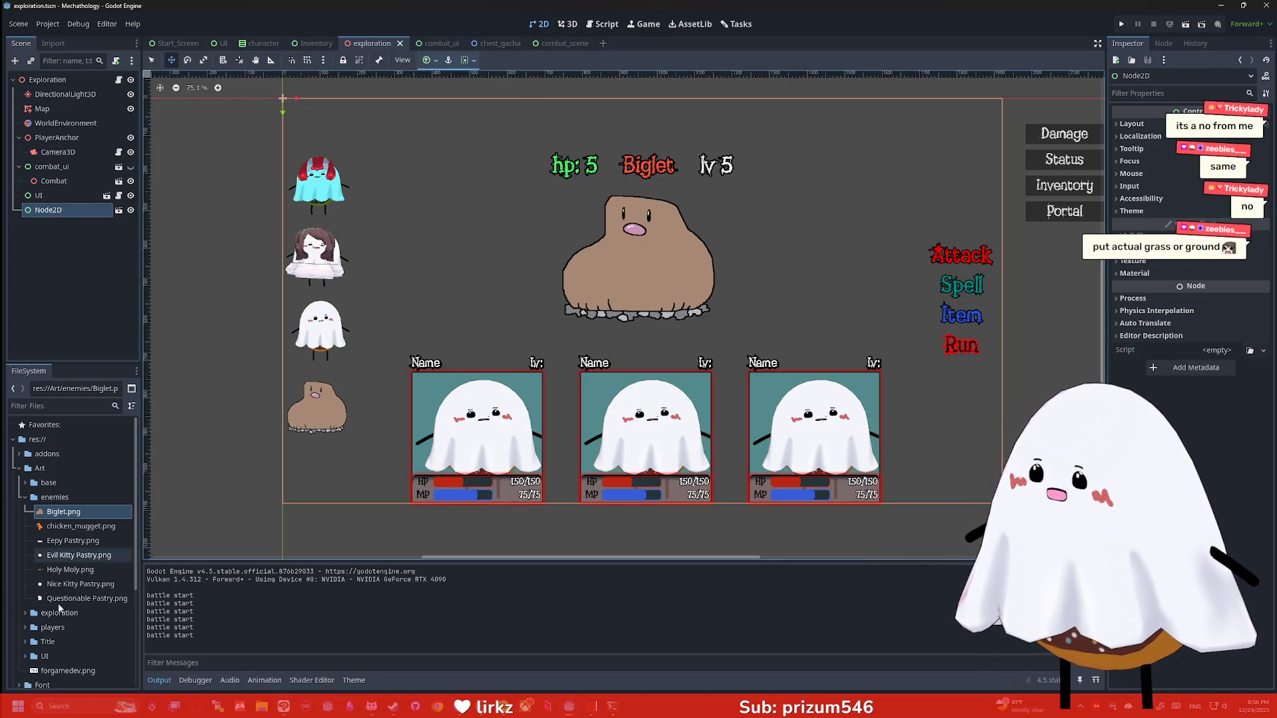
mouse_move(80, 526)
left_mouse_down()
mouse_move(58, 437)
mouse_move(58, 133)
mouse_move(80, 523)
left_mouse_up()
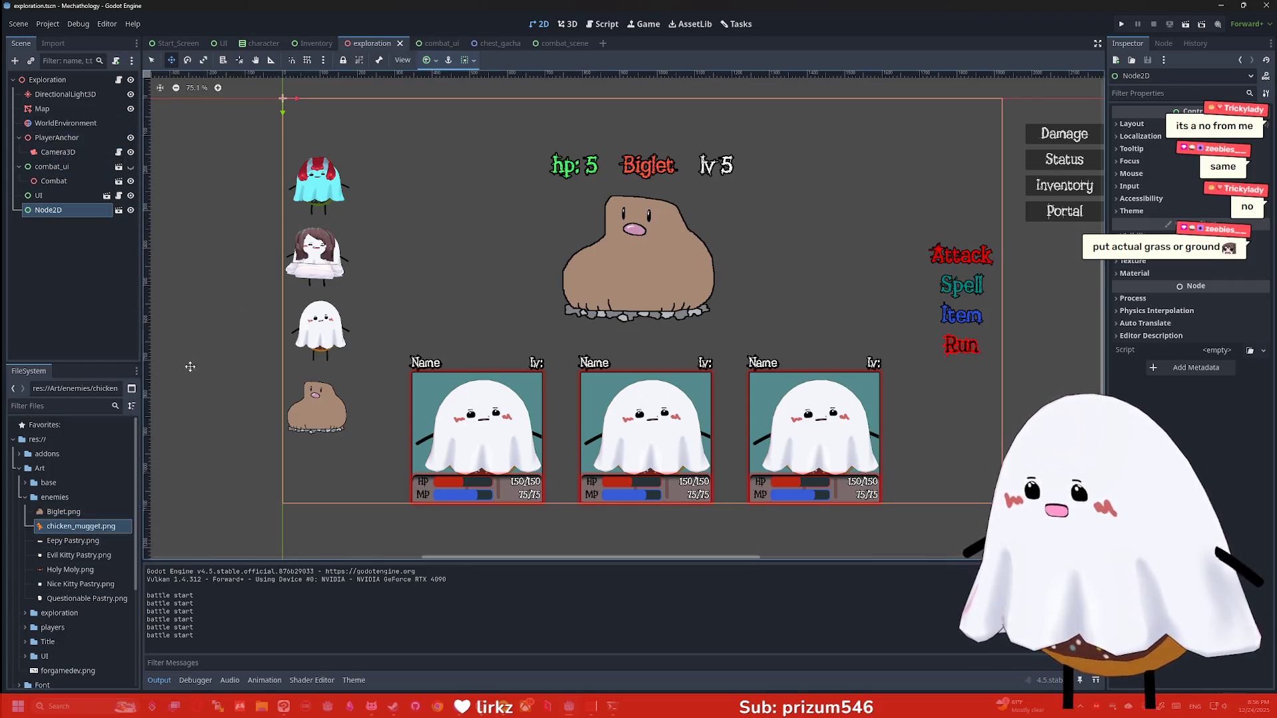
left_click(429, 43)
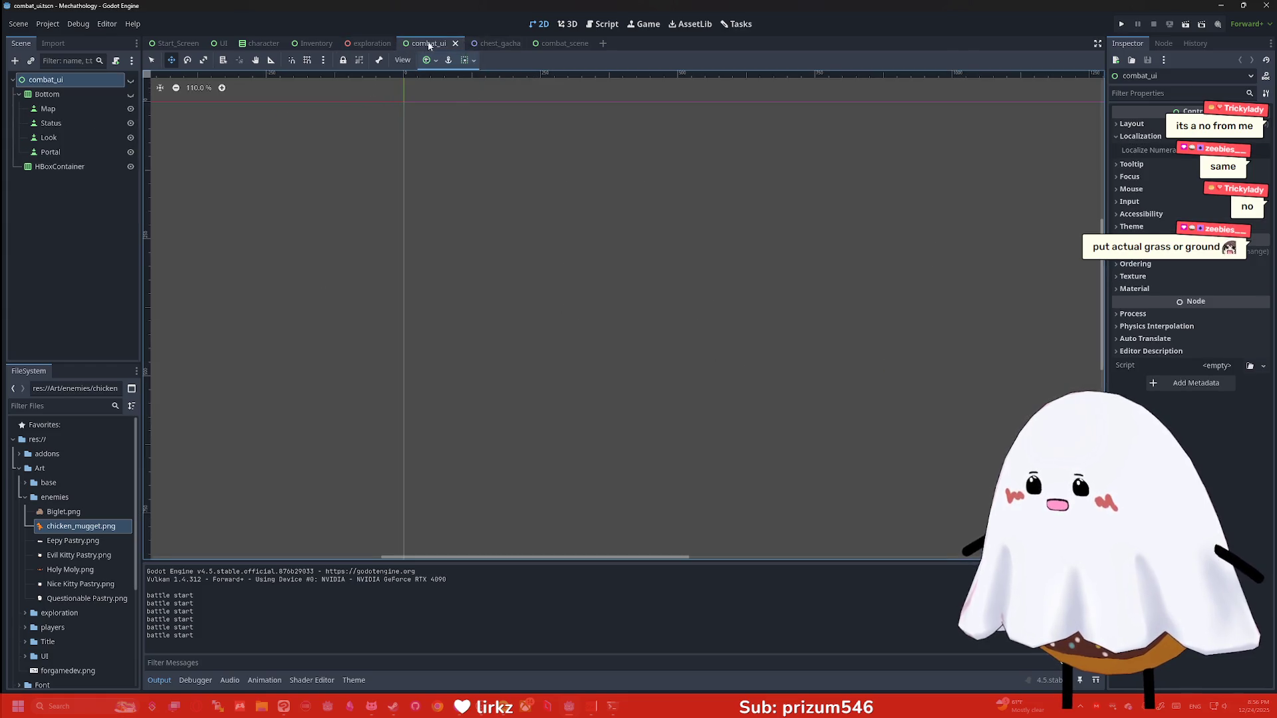
left_click(562, 43)
scroll(326, 193, "up", 1)
mouse_move(80, 526)
left_mouse_down()
mouse_move(80, 136)
mouse_move(63, 211)
mouse_move(67, 325)
left_mouse_up()
scroll(659, 186, "down", 1)
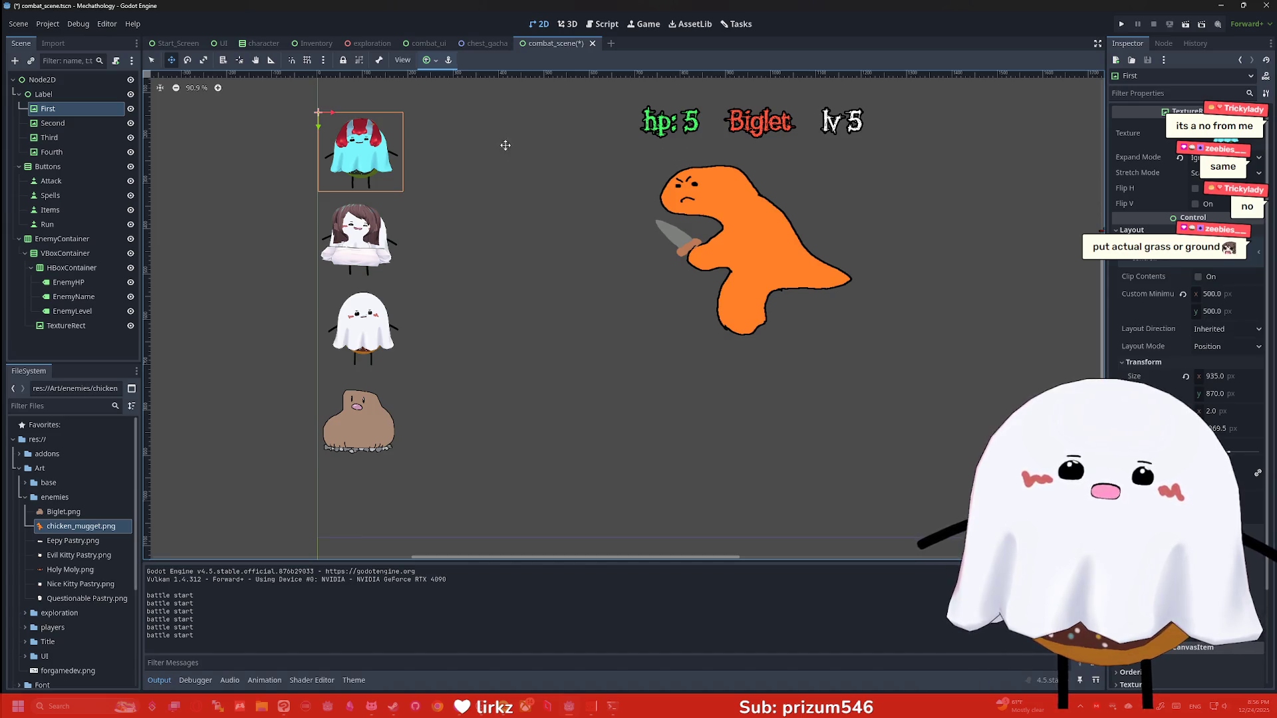
Change the EnemyName label text from 'Biglet' to 'Chicken Mugget'
left_click(53, 124)
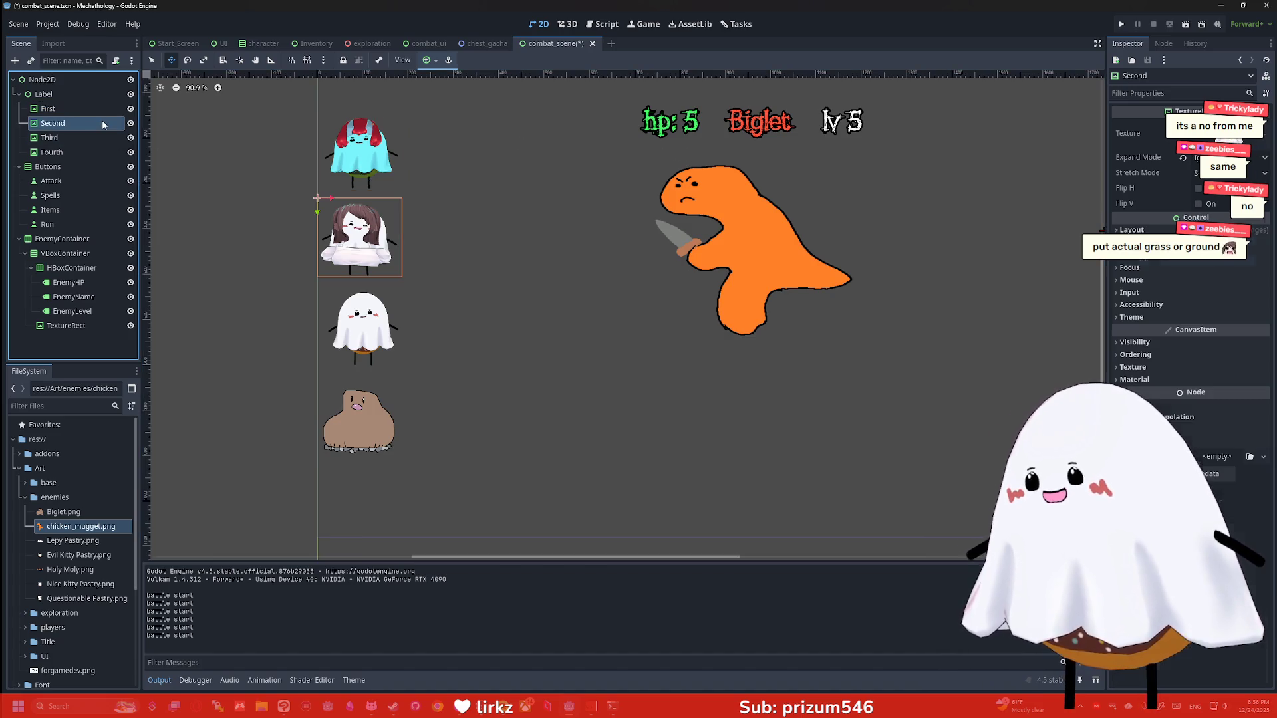
left_click(84, 296)
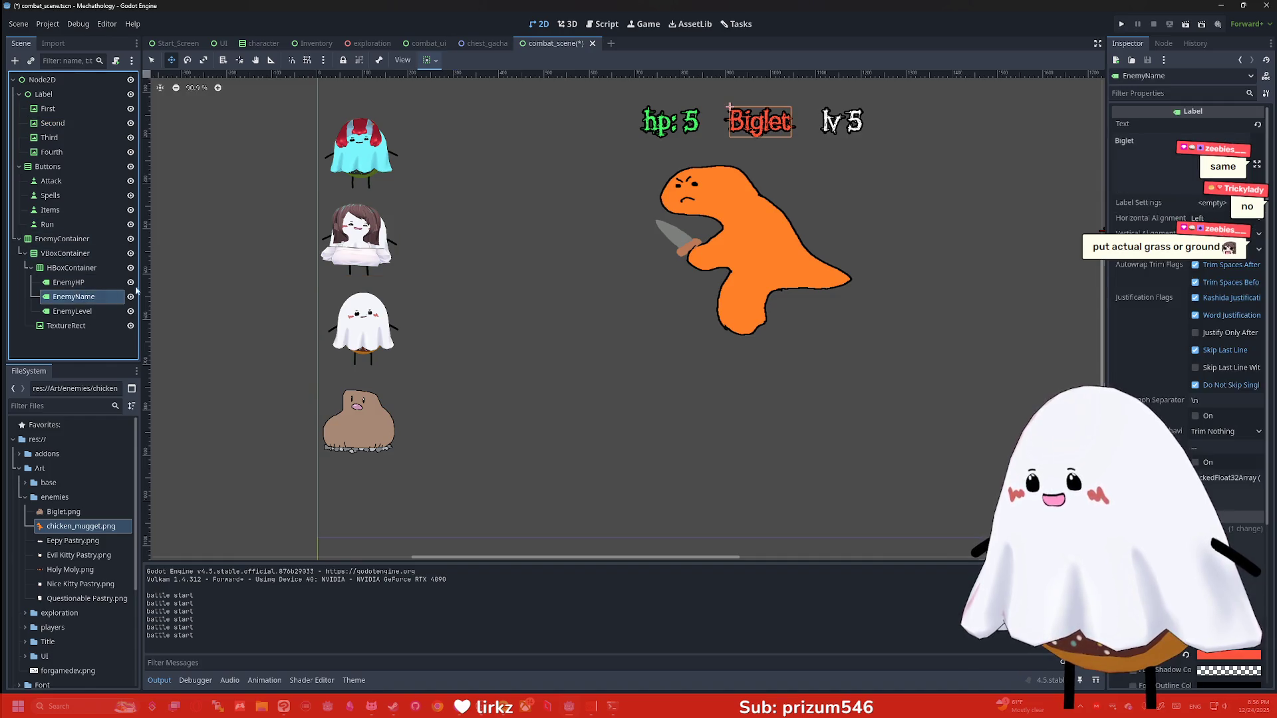
key("BackSpace")
key("BackSpace")
key("BackSpace")
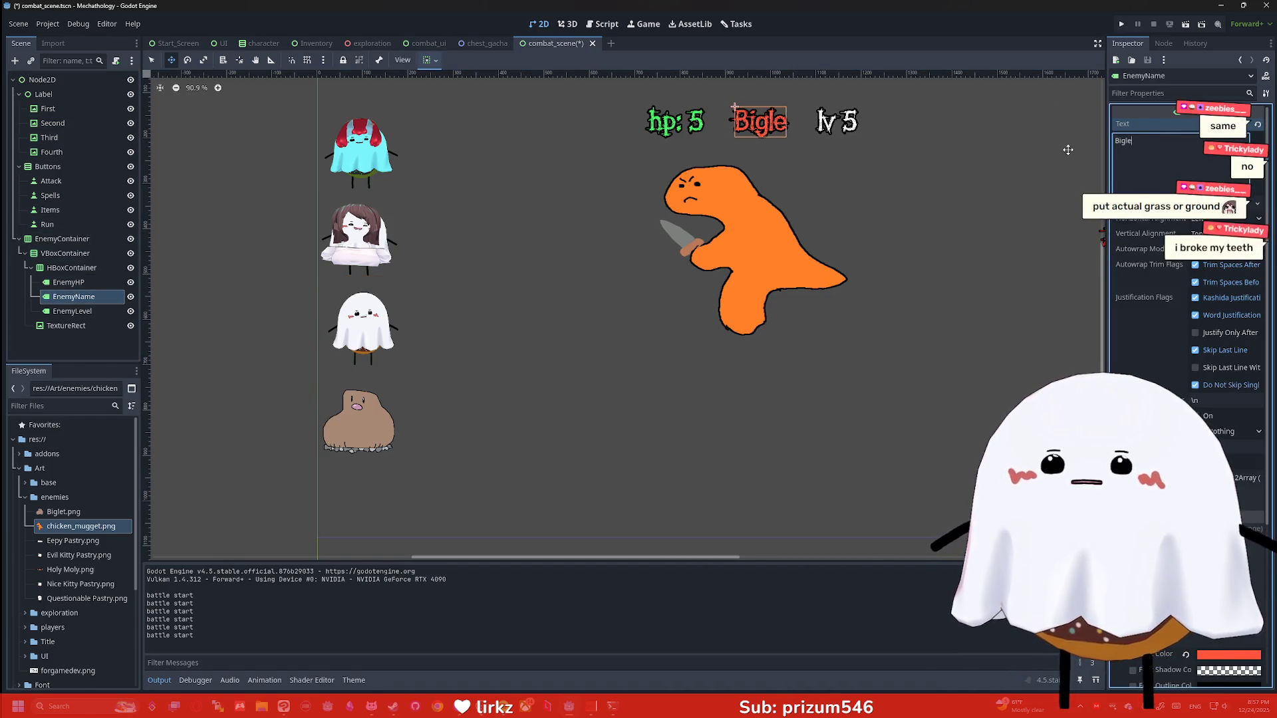
type("Chicken Mugget")
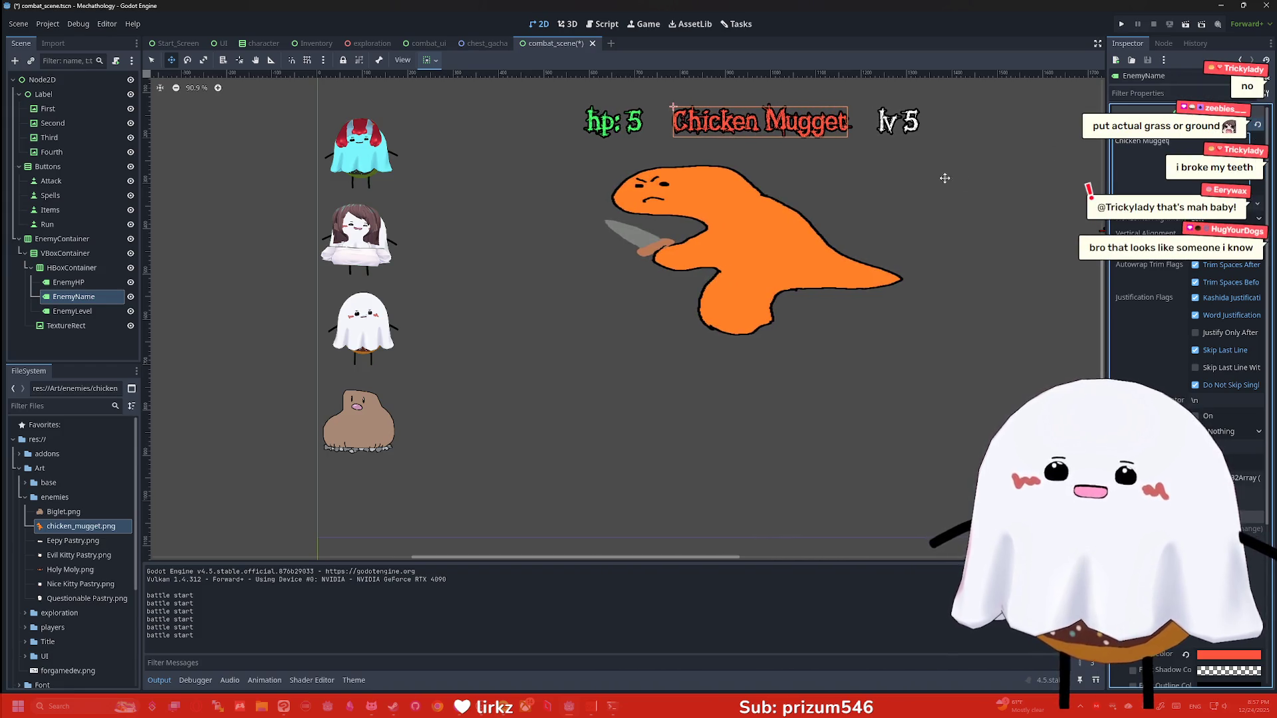
scroll(925, 177, "down", 1)
scroll(931, 181, "up", 1)
scroll(937, 182, "up", 1)
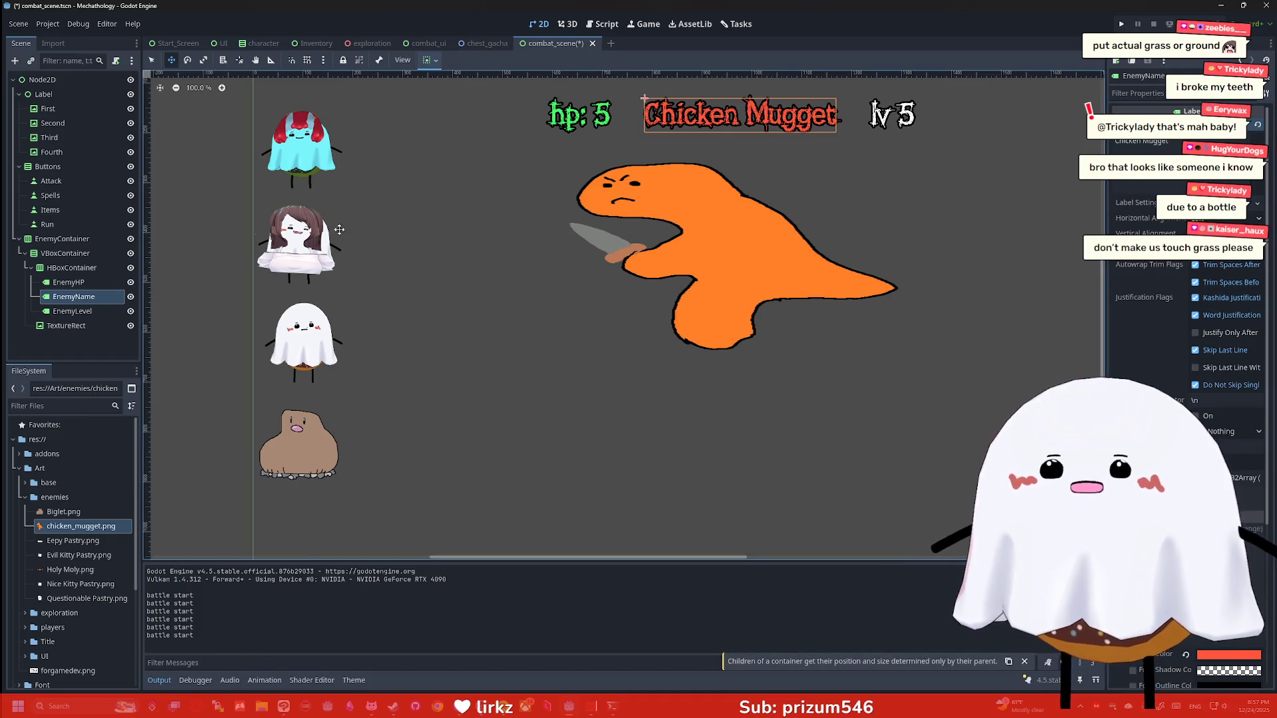
Set the enemy TextureRect's Stretch Mode to Keep Aspect and drag the enemy display lower
left_click(69, 326)
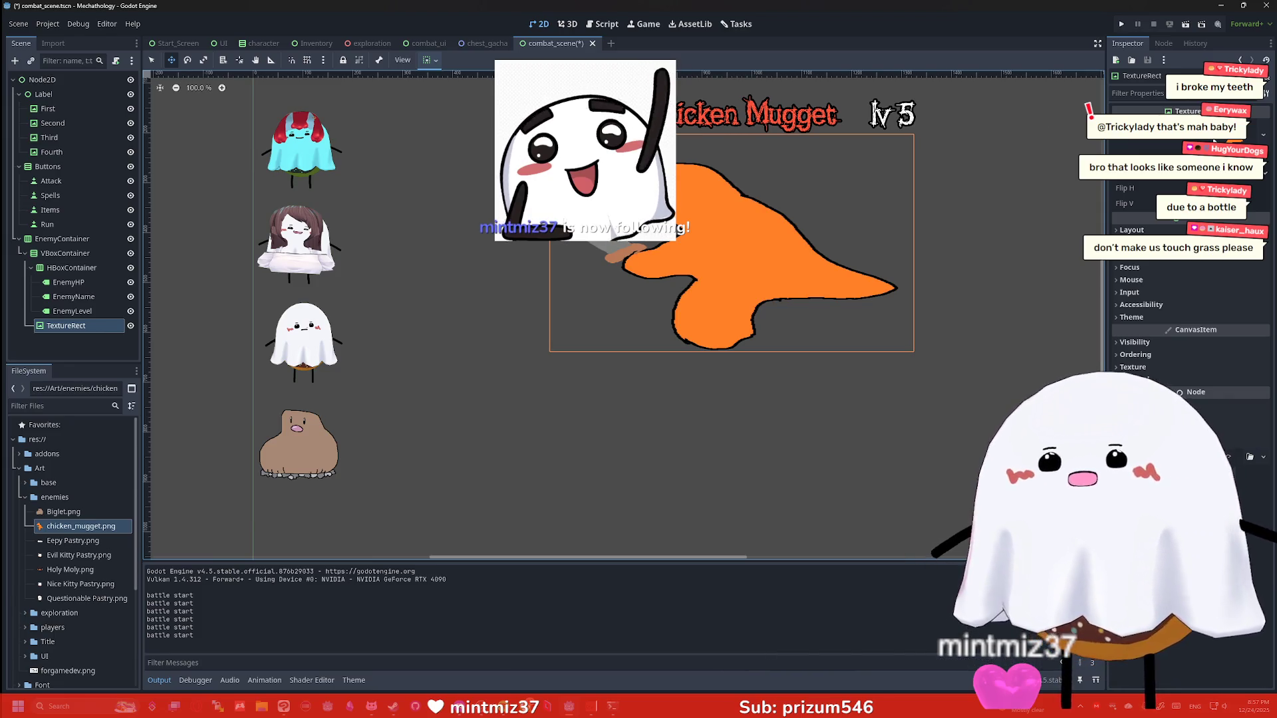
left_click(1197, 153)
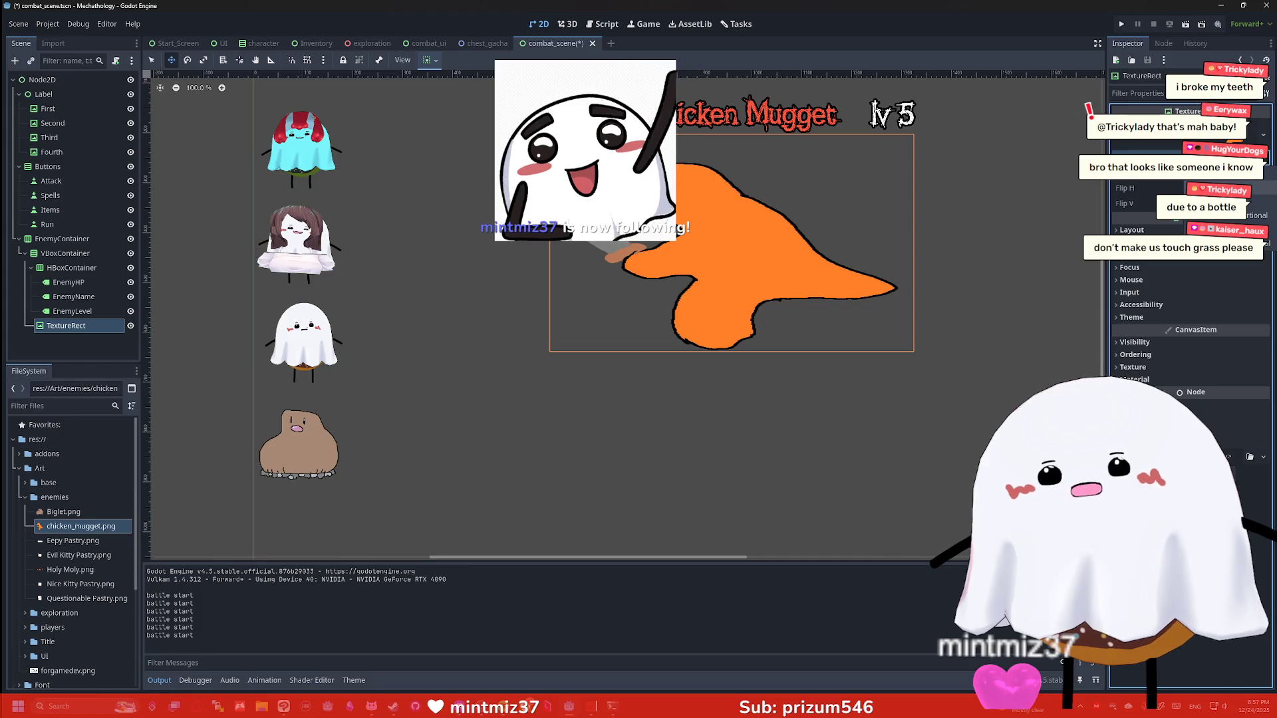
left_click(1224, 188)
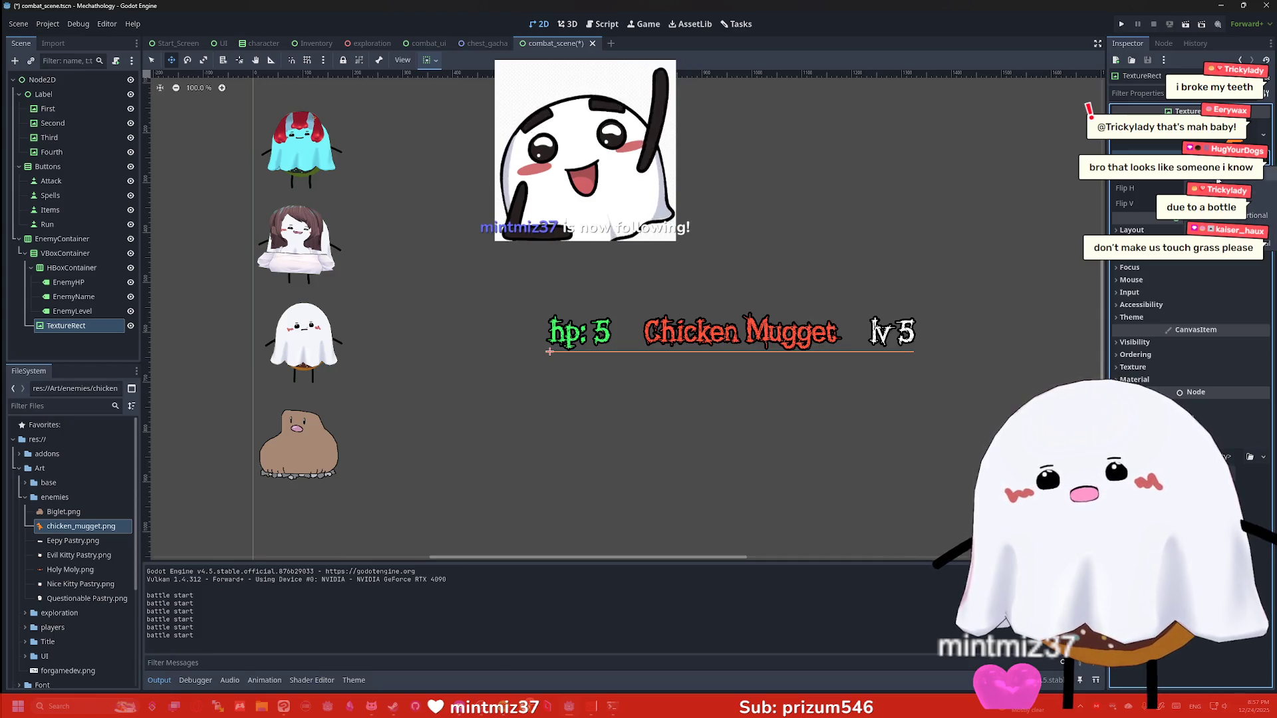
key("ctrl+z")
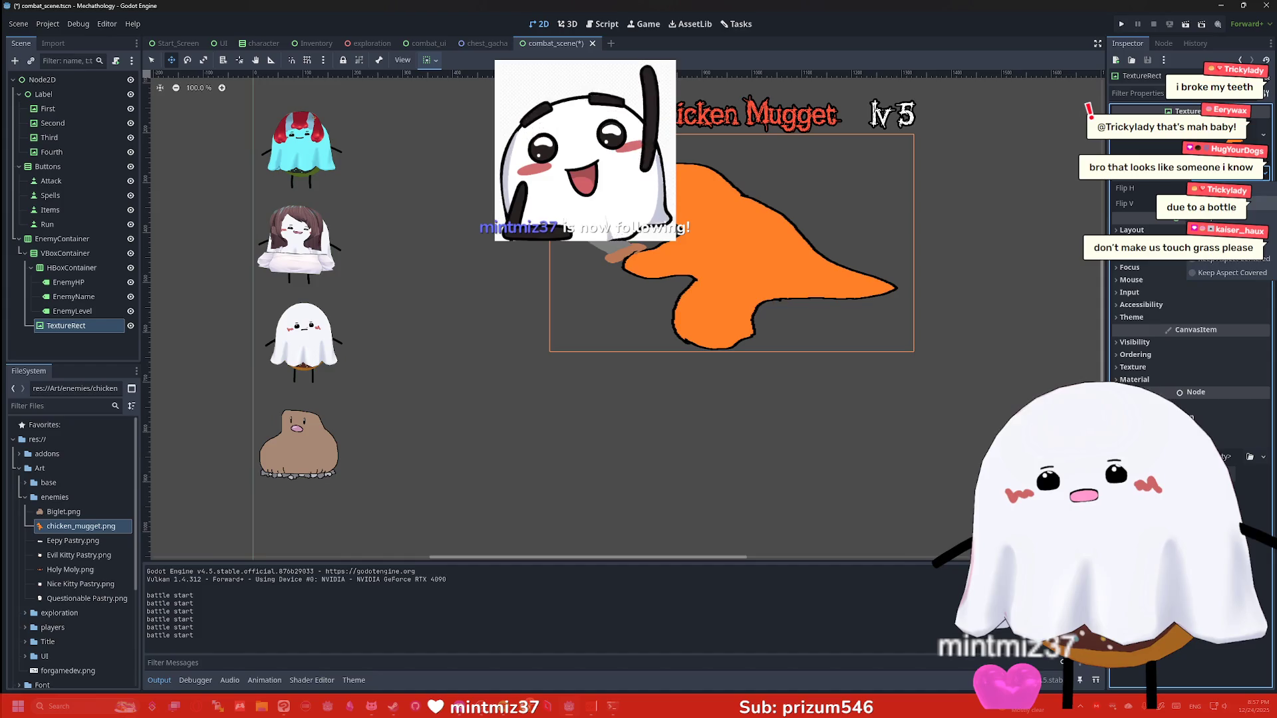
left_click(1211, 248)
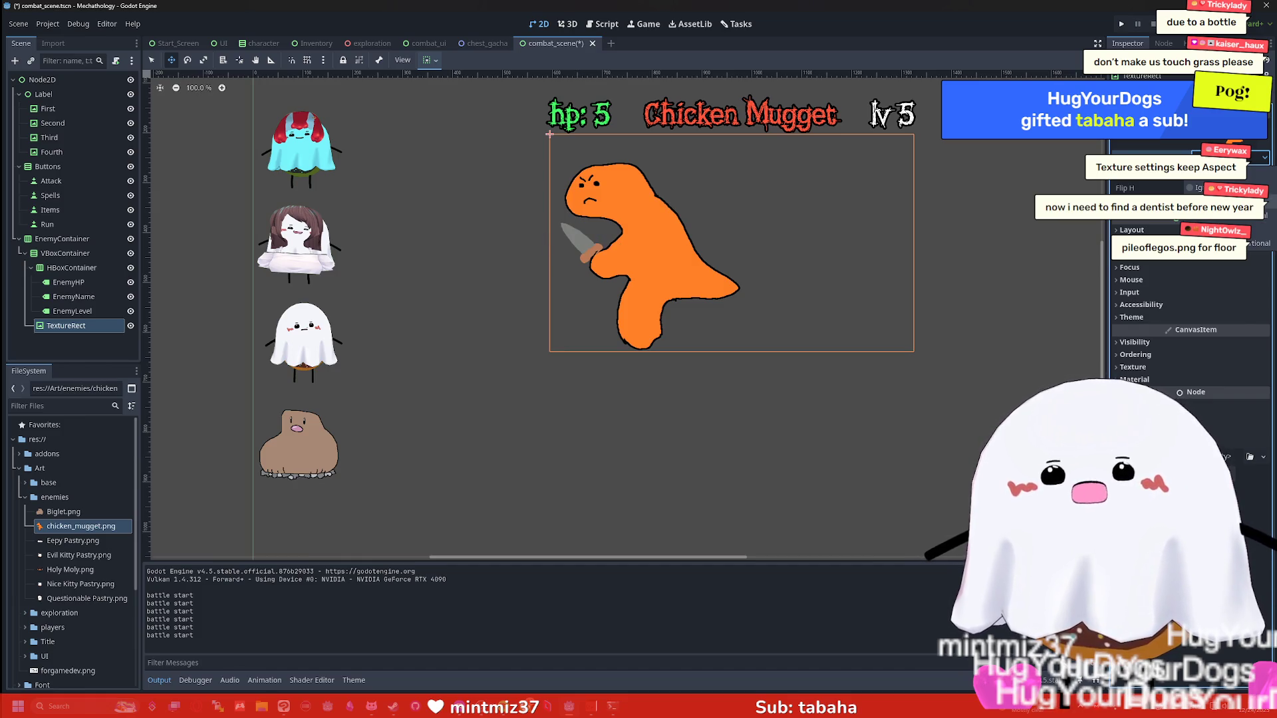
left_click_drag(549, 134, 549, 351)
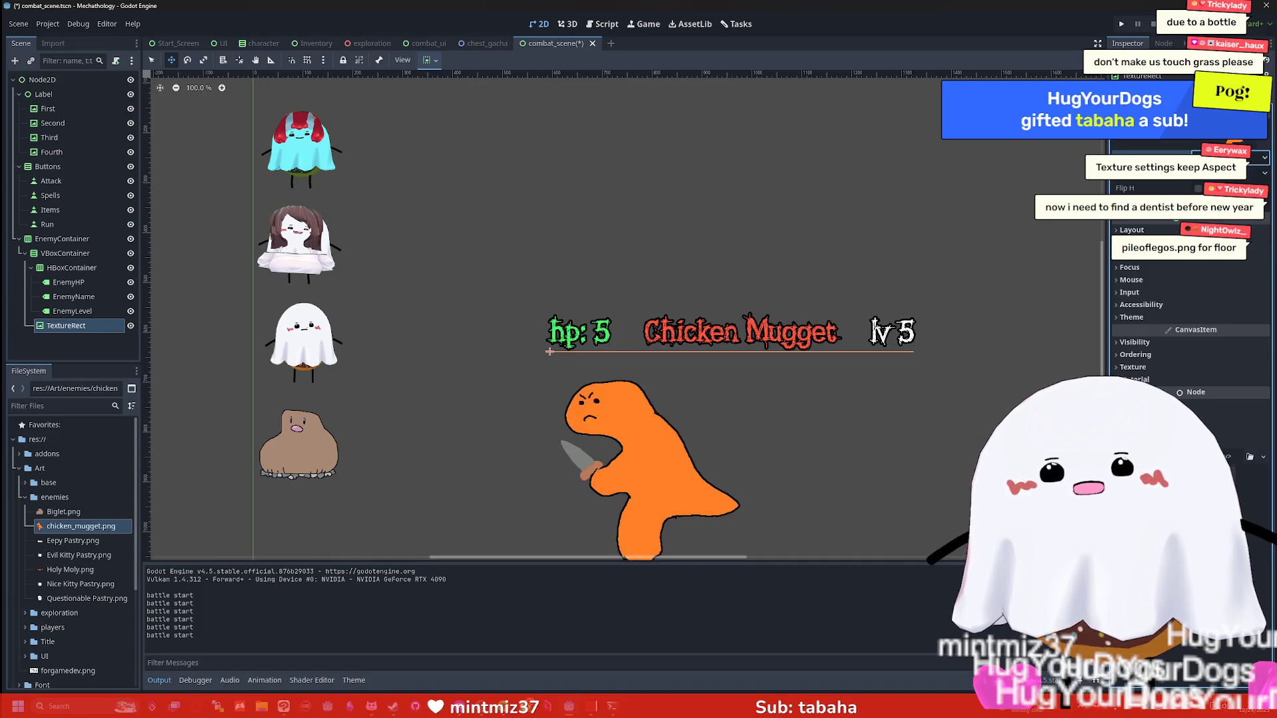
Undo the downward move and center the enemy texture horizontally
key("ctrl+z")
left_click(428, 61)
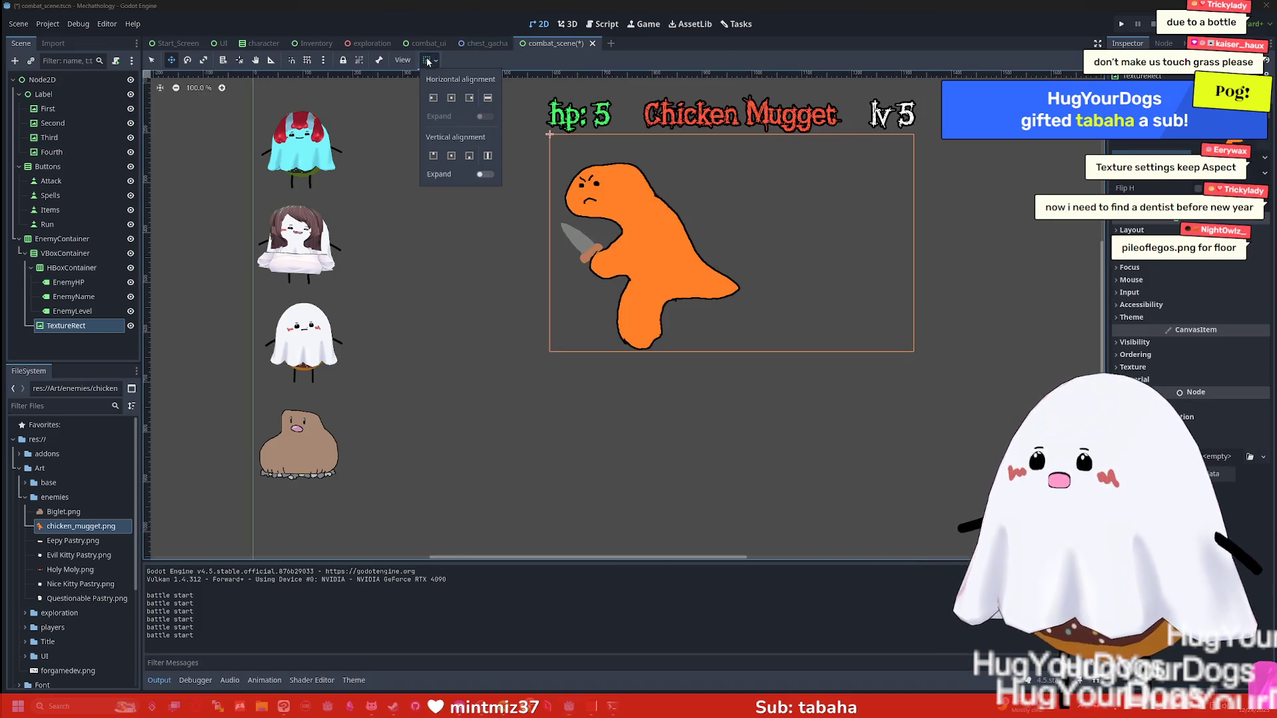
left_click(451, 99)
Try the Biglet, Holy Moly and Nice Kitty Pastry images as the enemy texture
scroll(861, 220, "down", 1)
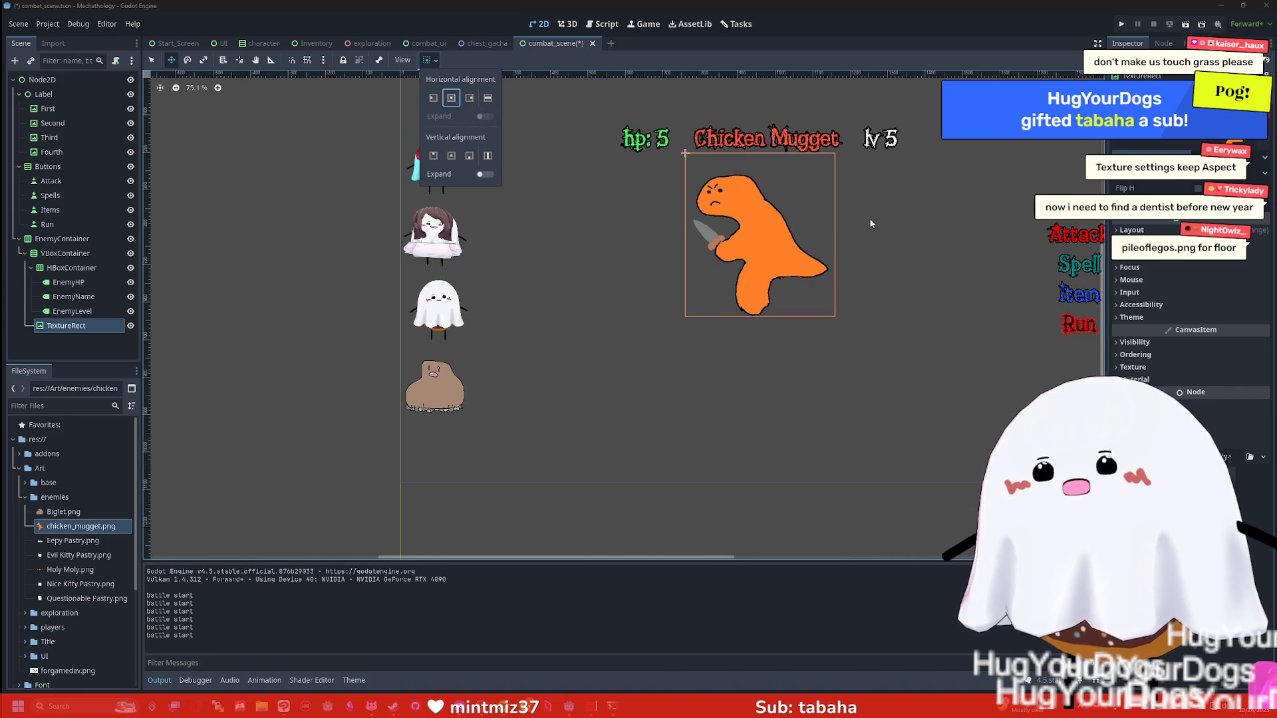
scroll(868, 218, "down", 1)
mouse_move(104, 511)
left_mouse_down()
mouse_move(100, 226)
mouse_move(89, 325)
mouse_move(74, 327)
left_mouse_up()
left_click(78, 567)
left_click(81, 584)
left_click_drag(80, 598, 91, 326)
Try Evil Kitty Pastry and Eepy Pastry, then settle on Biglet as the enemy texture
mouse_move(73, 555)
left_mouse_down()
mouse_move(79, 312)
mouse_move(76, 326)
left_mouse_up()
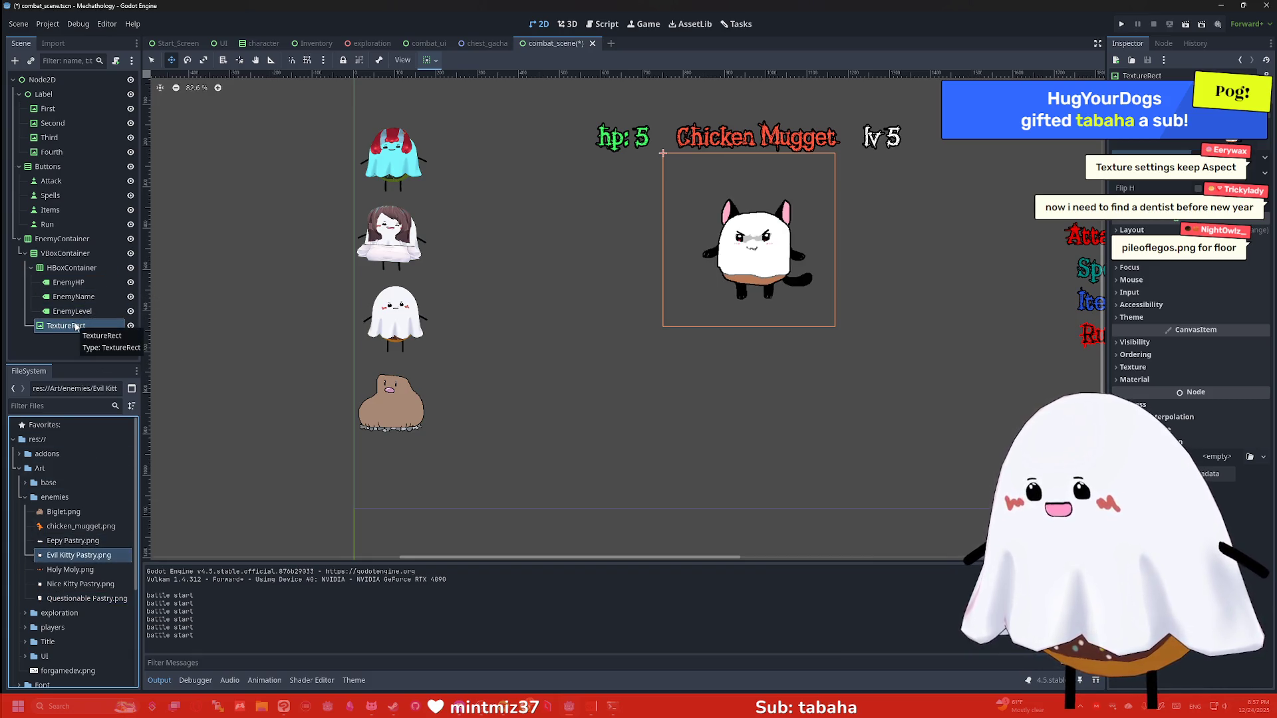
mouse_move(73, 541)
left_mouse_down()
mouse_move(86, 440)
mouse_move(74, 328)
left_mouse_up()
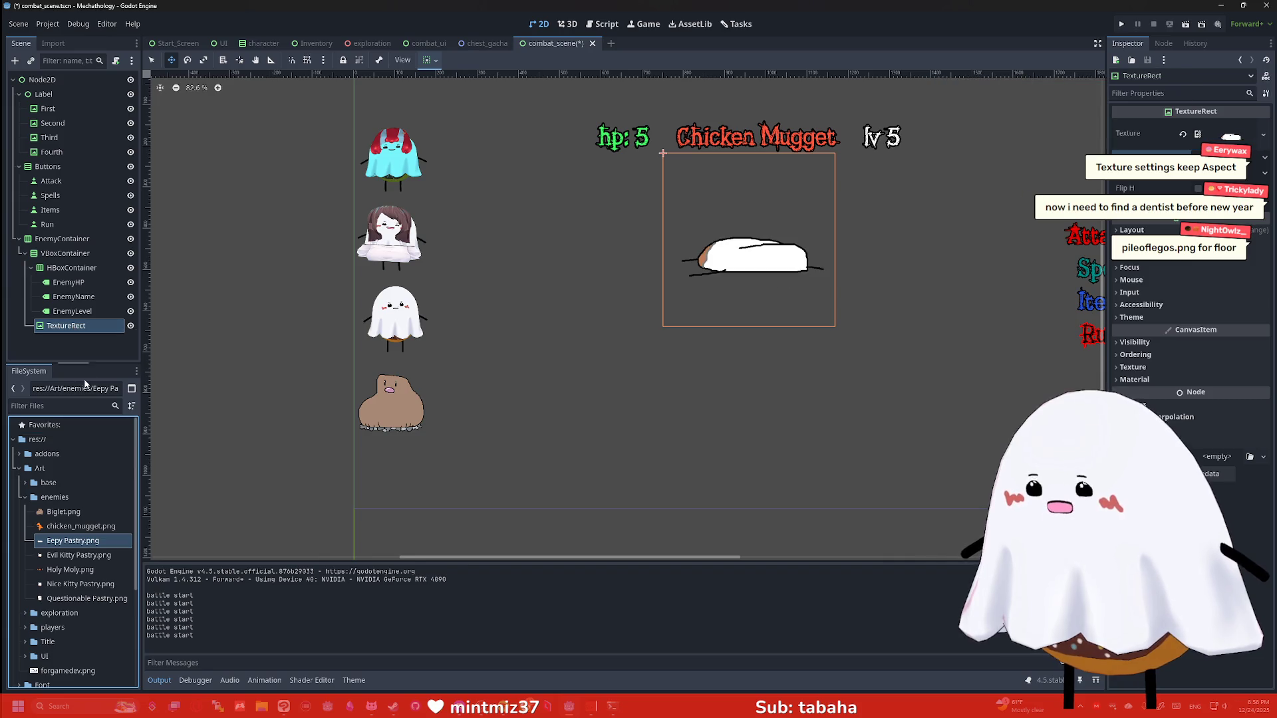
left_click_drag(63, 512, 67, 326)
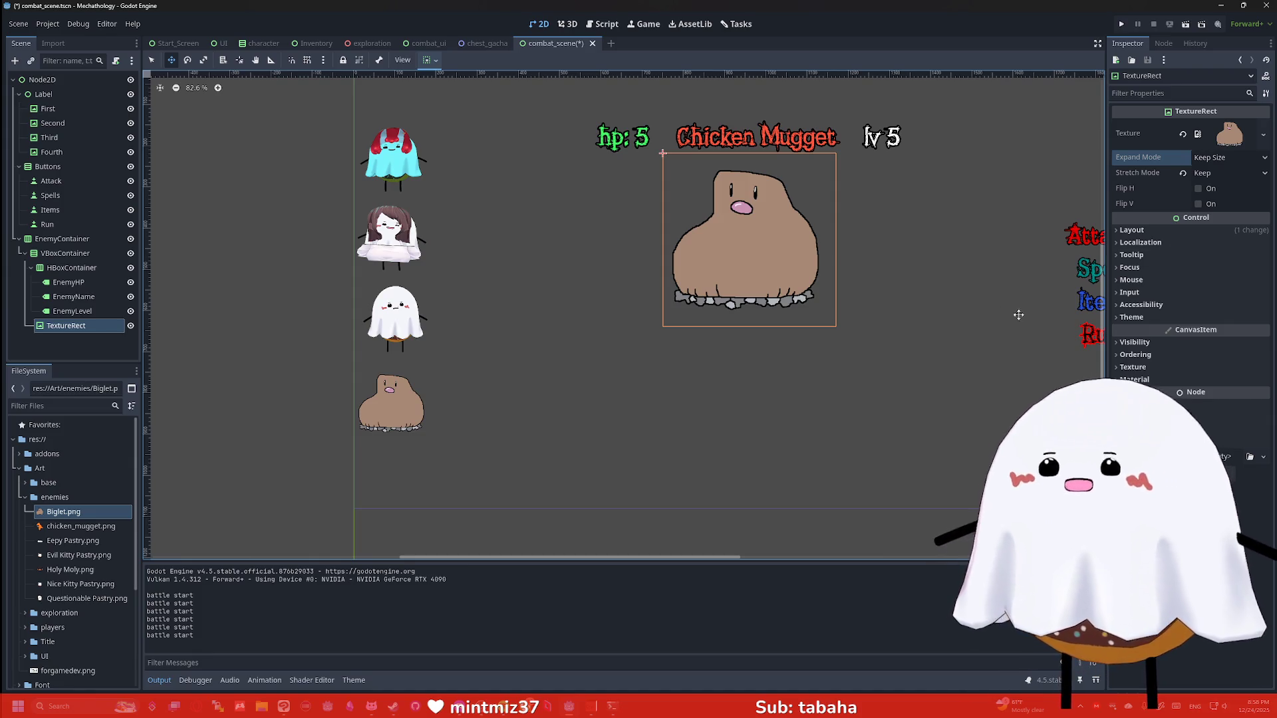
left_click_drag(1021, 321, 921, 309)
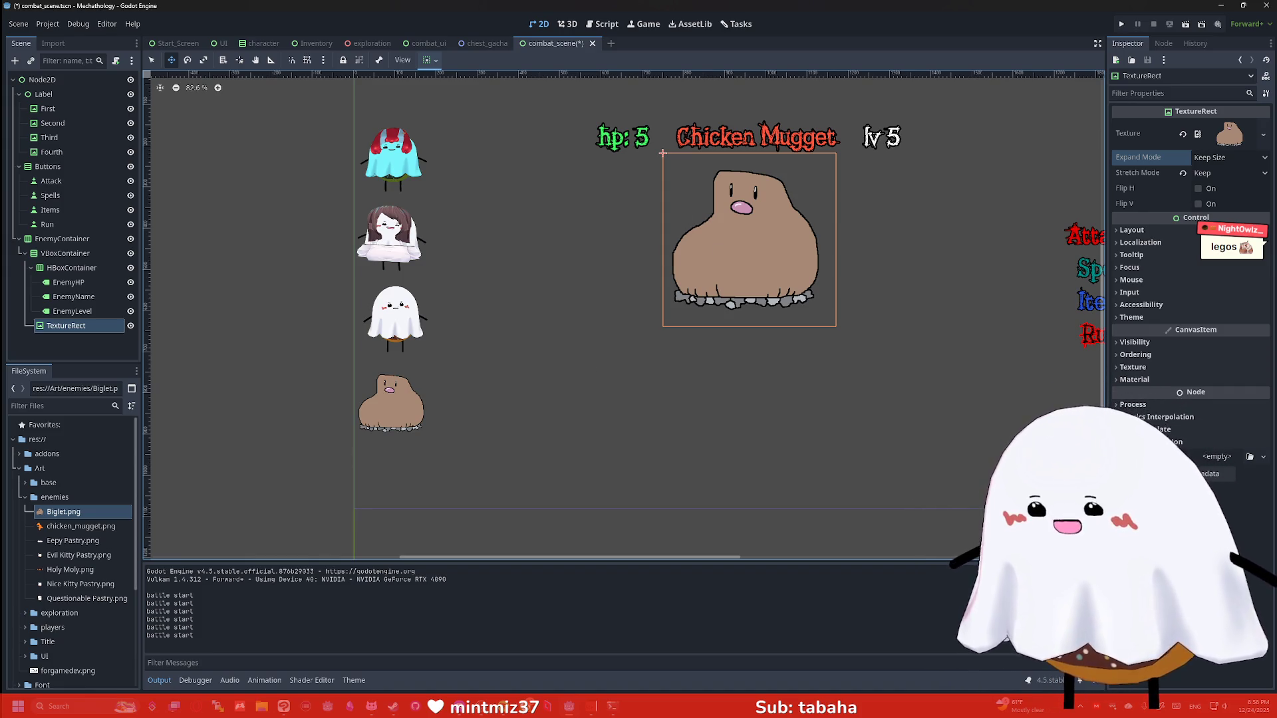
In Clip Studio Paint, create a new 1000×1000 canvas and switch to the pen
left_click(282, 709)
key("ctrl+n")
left_click(697, 229)
key("p")
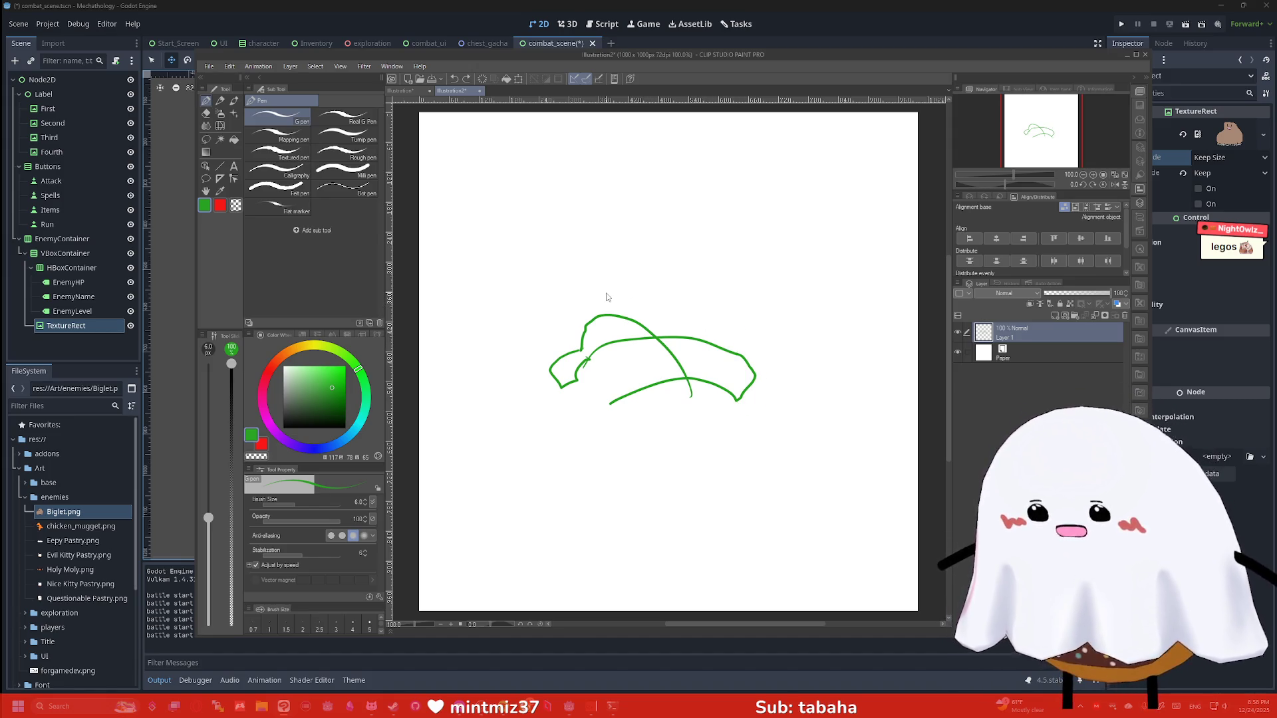
Fix the green creature outline, adding a foot, then close Clip Studio Paint via the save prompt
key("ctrl+z")
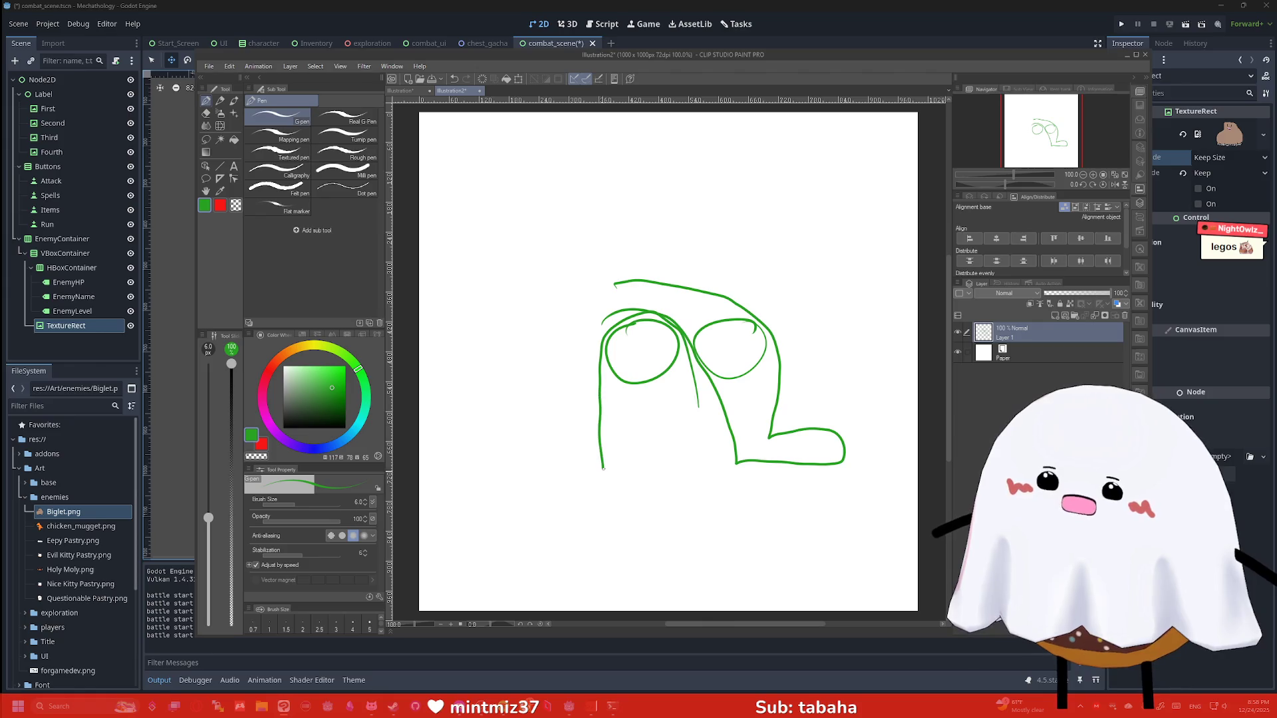
left_click_drag(607, 499, 682, 480)
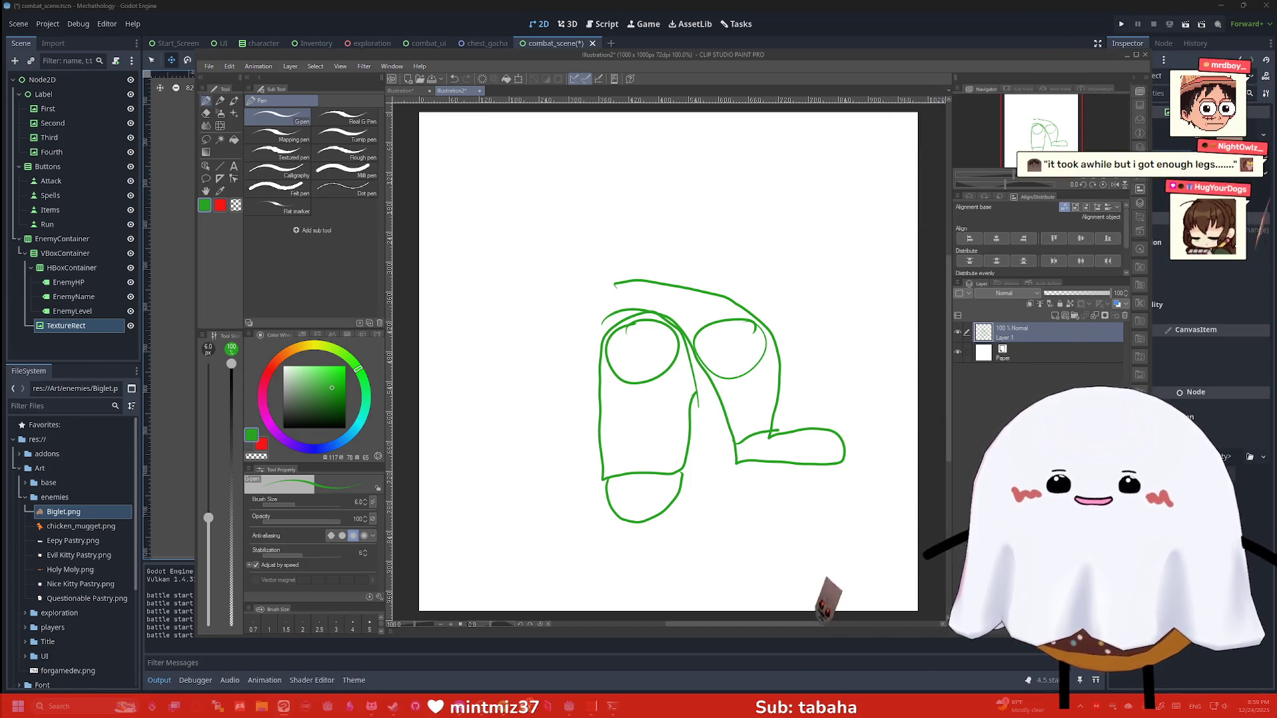
left_click(1145, 56)
left_click(692, 260)
left_click_drag(799, 377, 807, 372)
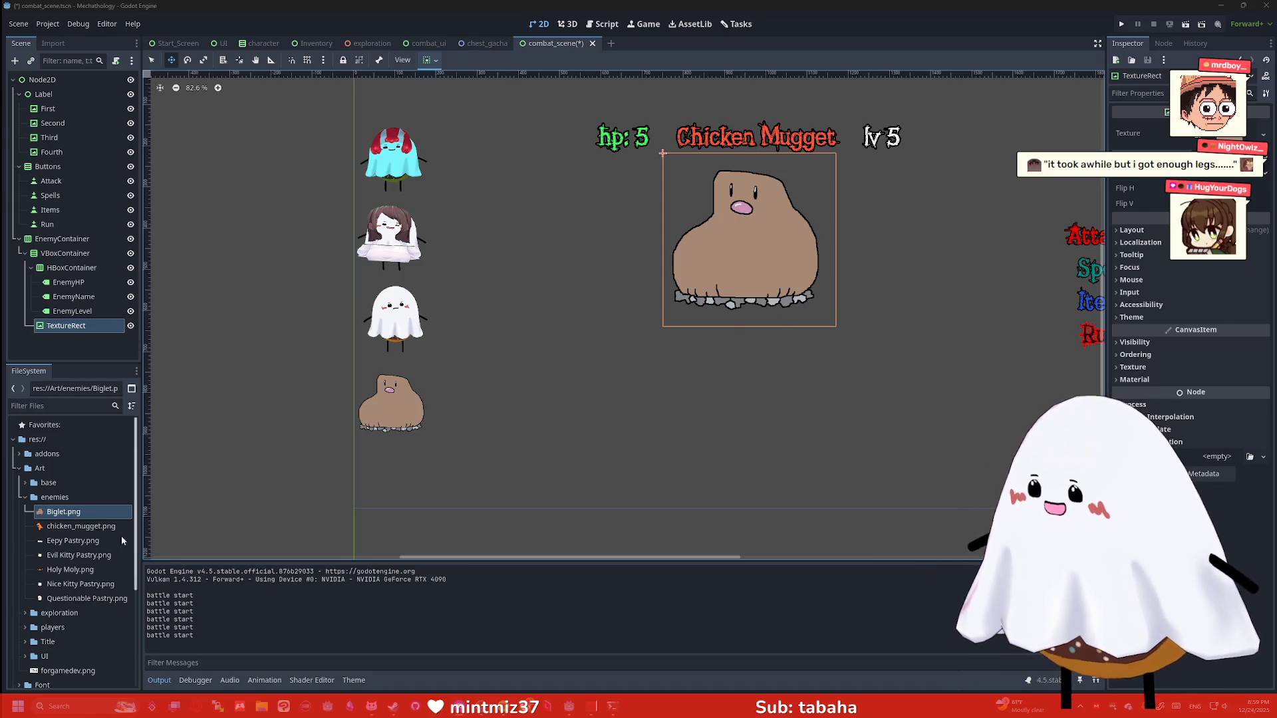
Drag dolphinshiyu.png onto the enemy TextureRect as its texture
left_click(83, 585)
mouse_move(75, 541)
left_mouse_down()
mouse_move(73, 276)
mouse_move(86, 325)
mouse_move(650, 245)
left_mouse_up()
scroll(649, 245, "down", 2)
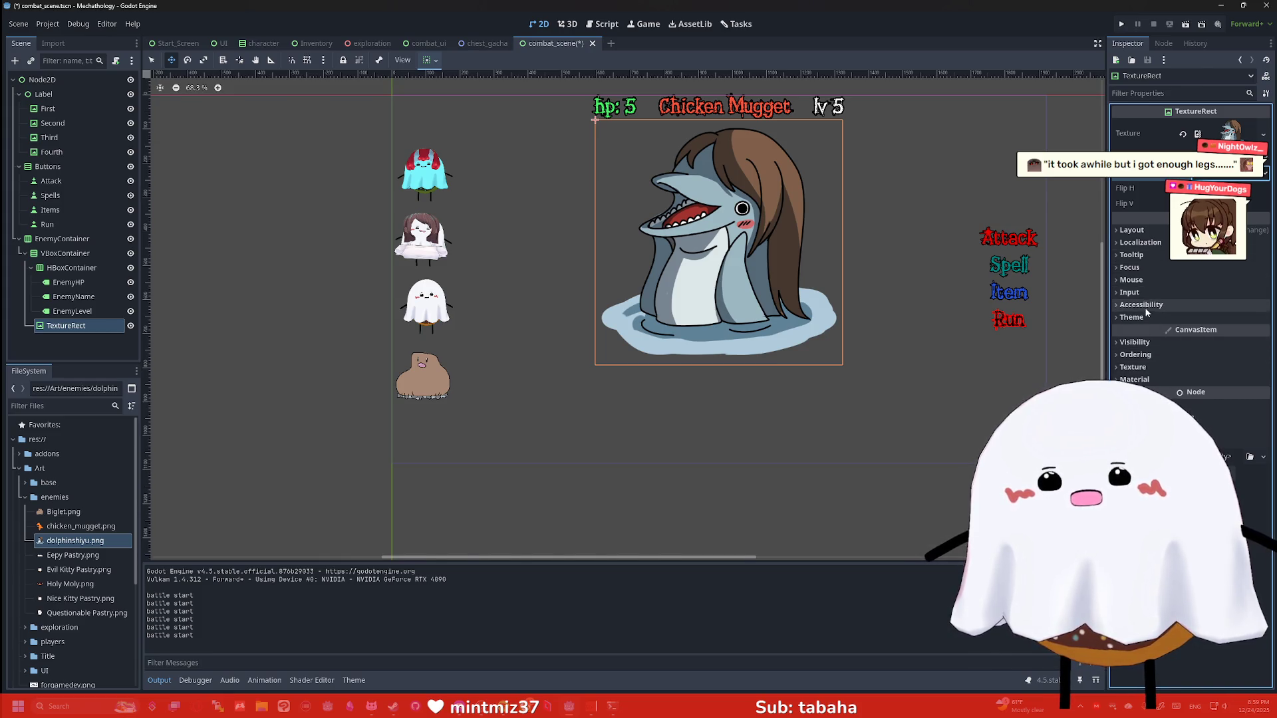
Test Flip V and the Keep Aspect Centered and Tile stretch modes, ending on Keep
left_click(1201, 175)
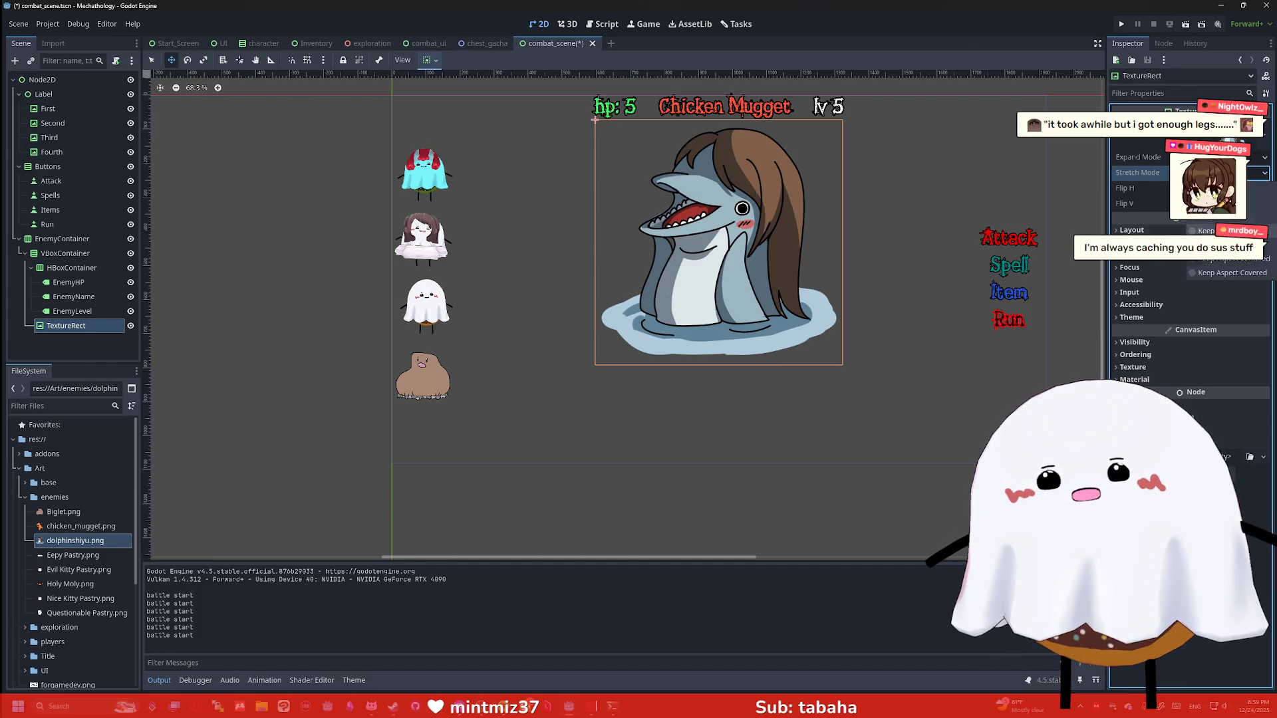
left_click(1116, 453)
left_click(1191, 204)
left_click(1201, 174)
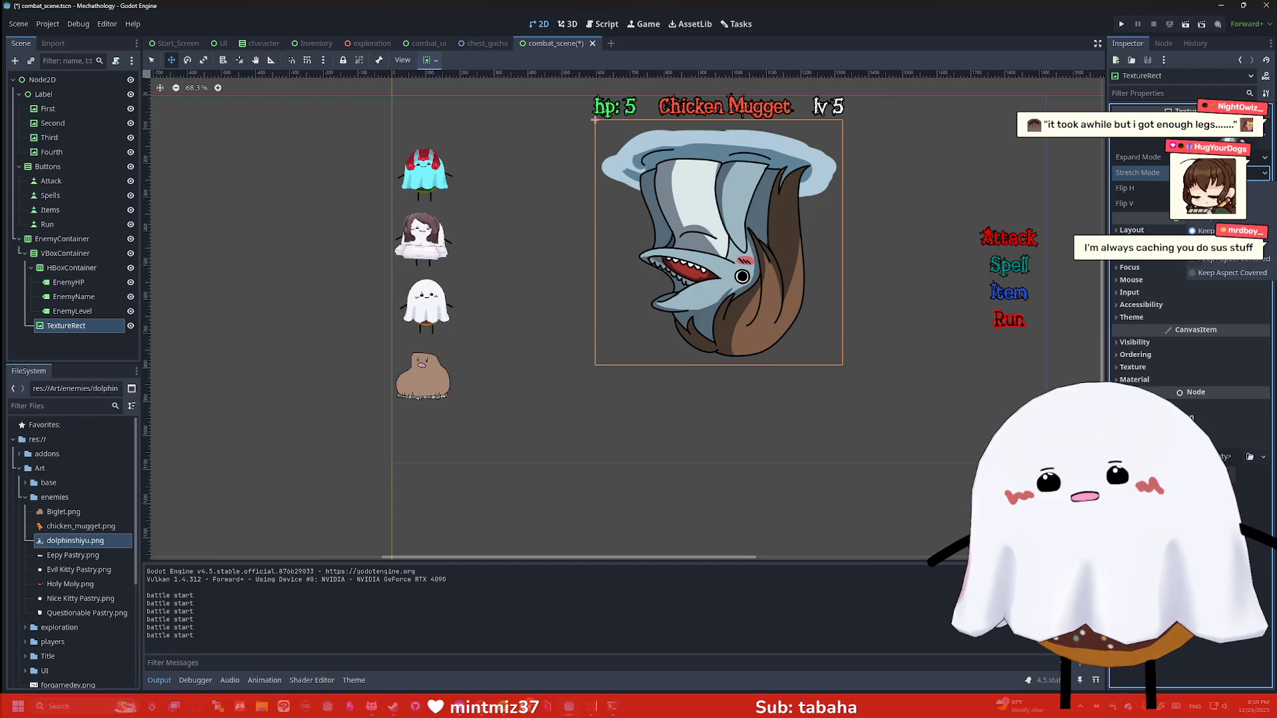
left_click(1191, 204)
left_click(1201, 175)
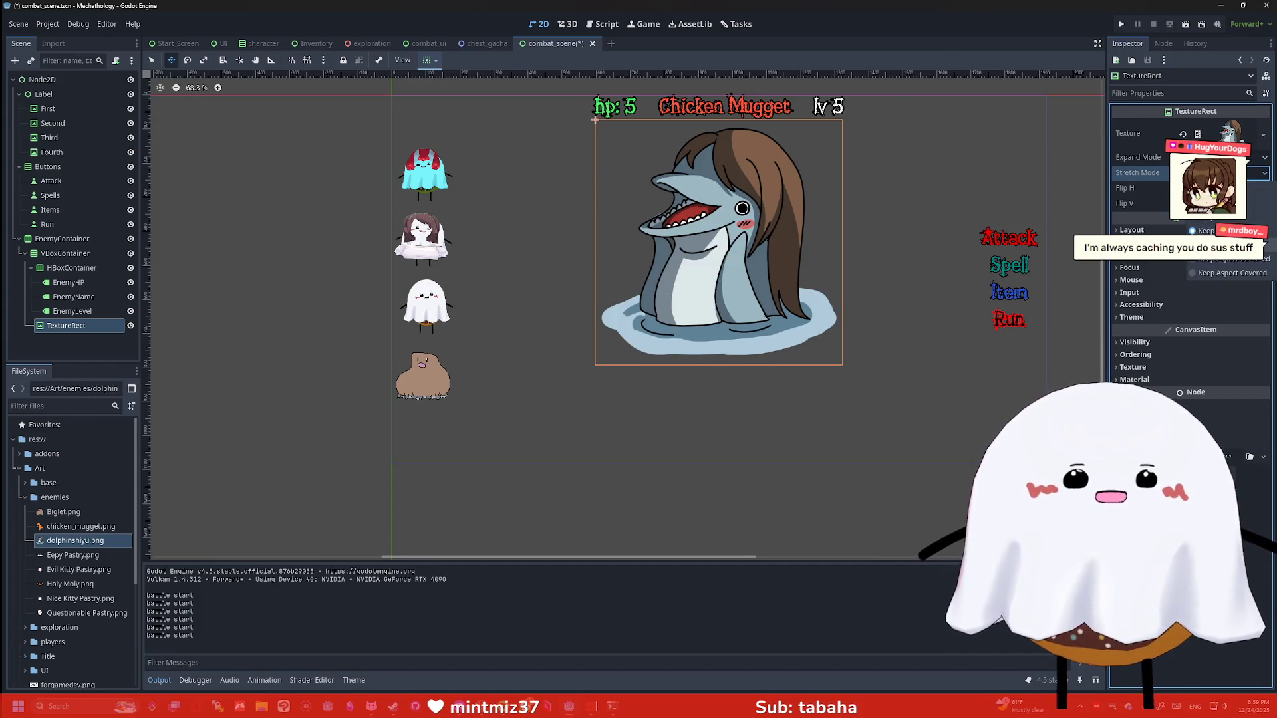
left_click(1205, 259)
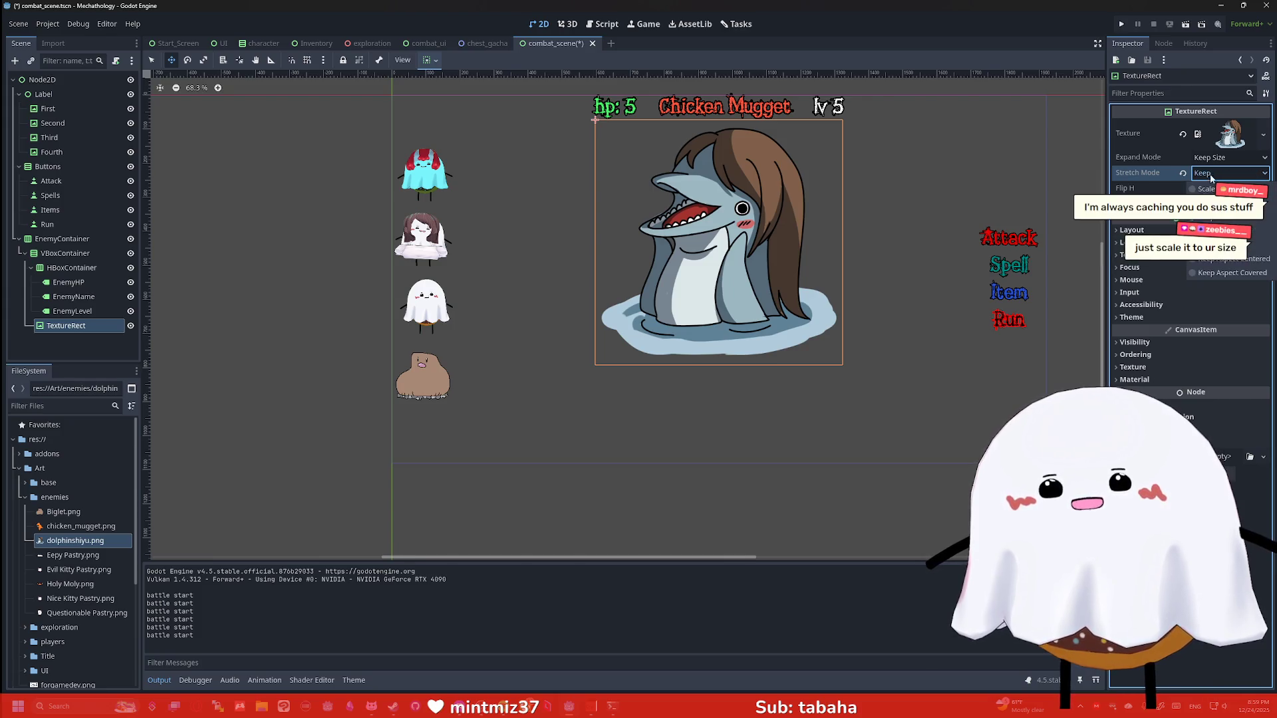
left_click(1204, 217)
left_click(1218, 203)
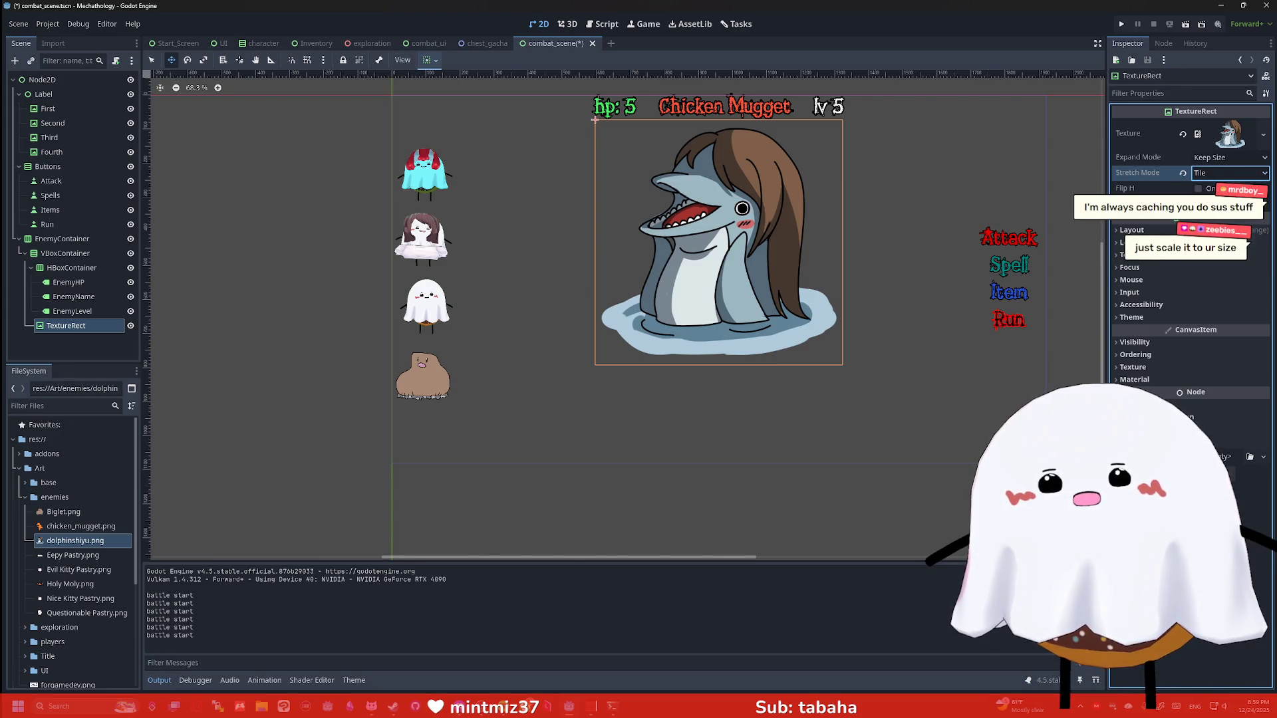
left_click(1223, 219)
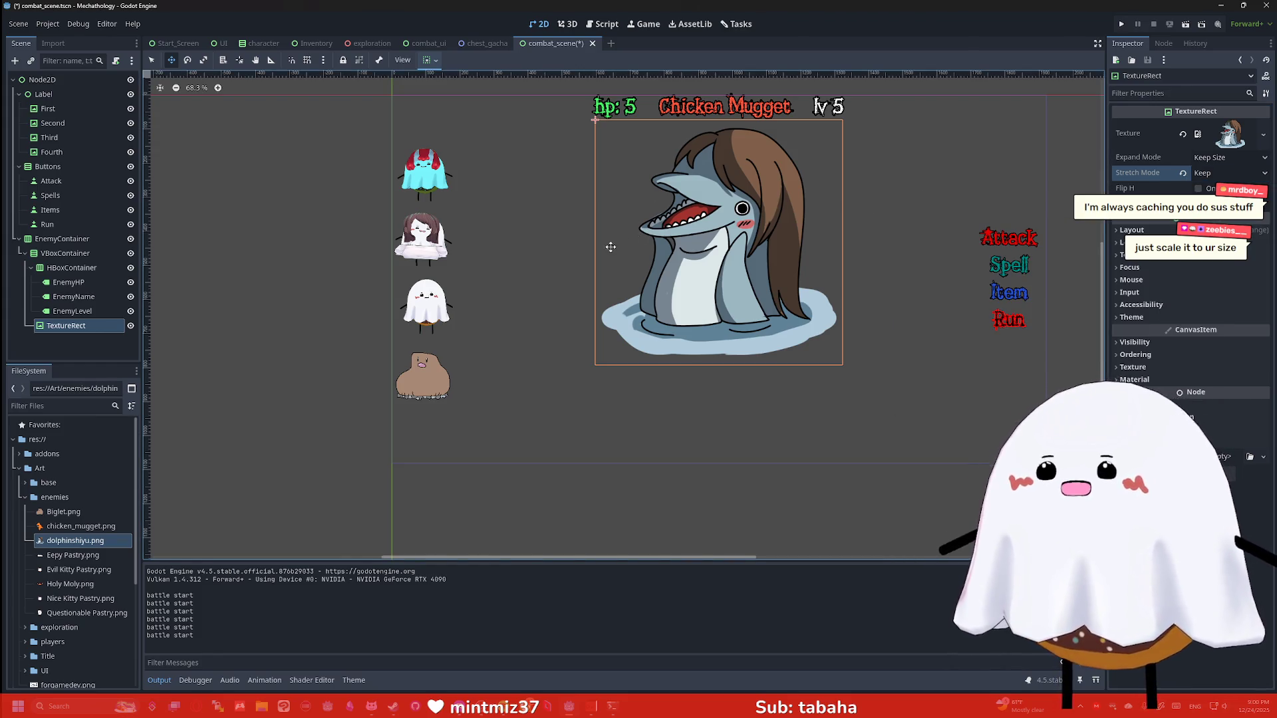
Select the TextureRect node and inspect the dolphinshiyu.png resource in FileSystem
left_click(103, 541)
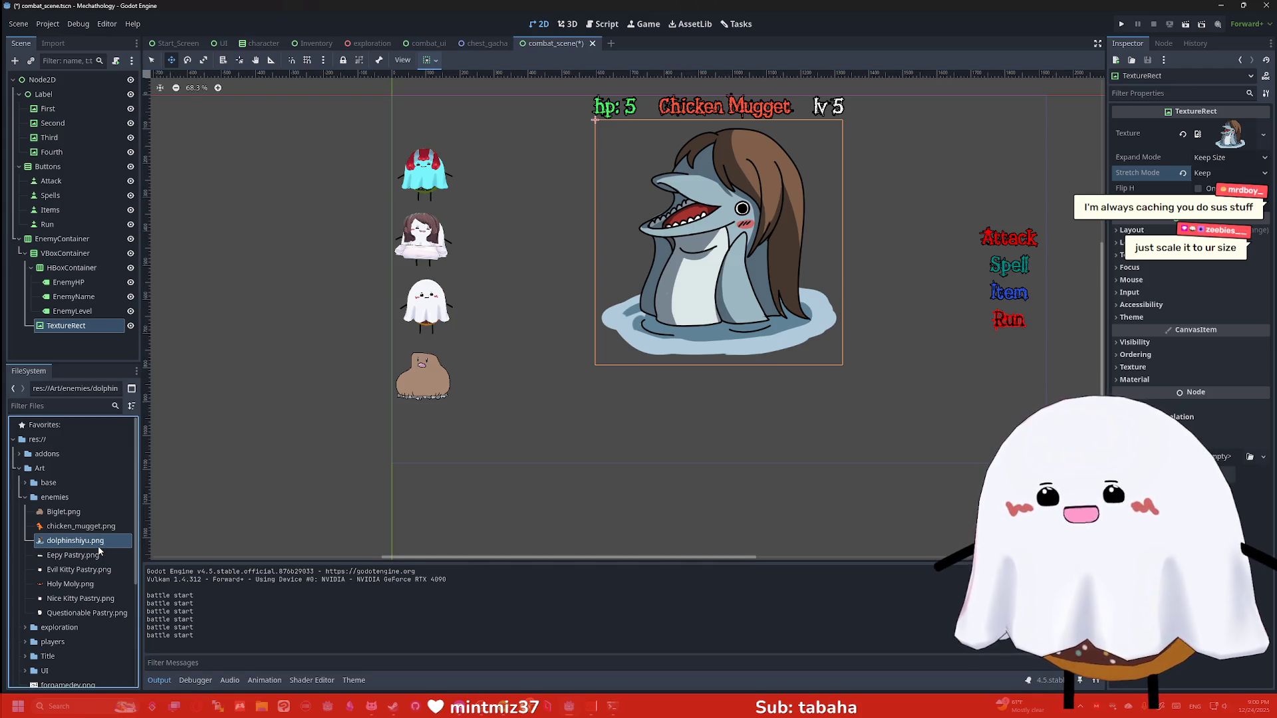
mouse_move(99, 549)
left_click(61, 327)
left_click(75, 540)
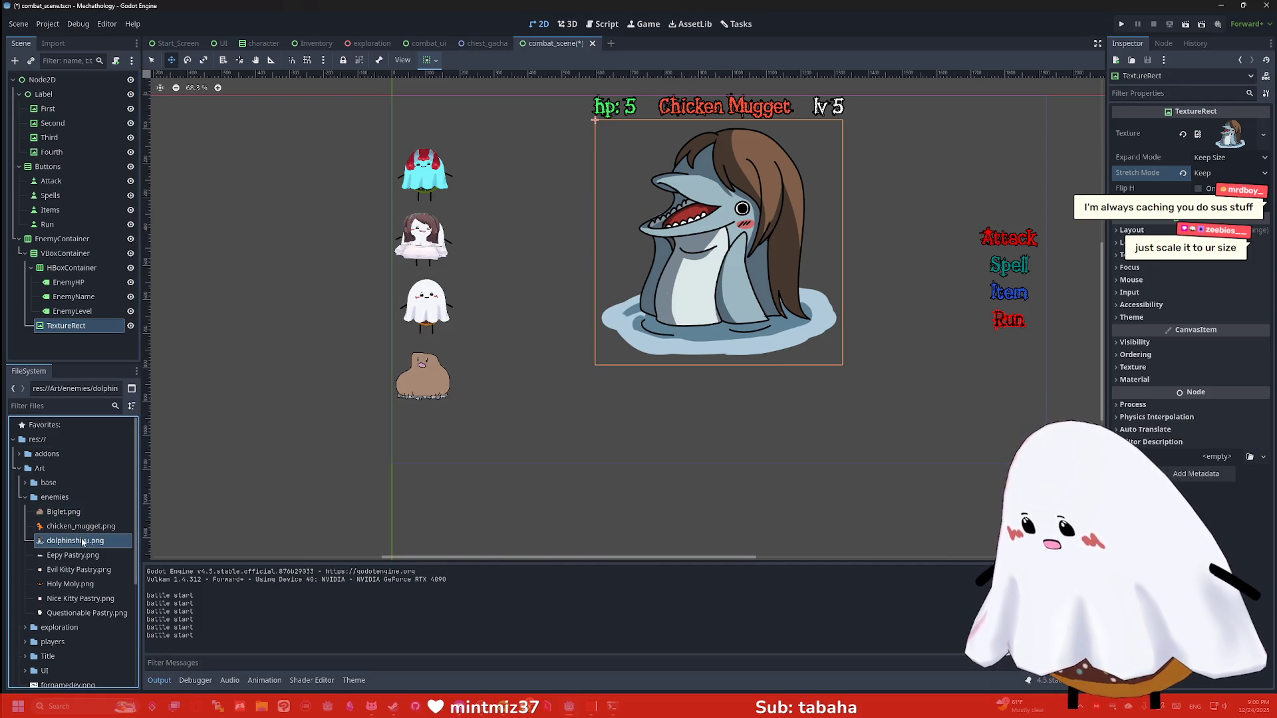
left_click(93, 541)
Reveal dolphinshiyu.png in the system file manager, then close that window
right_click(71, 545)
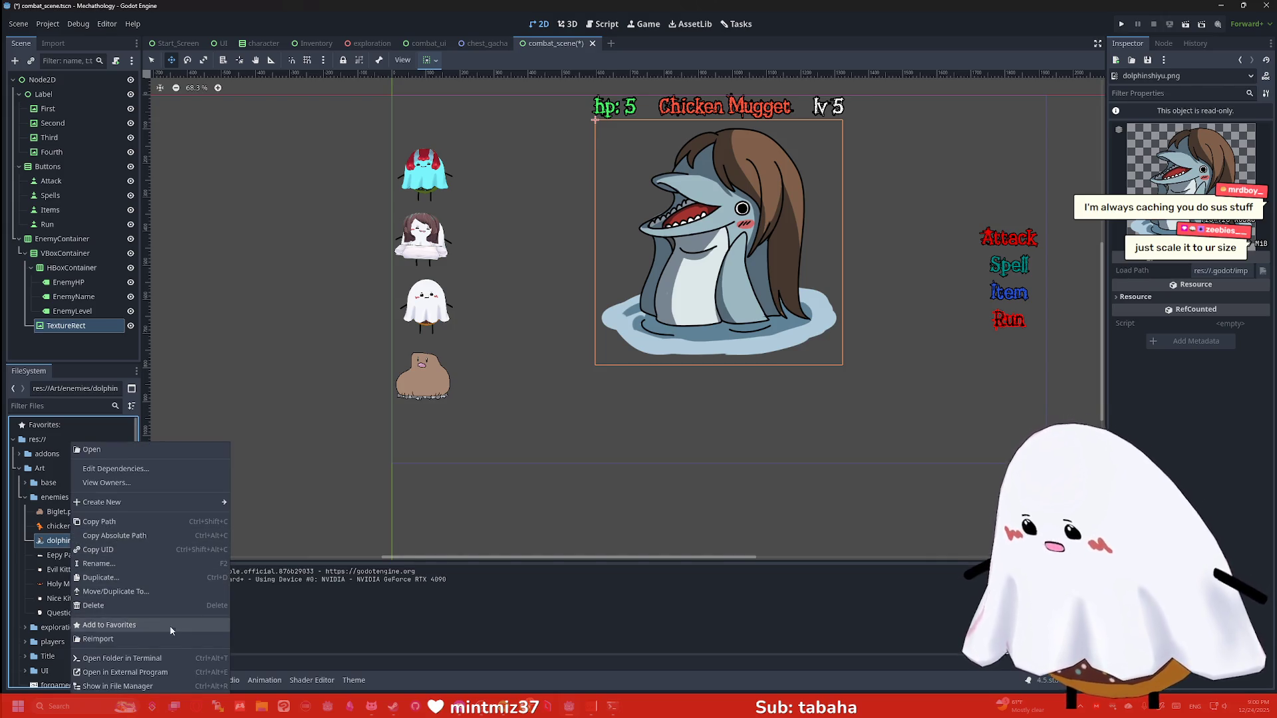
left_click(159, 650)
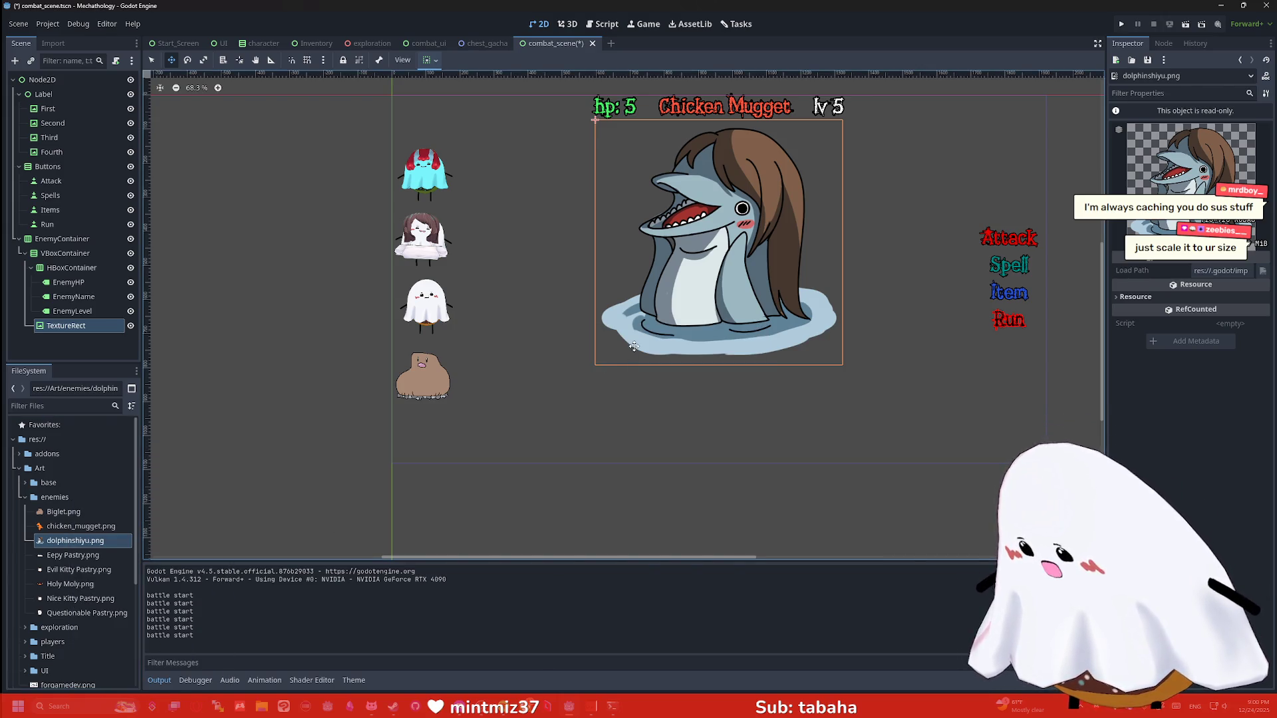
left_click(262, 707)
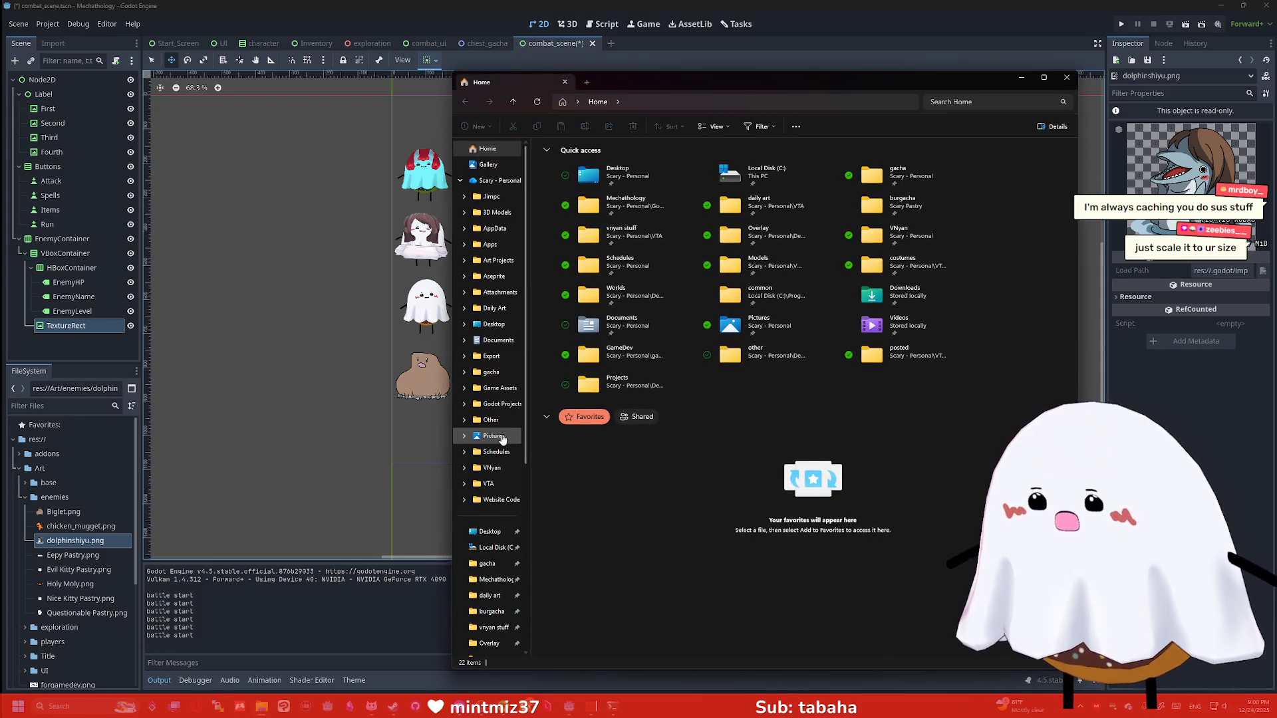
scroll(502, 439, "down", 1)
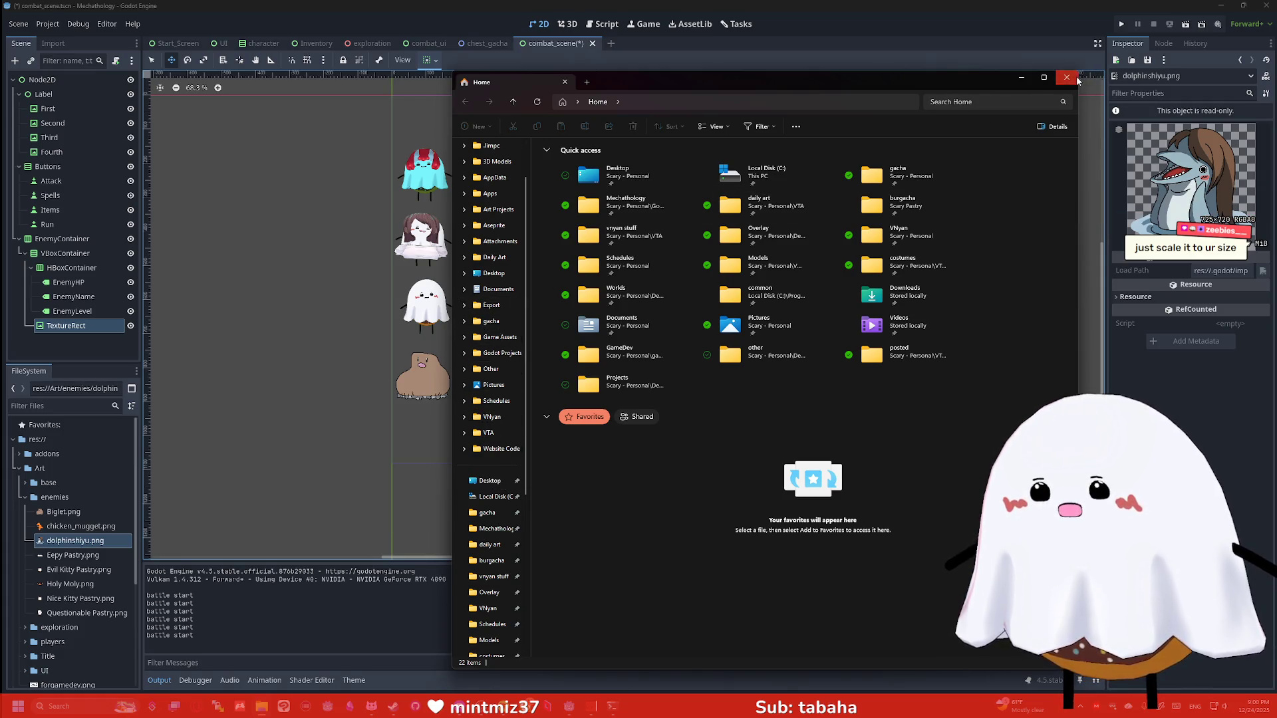
left_click(1067, 78)
Select the EnemyHP, Items and Third nodes in the scene tree
left_click(67, 282)
left_click(50, 210)
left_click(68, 140)
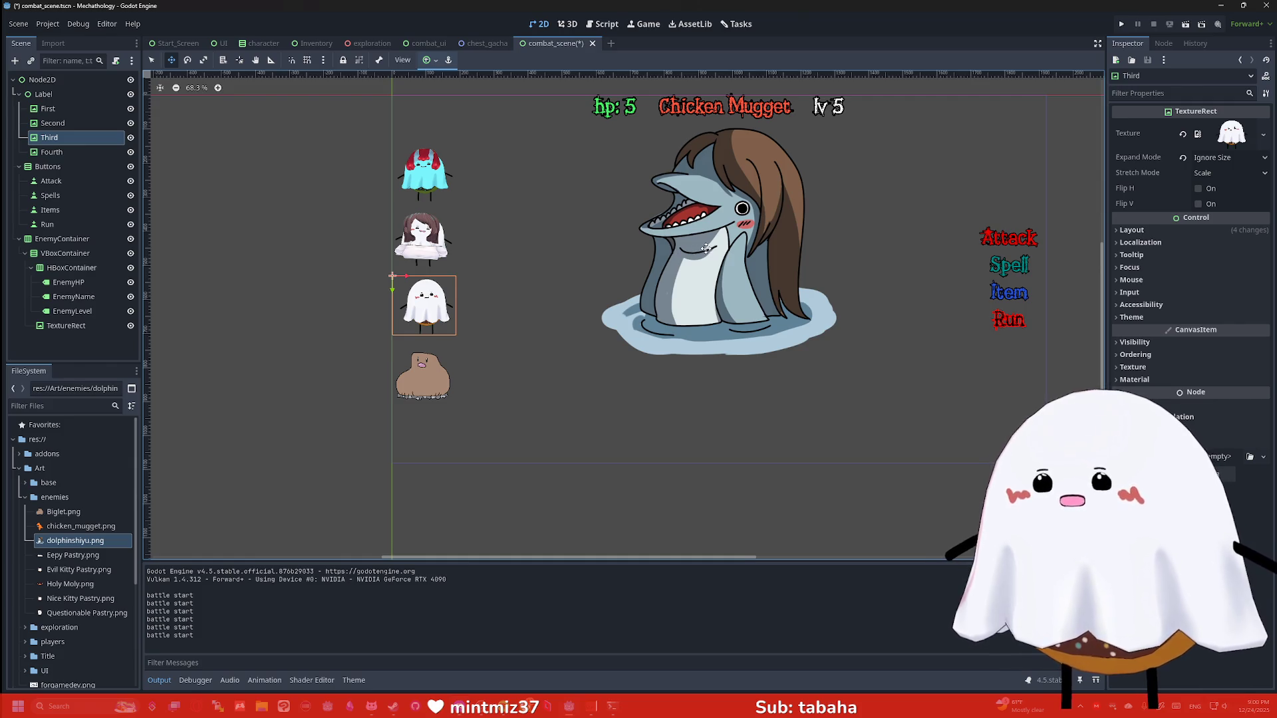
scroll(705, 250, "down", 1)
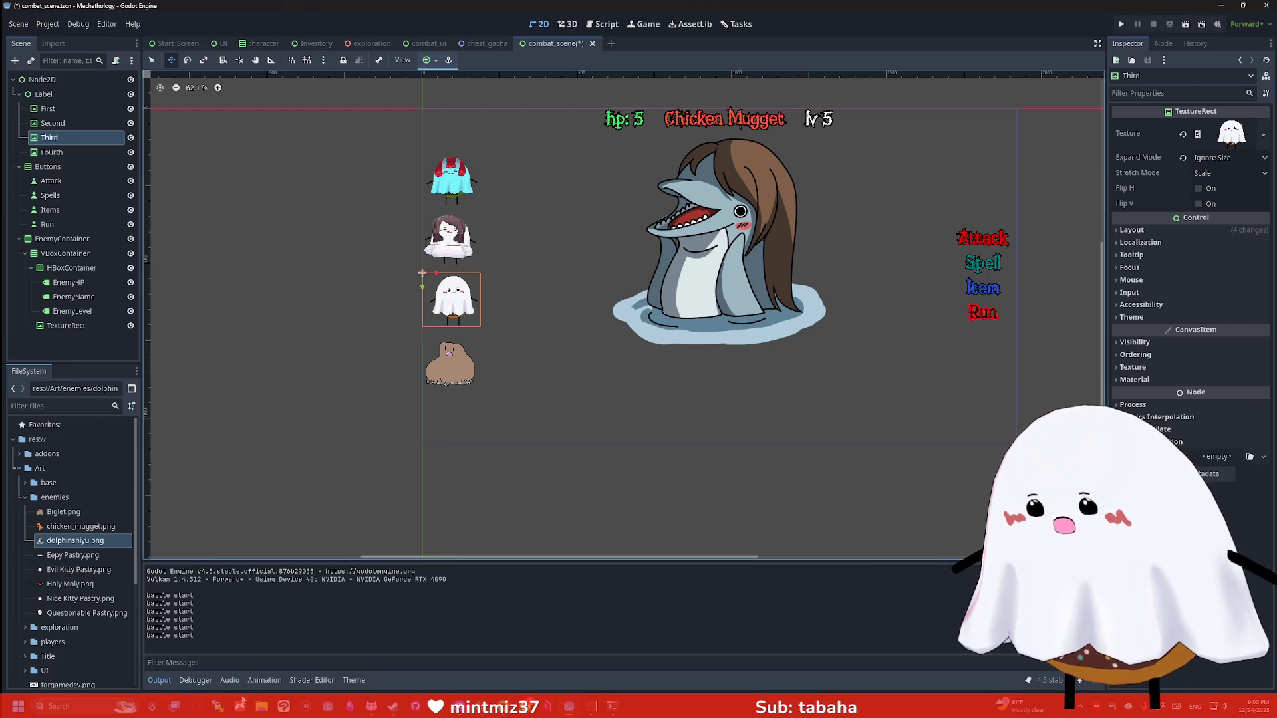
Browse to Mechathology\Art\enemies in File Explorer and open dolphinshiyu.png in Clip Studio Paint
left_click(265, 708)
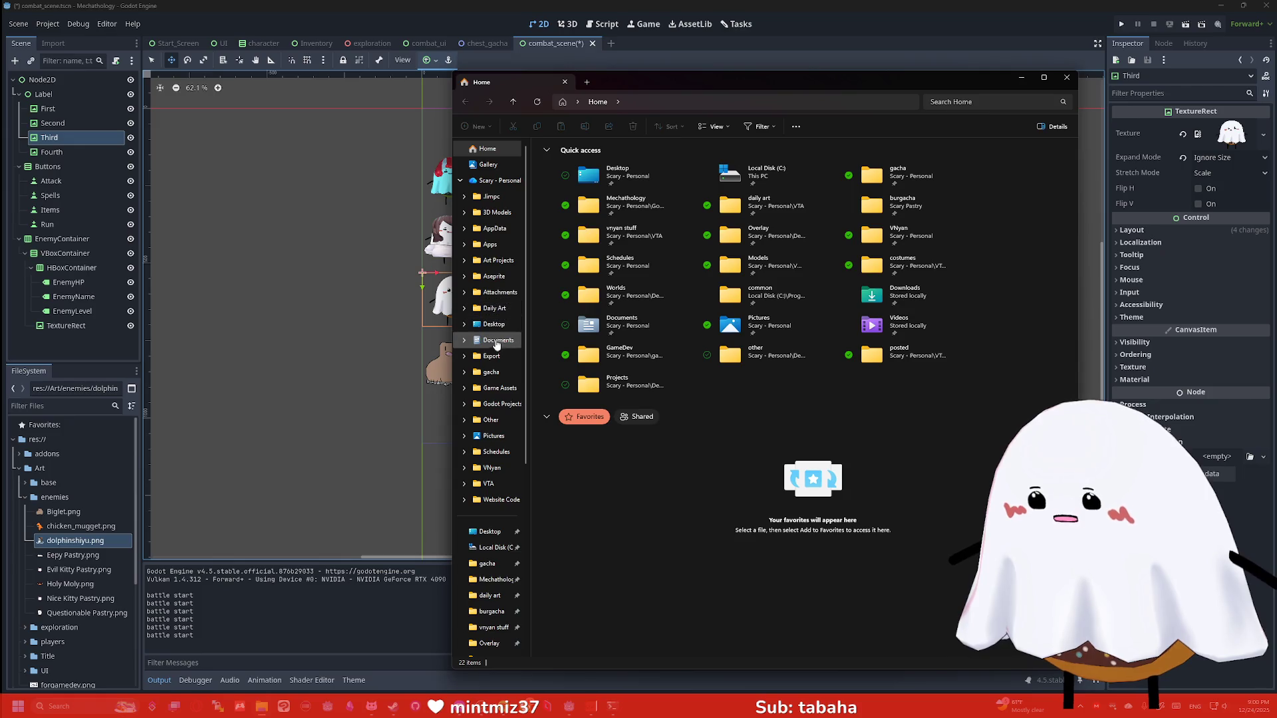
left_click(495, 579)
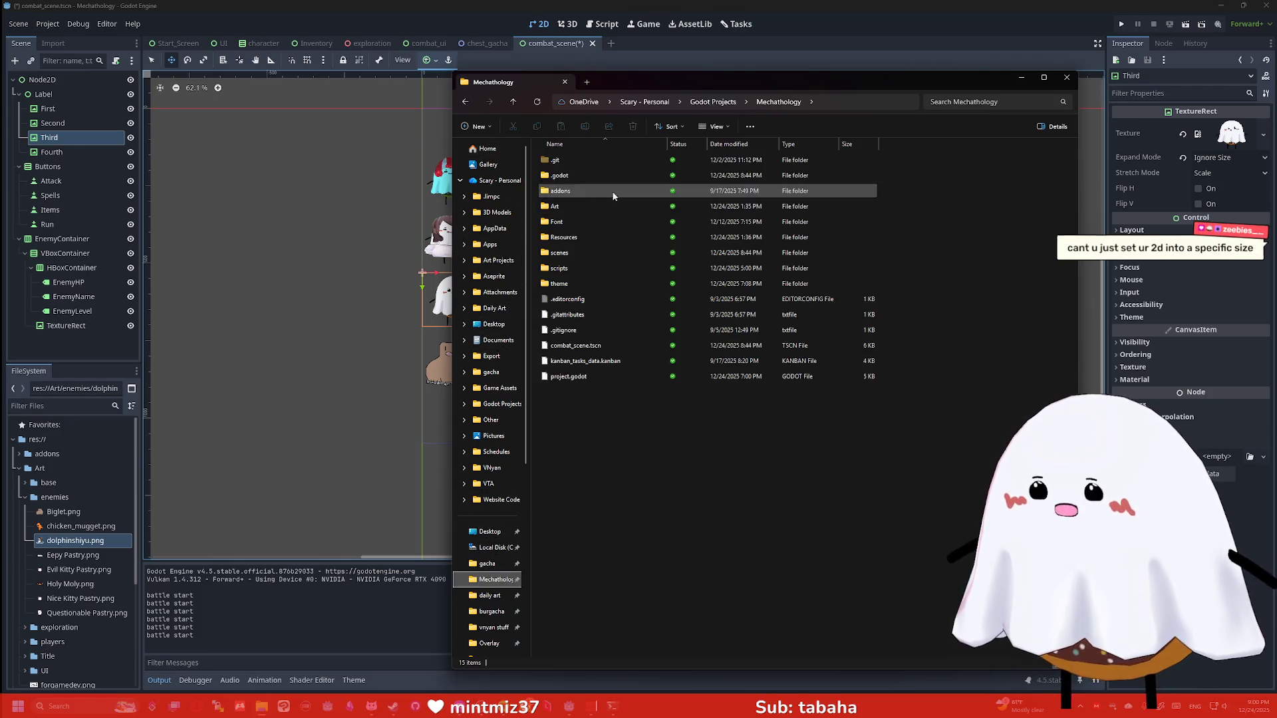
double_click(574, 206)
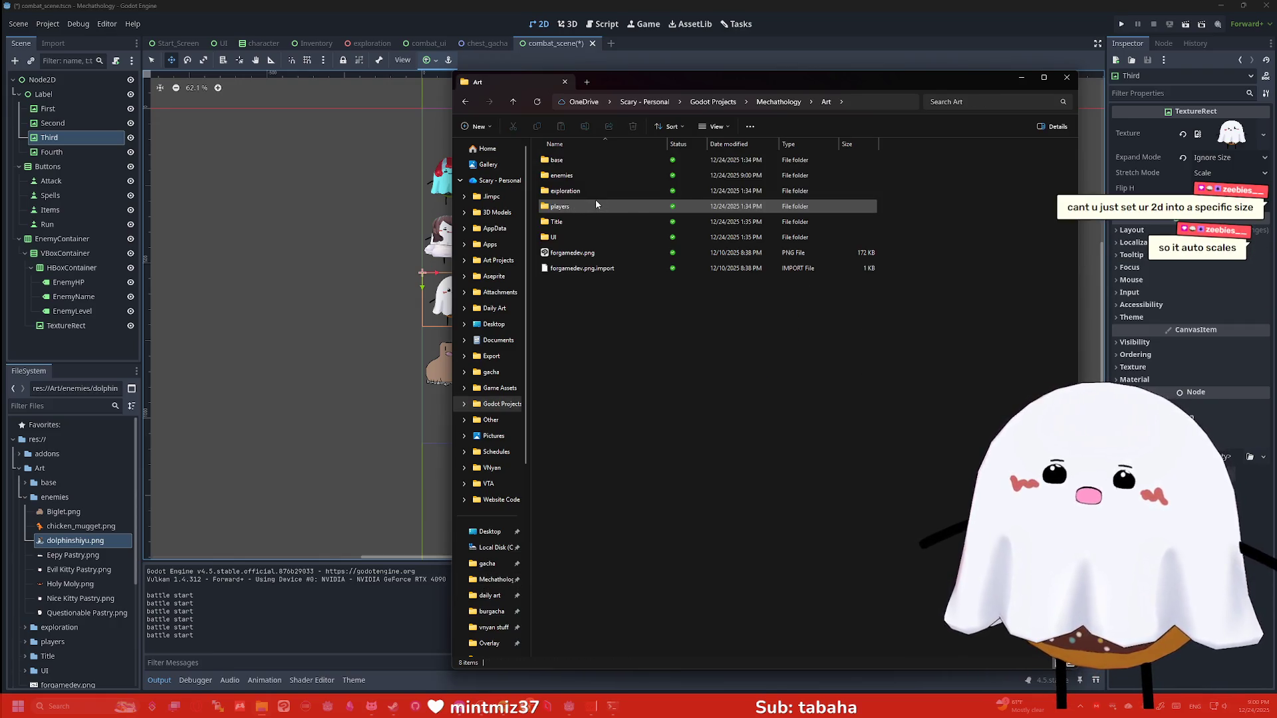
double_click(563, 176)
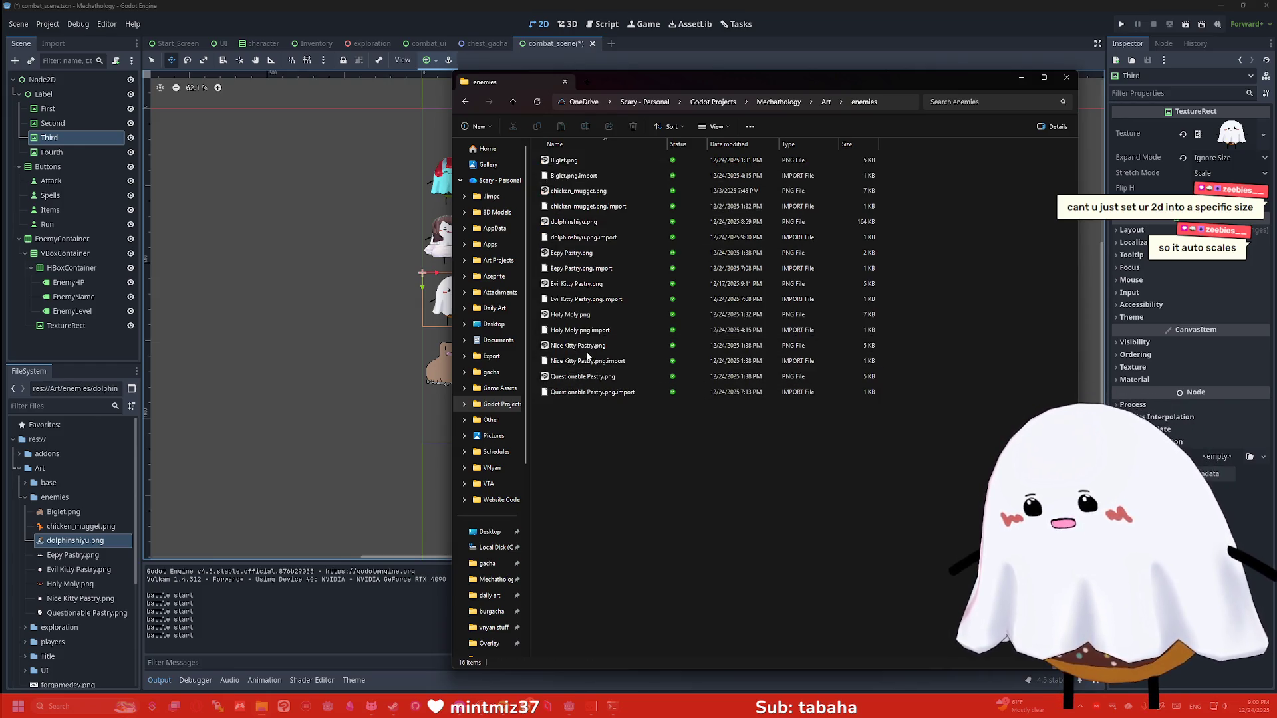
double_click(584, 222)
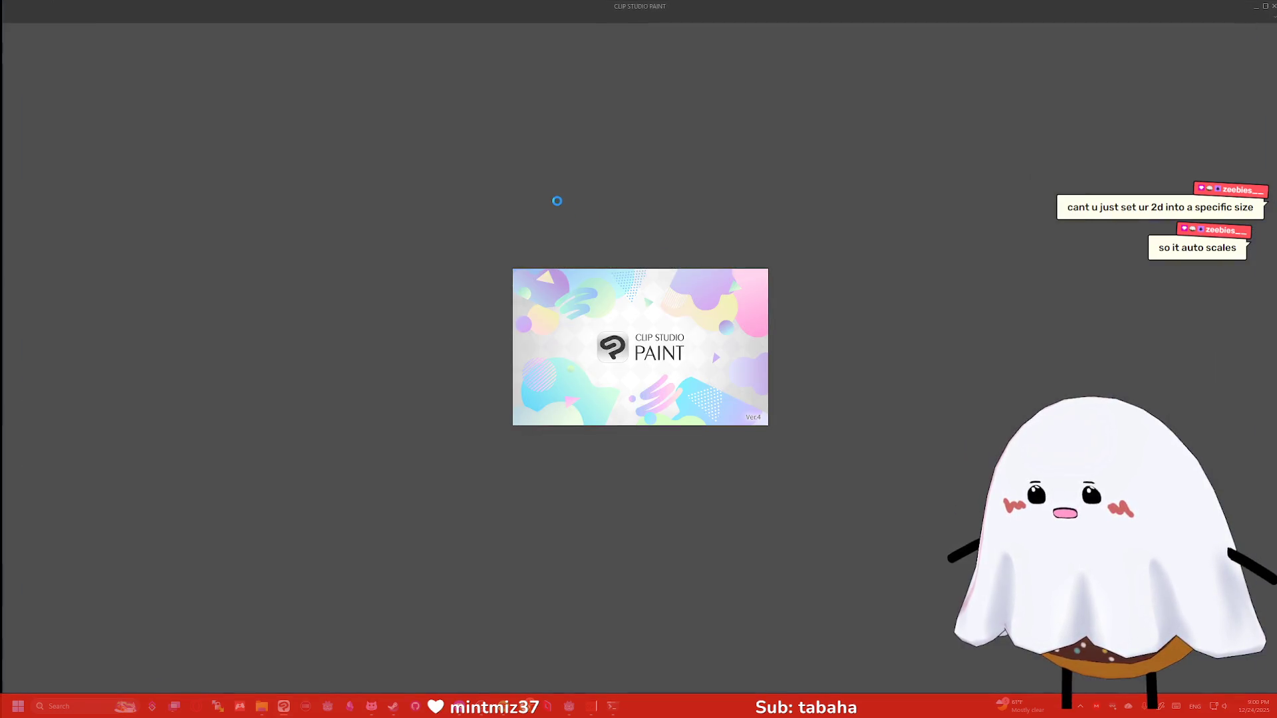
Scale the dolphin drawing down toward the top-left corner with Free Transform
scroll(678, 269, "up", 1)
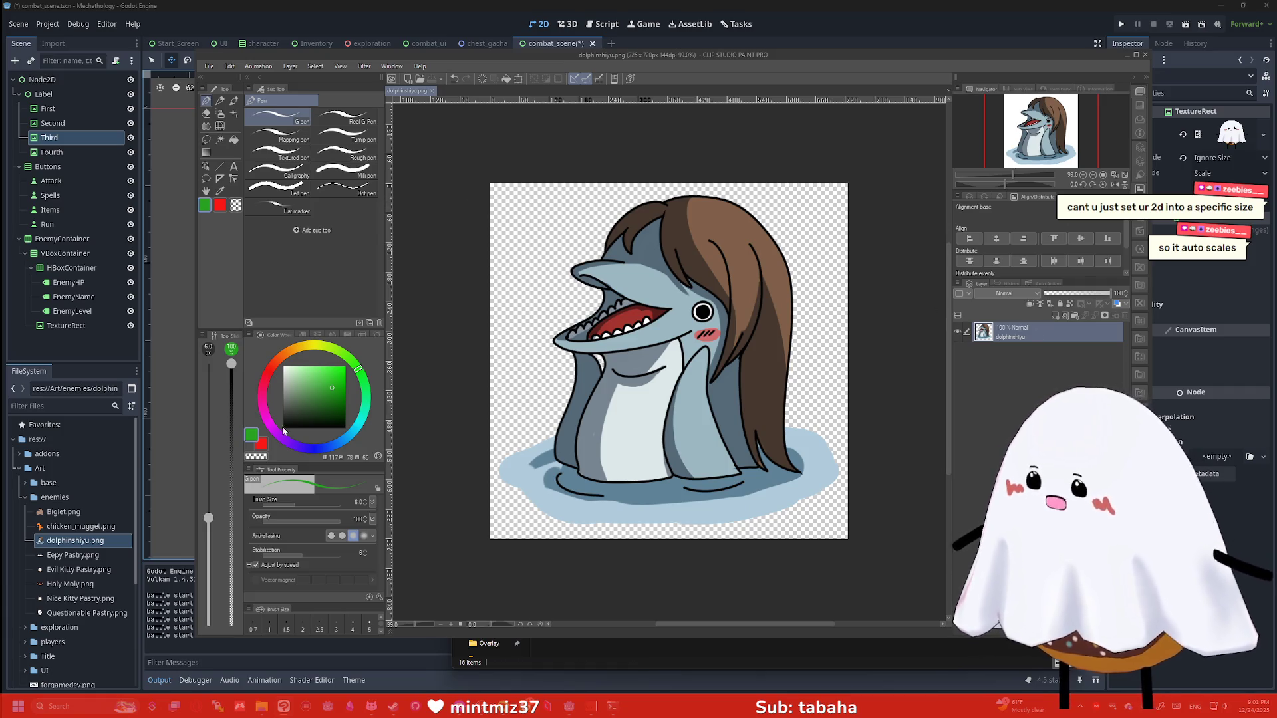
left_click(206, 166)
right_click(691, 309)
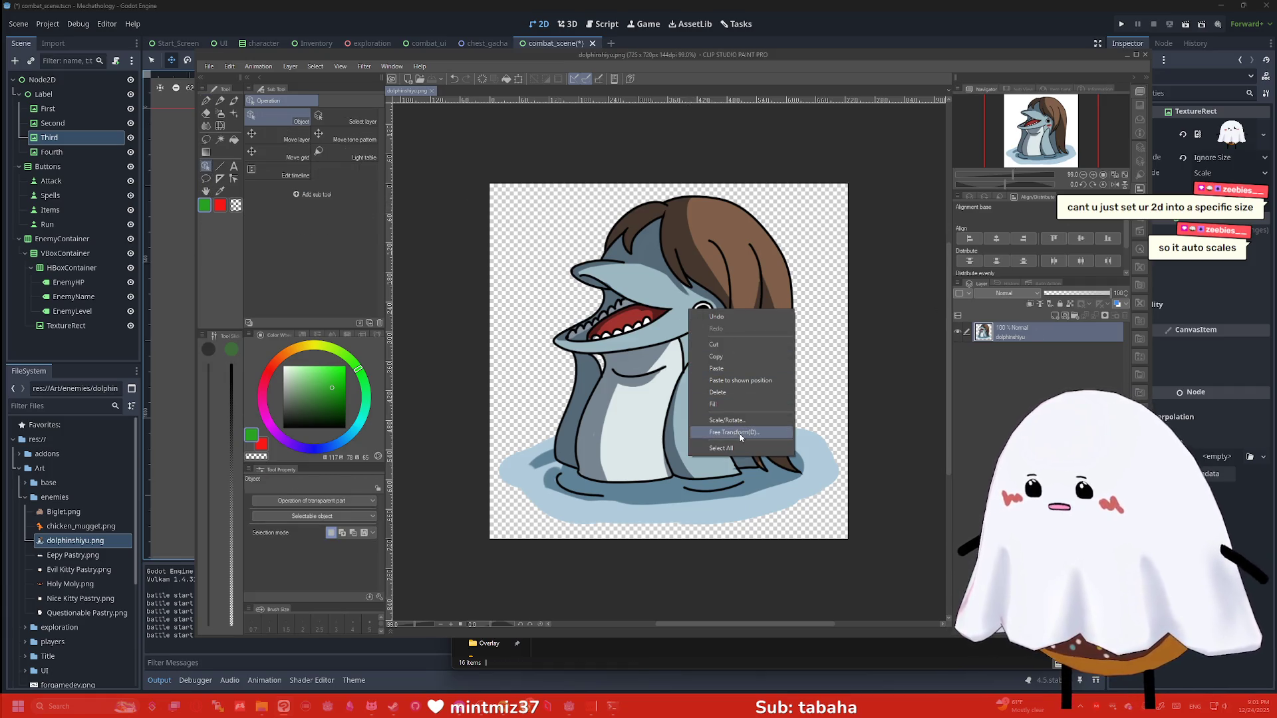
left_click(742, 431)
left_click_drag(839, 525, 702, 397)
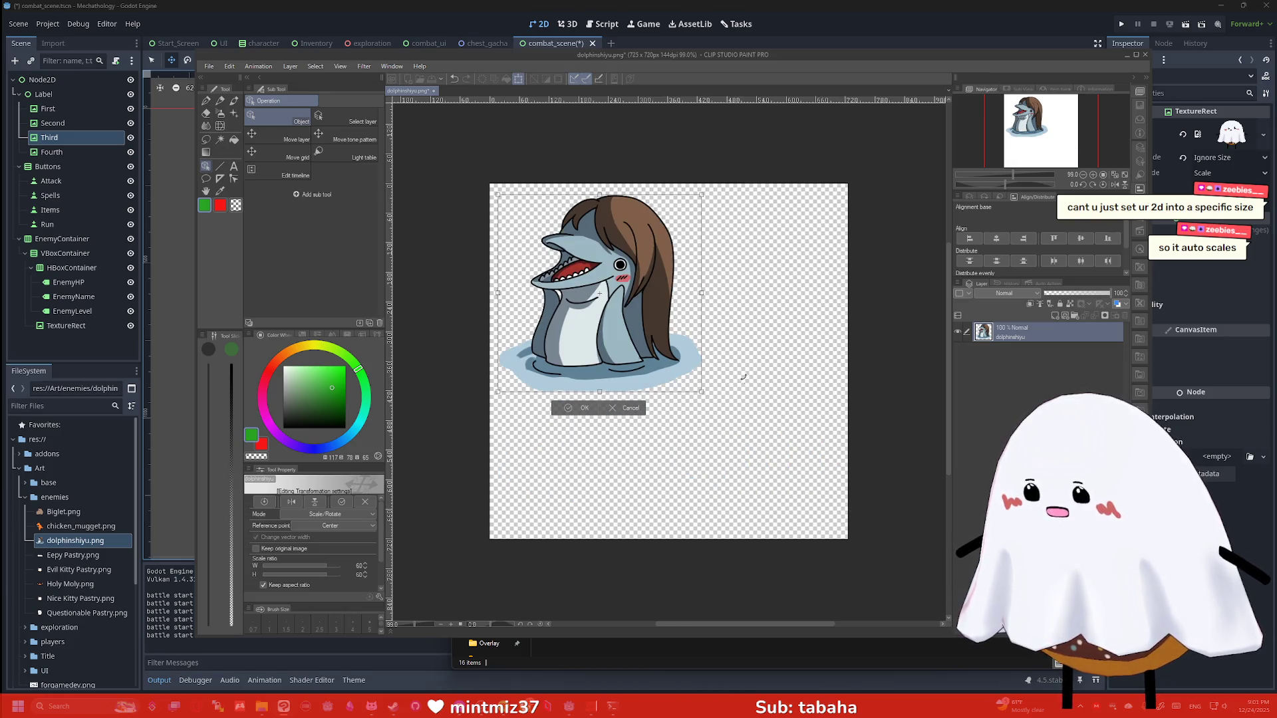
left_click(209, 66)
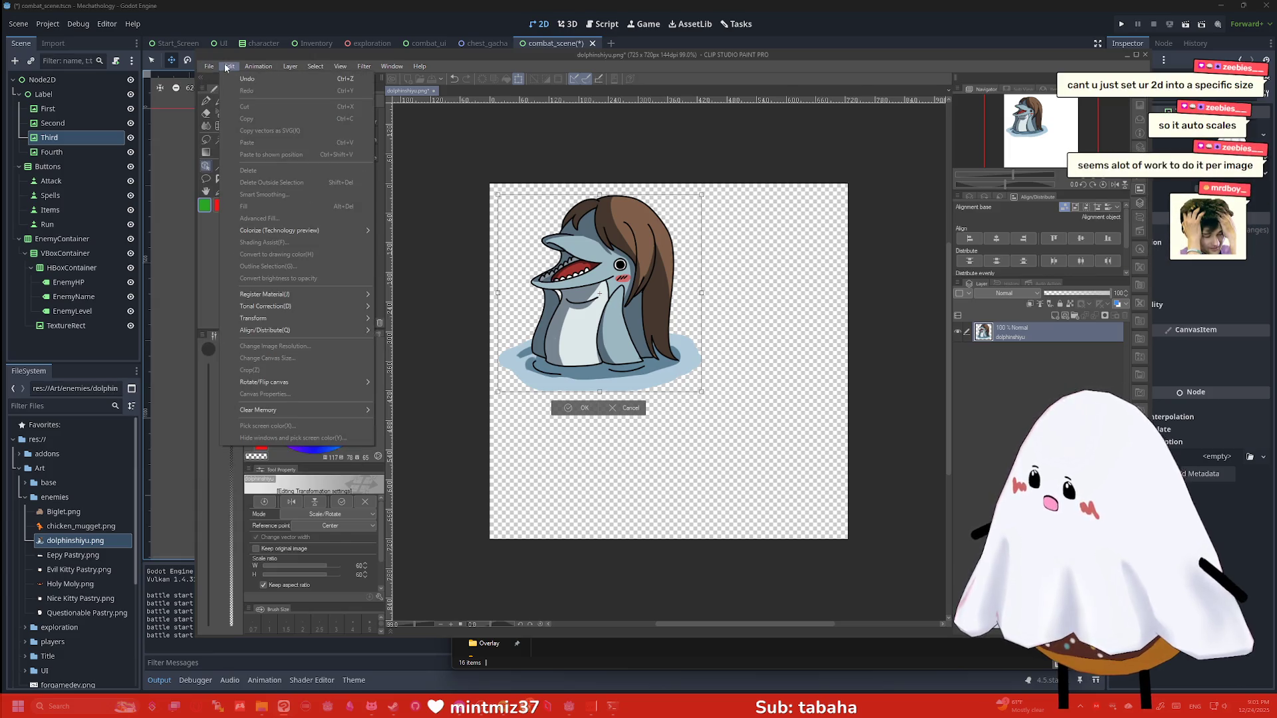
mouse_move(289, 318)
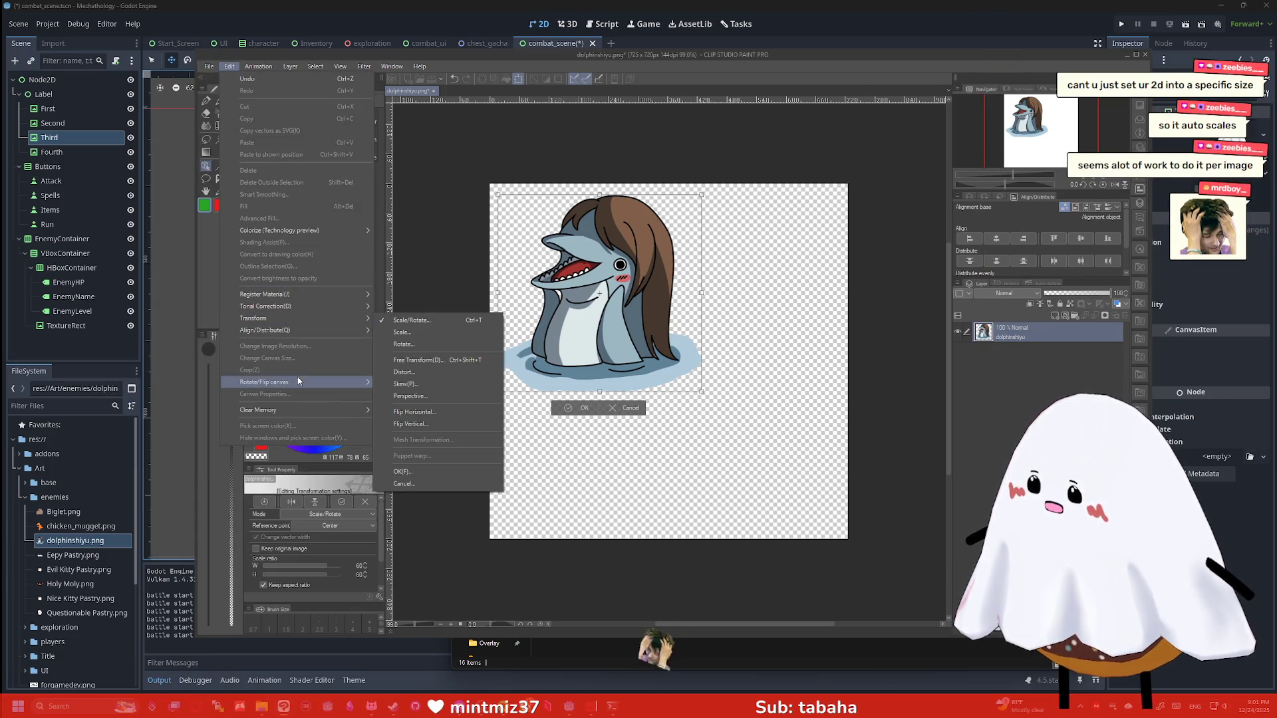
left_click(634, 226)
key("Return")
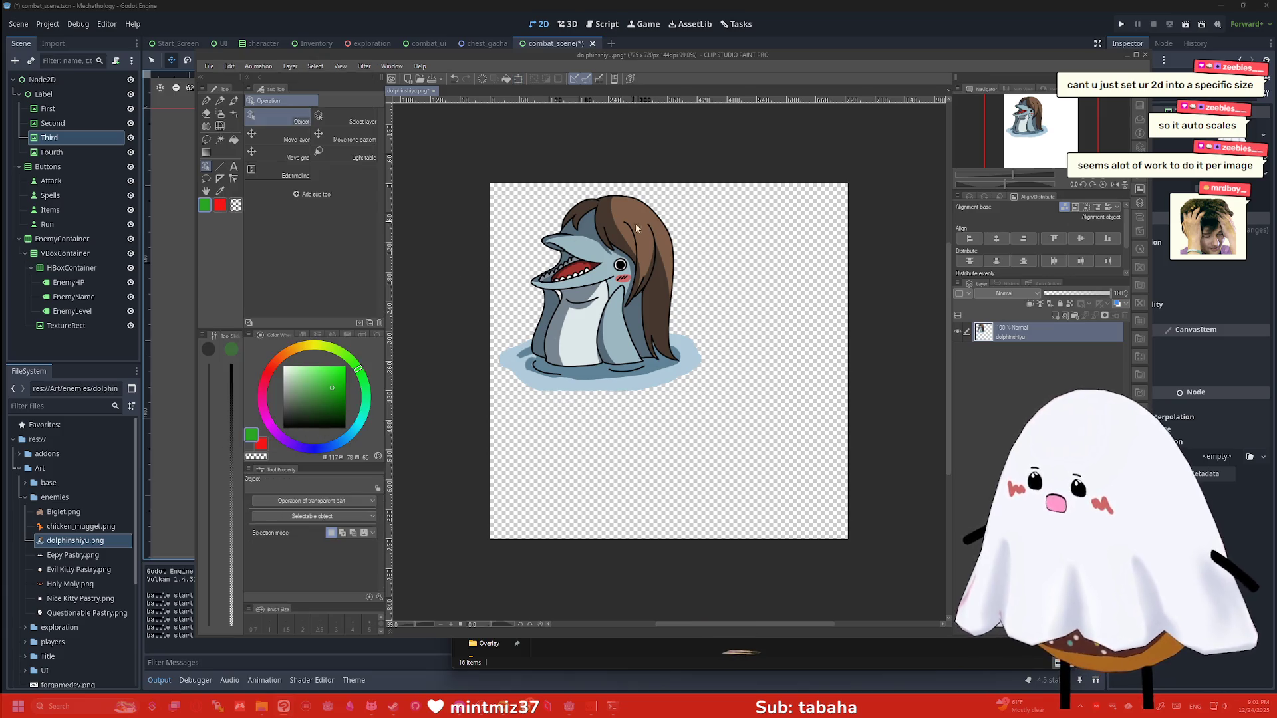
Crop the canvas to 440 x 432 px around the smaller dolphin
left_click(229, 65)
left_click(293, 351)
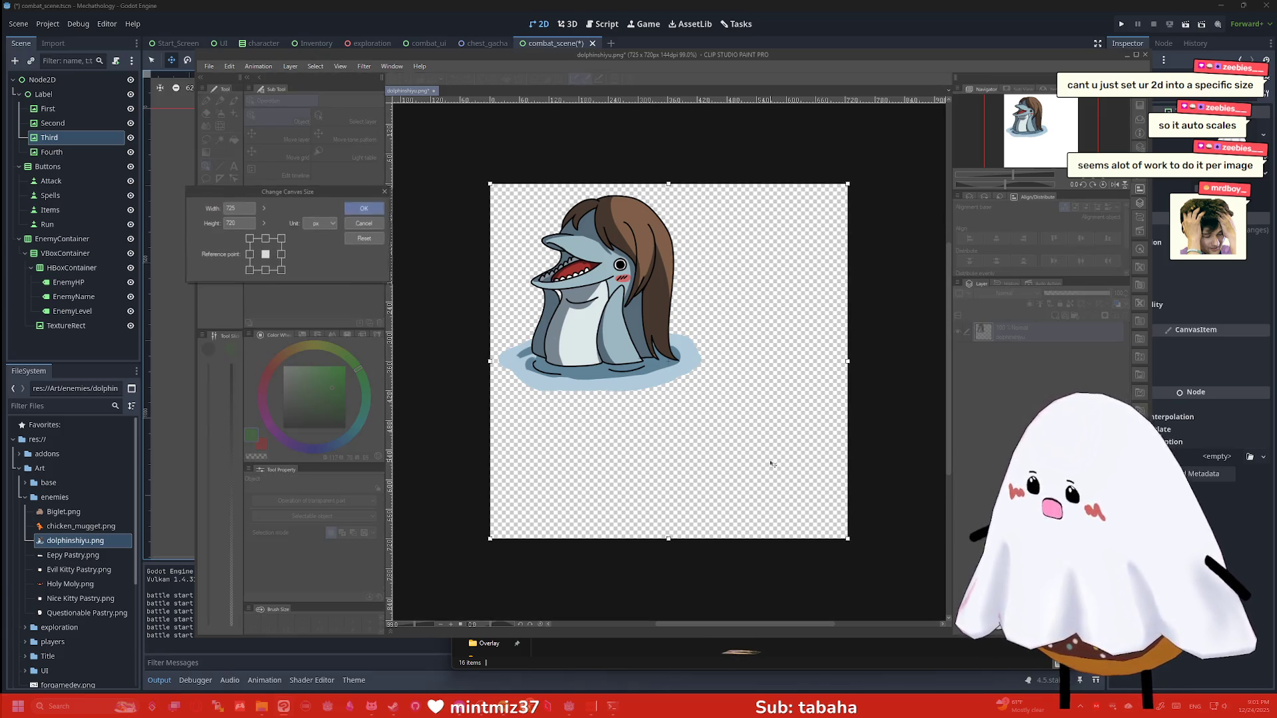
left_click_drag(848, 537, 707, 395)
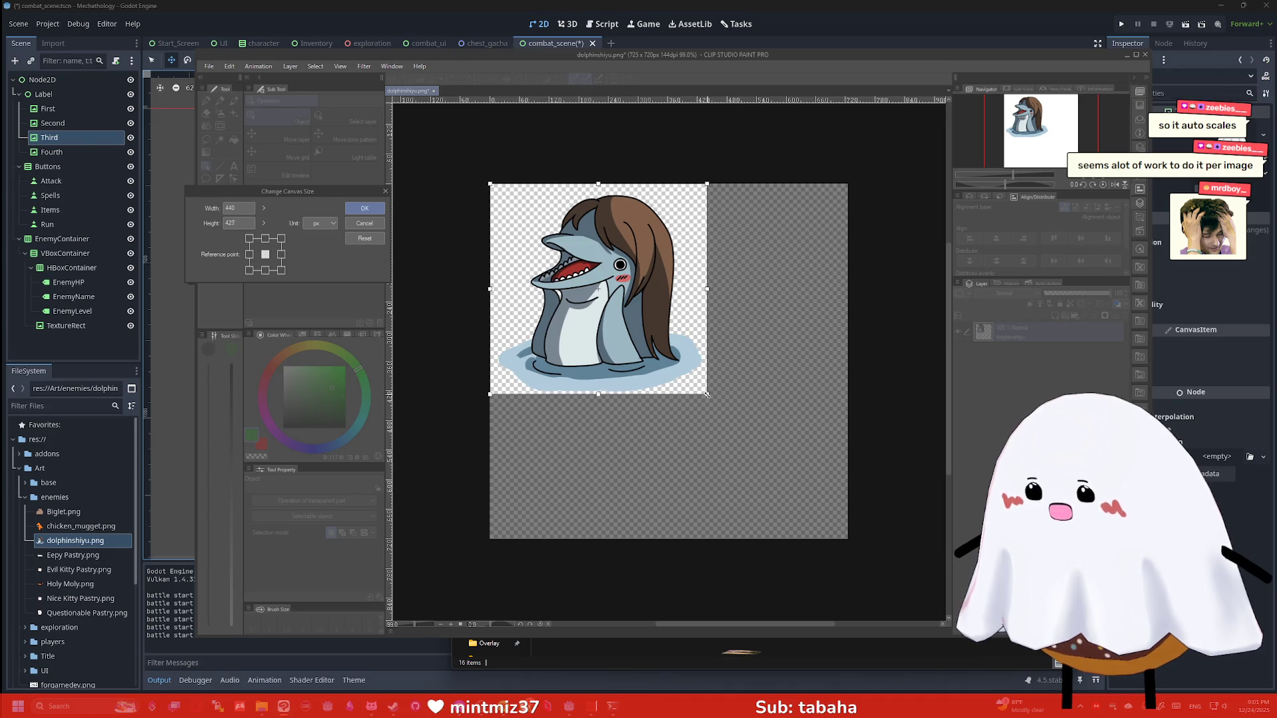
key("Return")
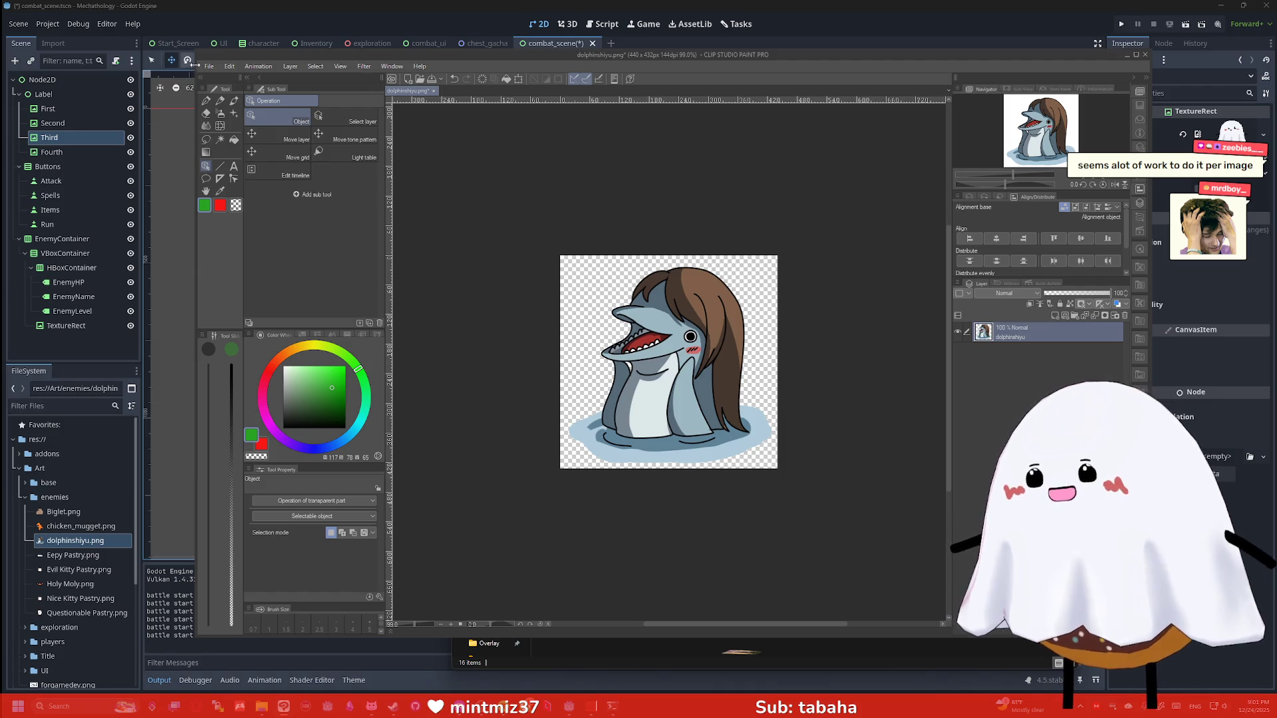
Save the image as a flattened PNG and close Clip Studio Paint
left_click(209, 66)
left_click(227, 155)
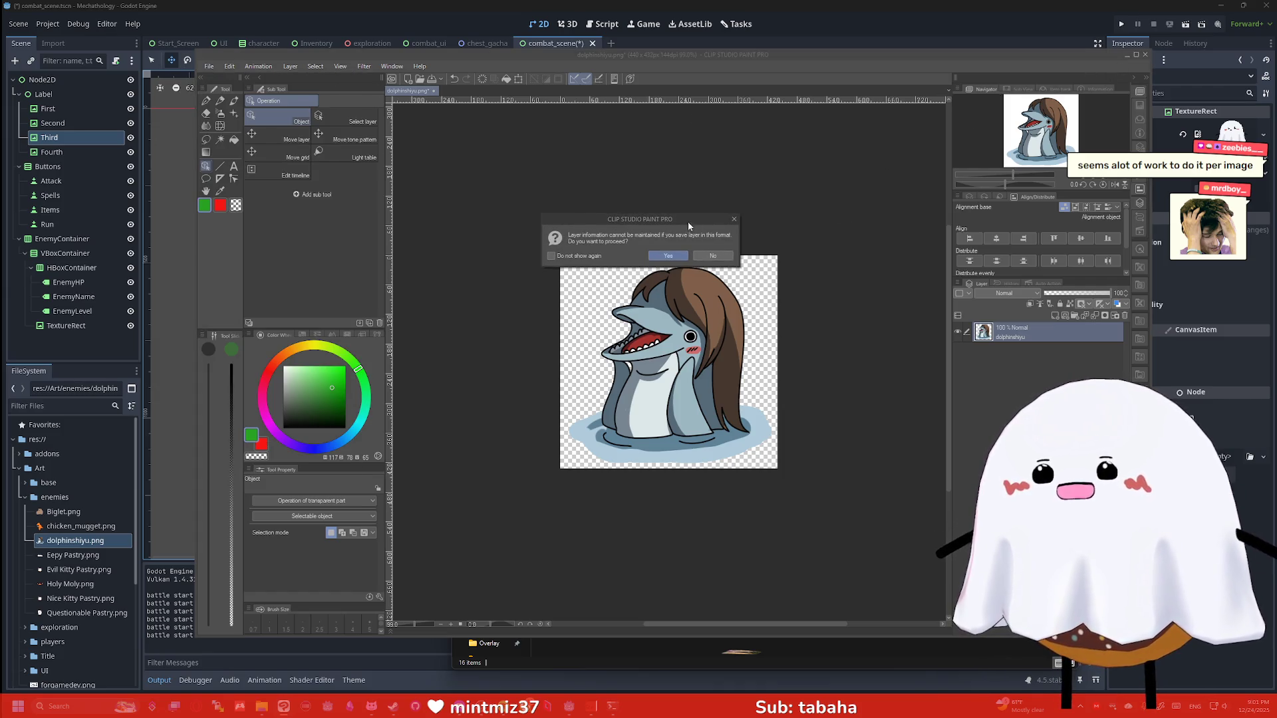
left_click(667, 257)
left_click(1147, 56)
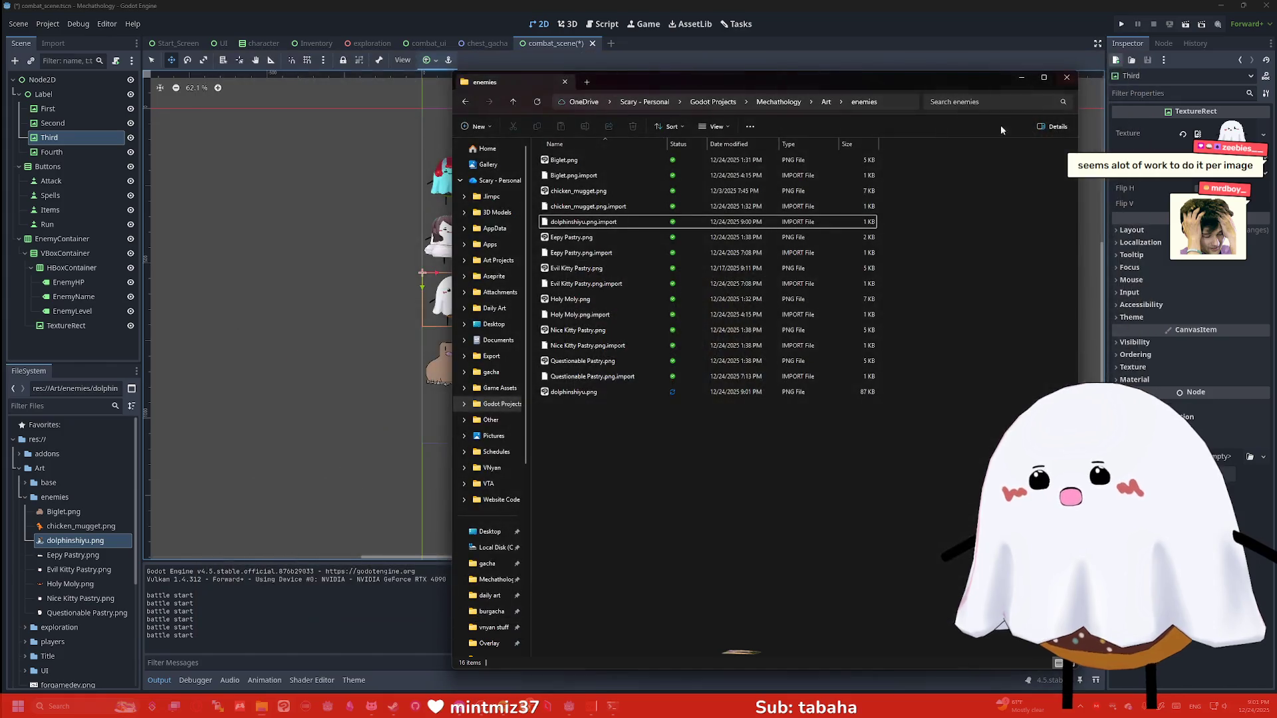
Close File Explorer and change the EnemyName label text from Chicken Mugget to 'Dolphin Shiyu'
left_click(1067, 77)
scroll(784, 242, "up", 3)
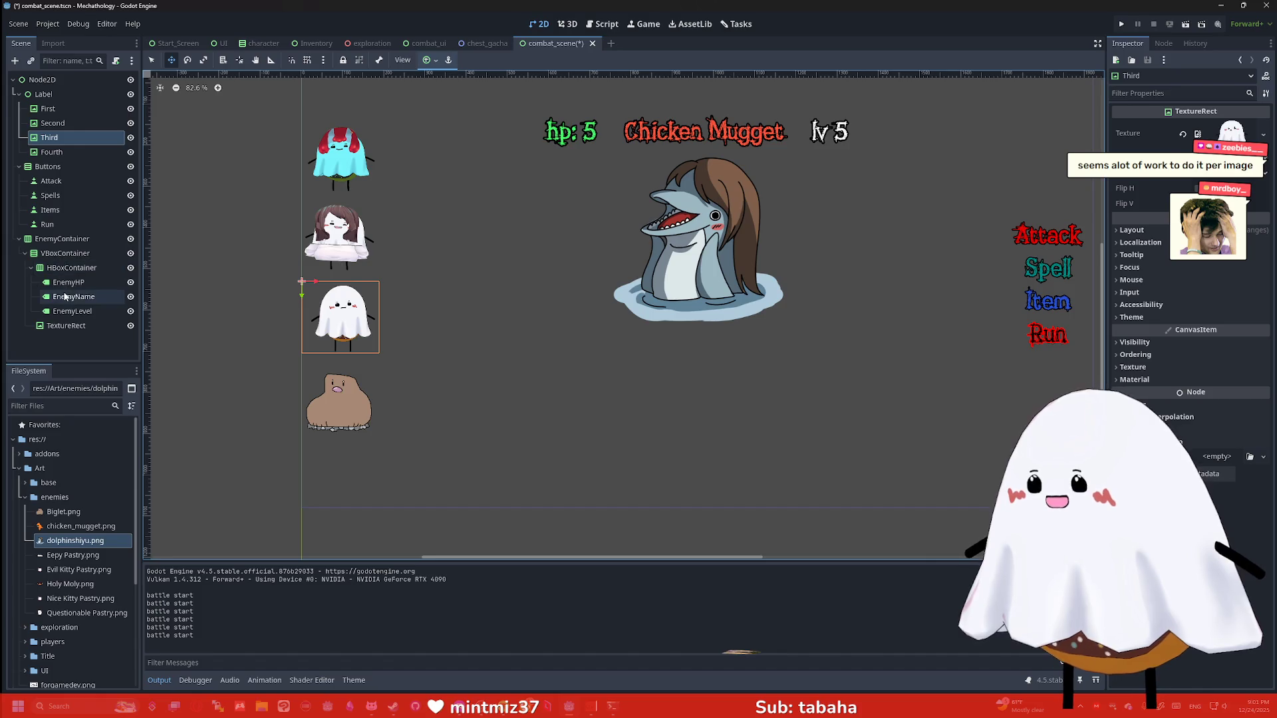
left_click(70, 297)
left_click(1114, 167)
key("BackSpace")
key("BackSpace")
key("BackSpace")
type("olphin Shiyu")
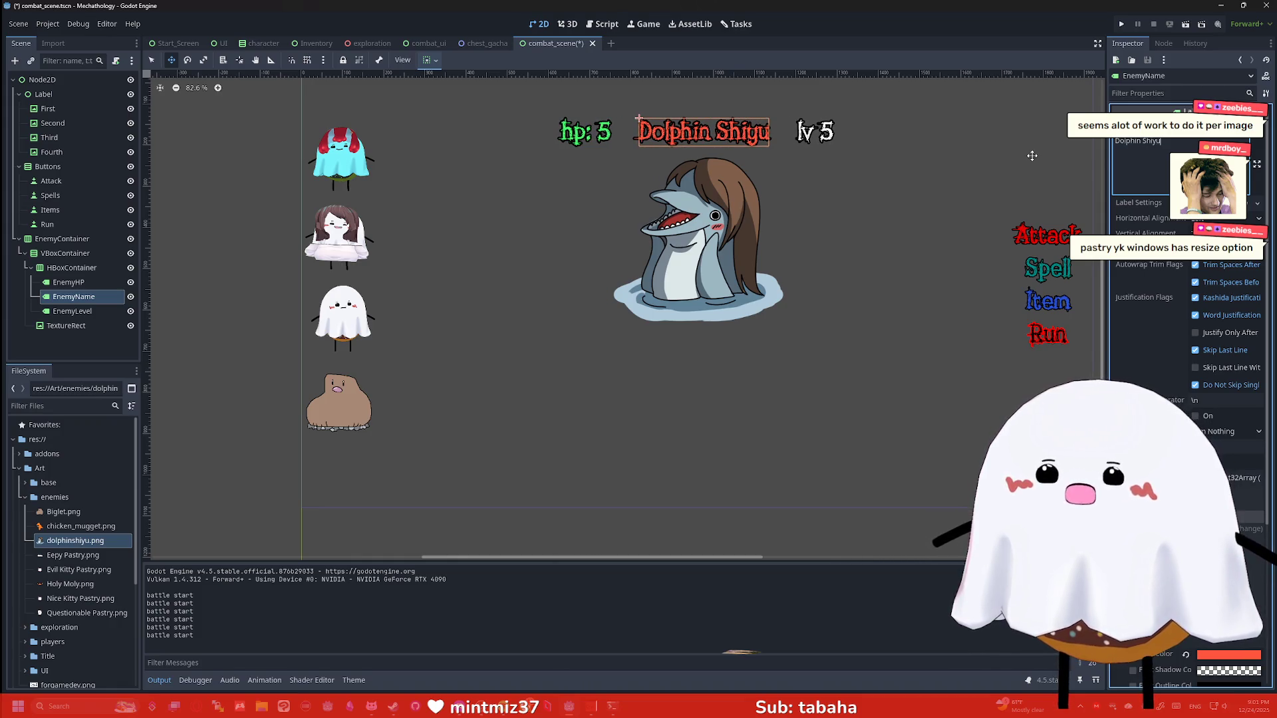
left_click(938, 235)
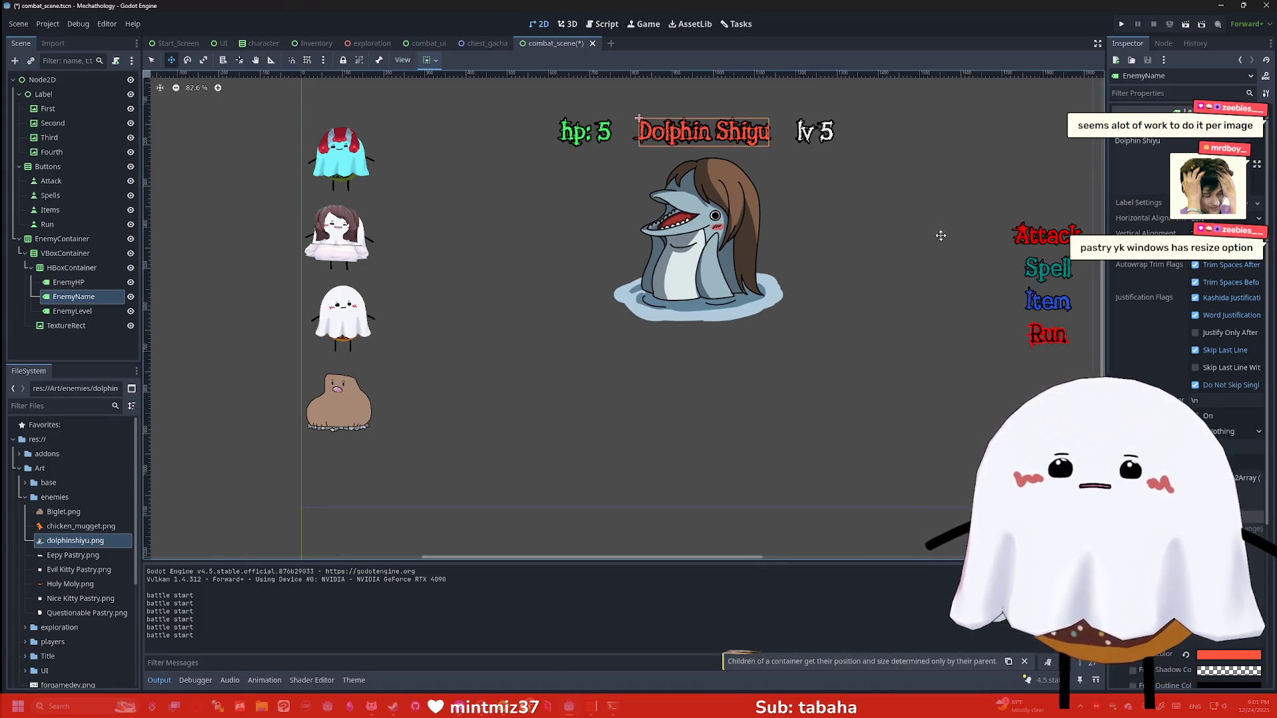
left_click_drag(938, 235, 942, 236)
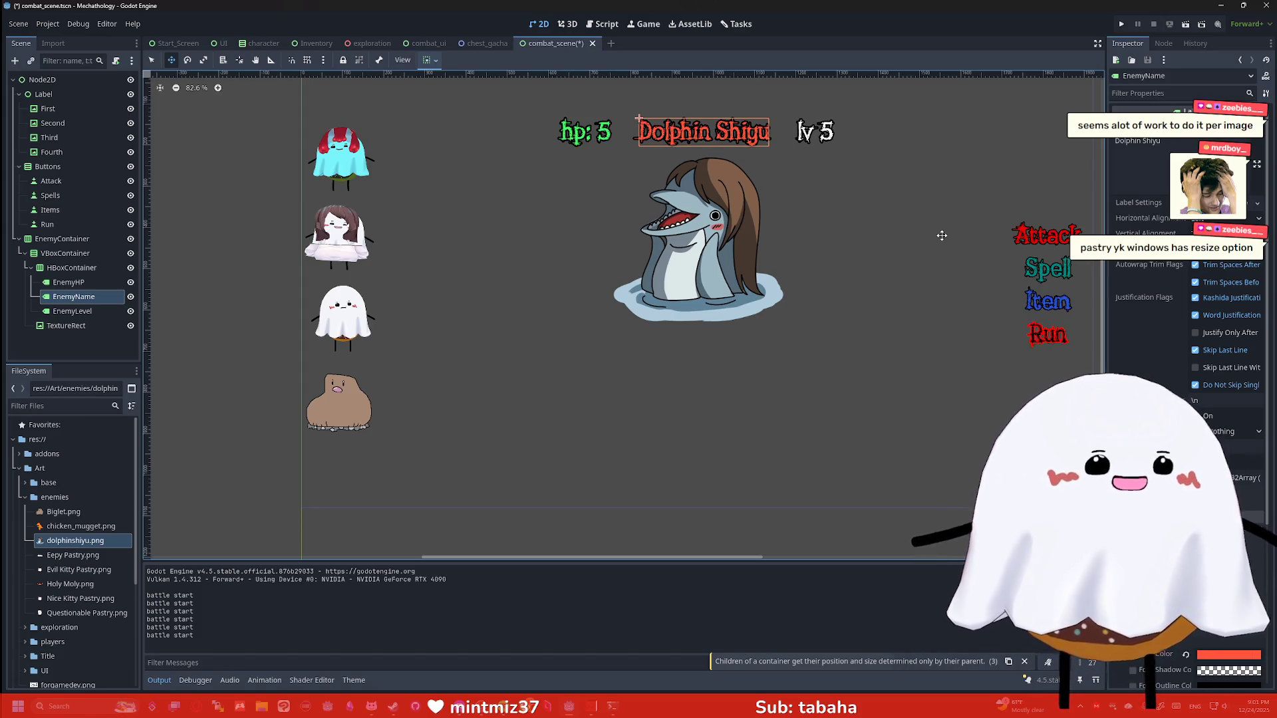
scroll(841, 208, "down", 1)
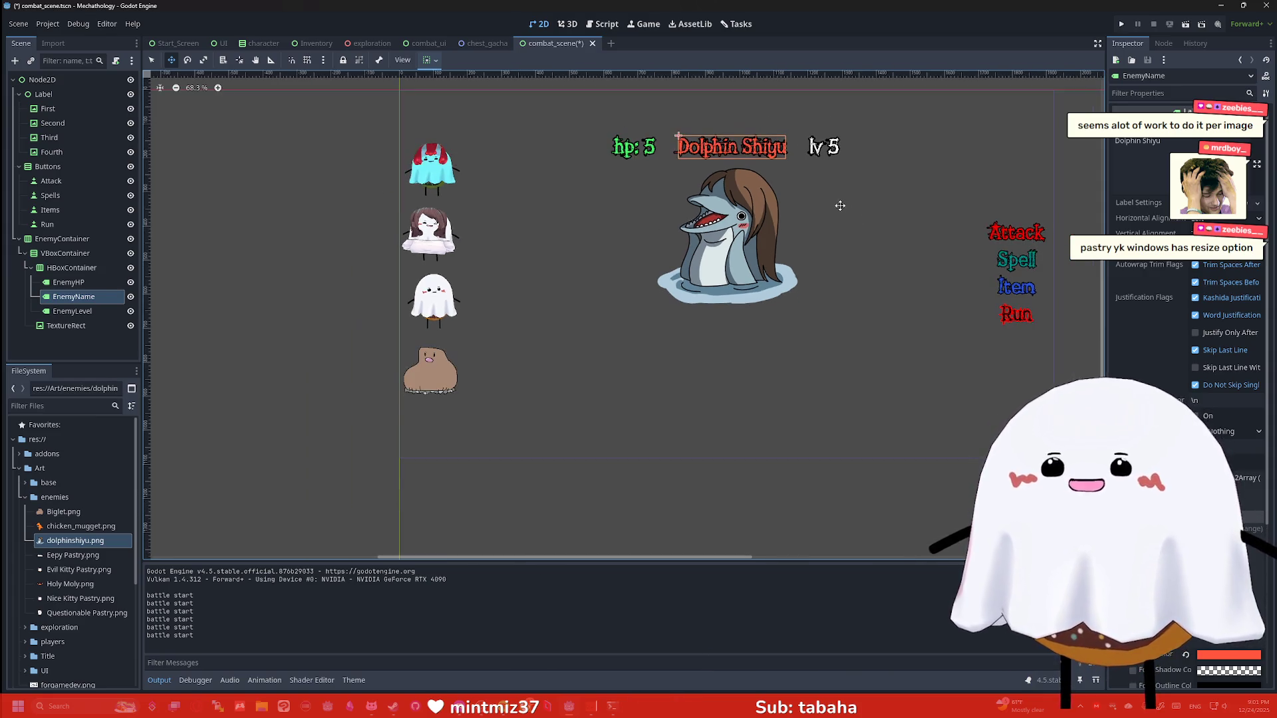
scroll(842, 200, "up", 2)
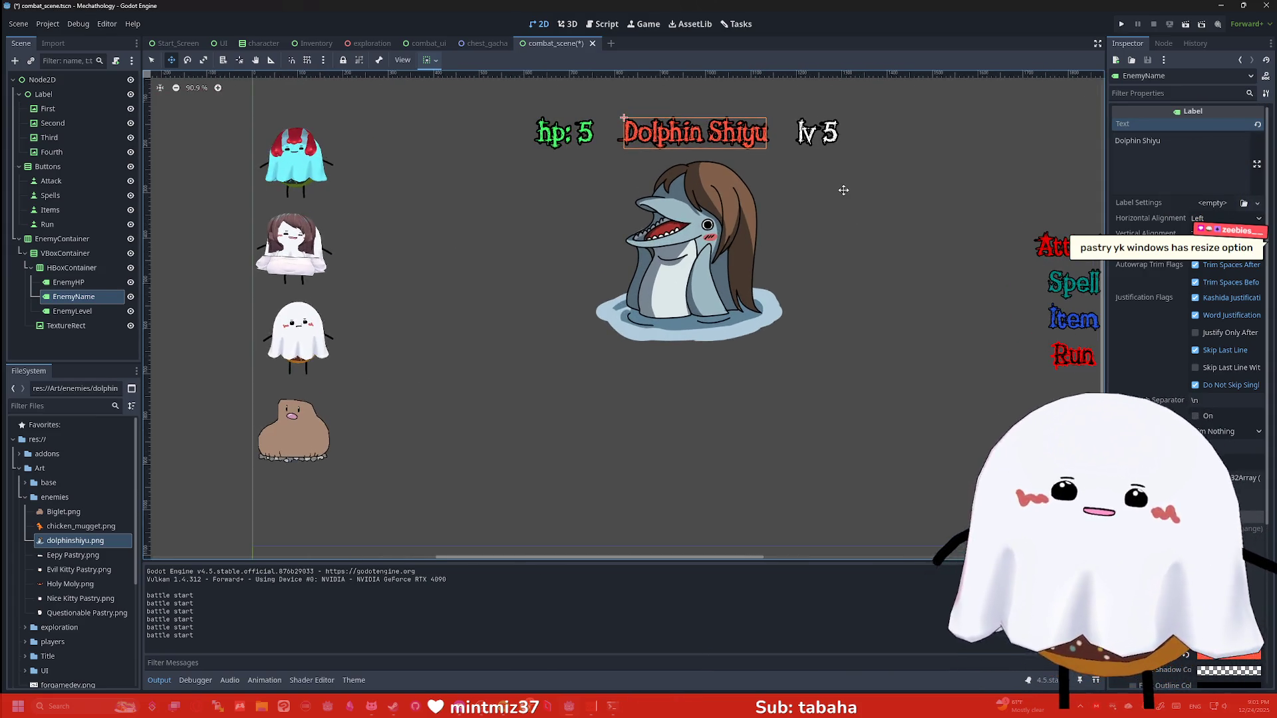
Run the project, select EnemyContainer and open the character scene
left_click(1123, 24)
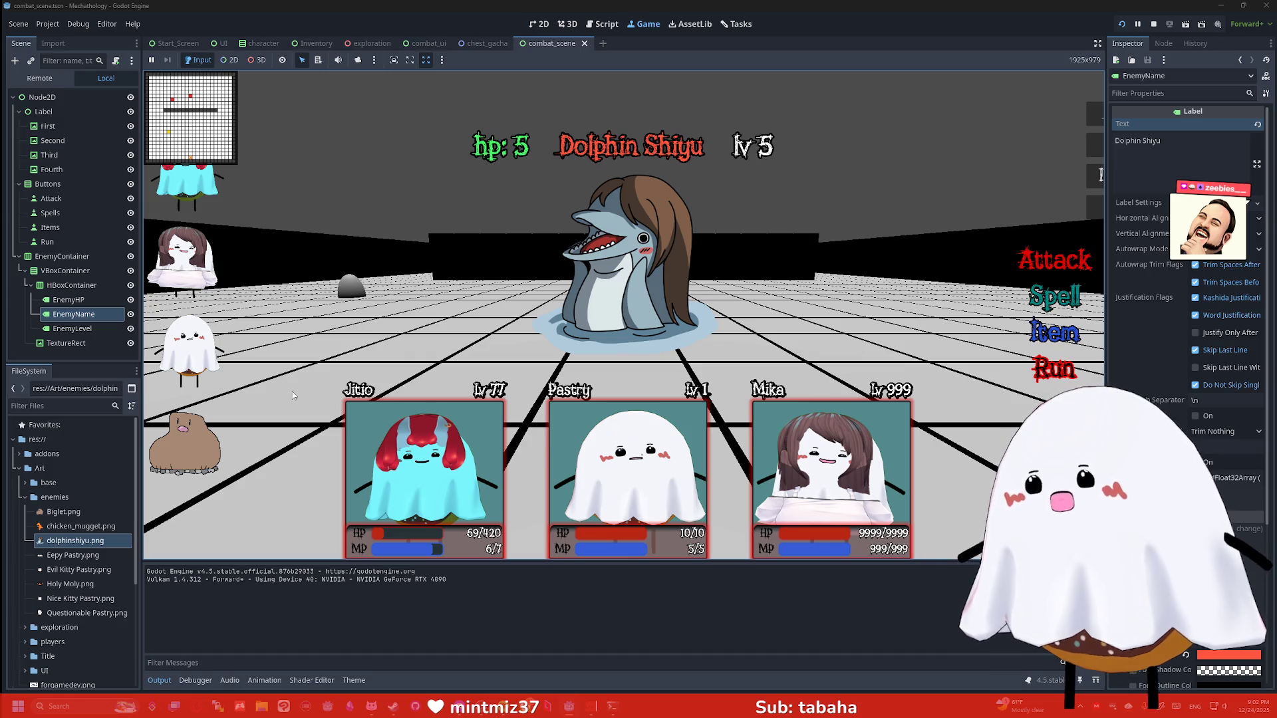
left_click(83, 257)
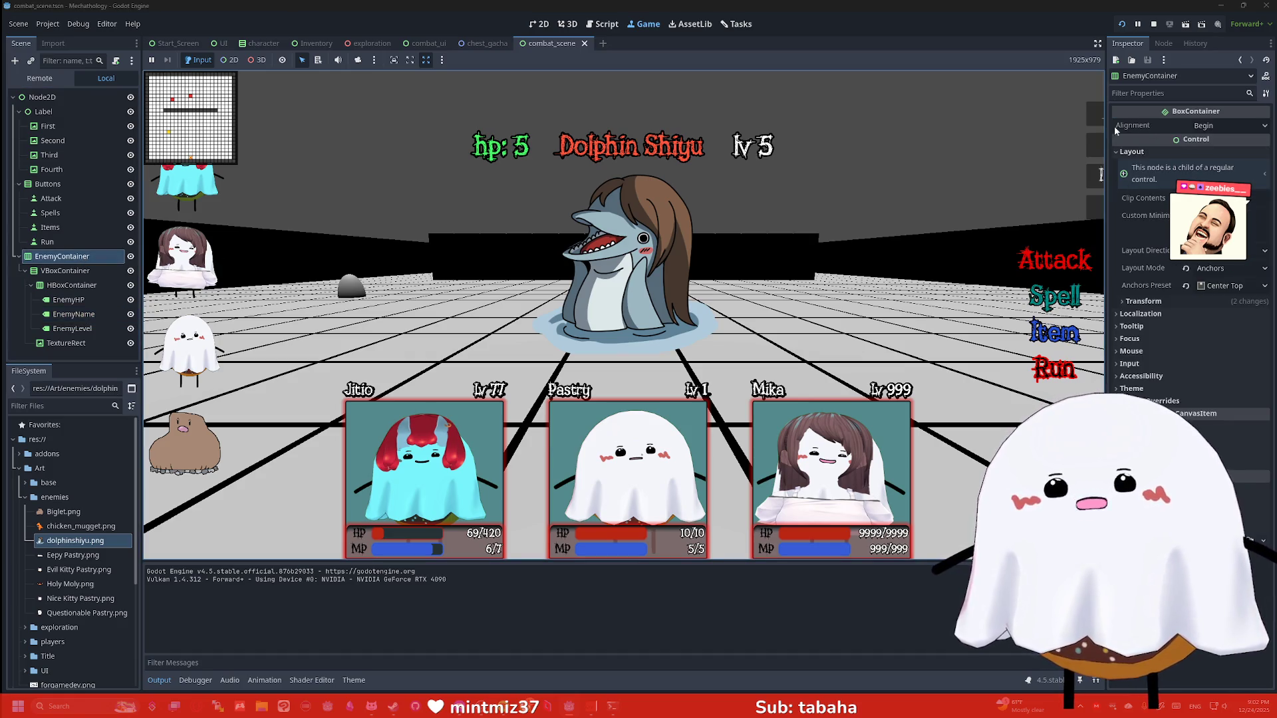
left_click(260, 43)
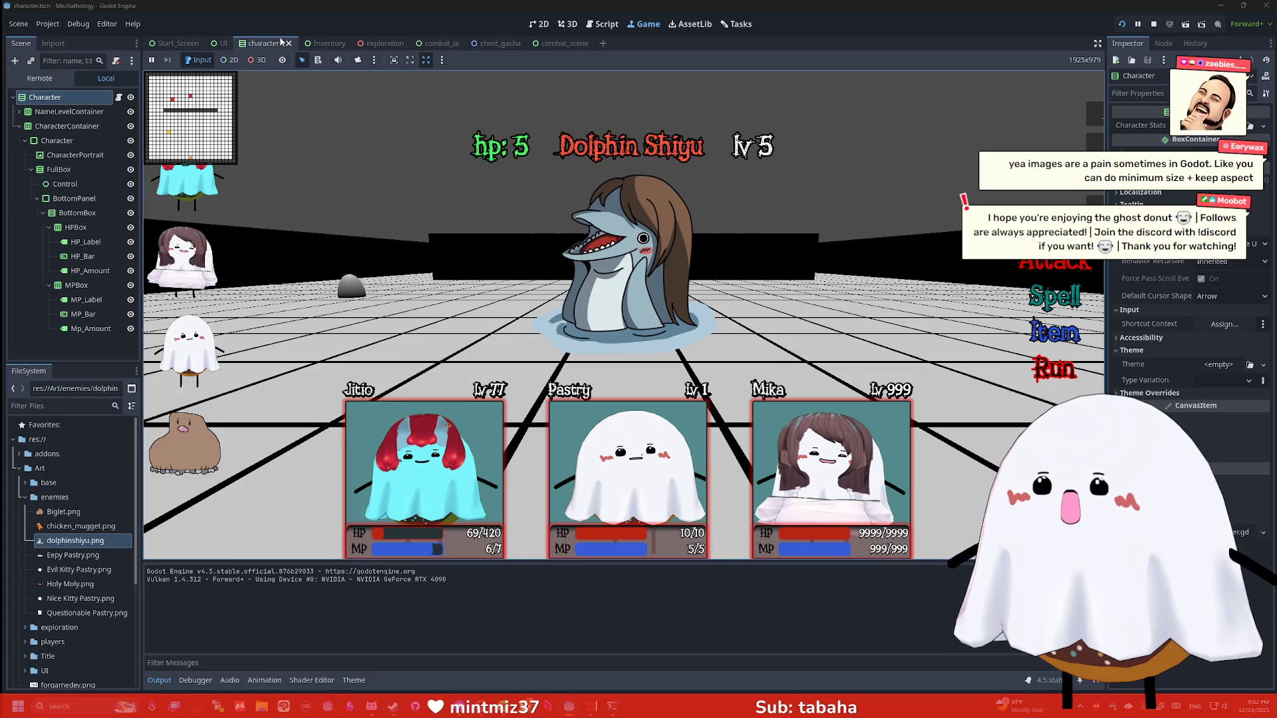
Browse the Script, 3D and 2D workspaces, then return to the Game view and combat_scene
left_click(603, 24)
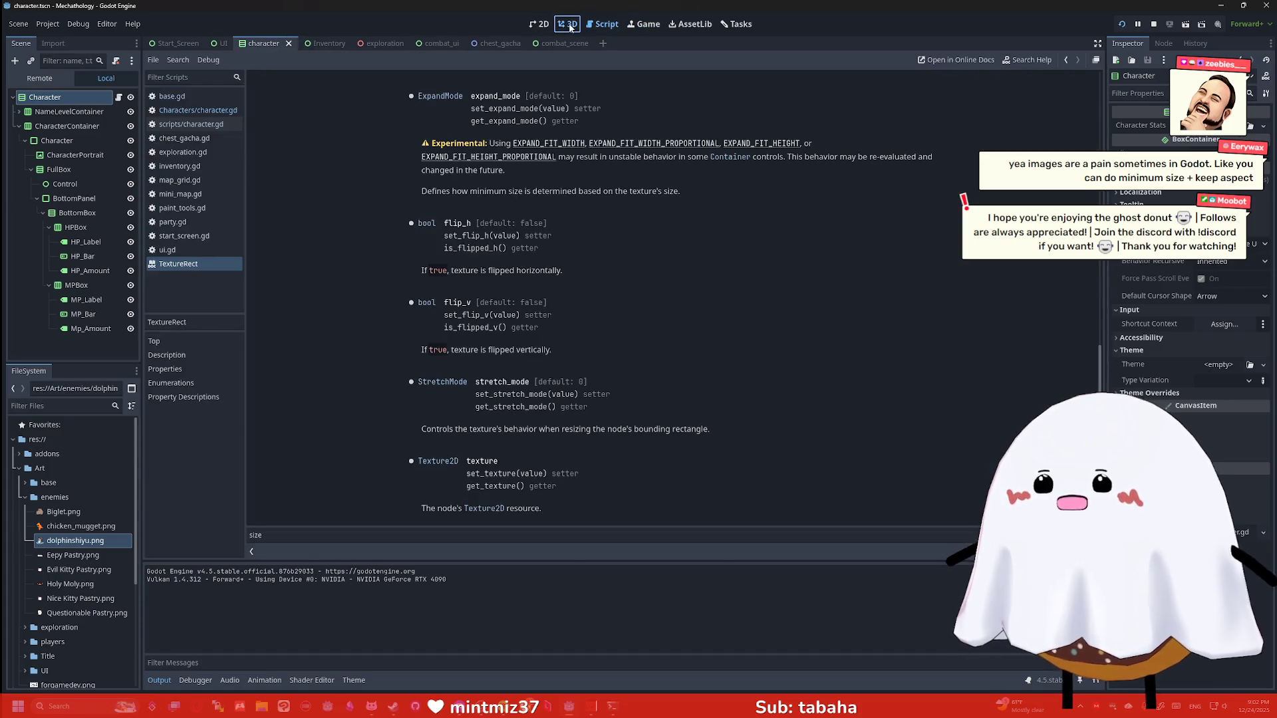
left_click(567, 24)
left_click(540, 24)
left_click(604, 24)
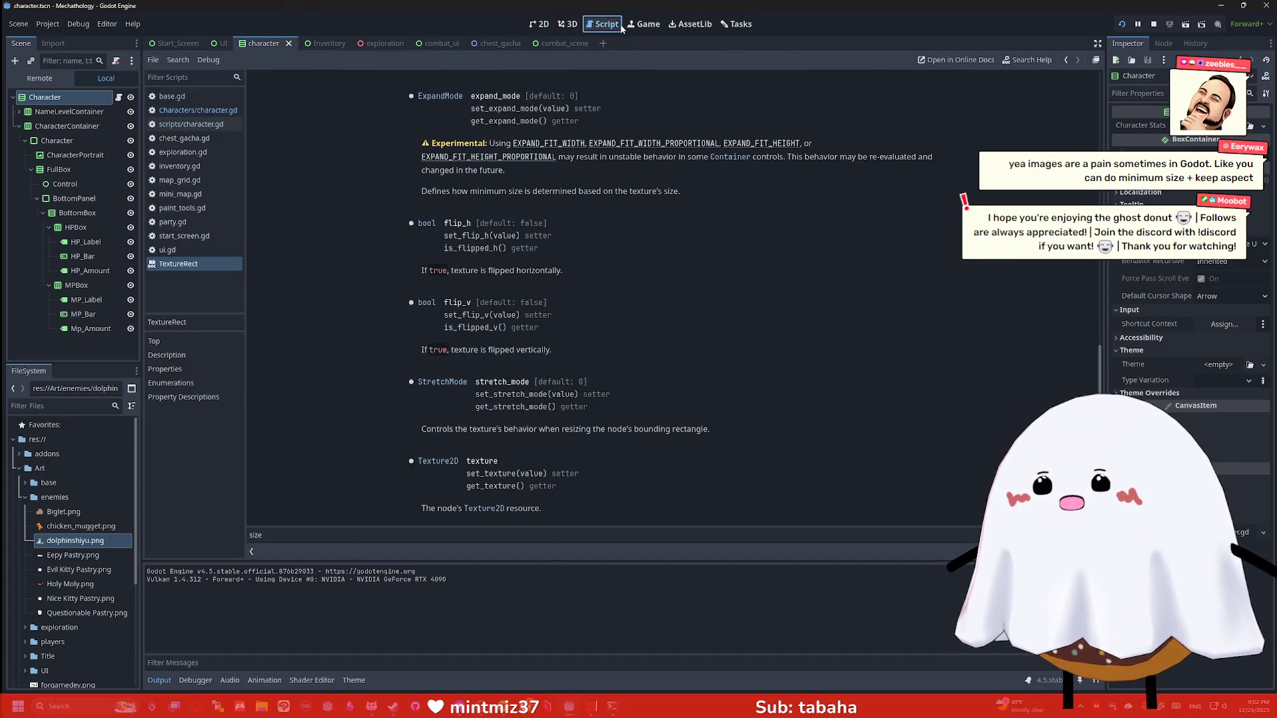
left_click(640, 25)
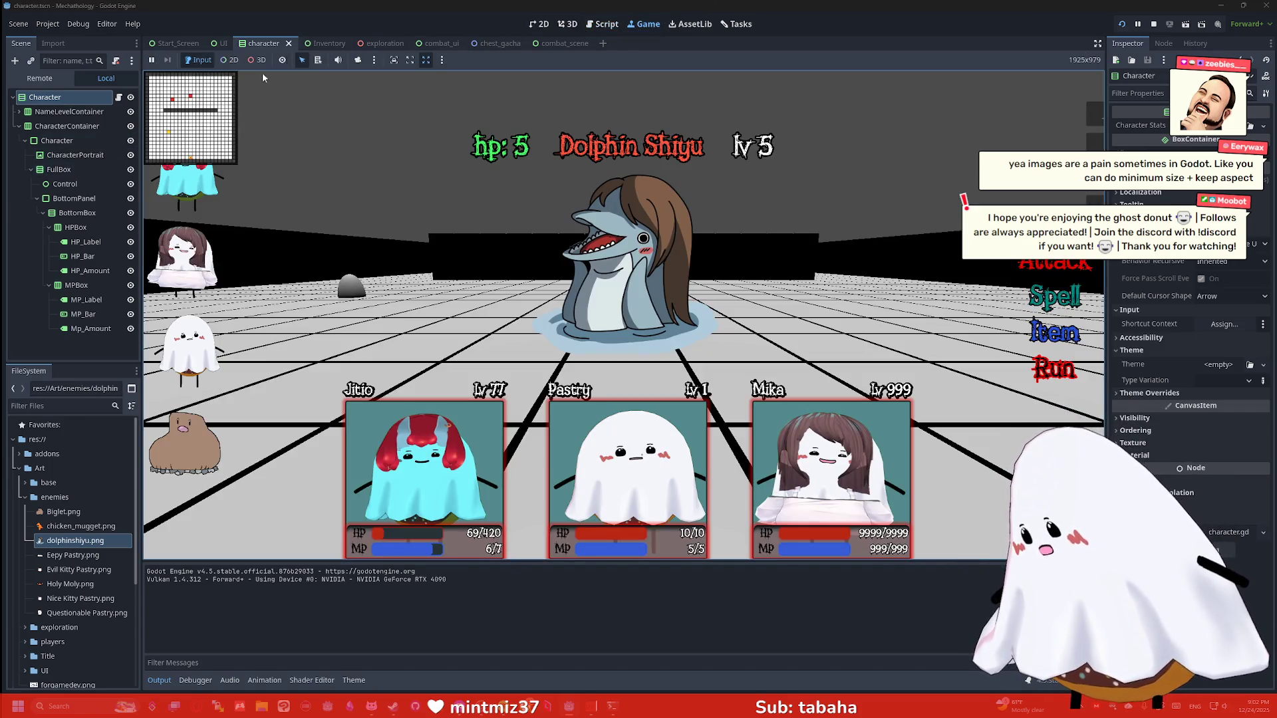
left_click(588, 40)
Filter the Second portrait node's Inspector by 'scale' to confirm it is 0.2 × 0.2
left_click(67, 125)
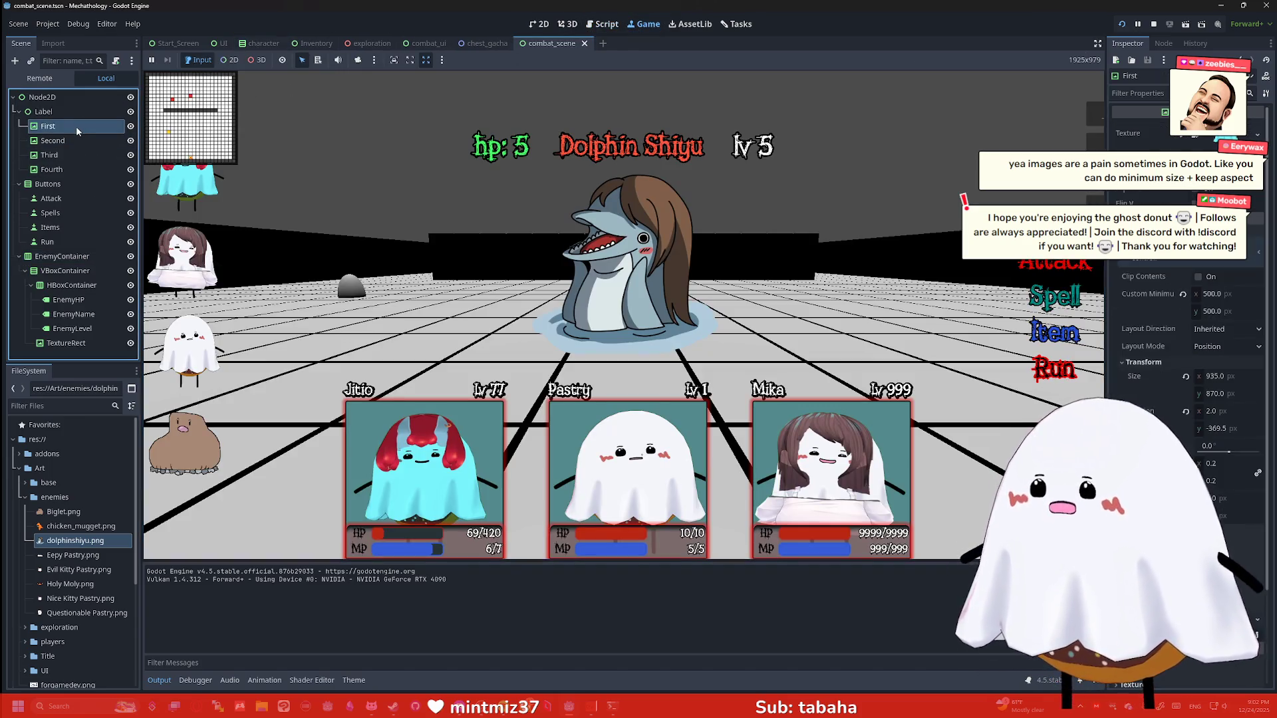
left_click(78, 140)
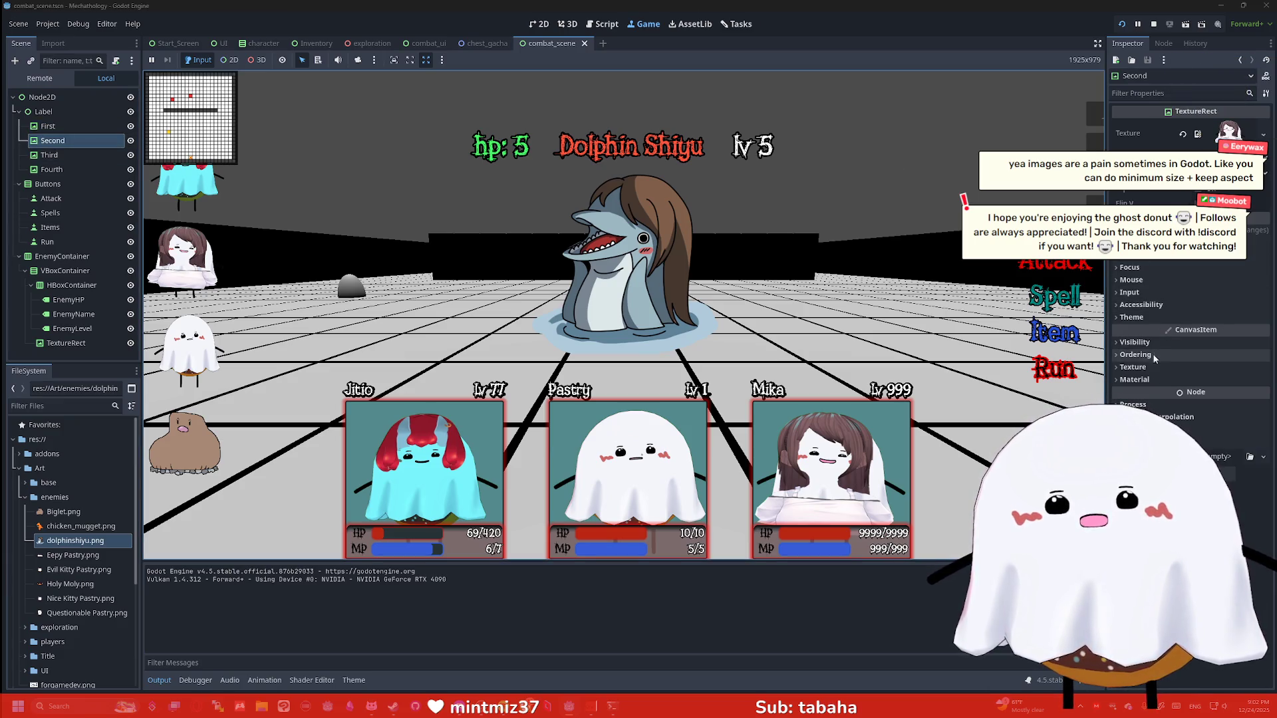
scroll(1190, 332, "up", 4)
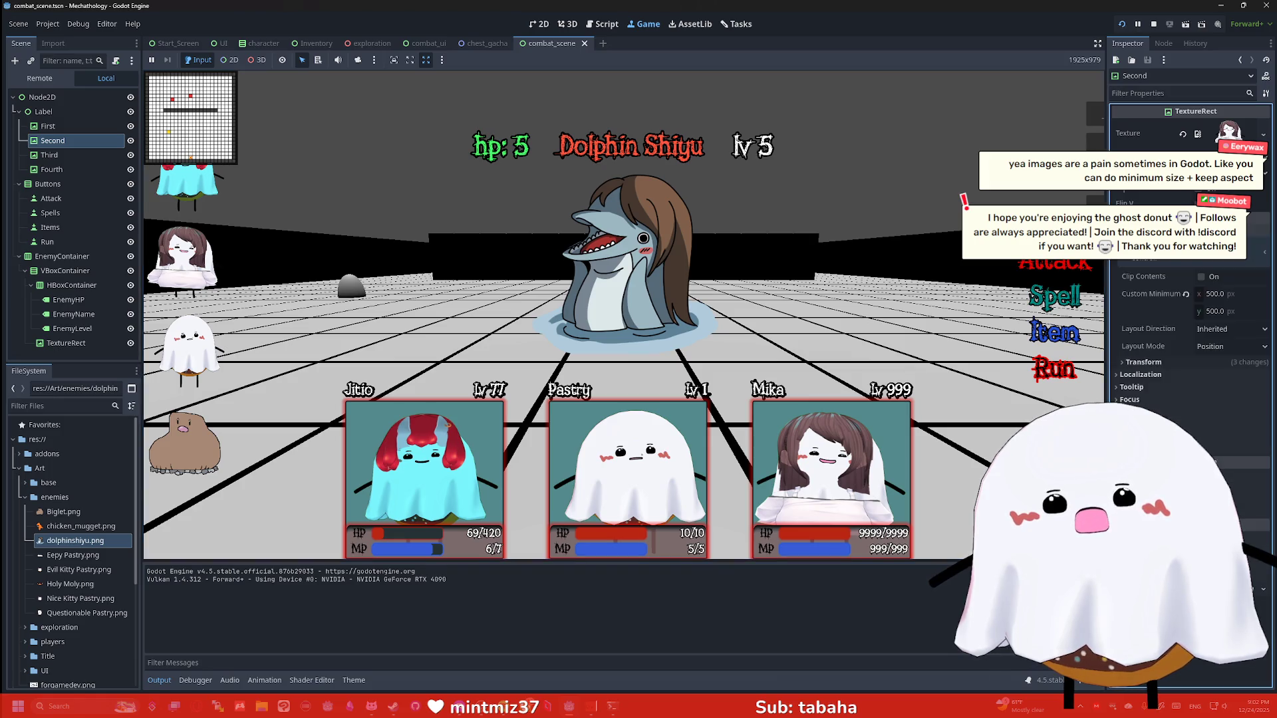
scroll(1191, 332, "down", 4)
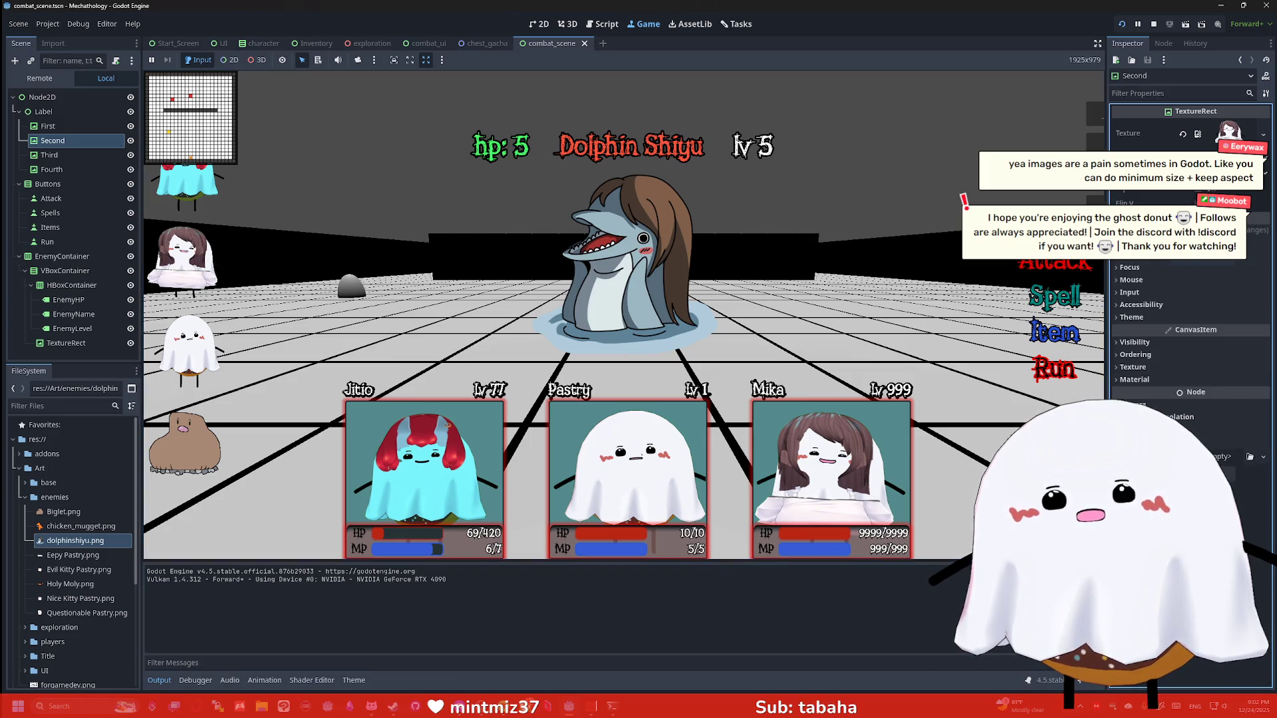
scroll(1191, 332, "up", 4)
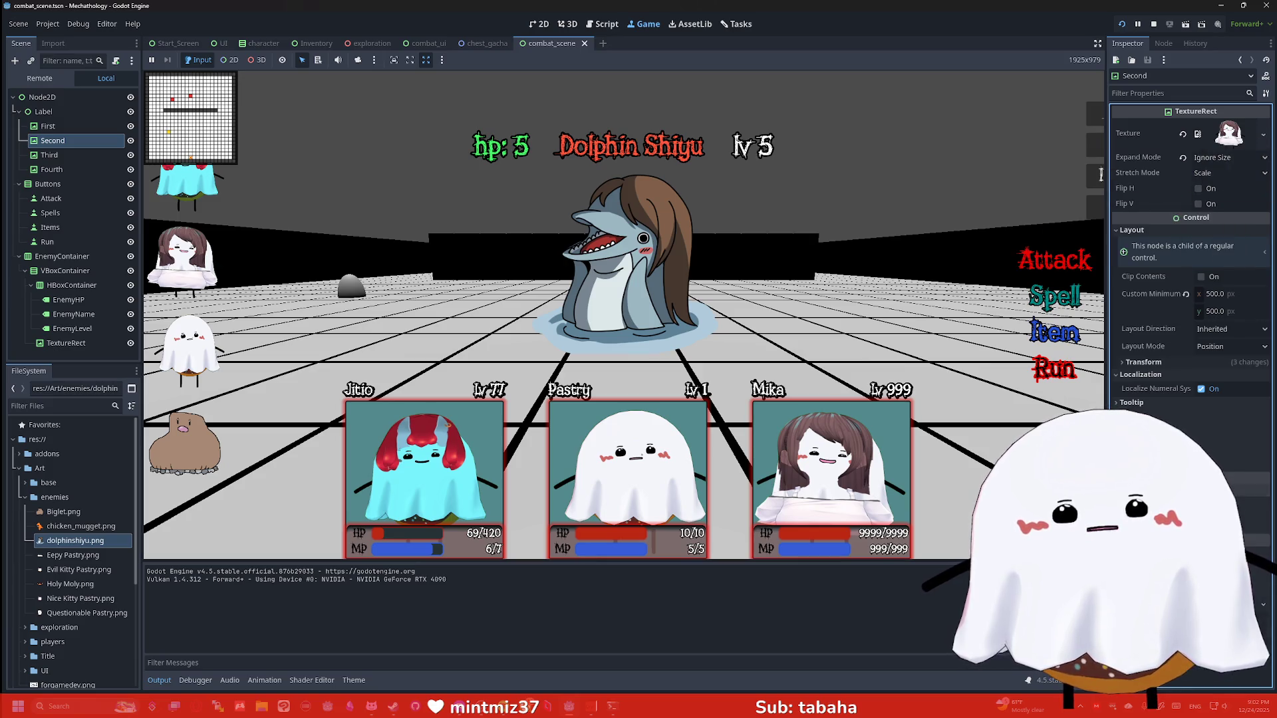
left_click(1186, 94)
type("scale")
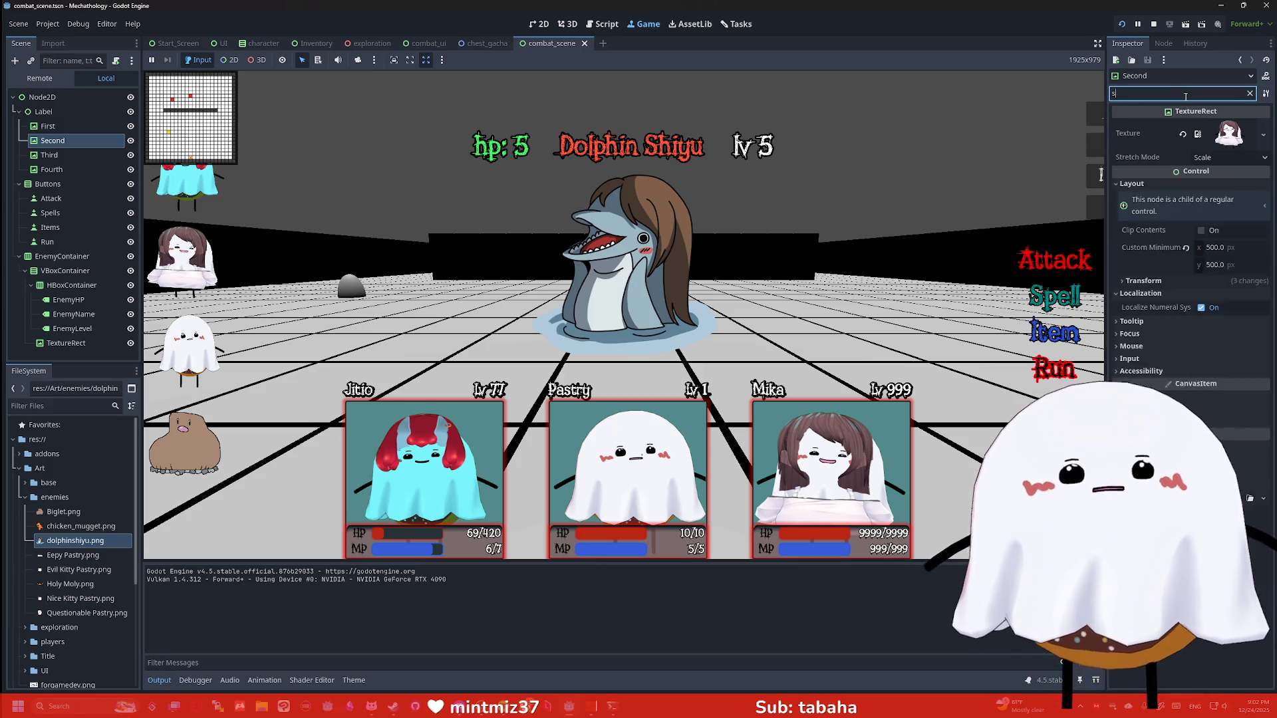
left_click(1138, 149)
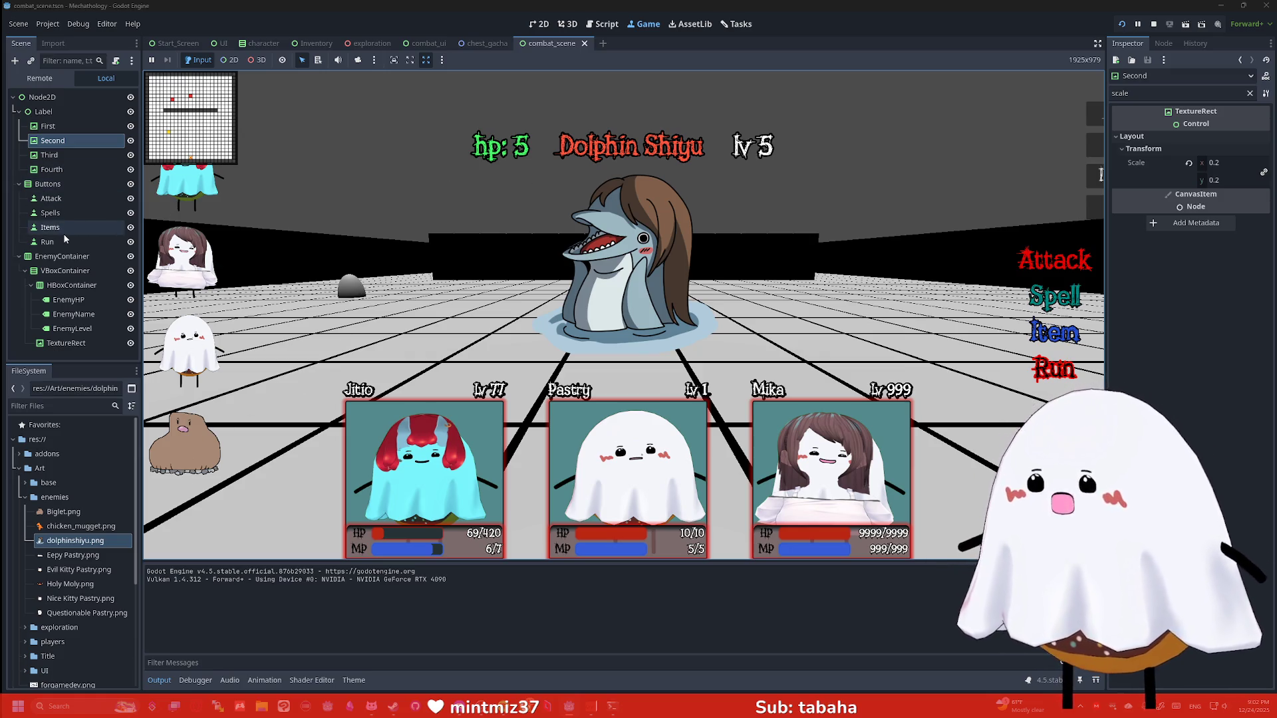
Select VBoxContainer, HBoxContainer and then the enemy TextureRect in the Scene tree
left_click(80, 272)
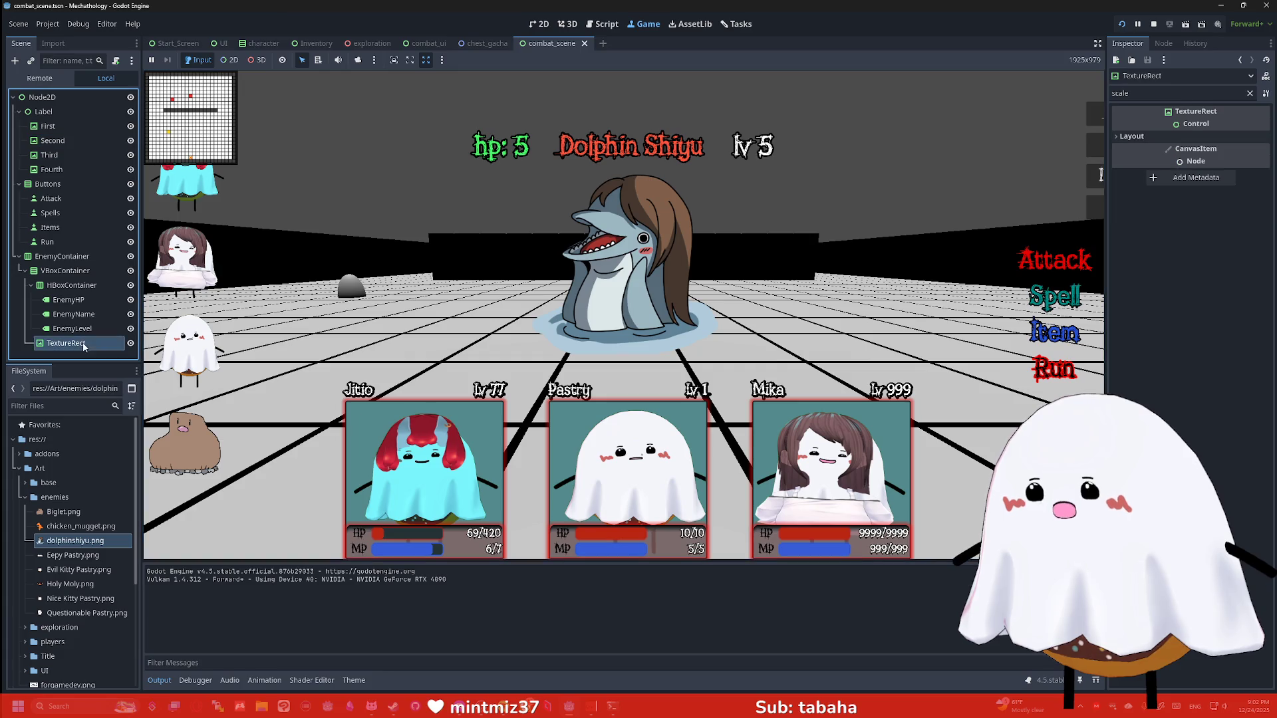
left_click(75, 287)
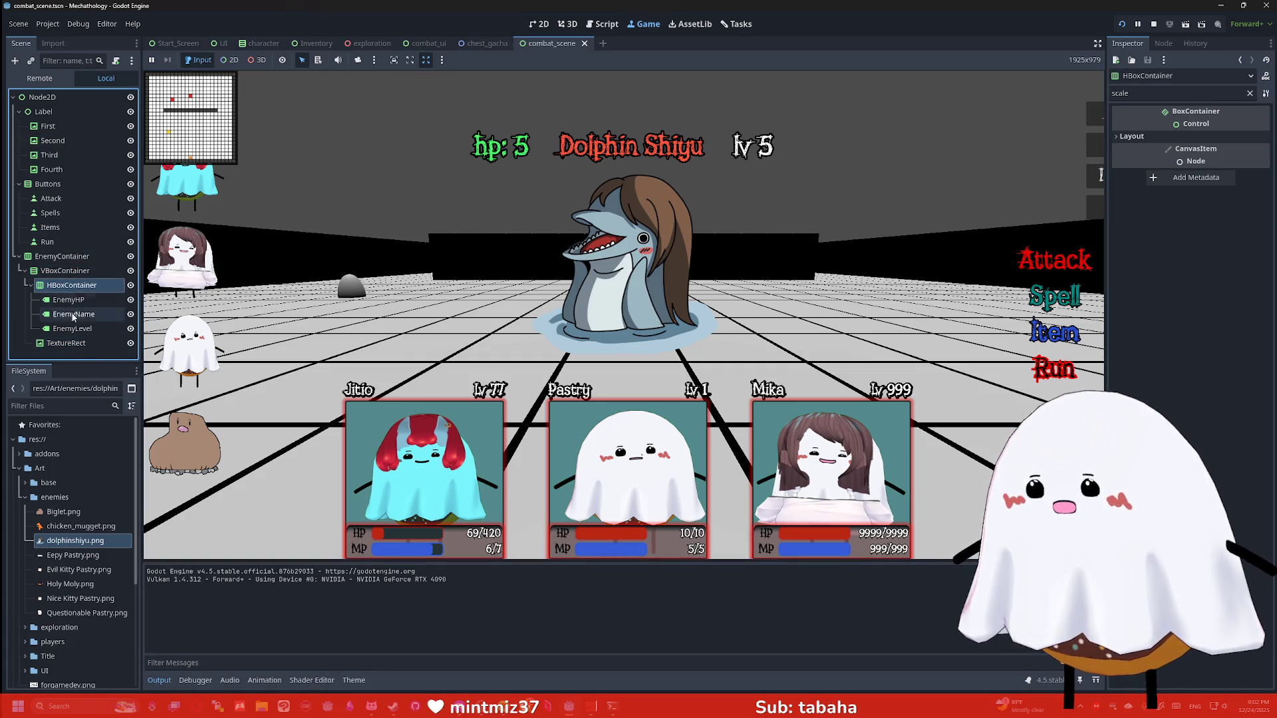
left_click(66, 343)
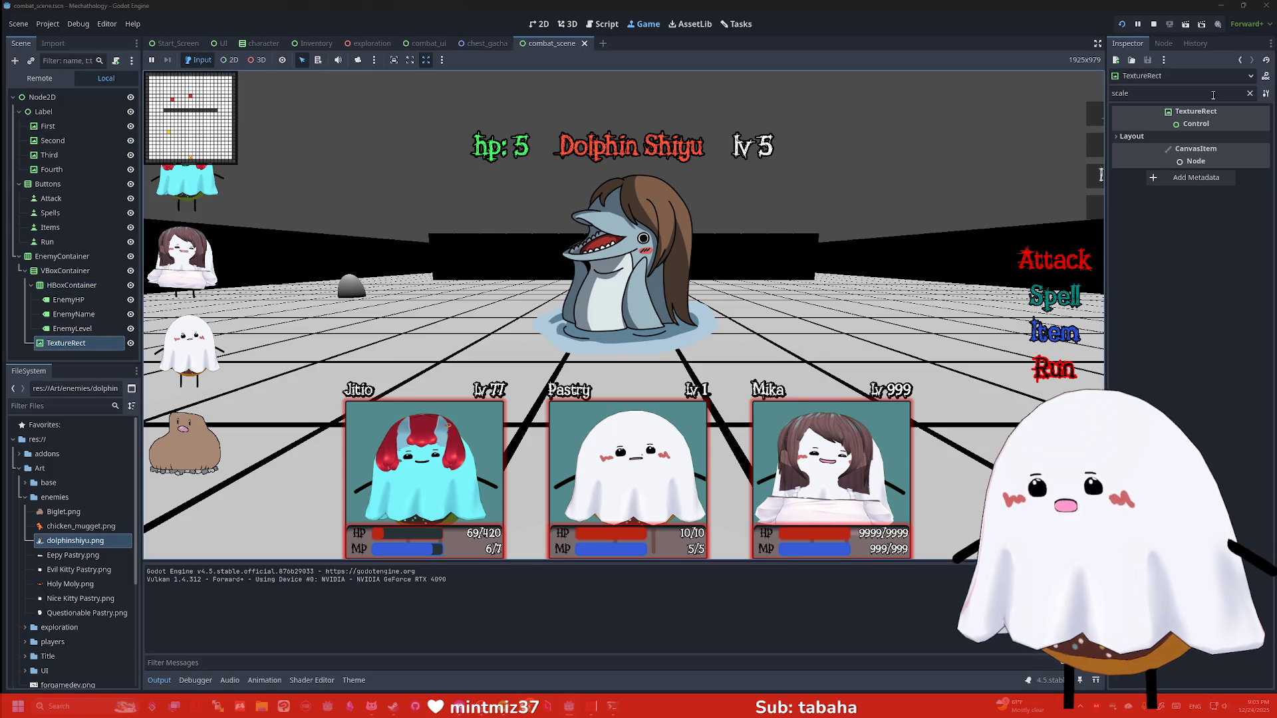
Clear the Inspector filter and set the TextureRect Stretch Mode to Scale, keeping Keep Size expand
left_click(1250, 93)
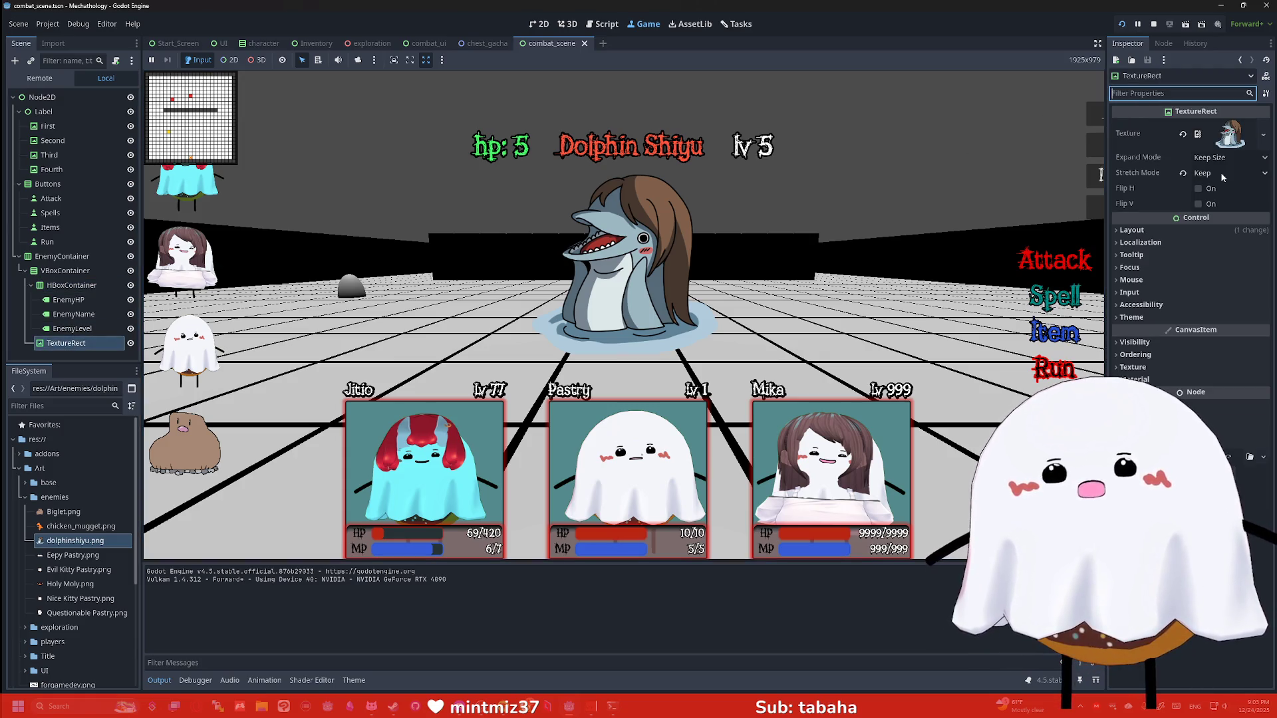
left_click(1216, 158)
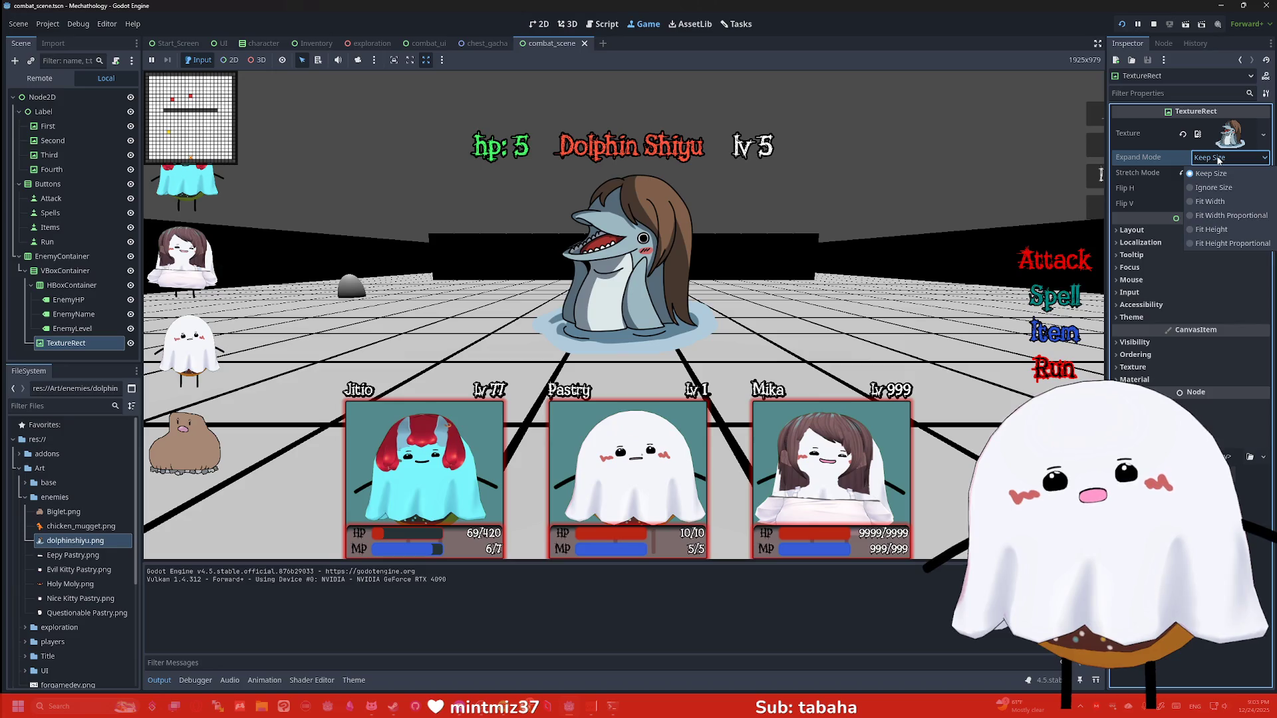
left_click(1217, 173)
left_click(1218, 173)
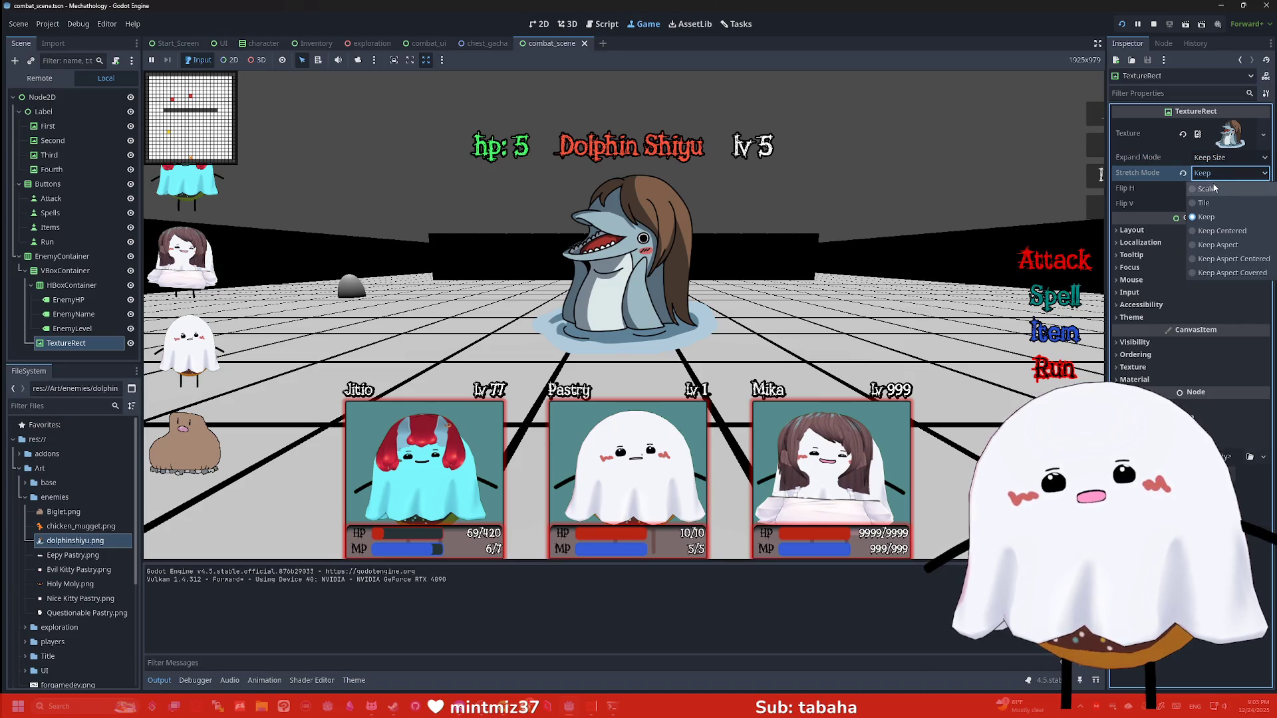
left_click(1214, 188)
left_click(1152, 373)
left_click(1152, 372)
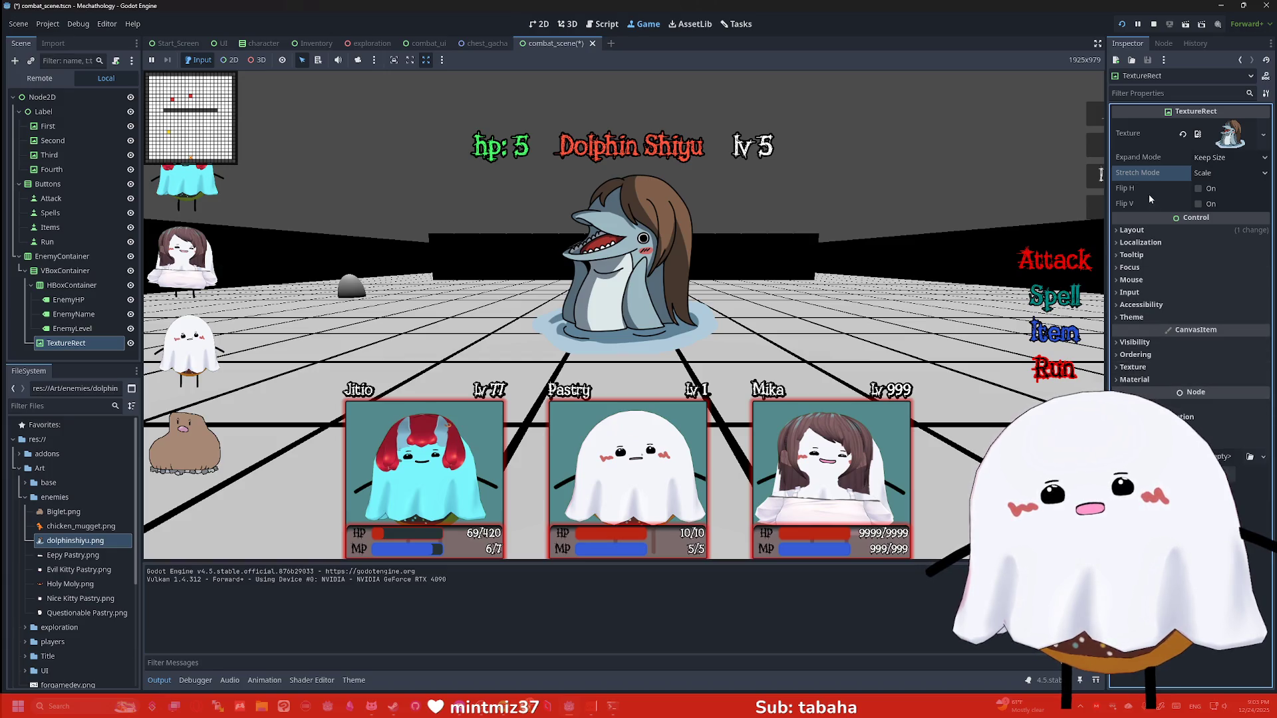
left_click(1158, 94)
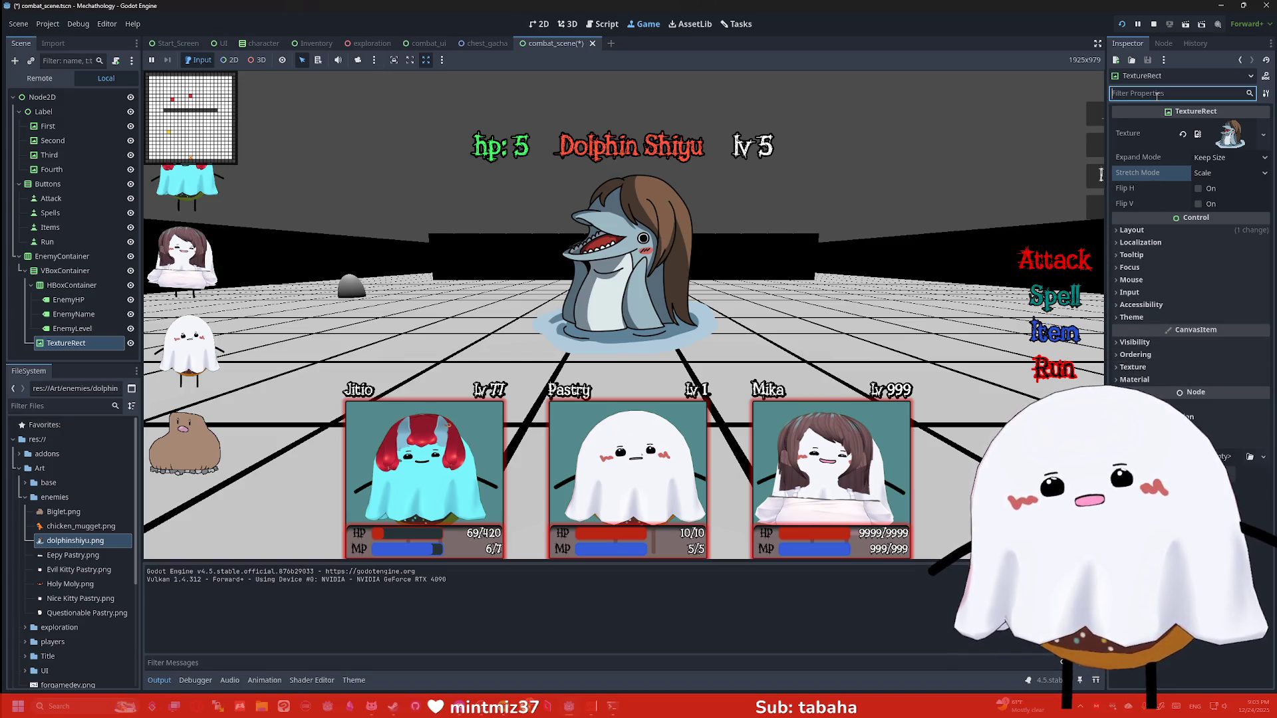
Set the TextureRect Custom Minimum Size to 500 × 500, then change it to 400 × 400
left_click(1156, 229)
left_click(1230, 284)
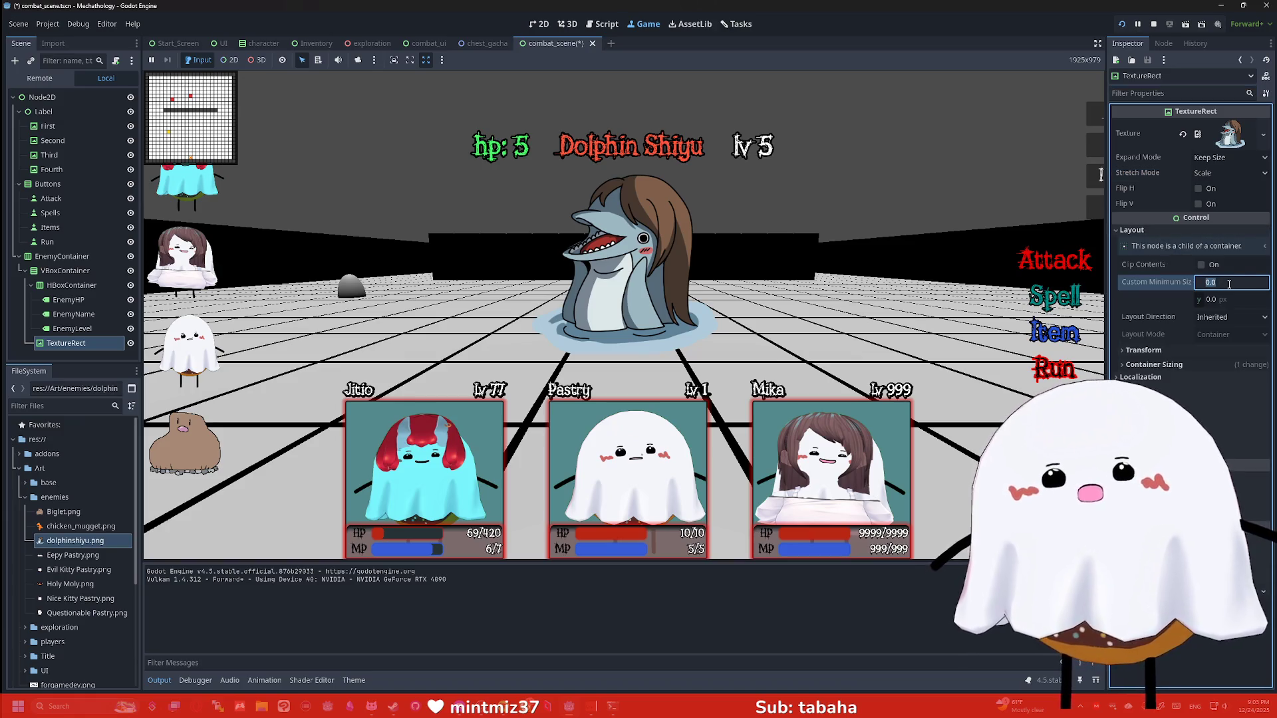
key("Tab")
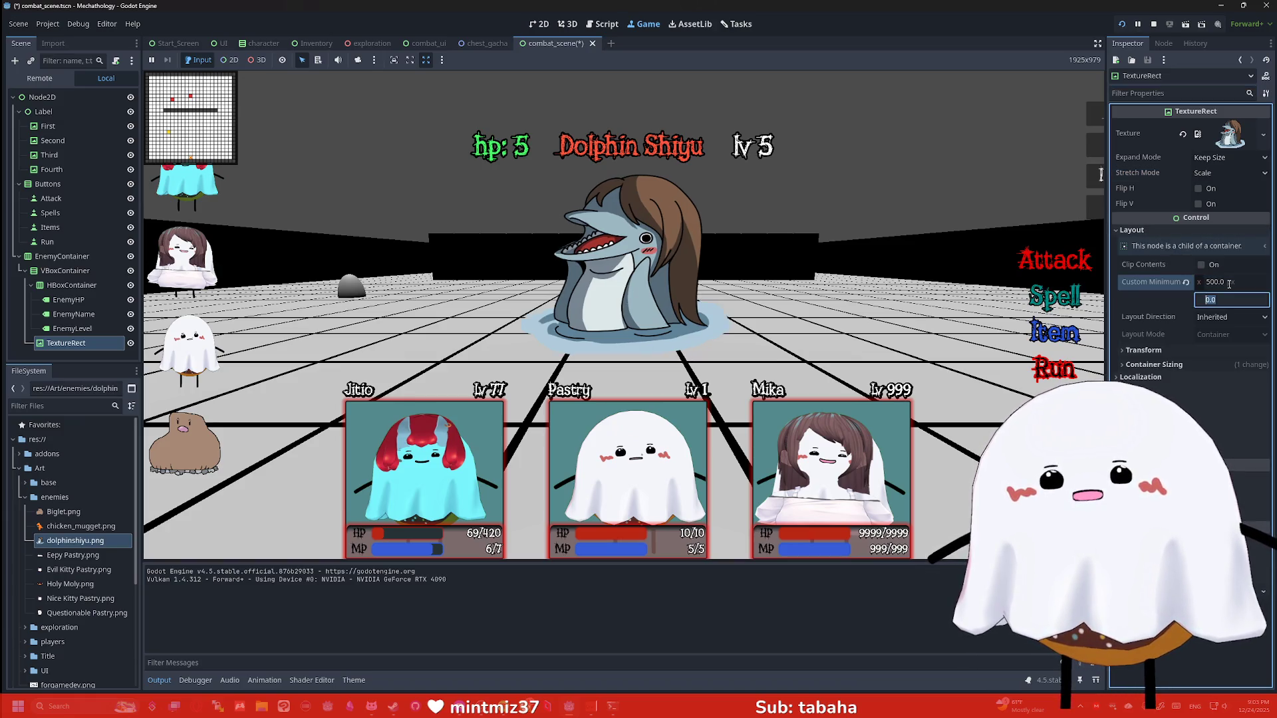
type("500")
key("Return")
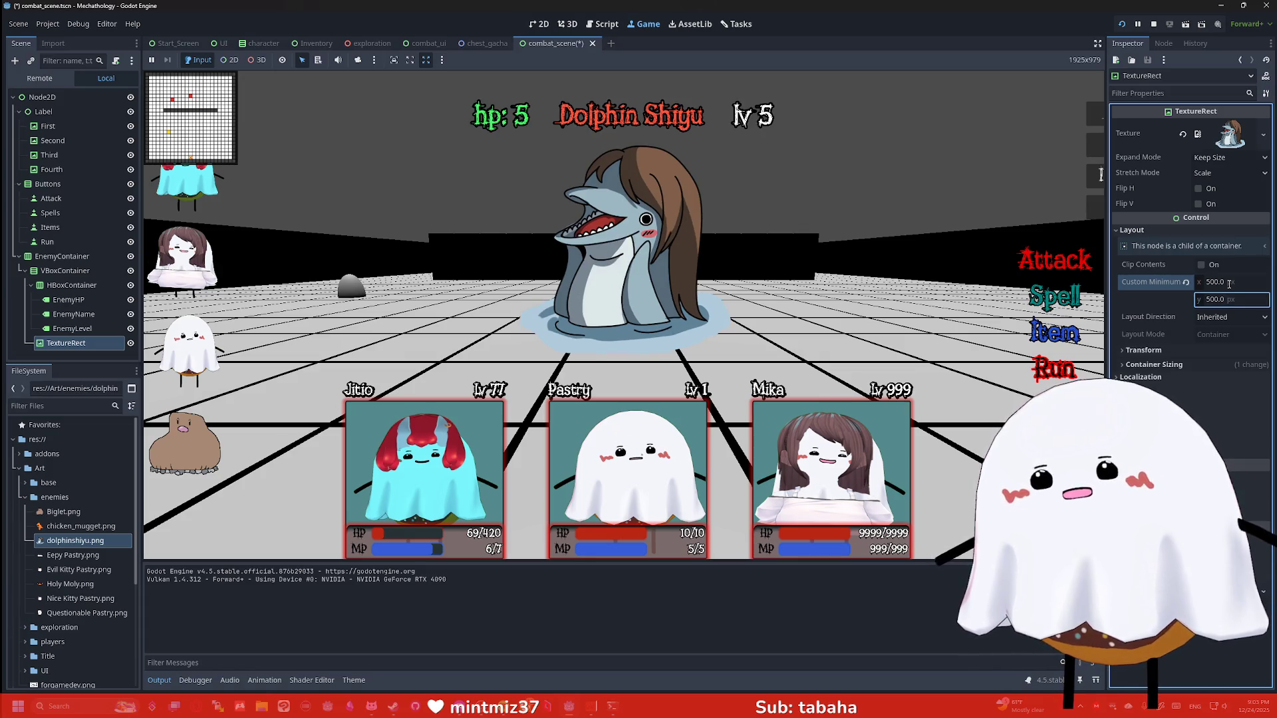
left_click(1232, 284)
type("0")
left_click(1234, 300)
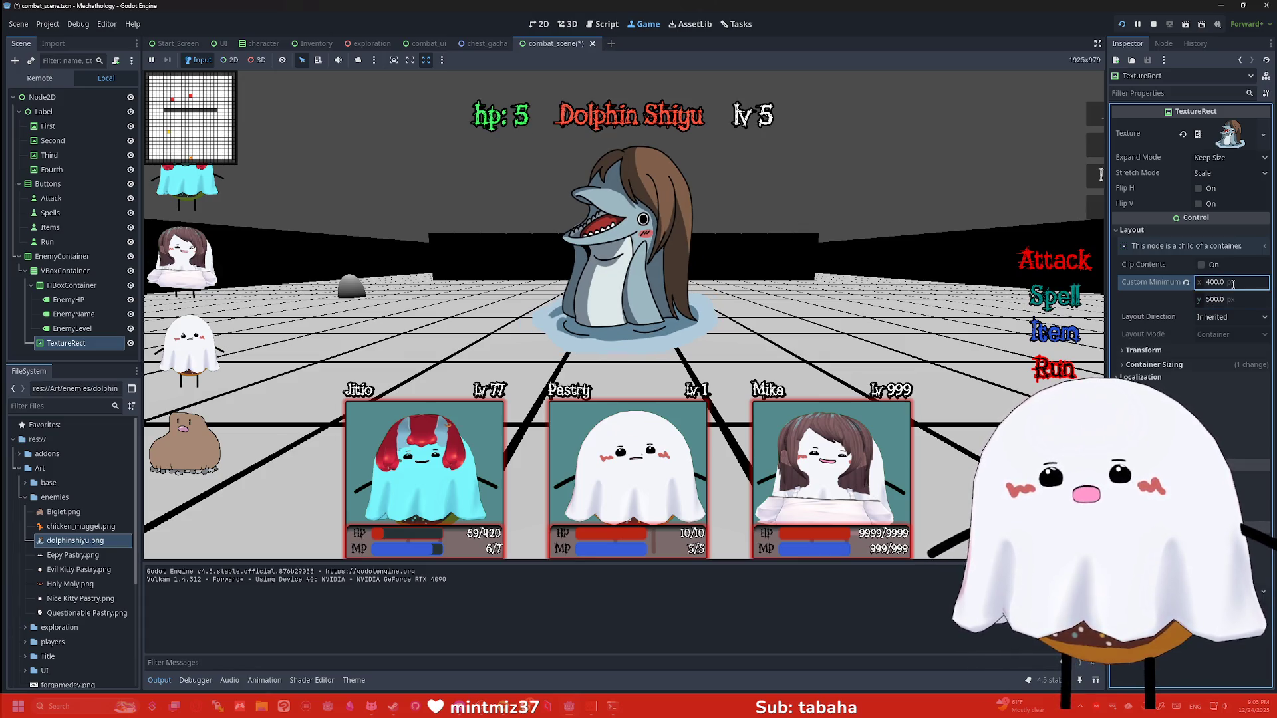
type("400")
key("Return")
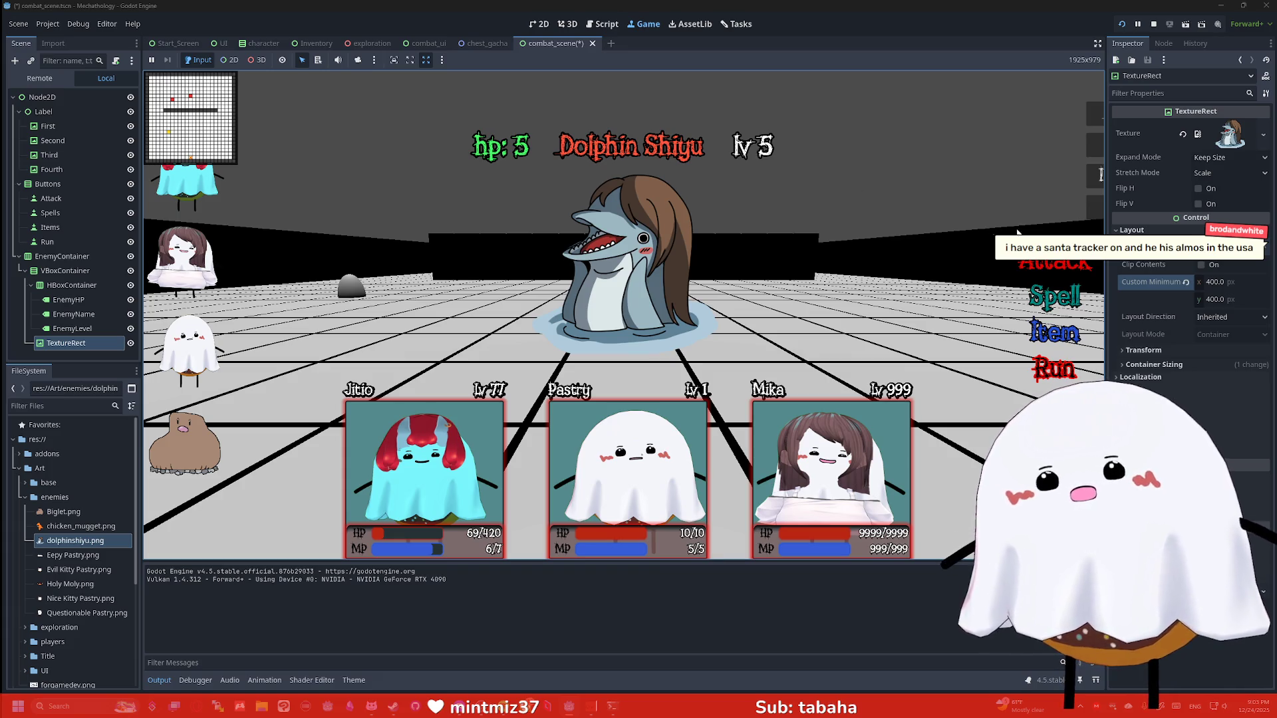
Drag chicken_mugget.png, Biglet.png and Holy Moly.png onto the TextureRect Texture slot in turn
left_click_drag(80, 527, 69, 346)
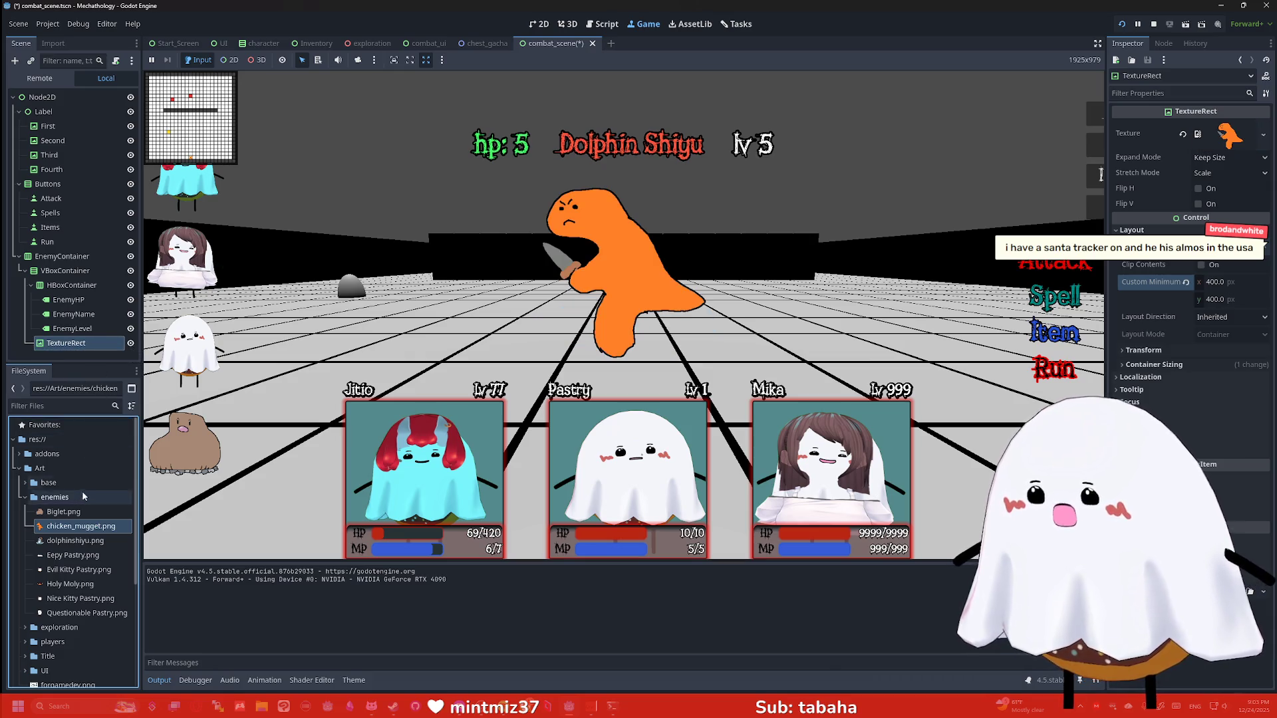
left_click_drag(66, 511, 65, 345)
mouse_move(70, 584)
left_mouse_down()
mouse_move(96, 348)
mouse_move(66, 343)
left_mouse_up()
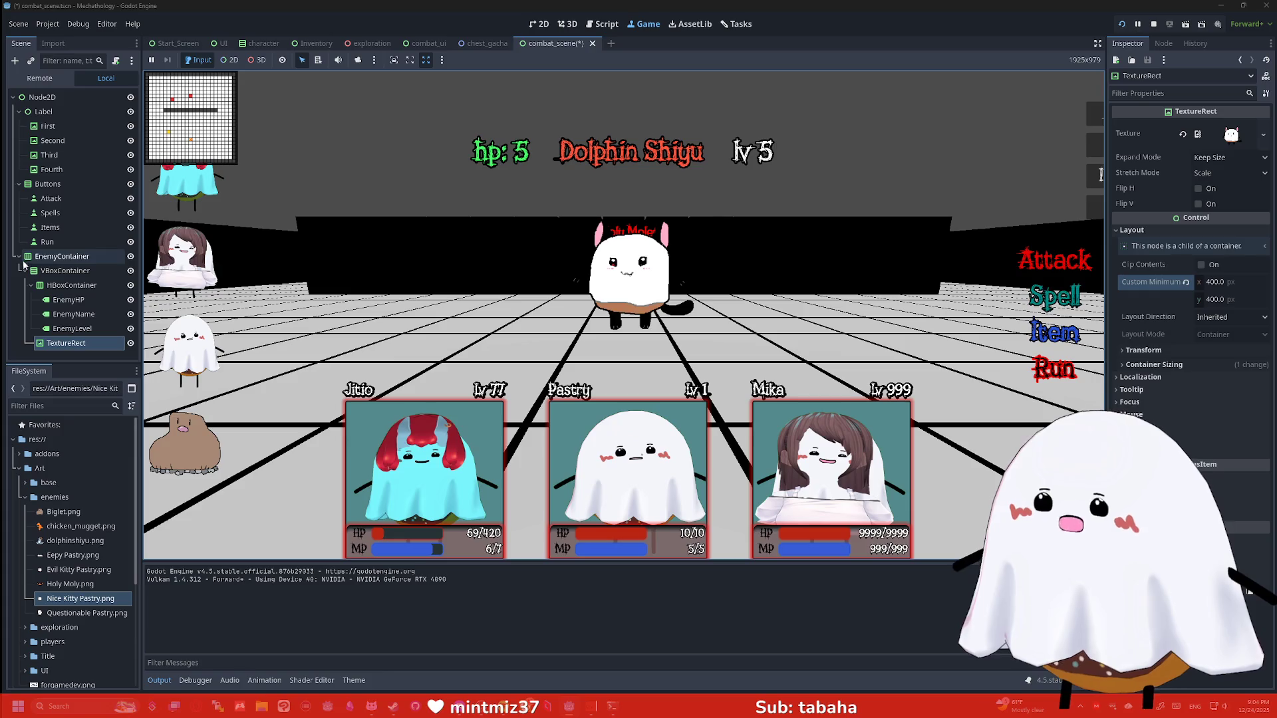
In the exploration scene, rename the Node2D combat UI node to Combat
left_click(372, 43)
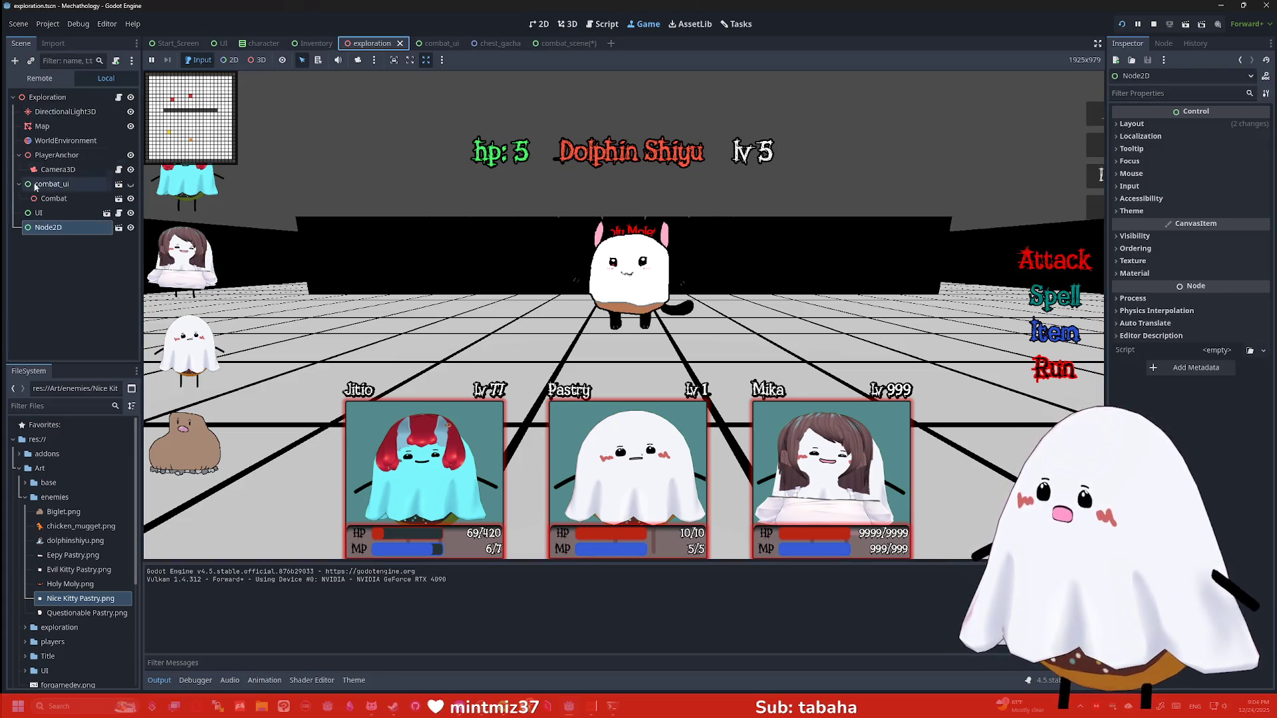
left_click(118, 227)
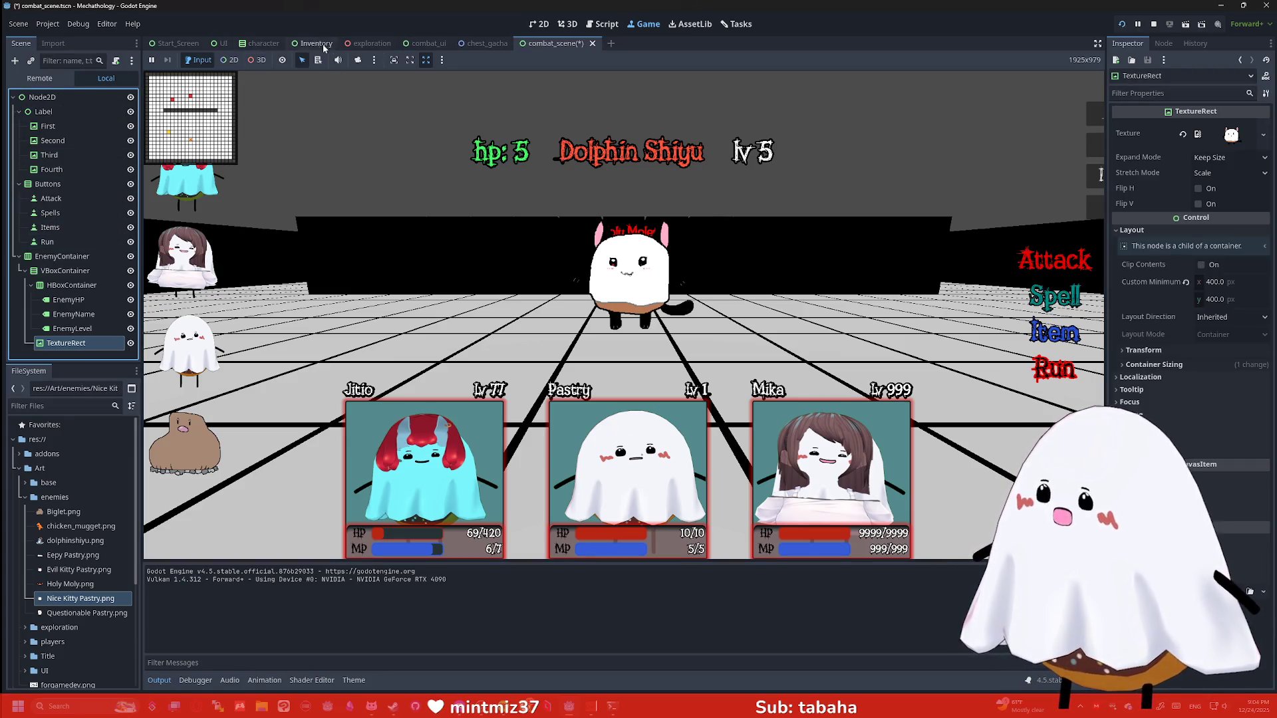
left_click(370, 43)
left_click(131, 228)
double_click(74, 230)
type("Combat")
key("Return")
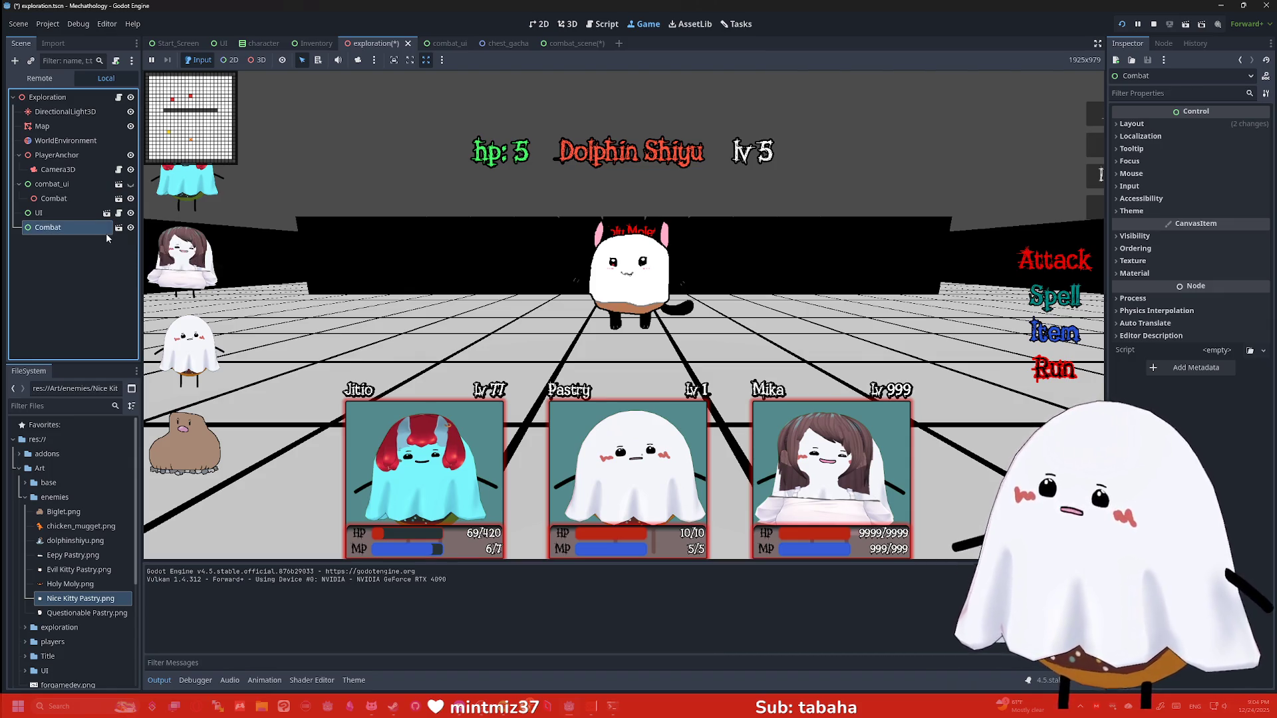
Toggle the Combat node's visibility, leaving it hidden
left_click(130, 229)
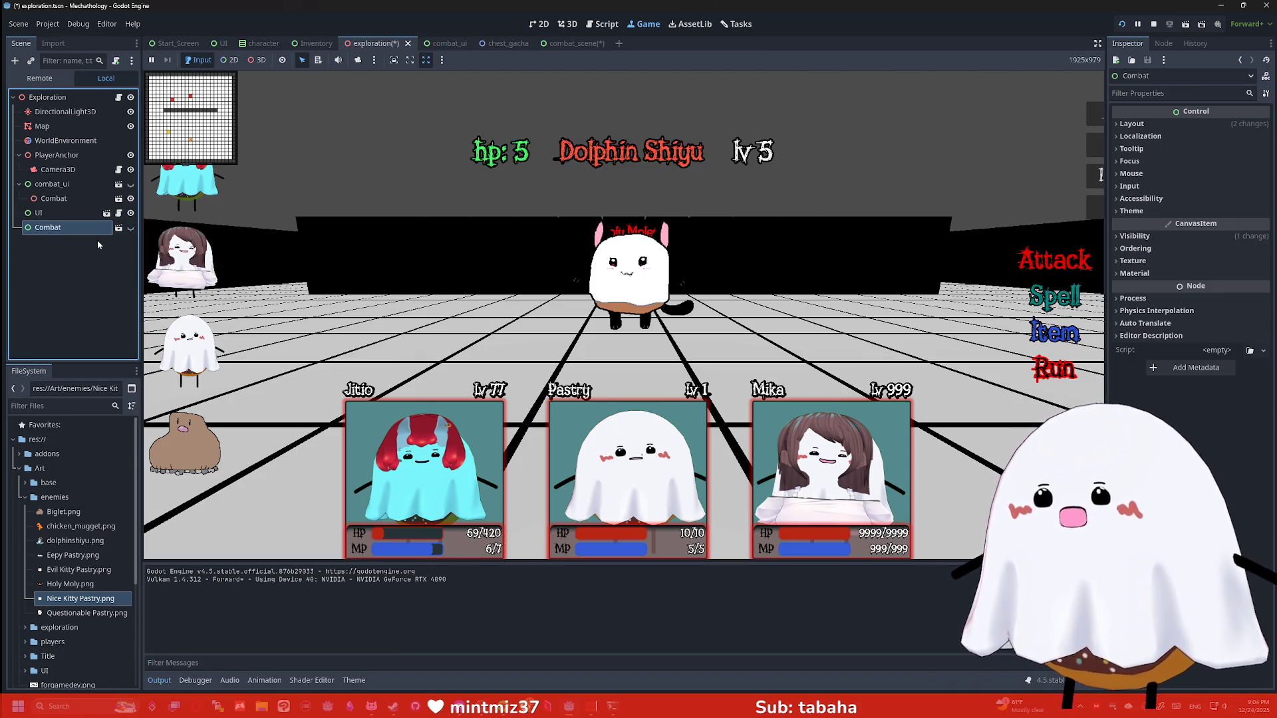
left_click(130, 228)
left_click(129, 228)
left_click(407, 151)
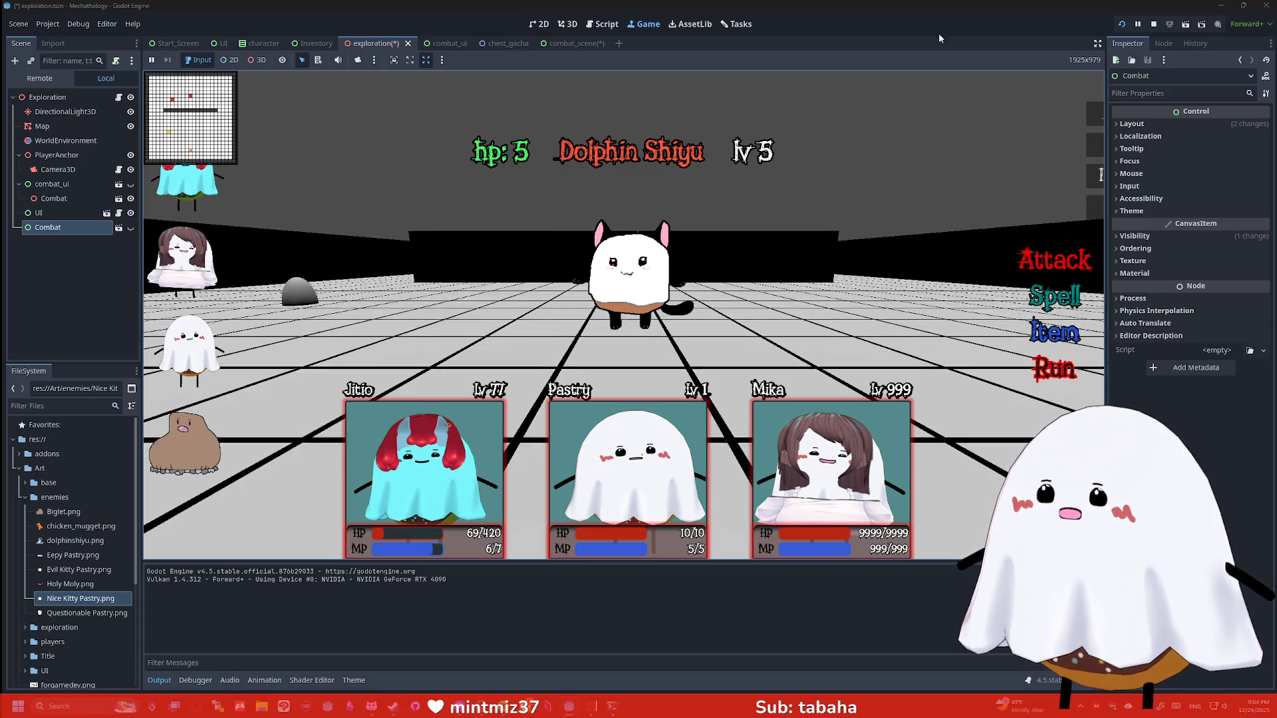
Stop the game, save the exploration scene with Ctrl+S, rerun it and hide the combat UI
left_click(1153, 24)
key("ctrl+s")
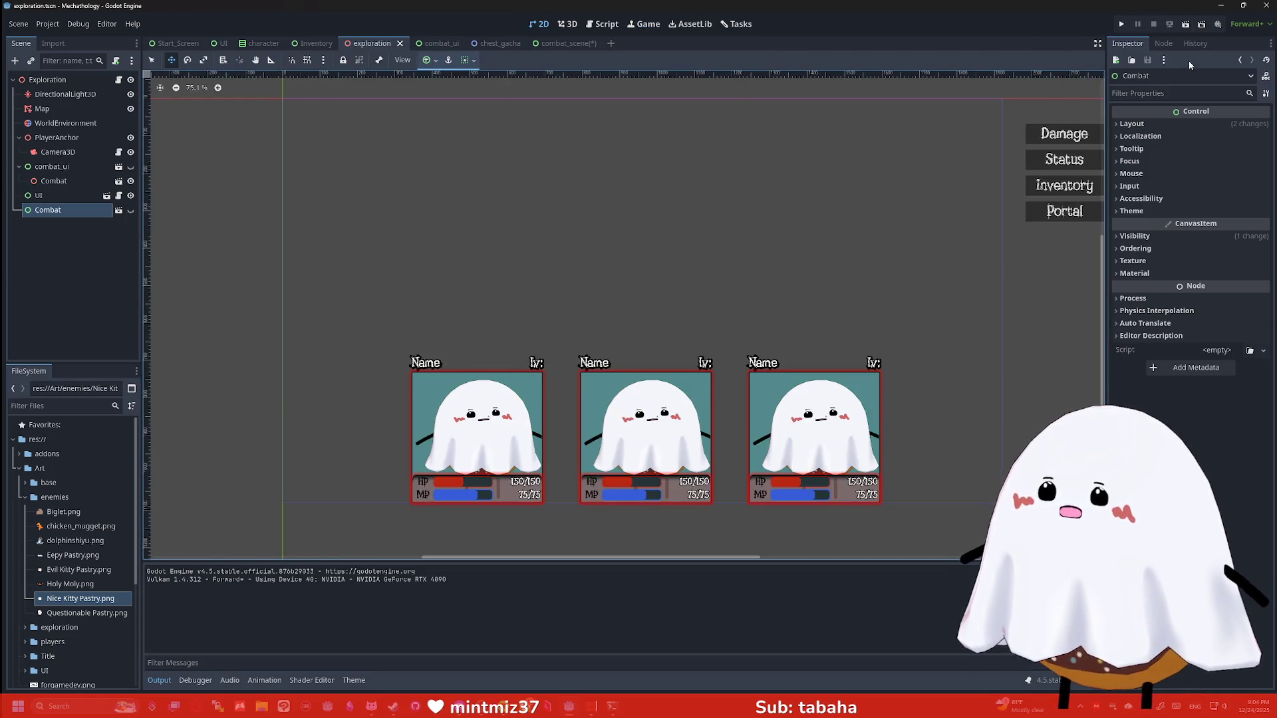
left_click(1122, 24)
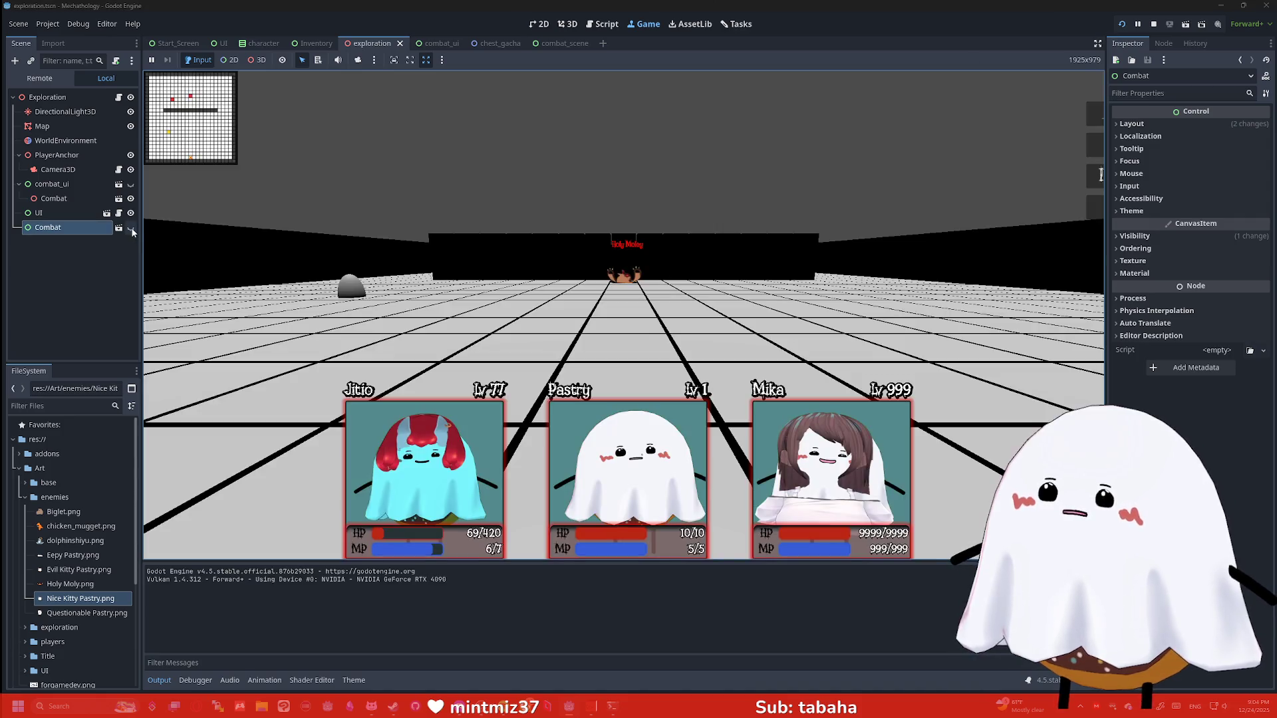
left_click(131, 228)
left_click(131, 228)
left_click(131, 229)
left_click(131, 228)
left_click(103, 253)
left_click(169, 225)
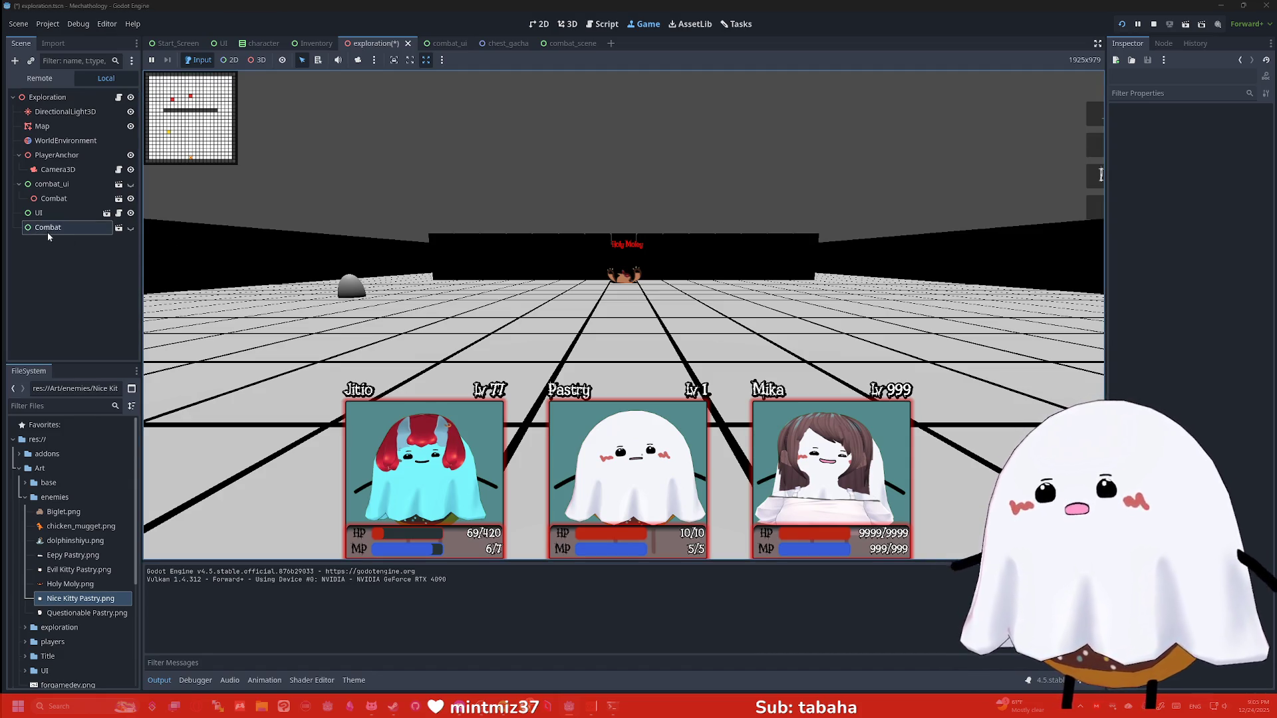
Delete the combat_ui node from the scene tree
left_click(61, 274)
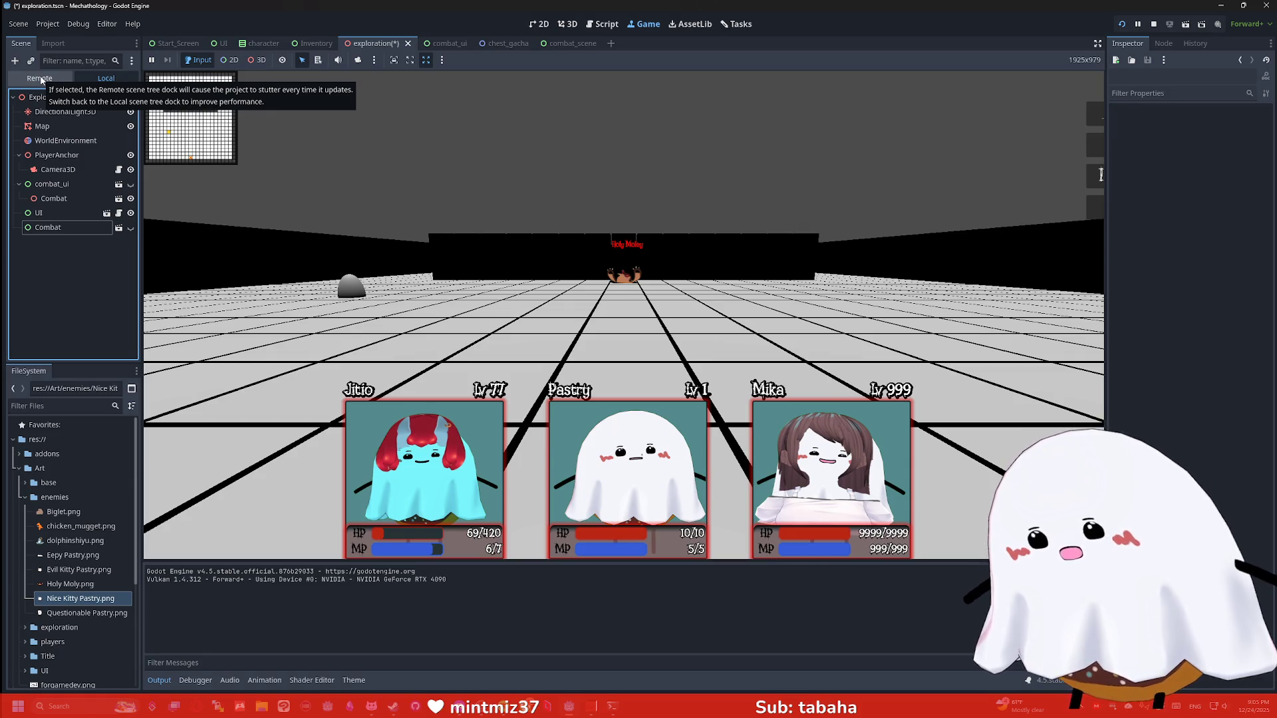
right_click(53, 185)
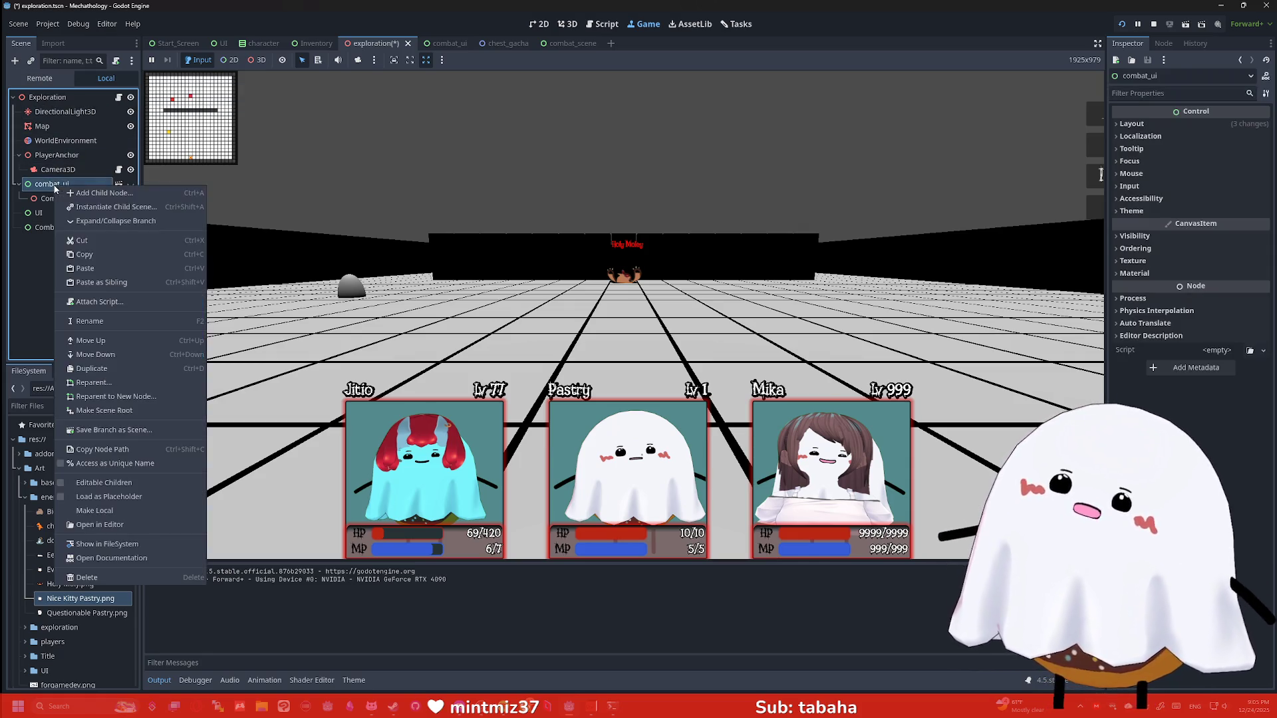
left_click(150, 576)
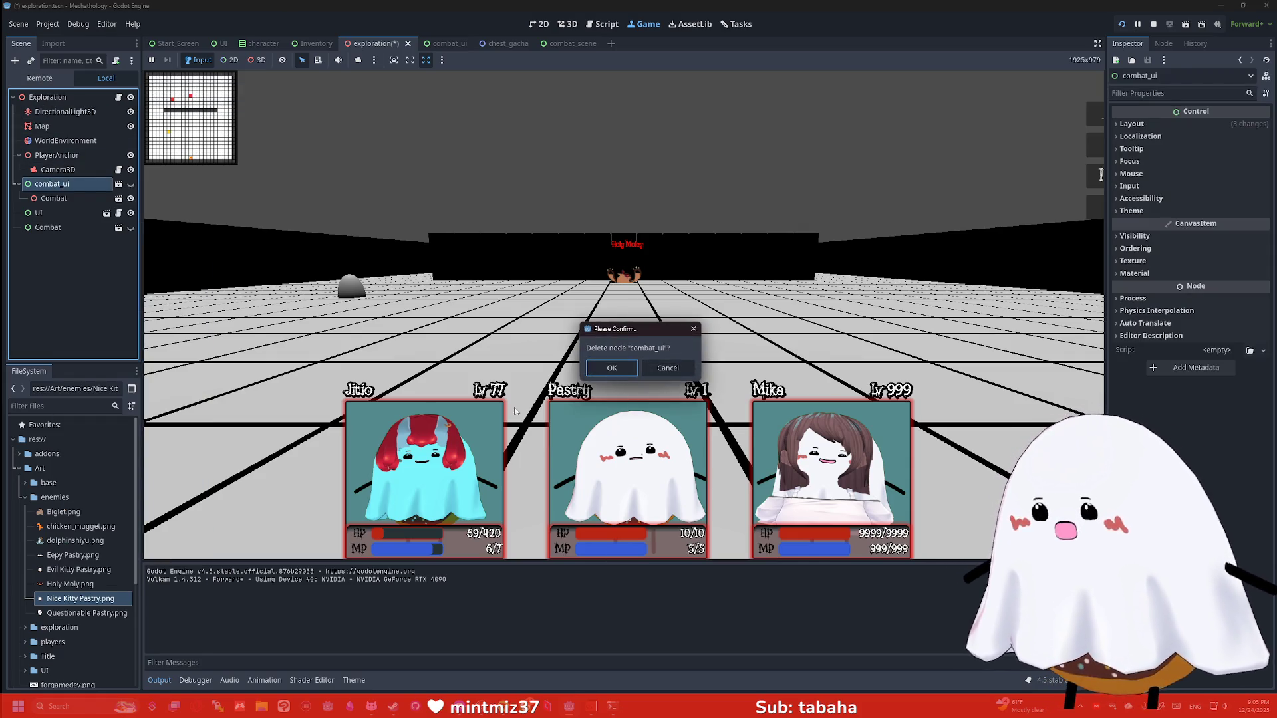
left_click(613, 372)
Toggle the UI layer off and on, then make the Combat node visible
left_click(60, 184)
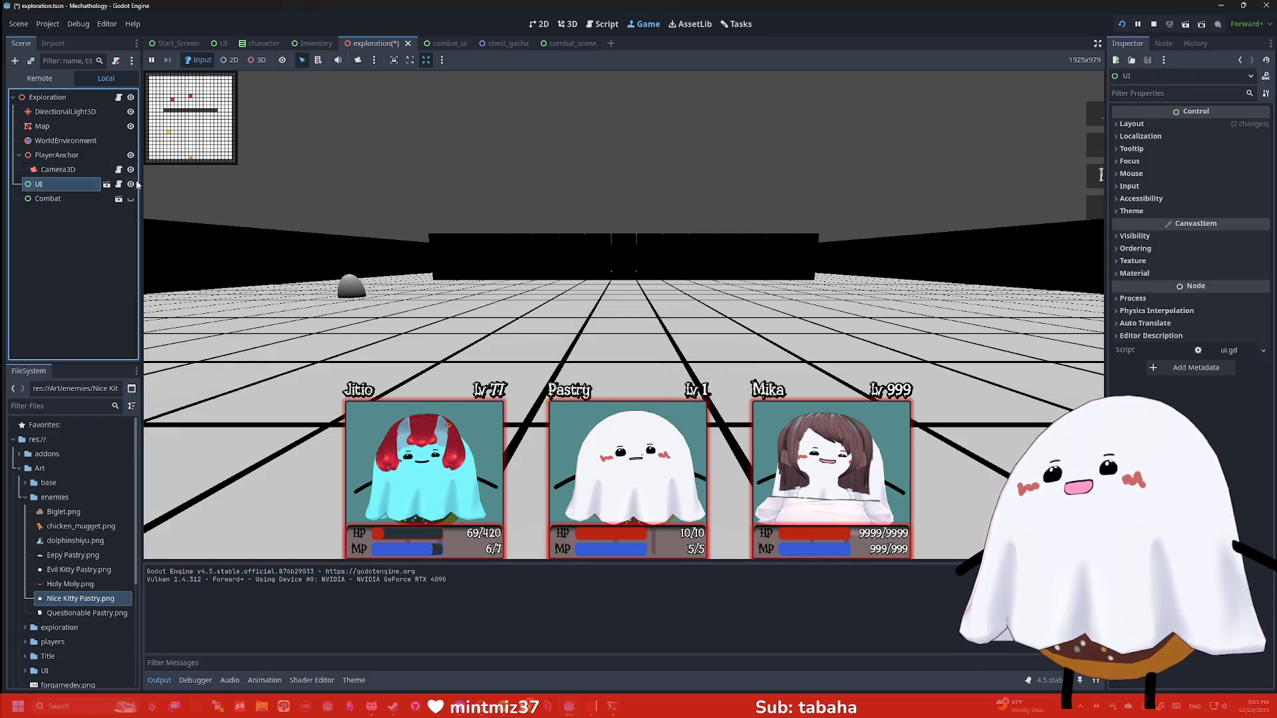
left_click(130, 185)
left_click(132, 185)
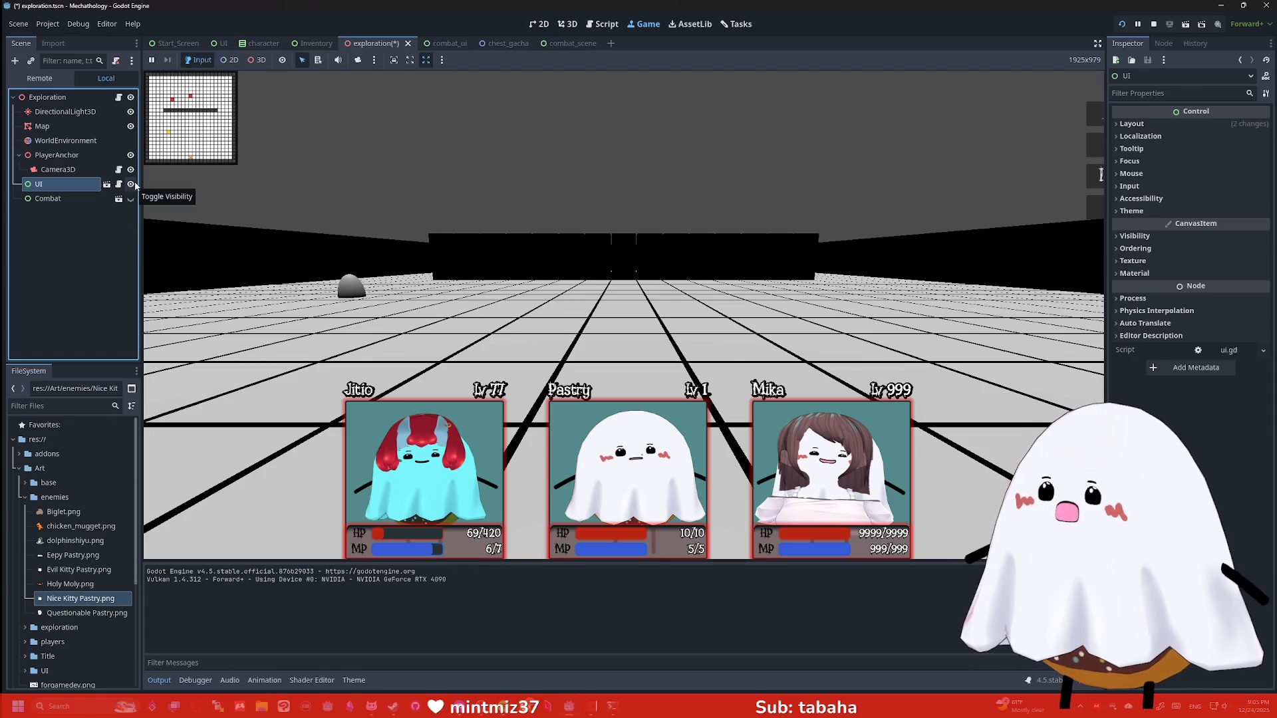
left_click(1025, 94)
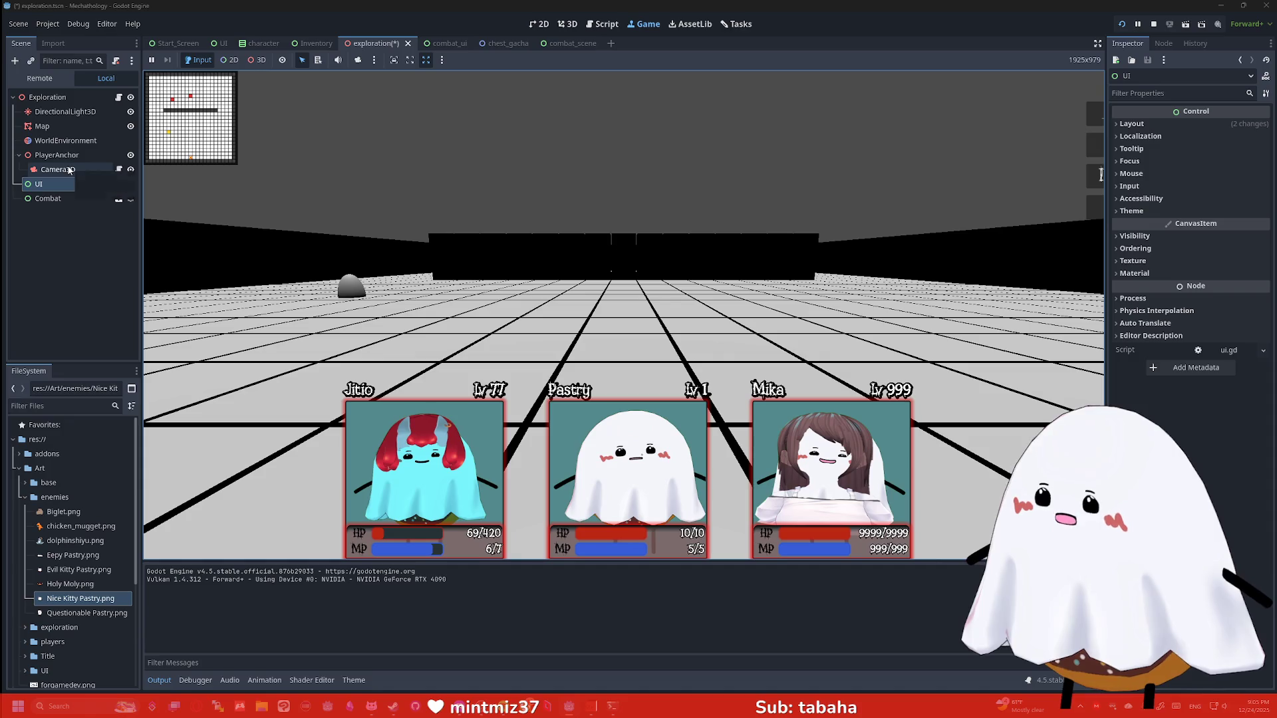
left_click(65, 200)
left_click(130, 199)
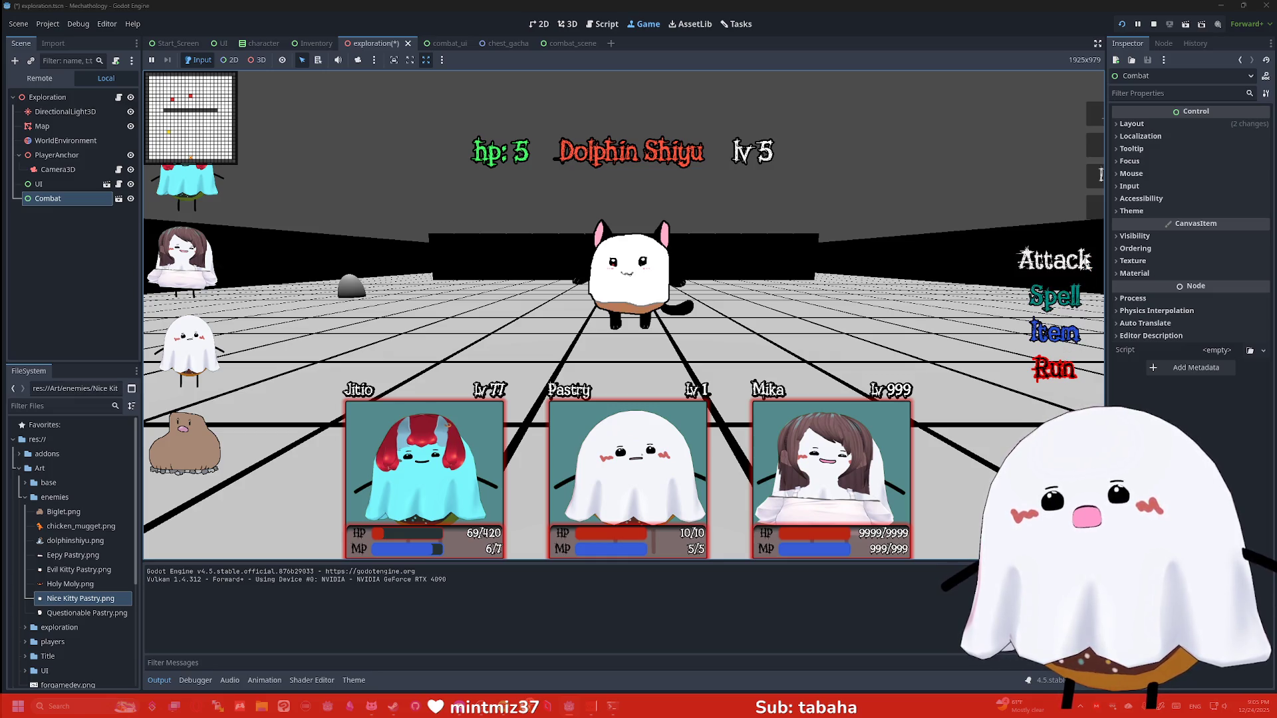
Open the combat_ui scene, flip between 3D and 2D, and select its HBoxContainer and Status nodes
left_click(437, 43)
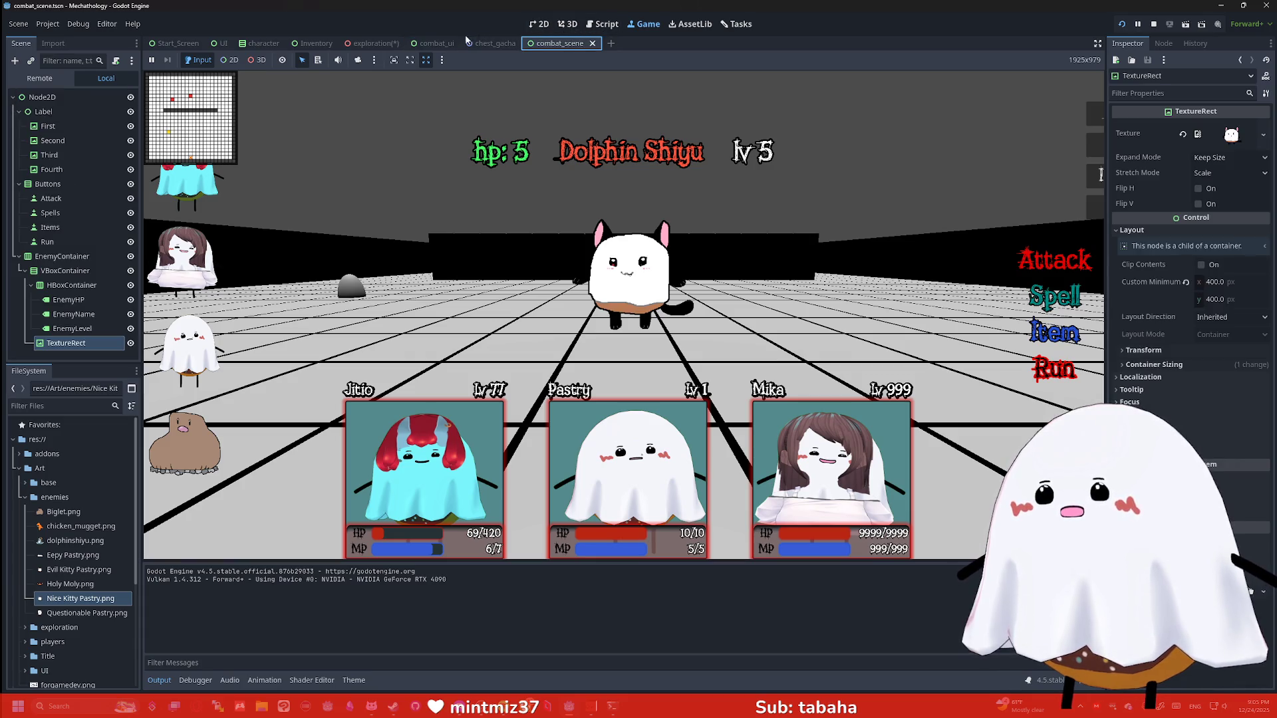
left_click(567, 23)
left_click(541, 23)
left_click(567, 24)
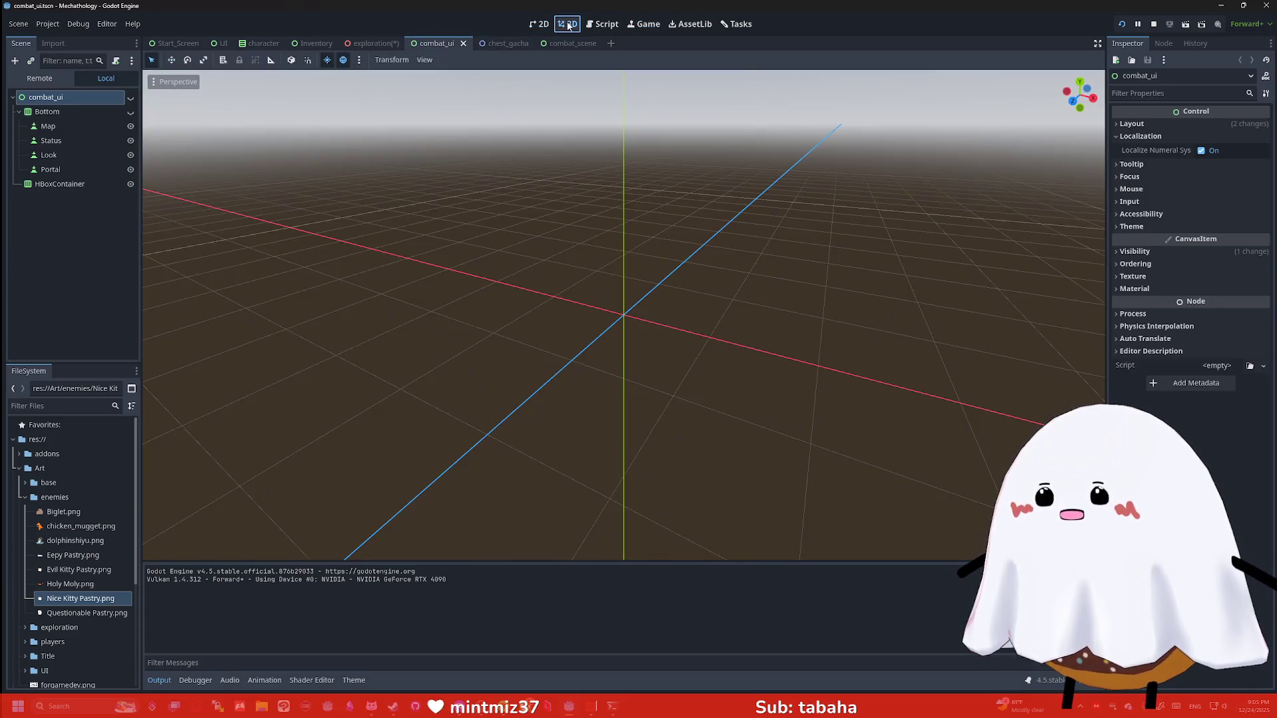
left_click(542, 24)
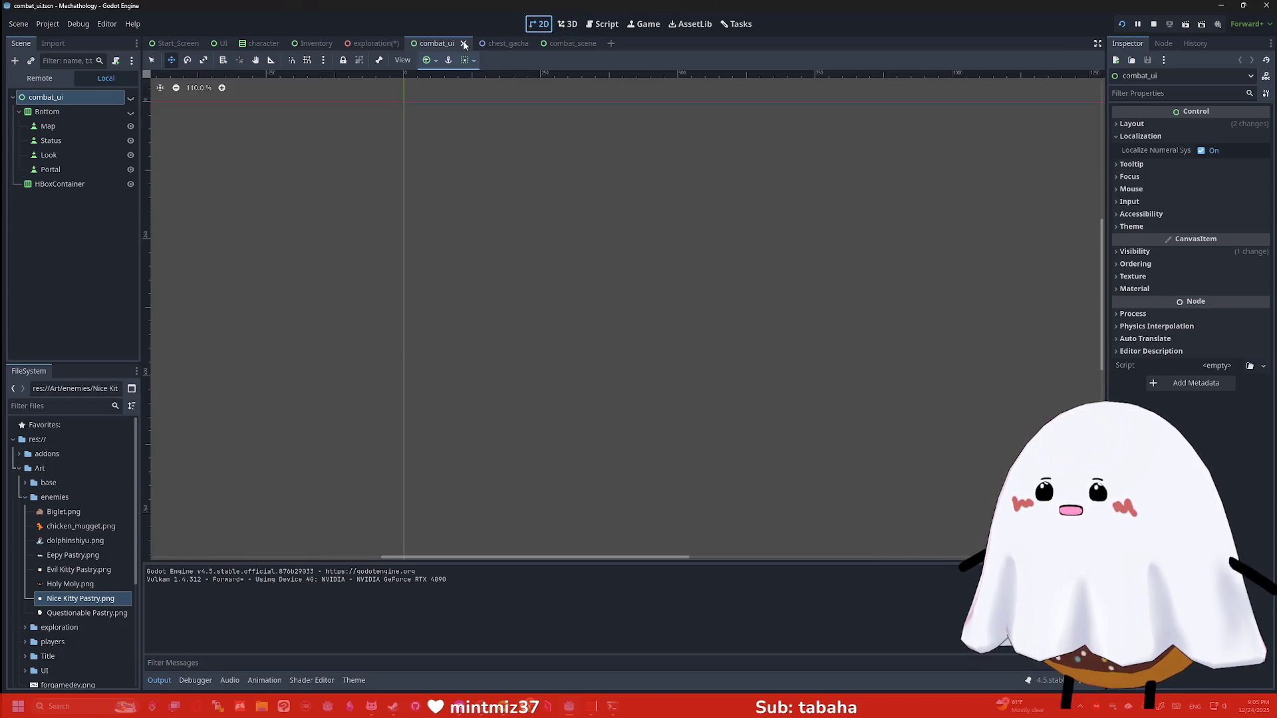
left_click(51, 141)
left_click(60, 184)
left_click(62, 138)
Close the combat_ui tab and switch to combat_scene
left_click(464, 43)
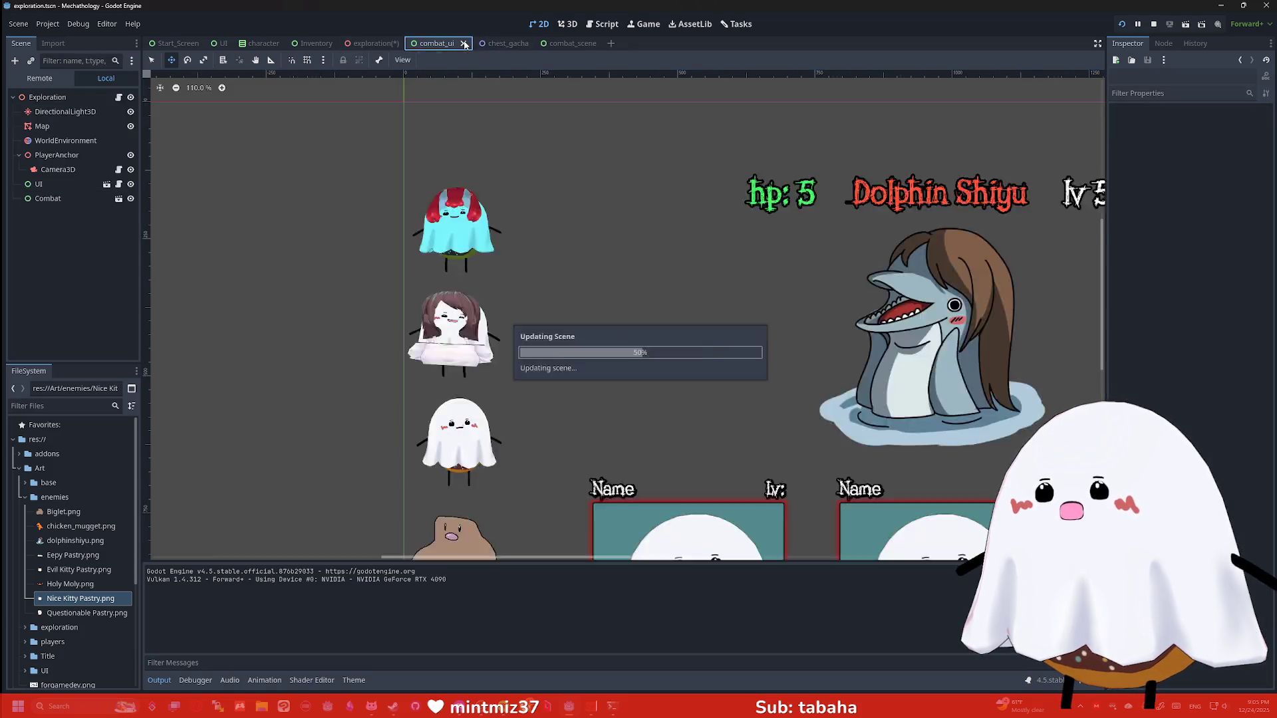
left_click(509, 43)
scroll(921, 165, "down", 2)
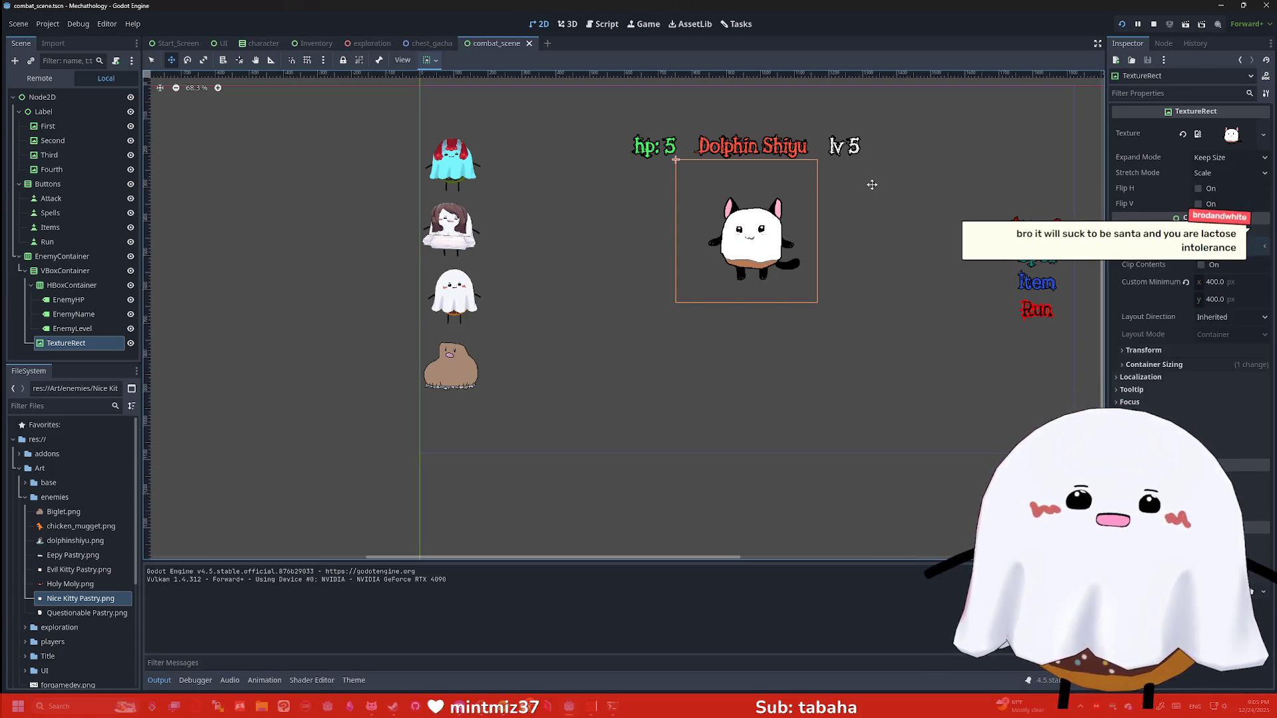
scroll(872, 184, "up", 2)
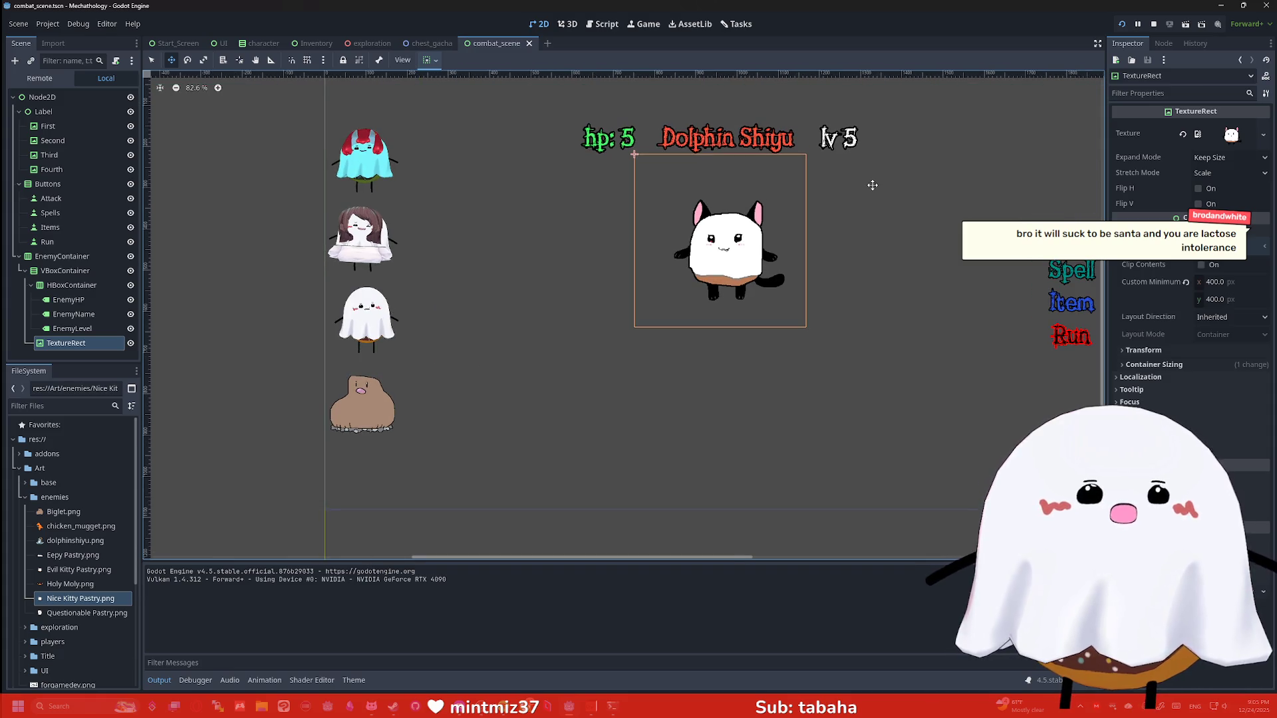
scroll(871, 189, "down", 1)
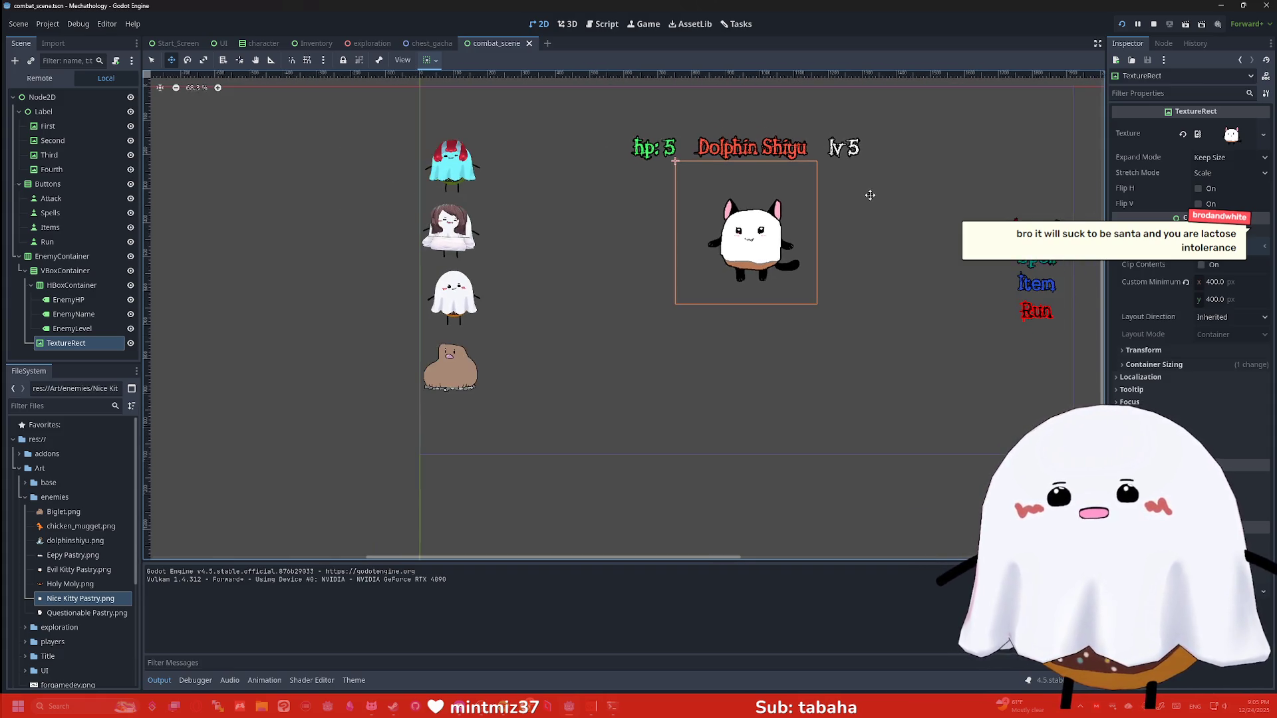
scroll(754, 208, "right", 2)
scroll(957, 244, "up", 6)
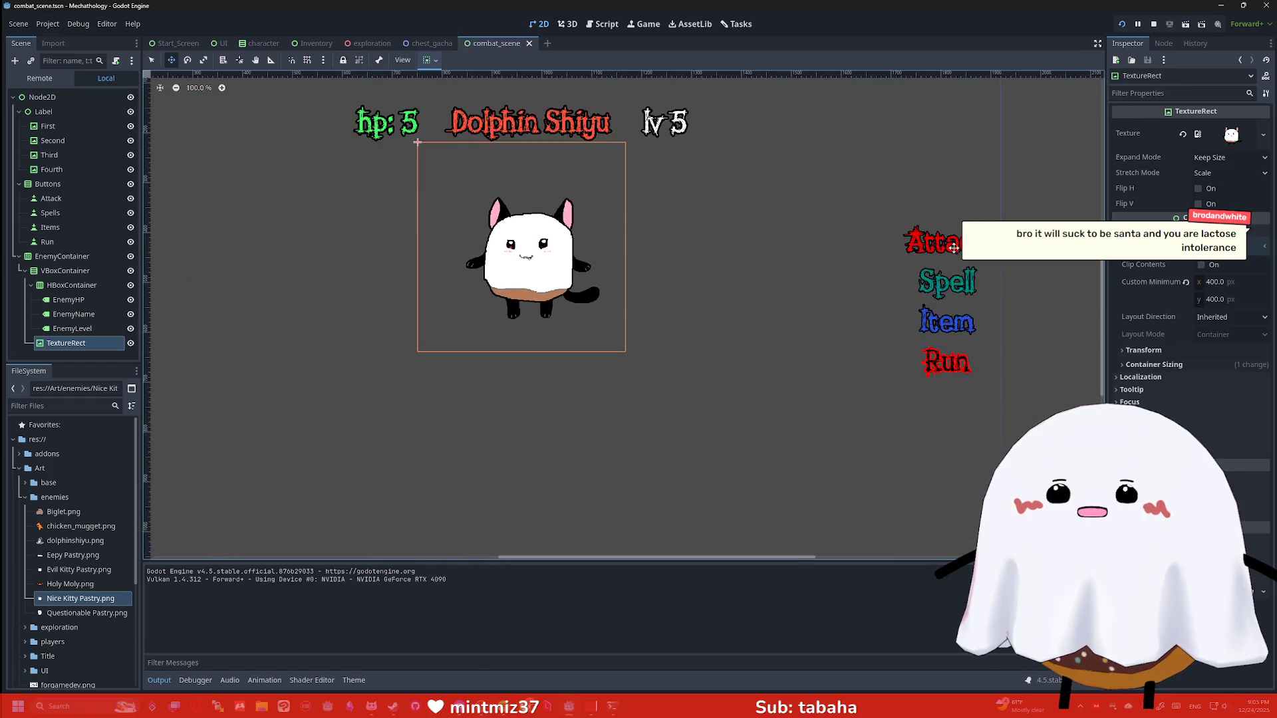
left_click(68, 300)
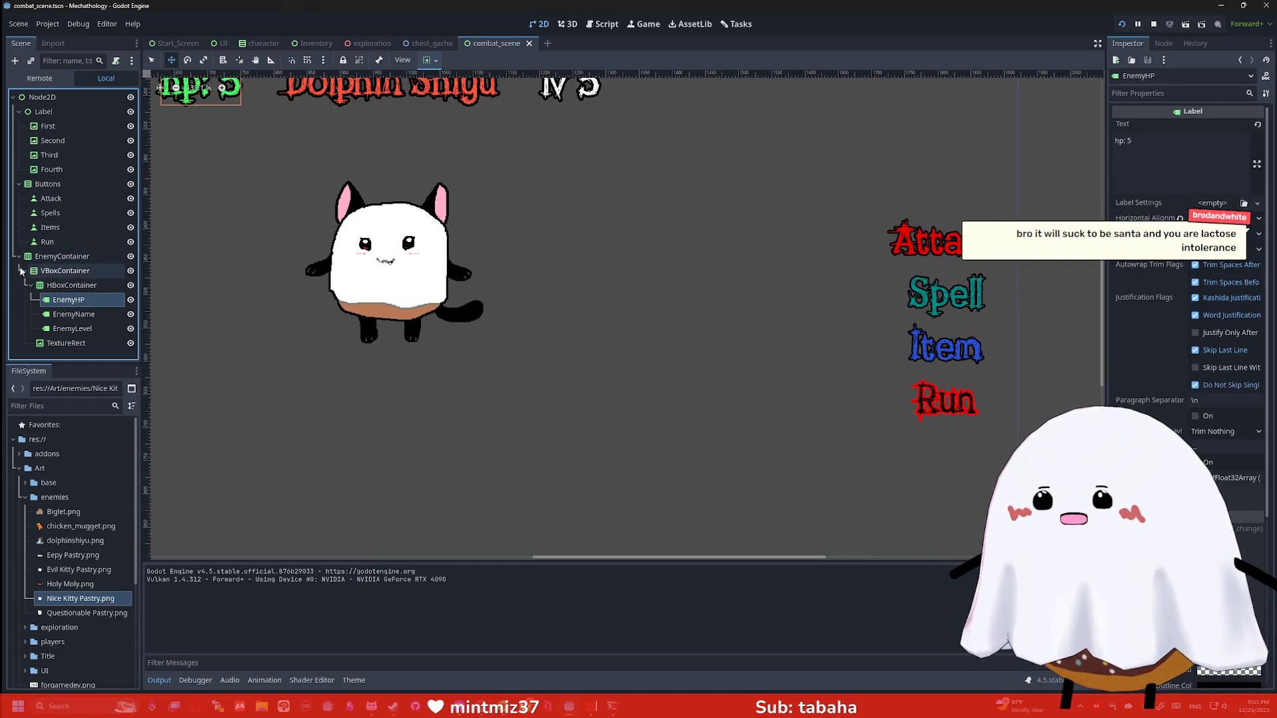
left_click(25, 271)
left_click(51, 198)
left_click(62, 216)
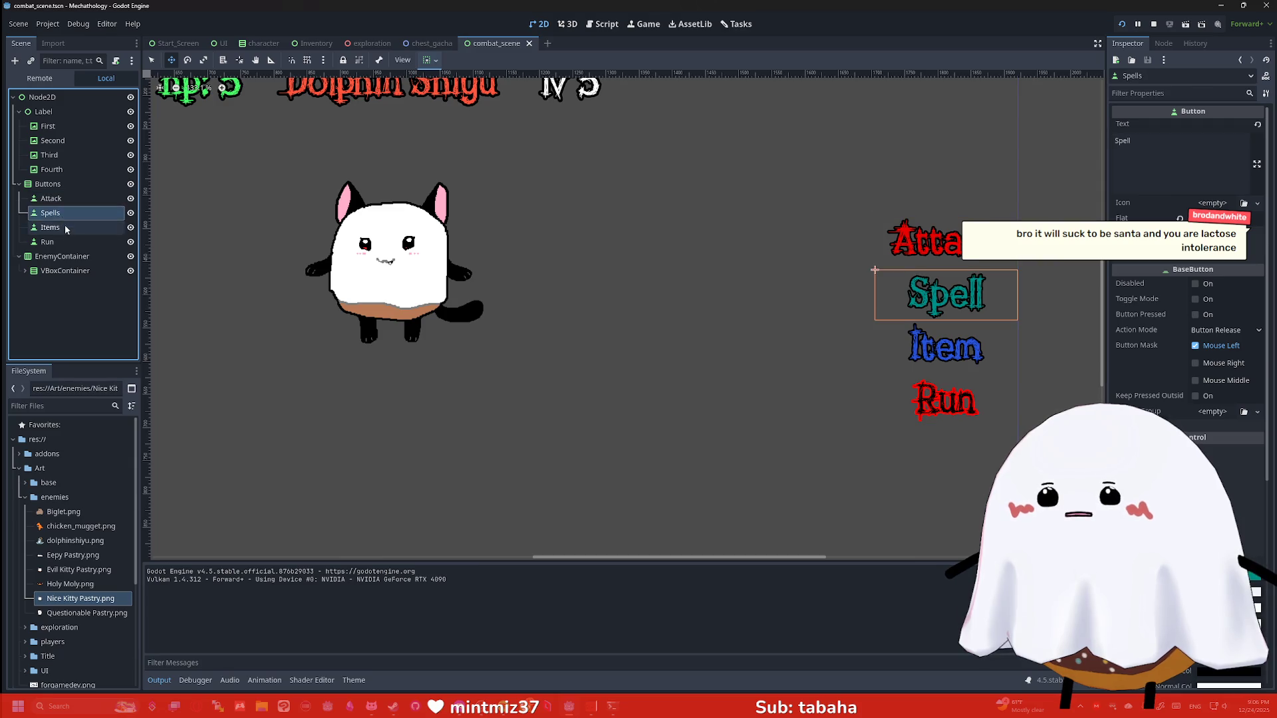
left_click(63, 228)
left_click(67, 243)
left_click(51, 198)
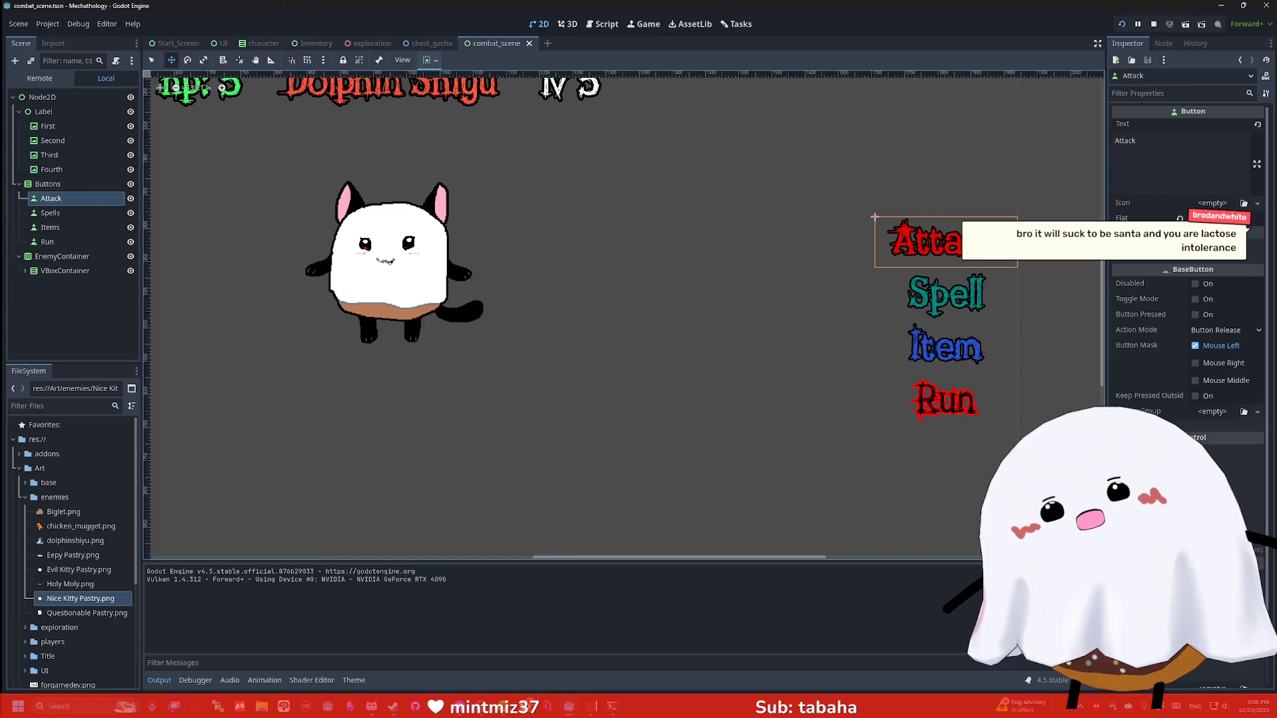
left_click(1190, 232)
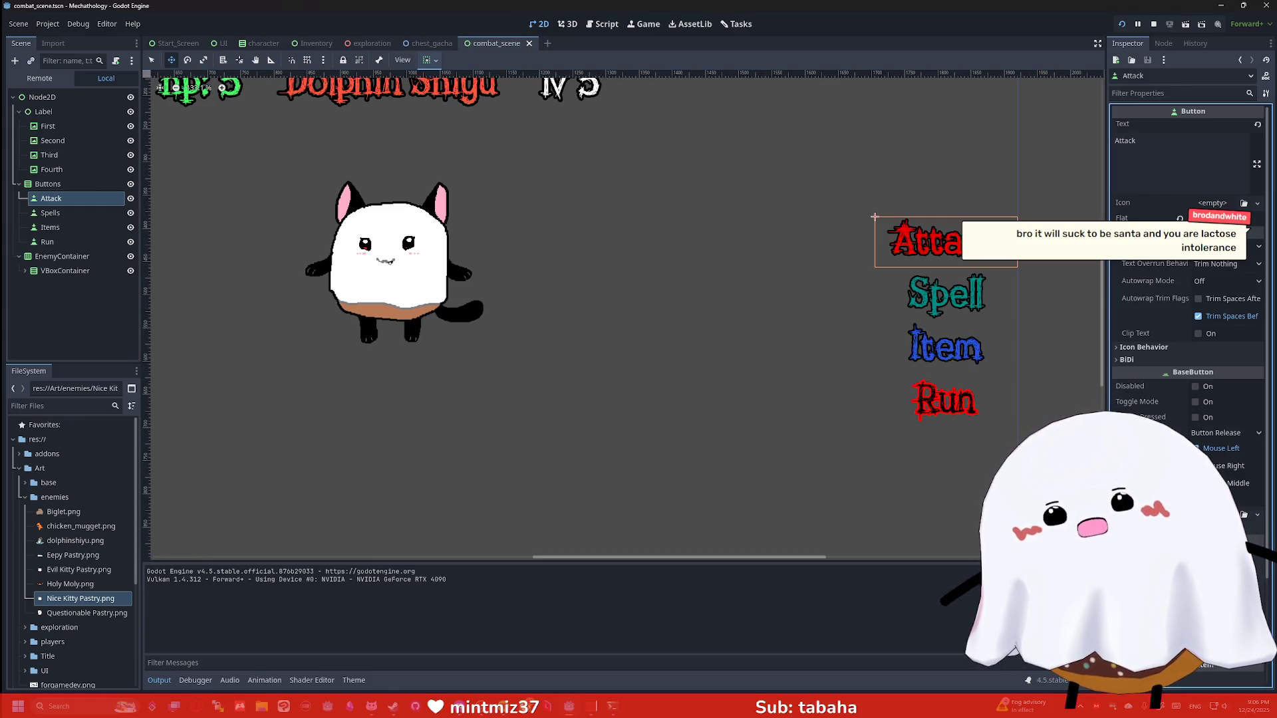
left_click(1190, 232)
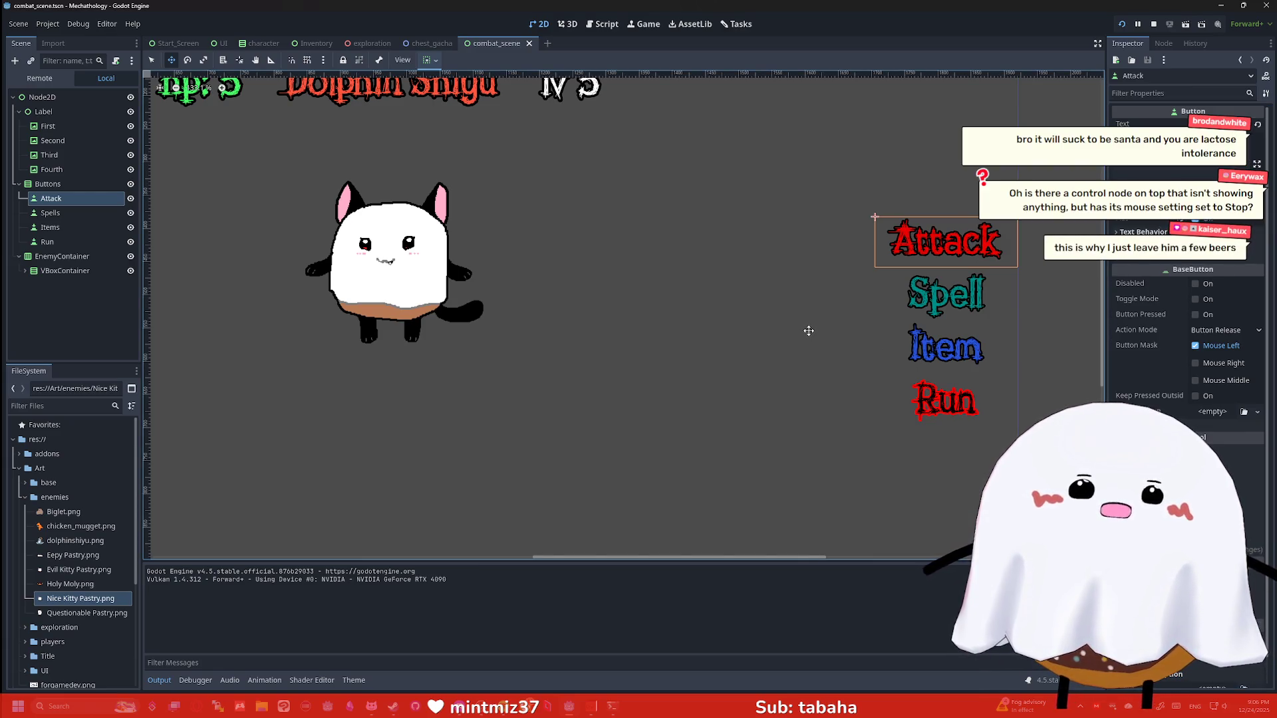
Select the EnemyContainer node in the combat scene tree
scroll(761, 328, "down", 4)
left_click(48, 184)
left_click(61, 256)
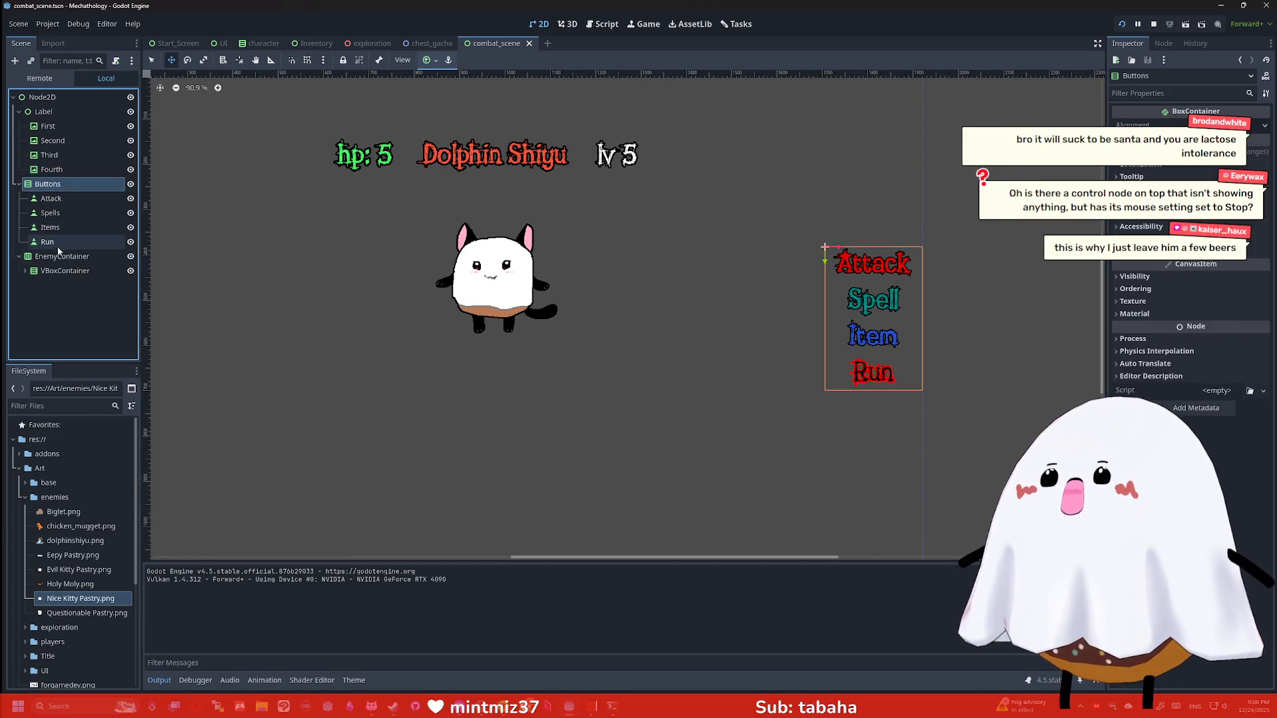
scroll(471, 218, "down", 2)
scroll(471, 218, "down", 4)
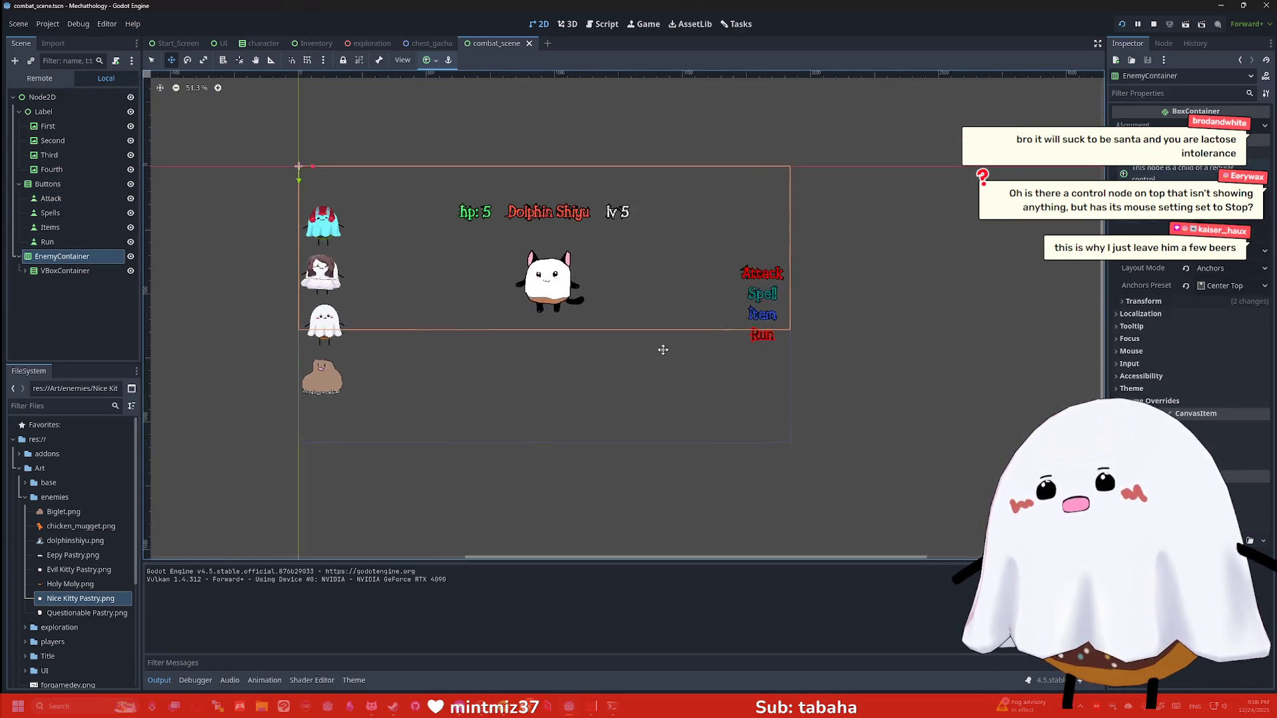
scroll(679, 312, "up", 4)
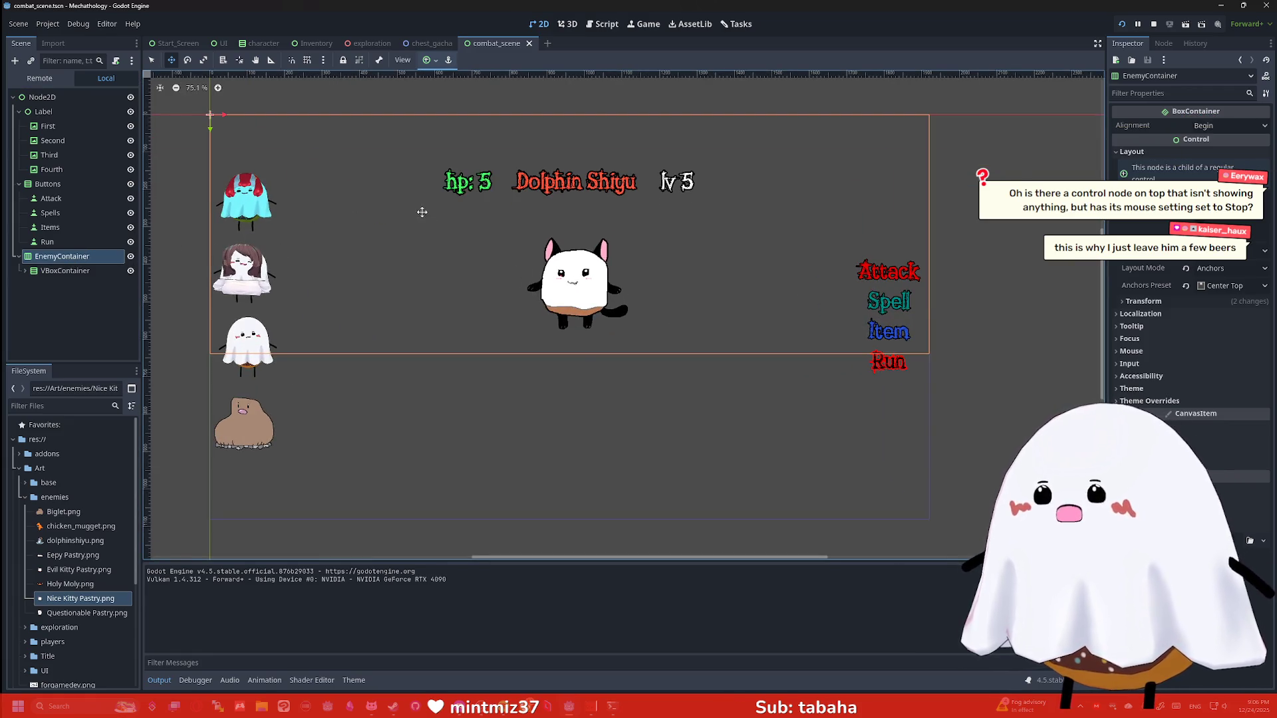
scroll(409, 208, "up", 1)
Narrow EnemyContainer by pulling its left and right edges inward to recentre it
left_click(152, 60)
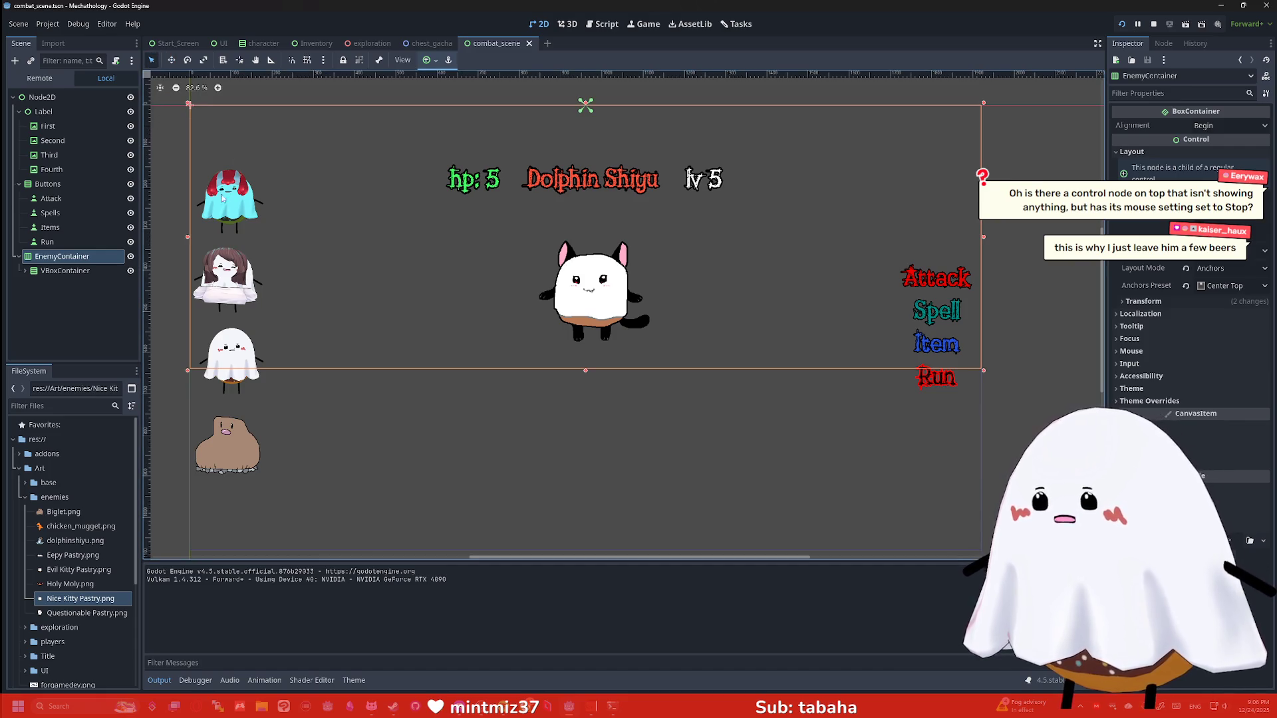
left_click_drag(191, 237, 274, 240)
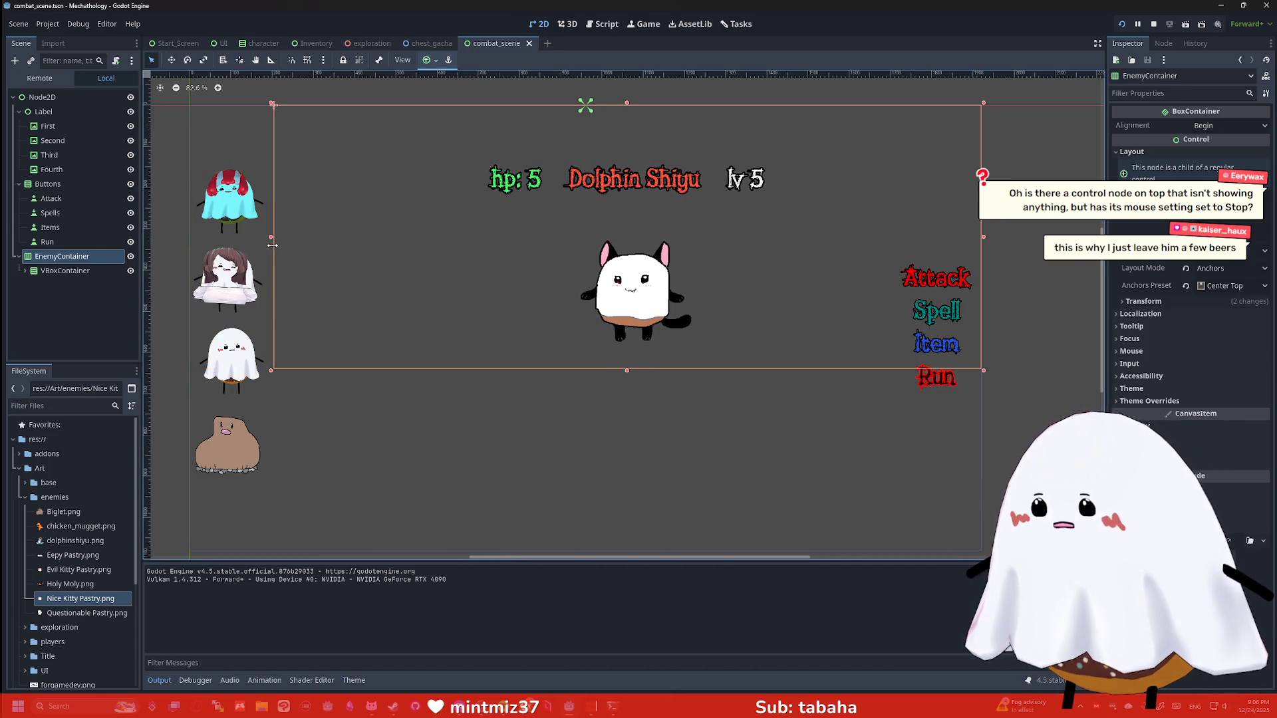
left_click_drag(986, 239, 890, 246)
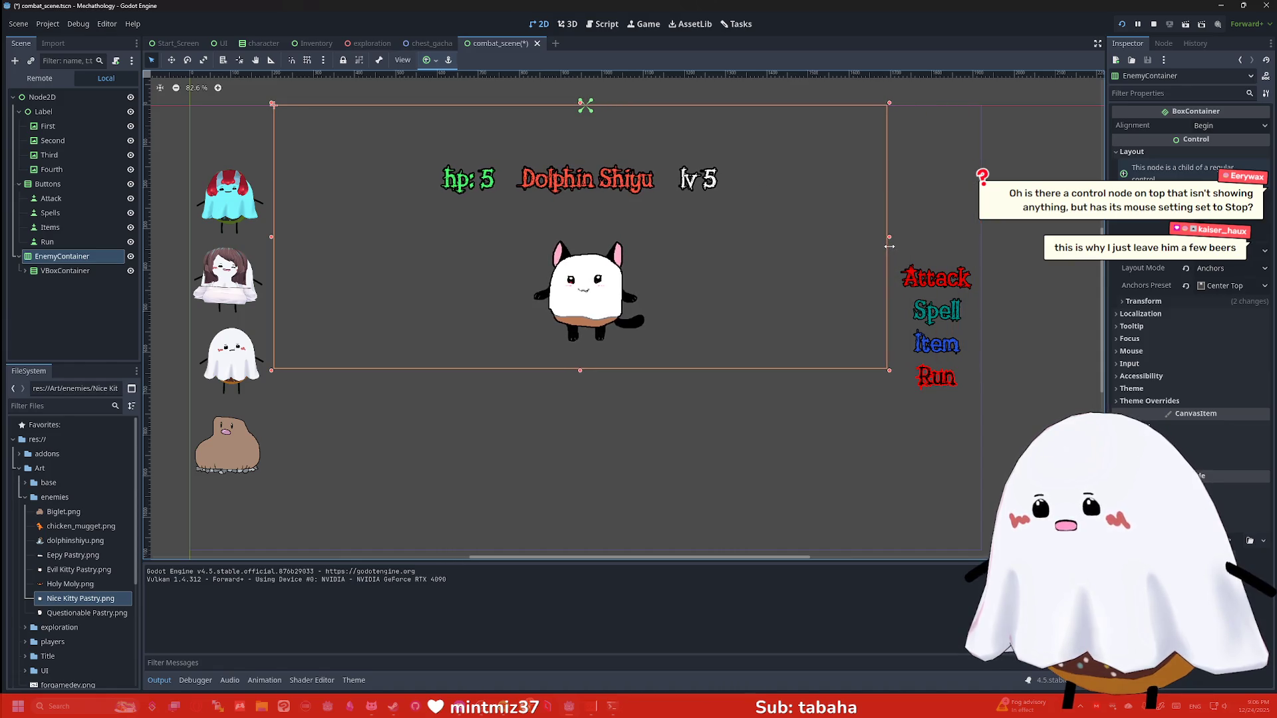
left_click_drag(272, 243, 290, 240)
left_click_drag(893, 237, 879, 239)
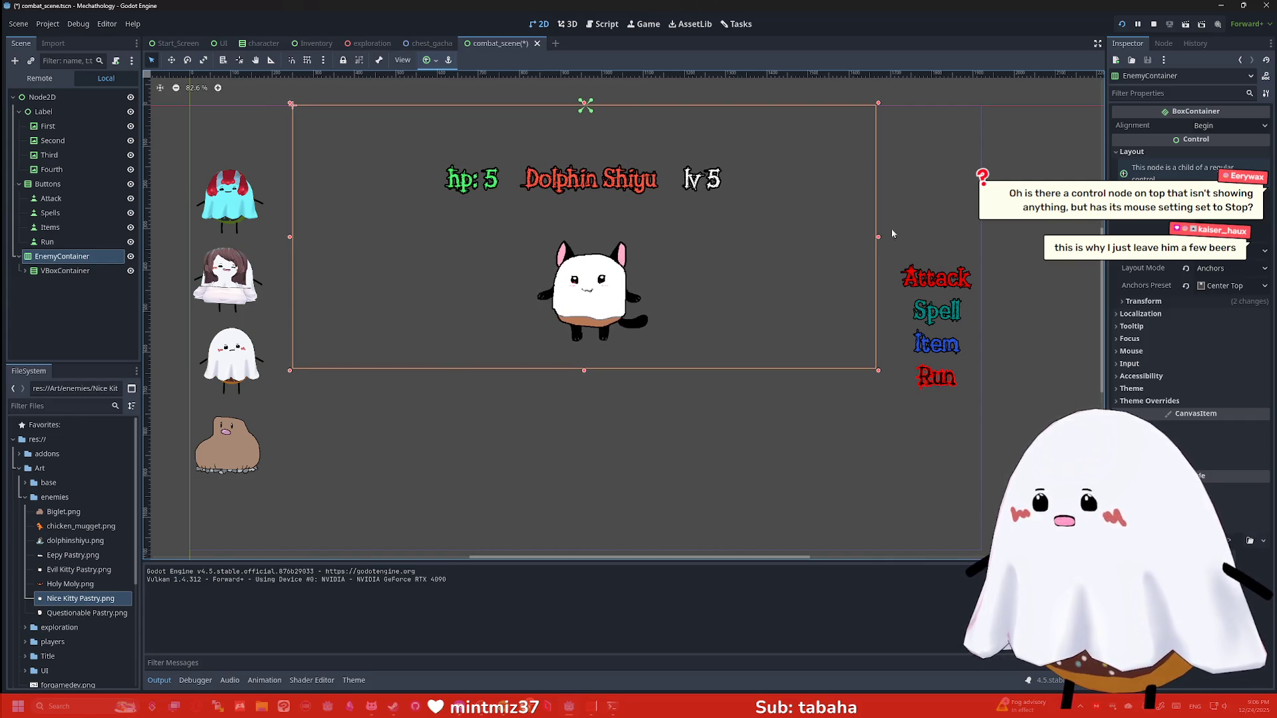
Select the root Node2D, frame the whole scene, then save and run the game
left_click(923, 205)
key("f")
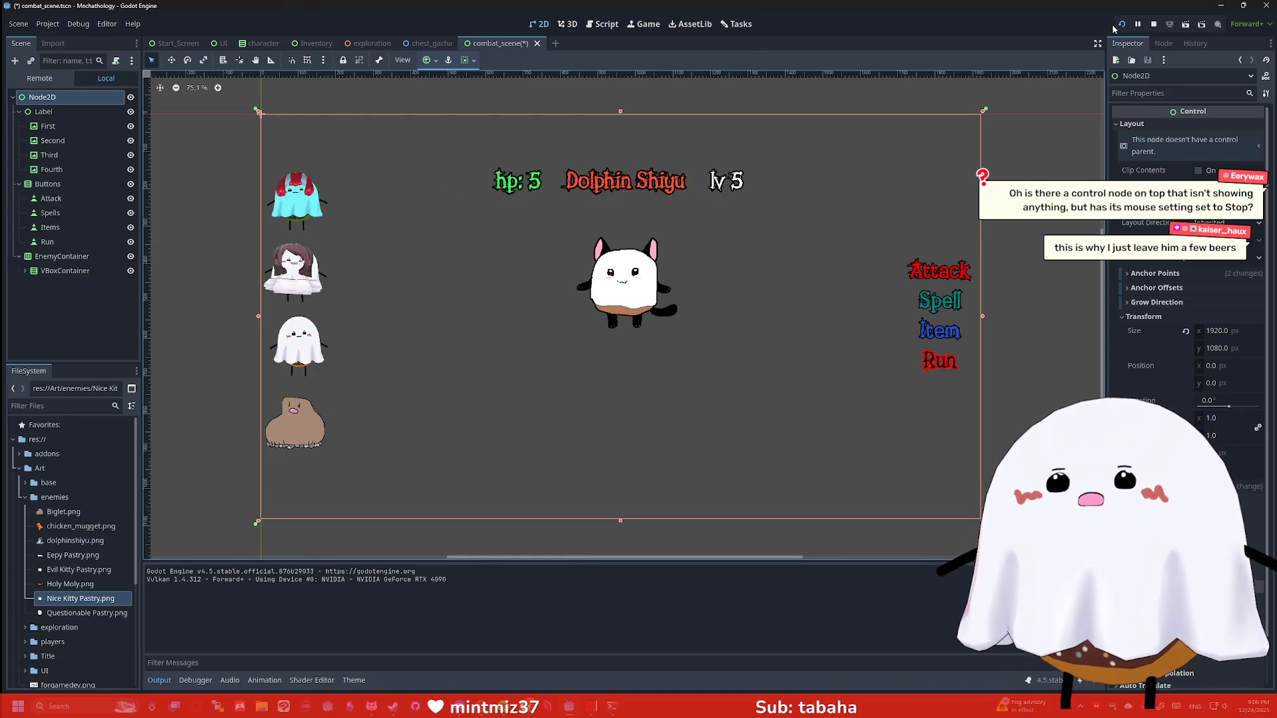
left_click(1122, 24)
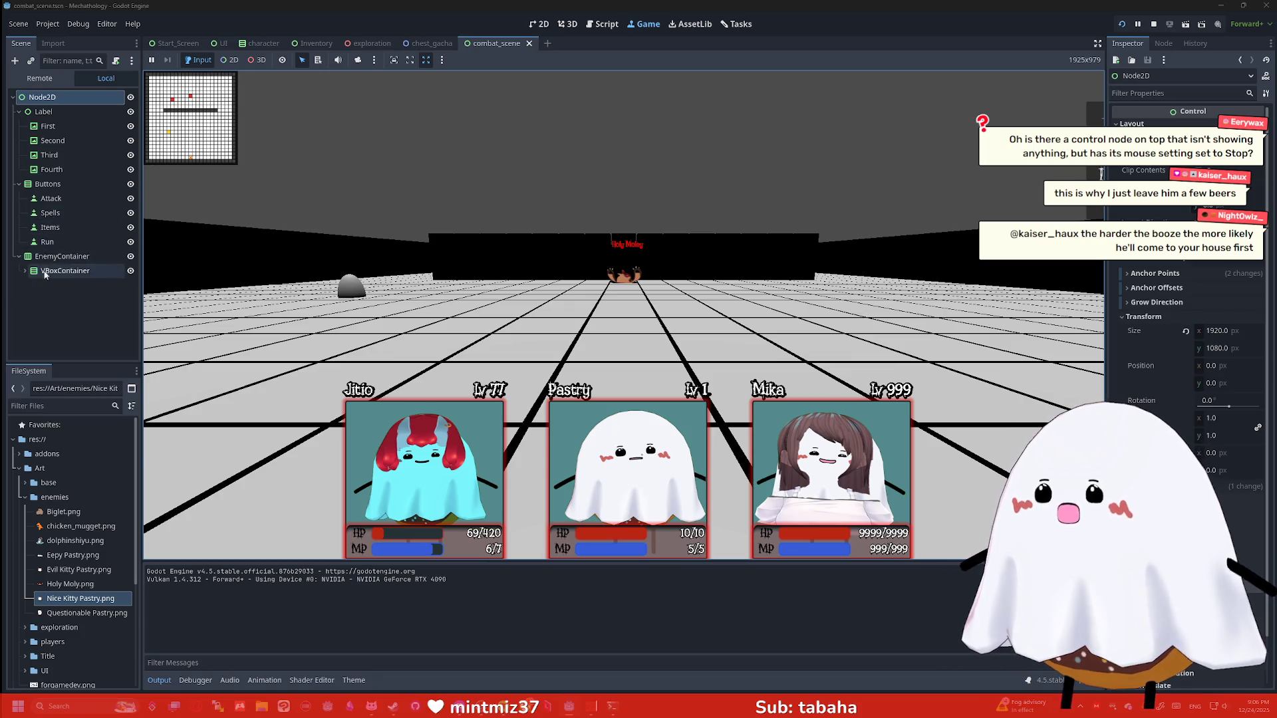
In the exploration scene, toggle the Combat layer hidden and visible, then stop the game
left_click(371, 43)
left_click(131, 199)
left_click(130, 199)
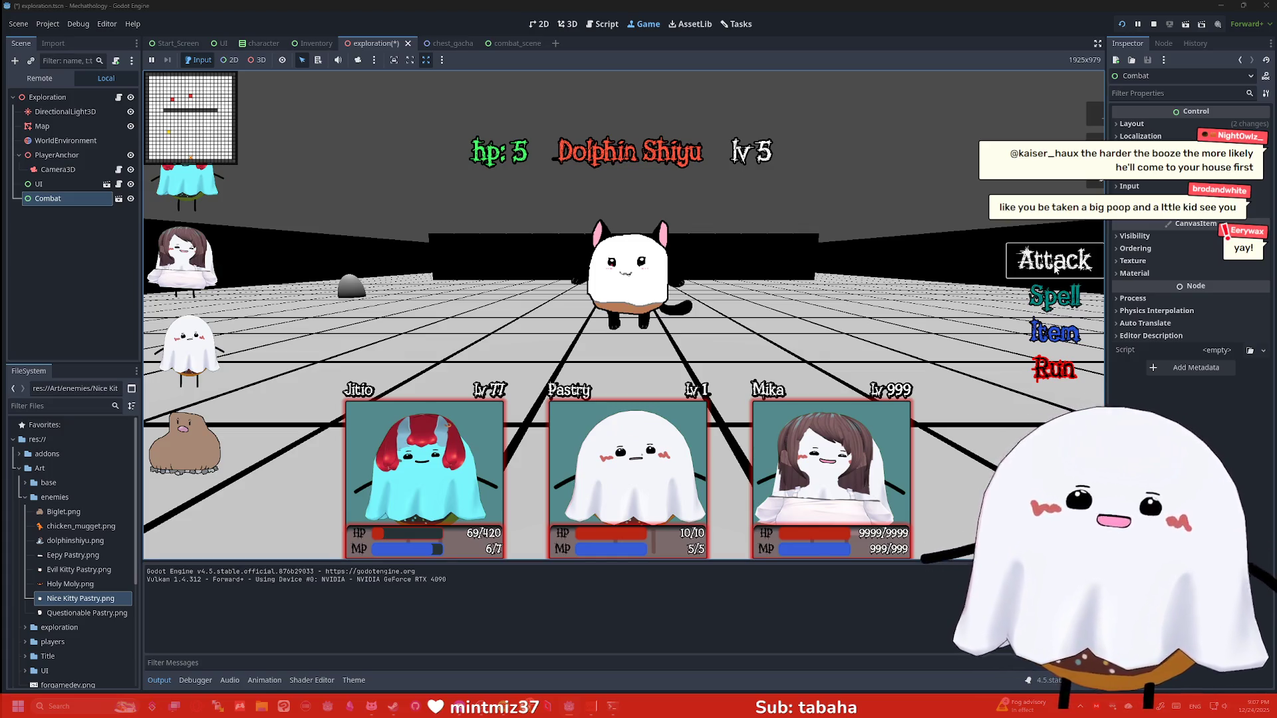
left_click(130, 199)
left_click(131, 199)
left_click(556, 148)
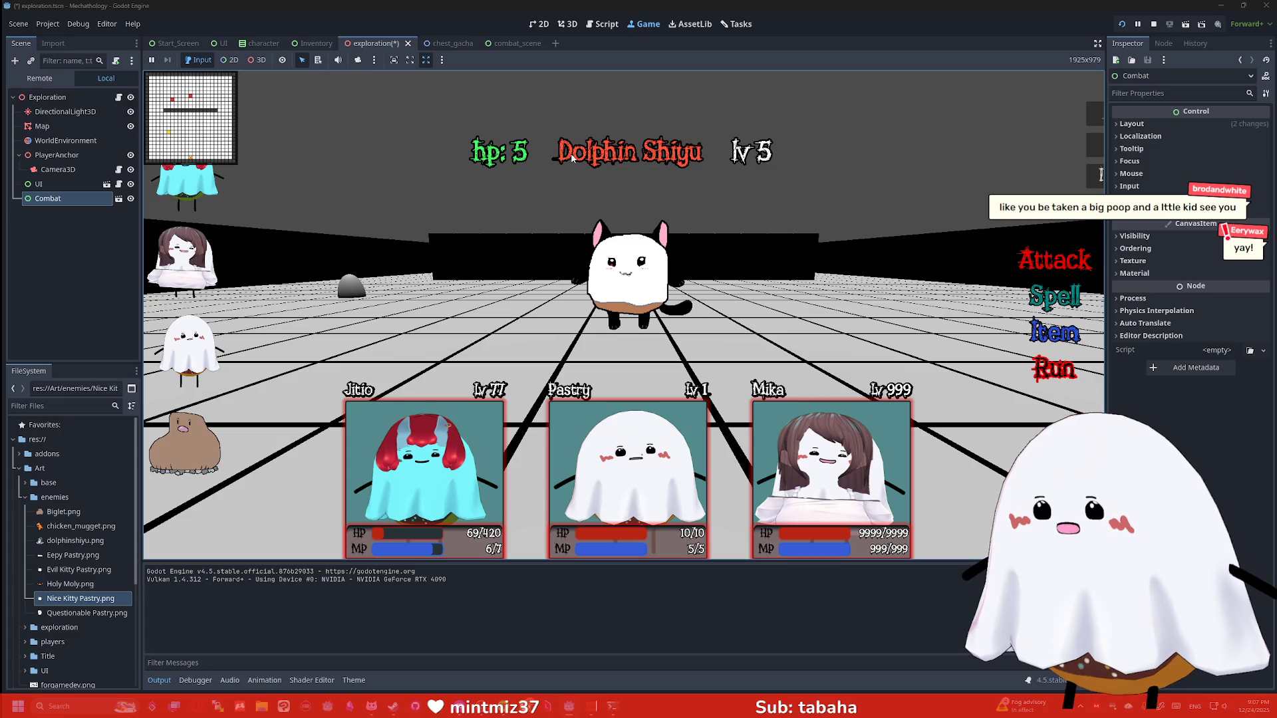
left_click(1161, 25)
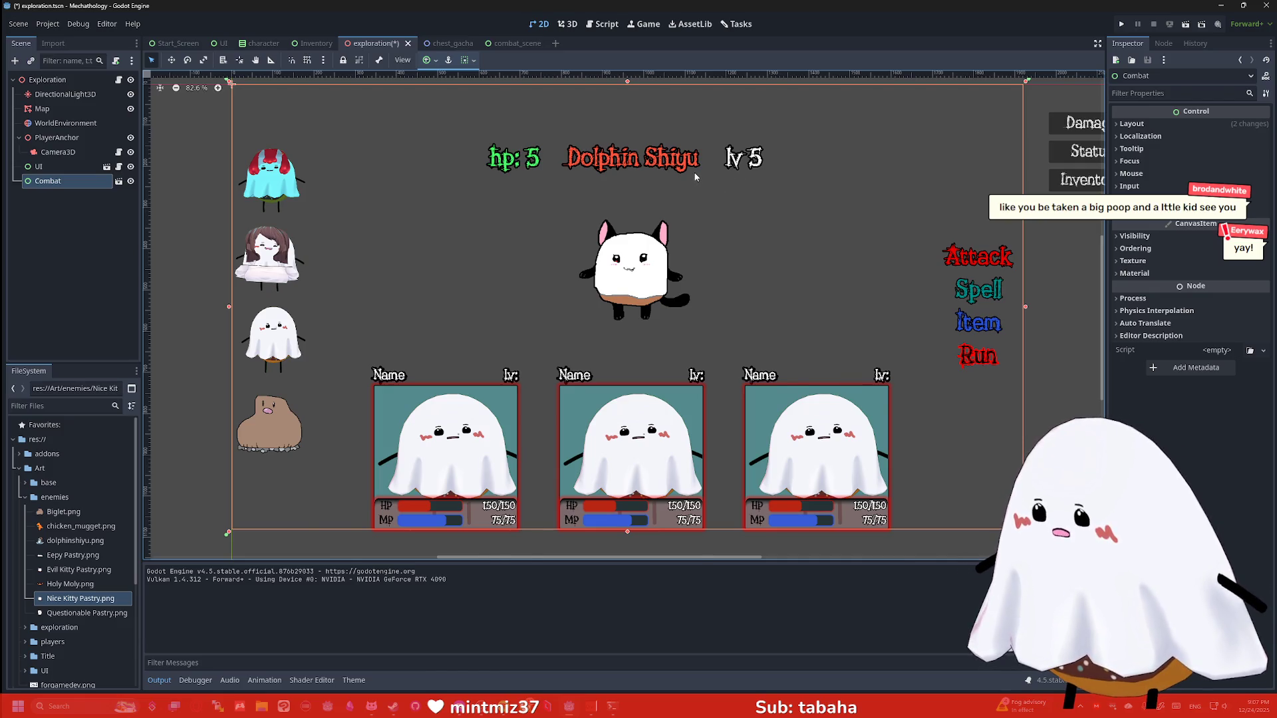
scroll(695, 176, "up", 1)
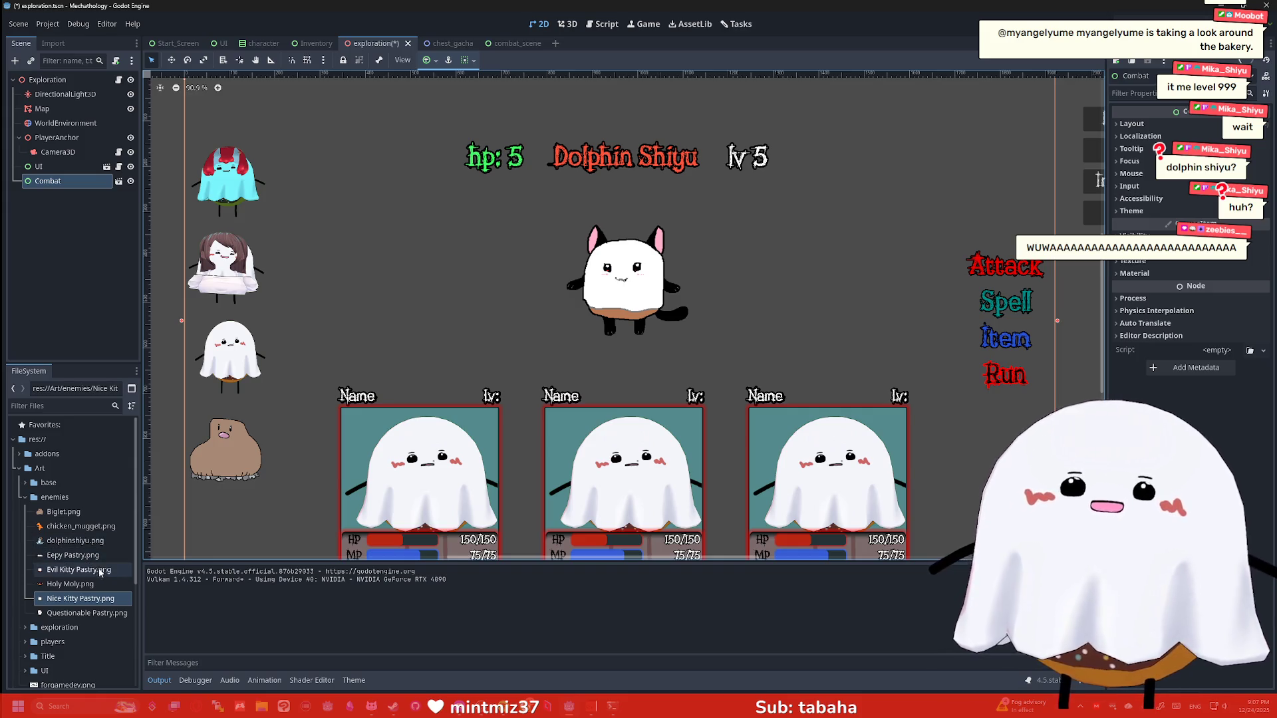
mouse_move(75, 541)
left_mouse_down()
mouse_move(88, 209)
mouse_move(78, 469)
mouse_move(94, 542)
left_mouse_up()
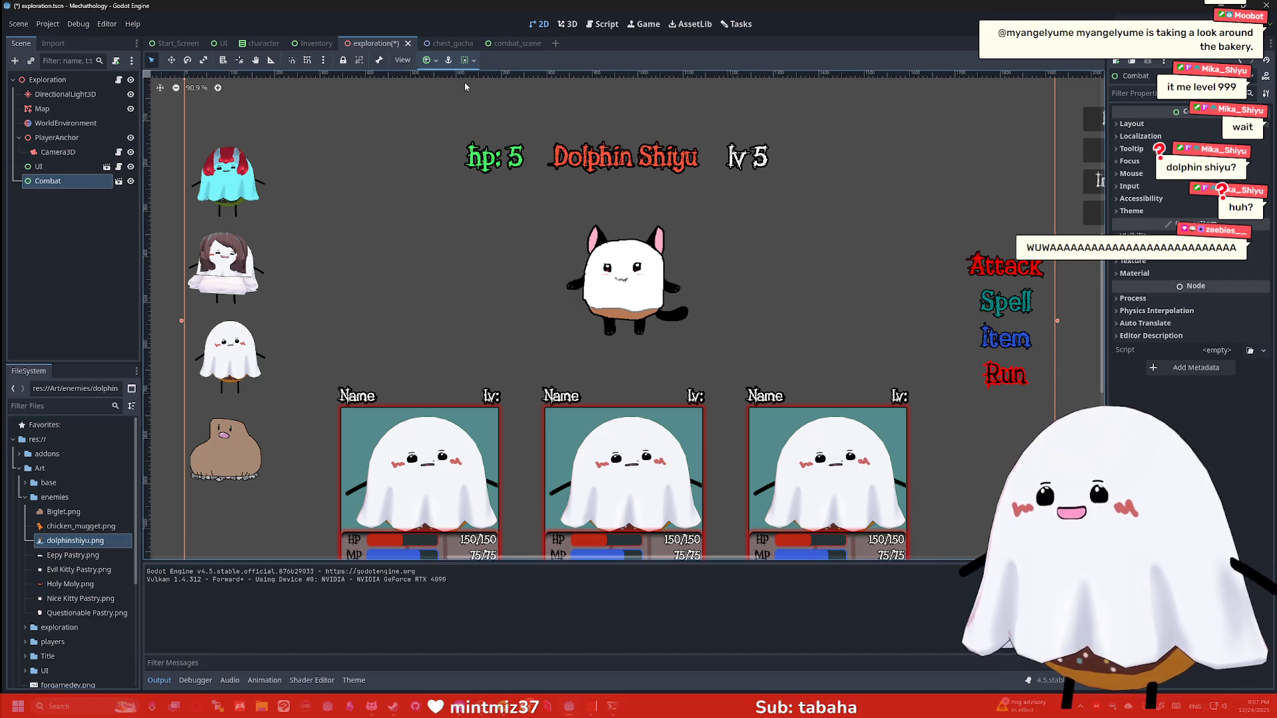
Set the combat scene's TextureRect texture to dolphinshiyu.png, then save and run with F6
left_click(504, 44)
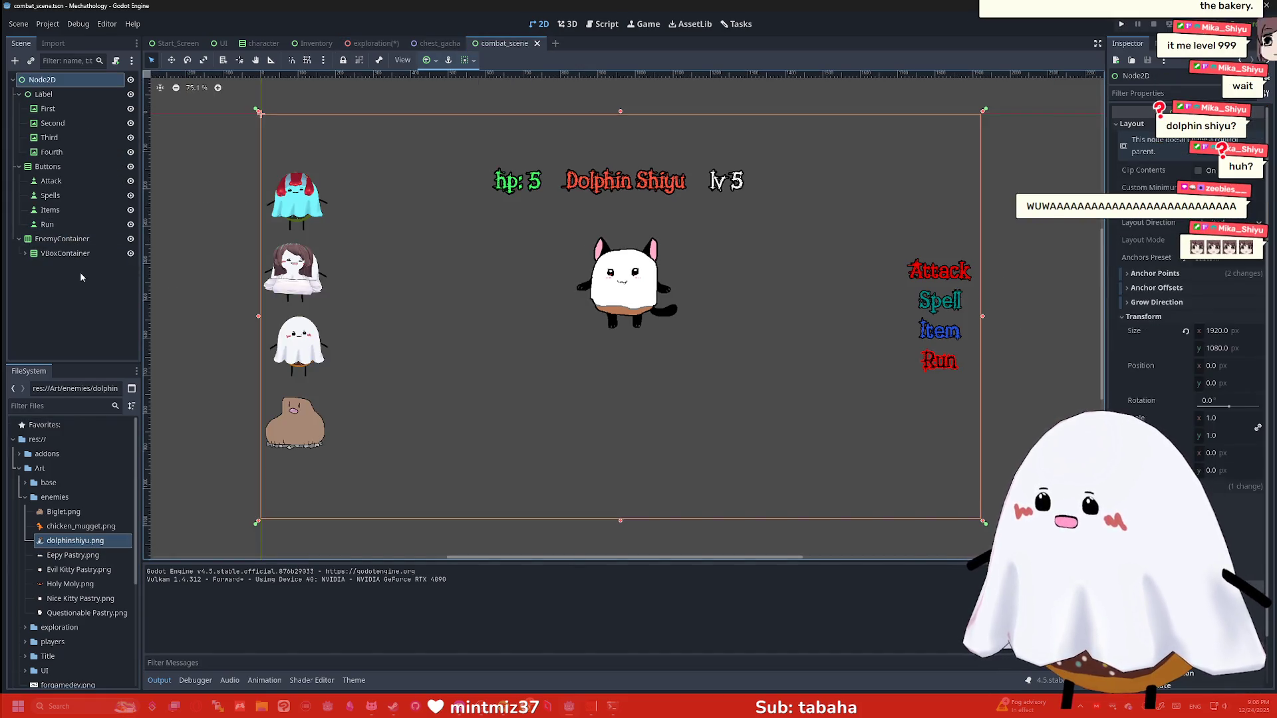
left_click(25, 254)
left_click(75, 541)
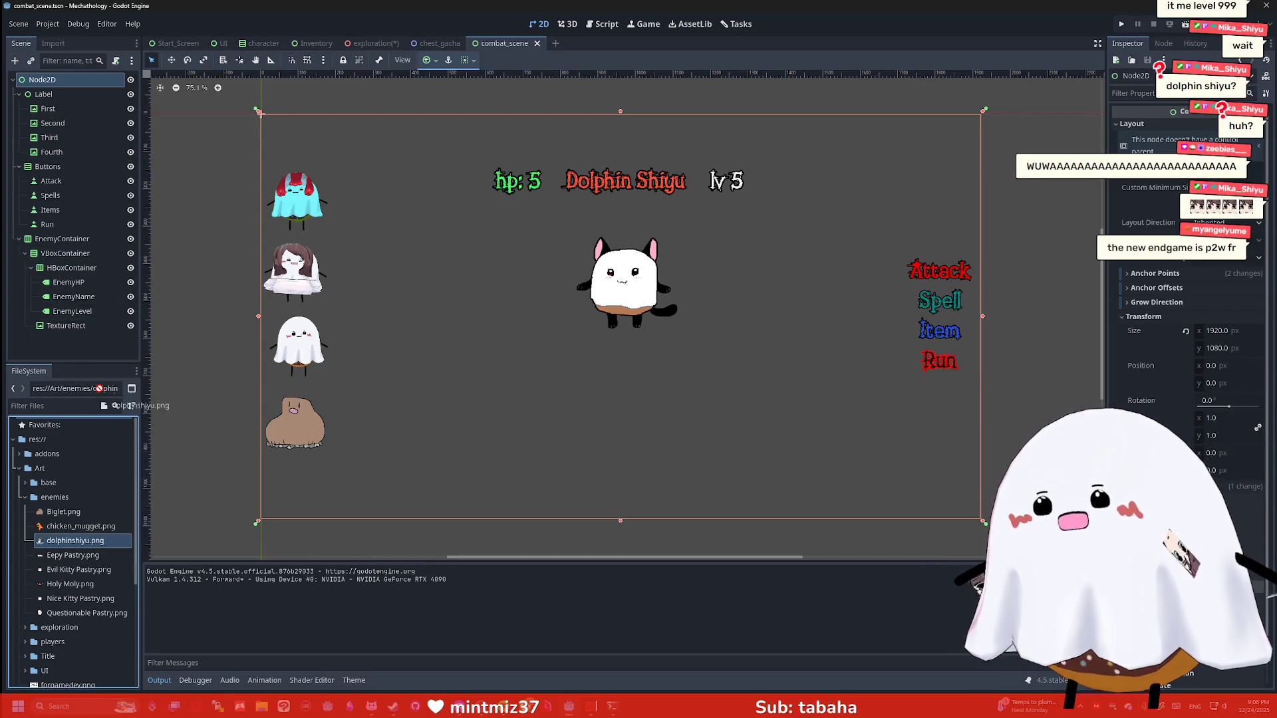
left_click_drag(74, 315, 67, 326)
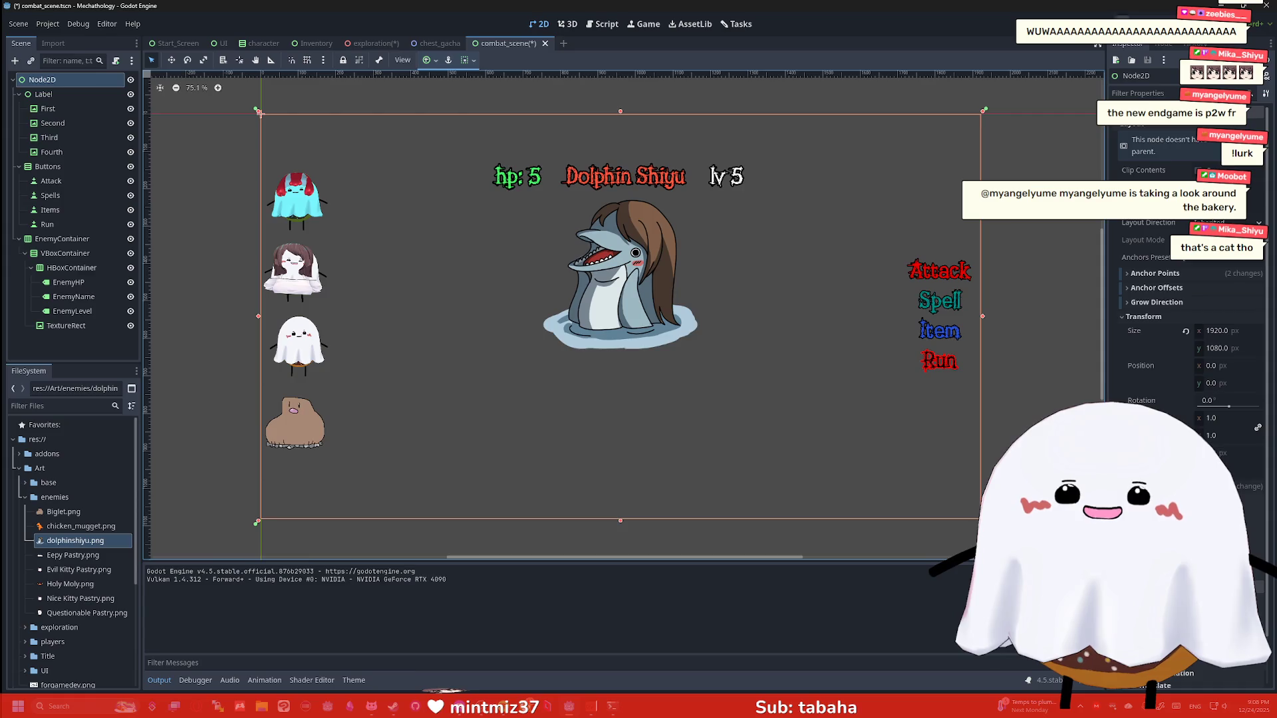
key("F6")
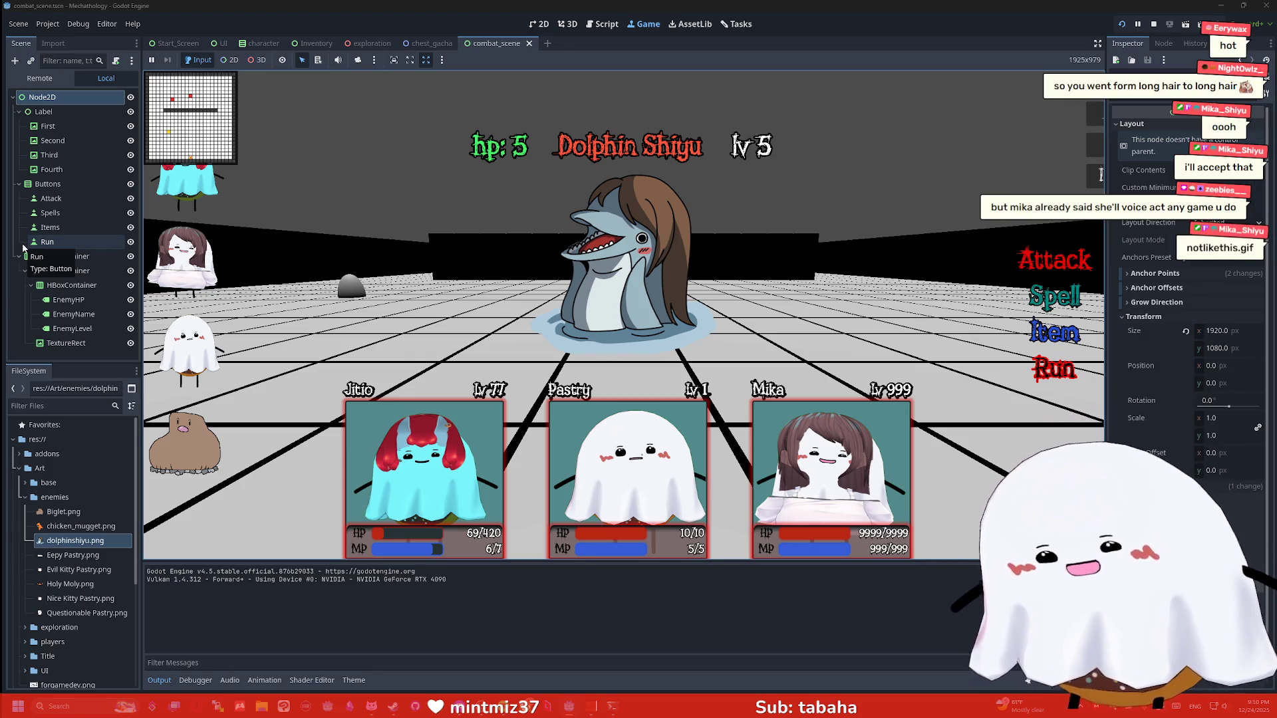
Launch Microsoft Paint by searching 'pain' in Windows search
key("super")
type("pain")
key("Return")
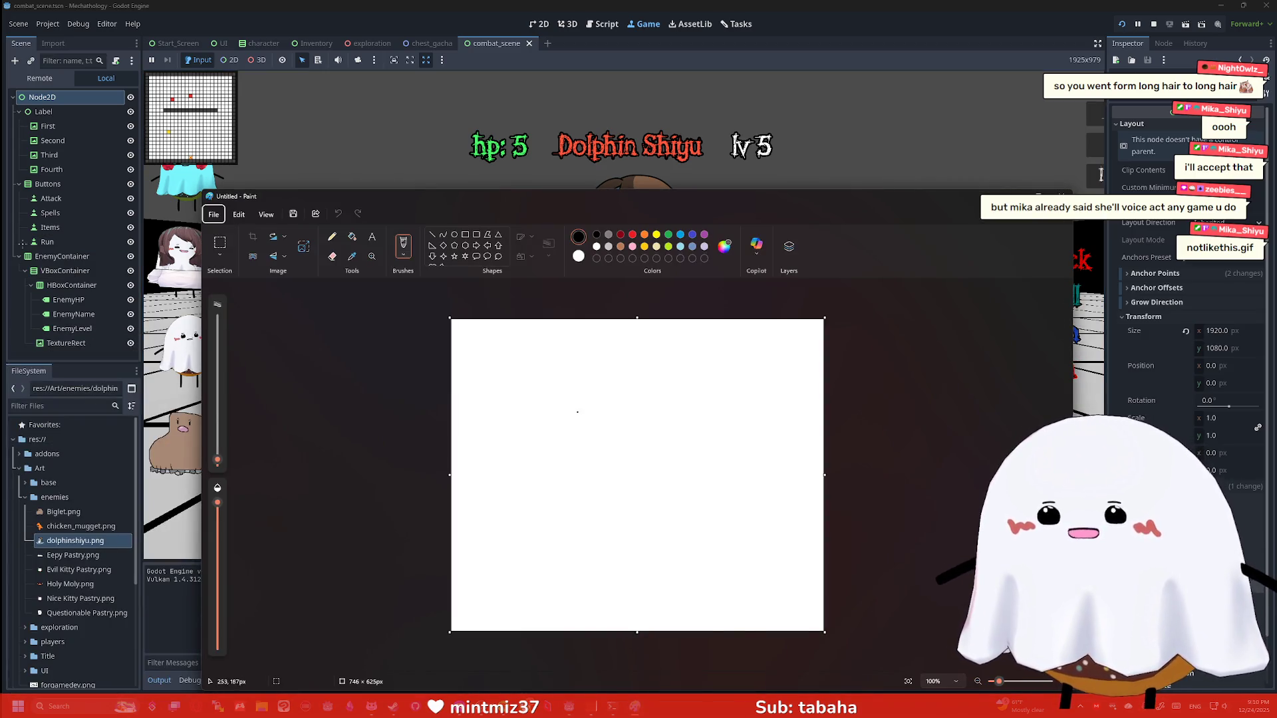
Brush the dolphin's head outline, snout, arching stroke, hair tie and ponytail loops
mouse_move(549, 432)
left_mouse_down()
mouse_move(584, 358)
mouse_move(678, 447)
mouse_move(562, 472)
mouse_move(551, 437)
left_mouse_up()
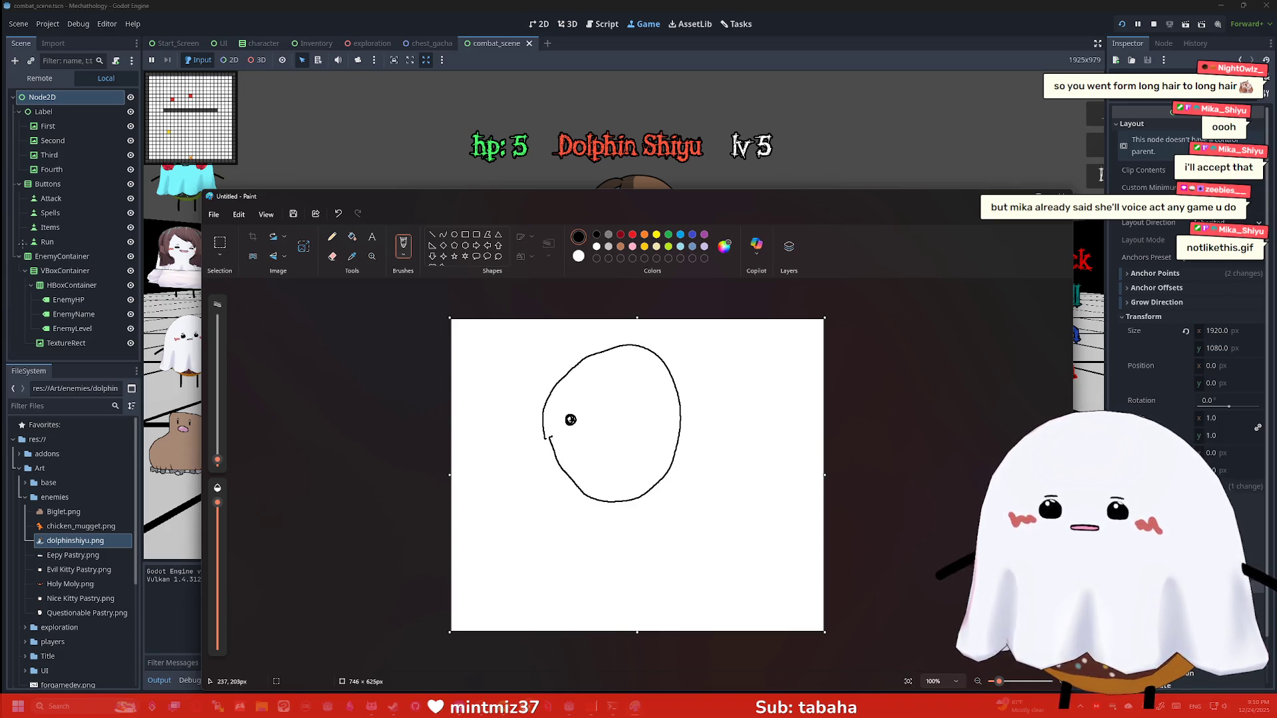
left_click_drag(549, 439, 545, 467)
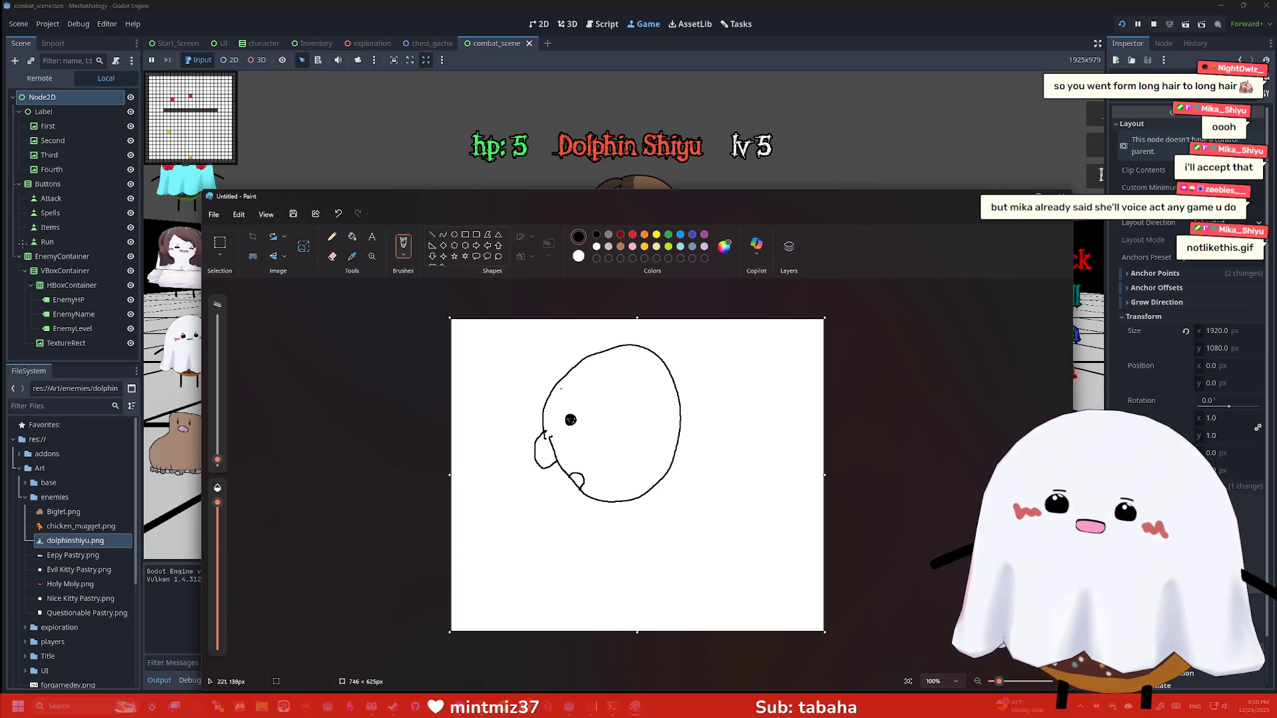
mouse_move(552, 387)
left_mouse_down()
mouse_move(606, 455)
mouse_move(601, 402)
mouse_move(658, 399)
left_mouse_up()
mouse_move(549, 394)
left_mouse_down()
mouse_move(563, 357)
mouse_move(675, 359)
left_mouse_up()
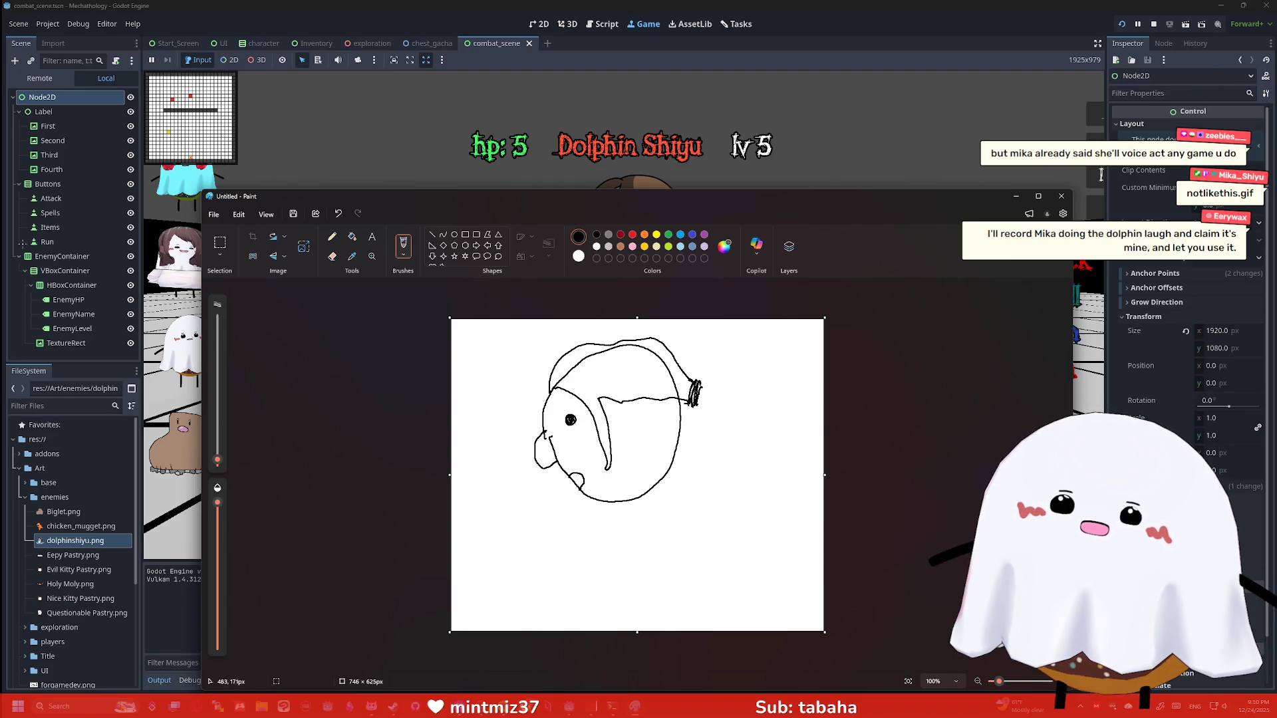
mouse_move(698, 381)
left_mouse_down()
mouse_move(720, 434)
mouse_move(699, 379)
mouse_move(732, 414)
mouse_move(725, 429)
left_mouse_up()
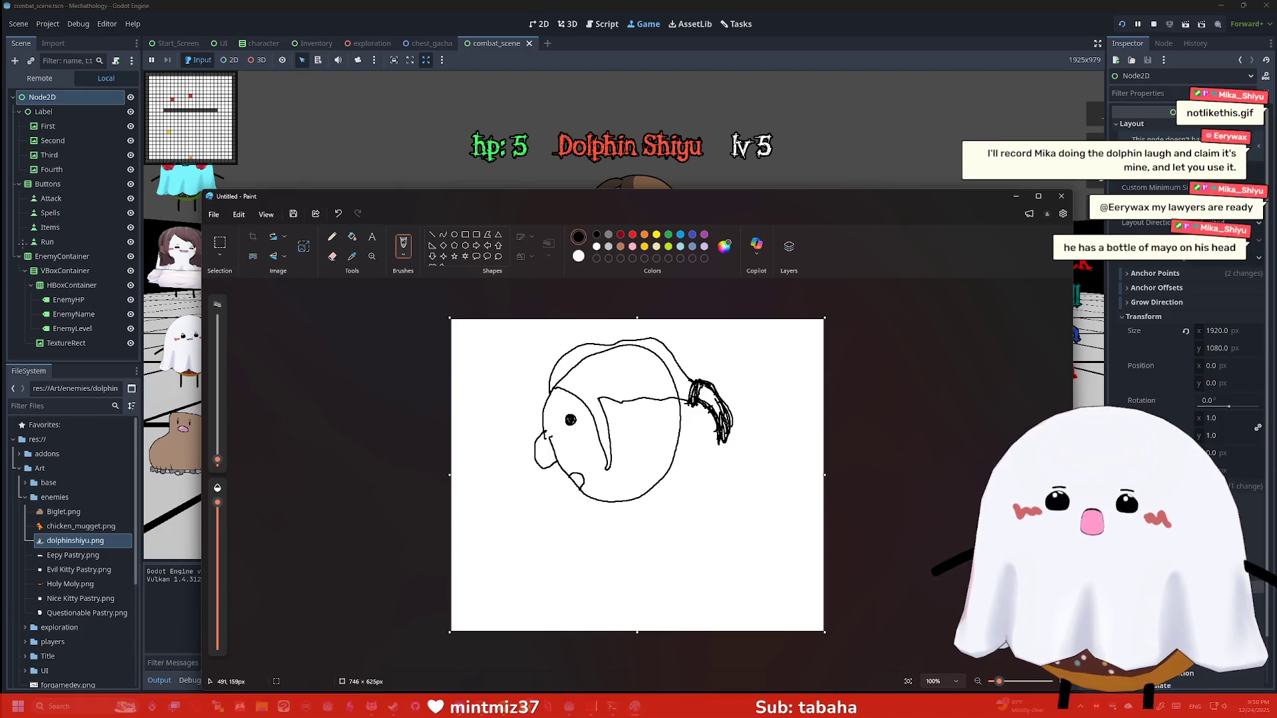
mouse_move(699, 380)
left_mouse_down()
mouse_move(759, 459)
mouse_move(685, 485)
mouse_move(685, 423)
left_mouse_up()
left_click_drag(742, 421, 712, 415)
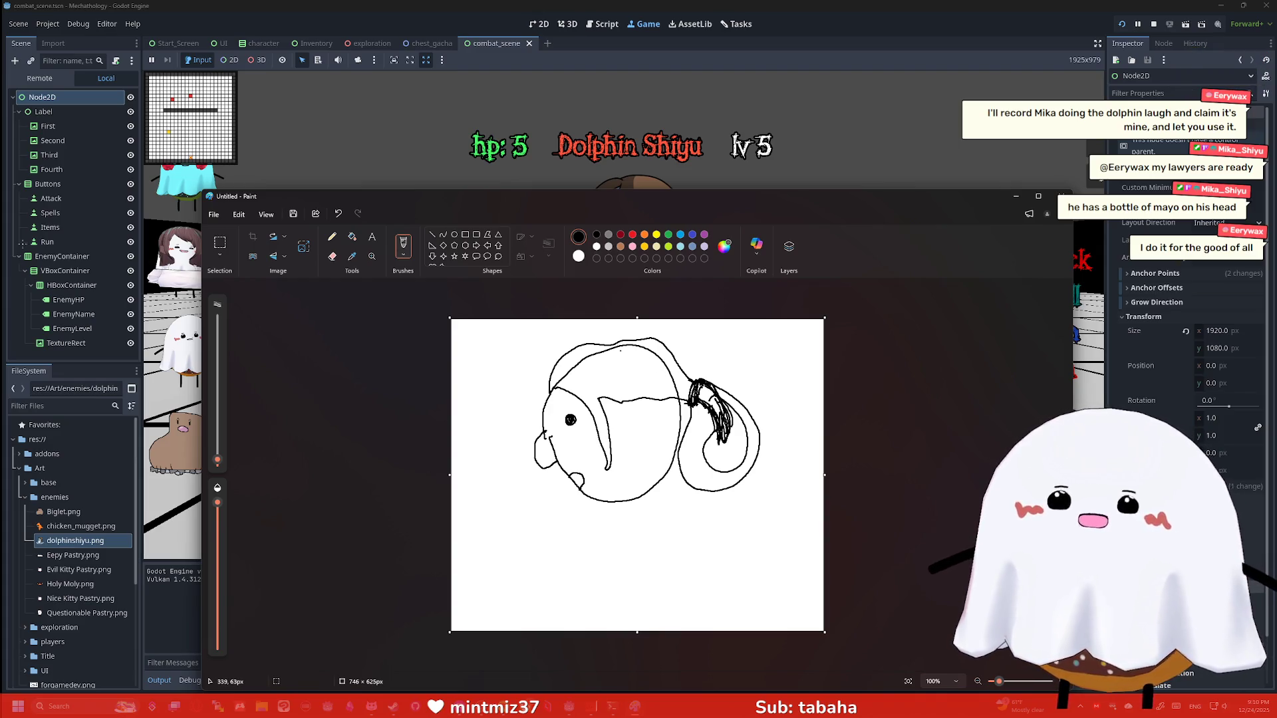
Undo the loop strokes, erase part of the ponytail, and pencil in long hair strands
key("ctrl+z")
key("ctrl+z")
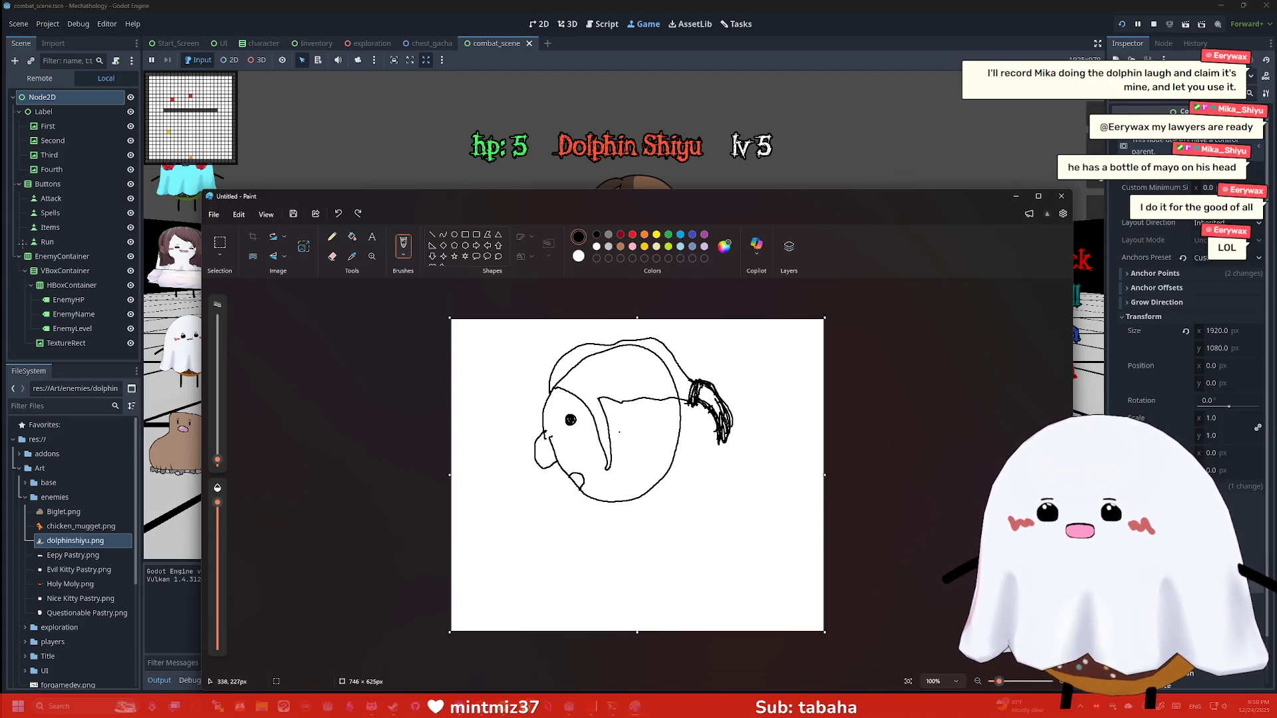
left_click(331, 256)
mouse_move(695, 385)
left_mouse_down()
mouse_move(690, 411)
mouse_move(703, 389)
left_mouse_up()
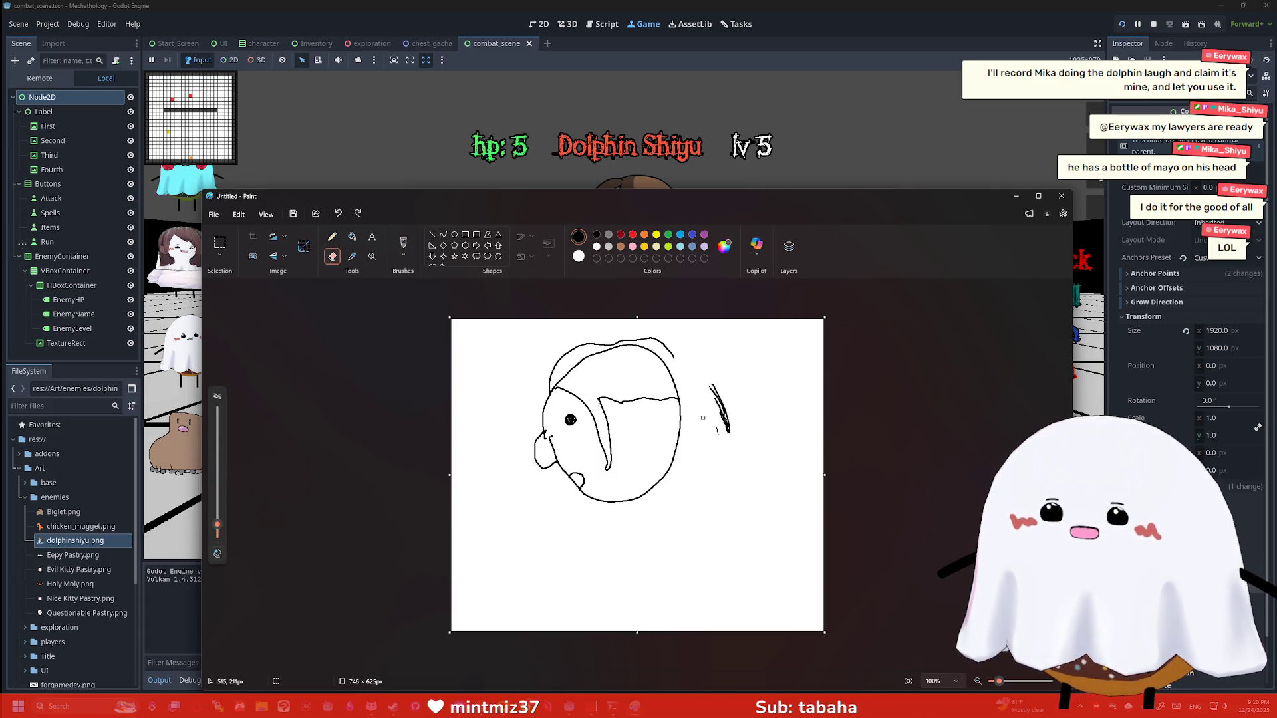
left_click(332, 236)
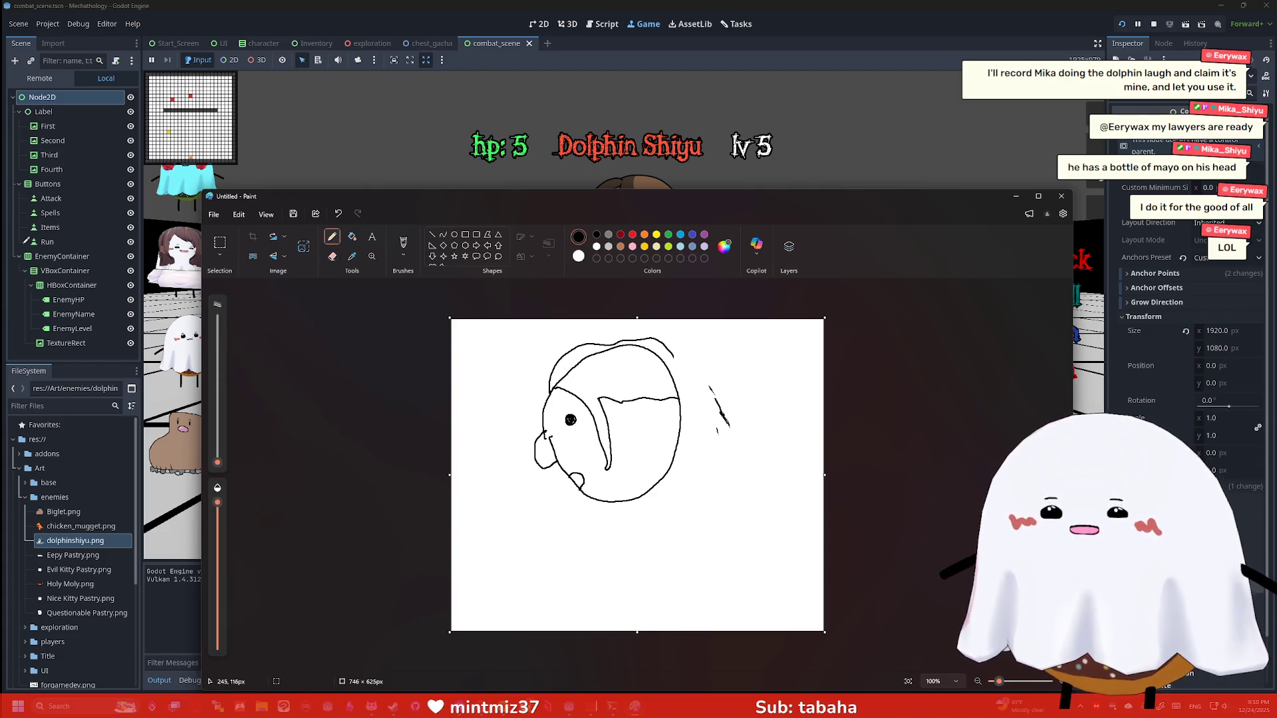
mouse_move(644, 503)
left_mouse_down()
mouse_move(681, 492)
mouse_move(662, 360)
left_mouse_up()
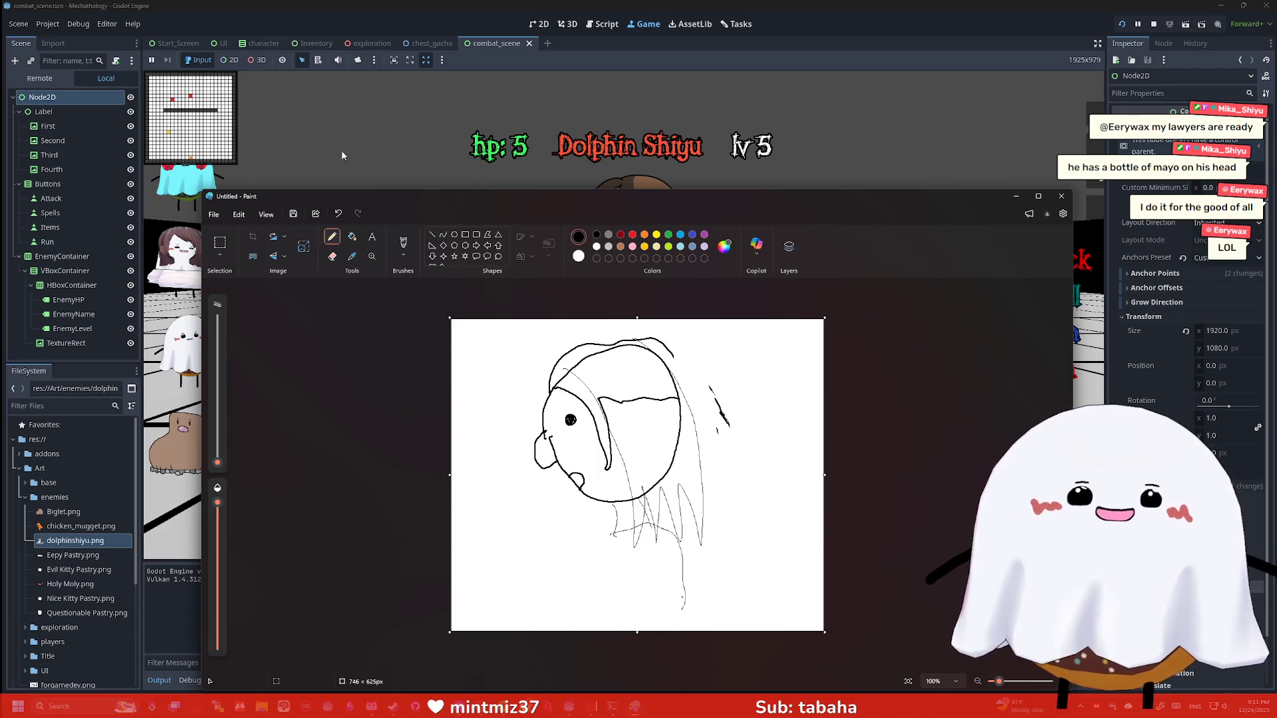
Close Paint and discard the dolphin sketch with Don't save
left_click(1062, 196)
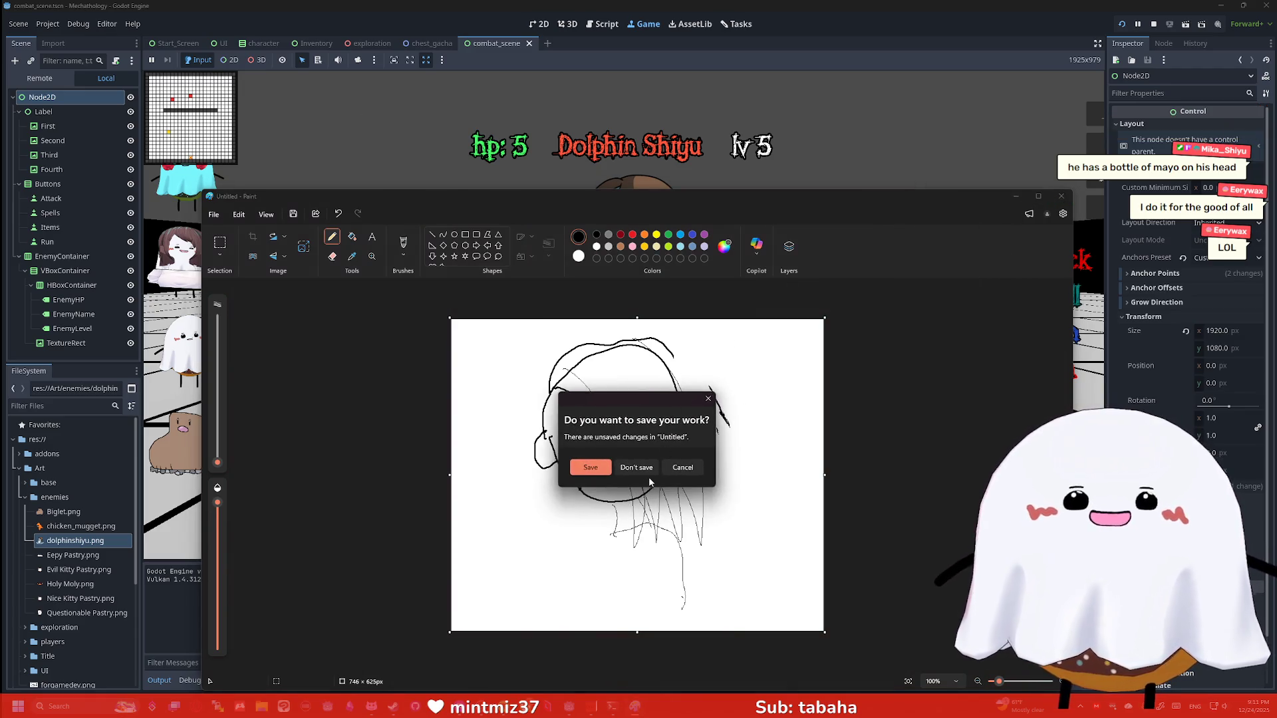
left_click(637, 468)
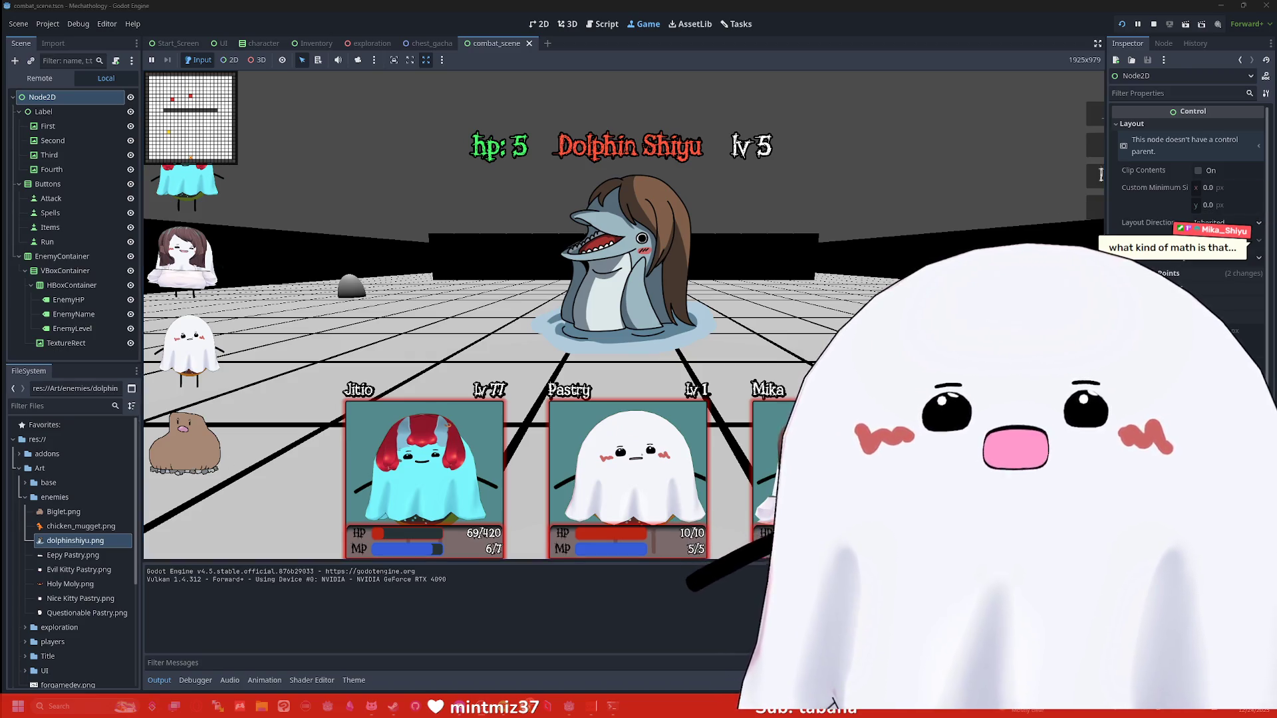
Bring the ScaryPastry Inventory Viewer browser forward and scroll down its item list
key("alt+Tab")
scroll(622, 258, "down", 2)
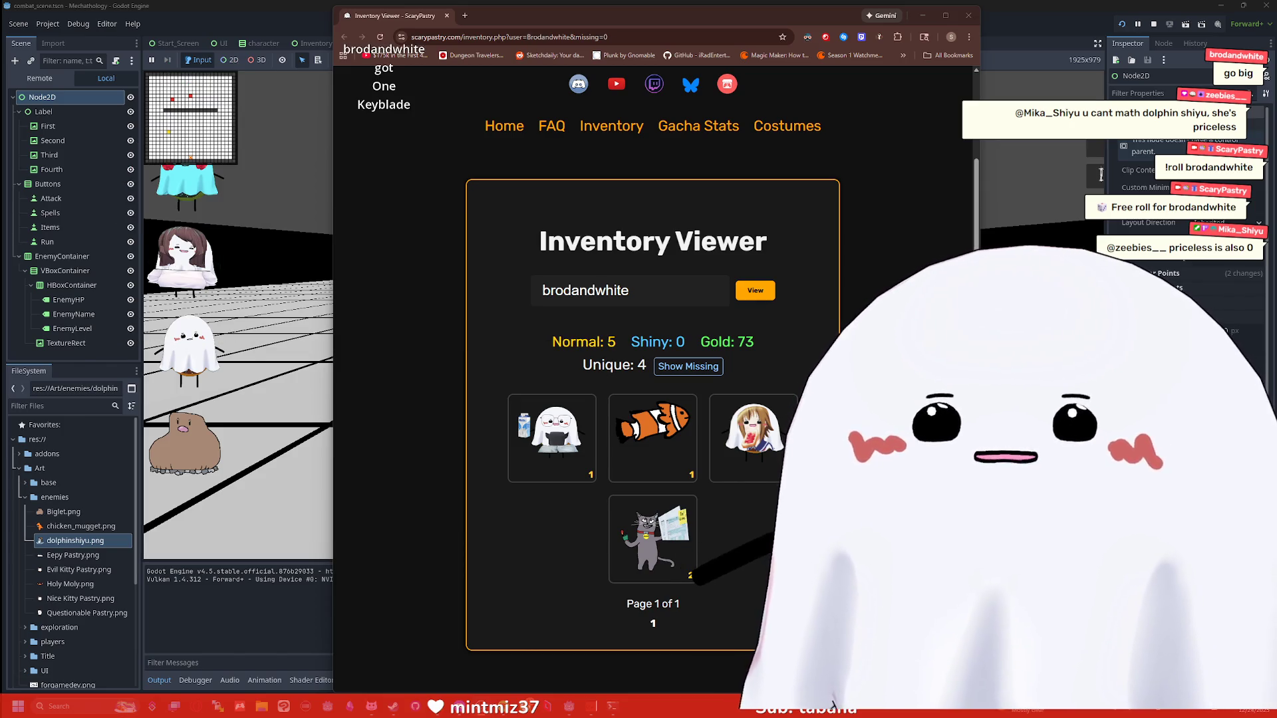
Reload the inventory page to show the Keyblade item and 89 gold, then close the browser
left_click(922, 291)
key("F5")
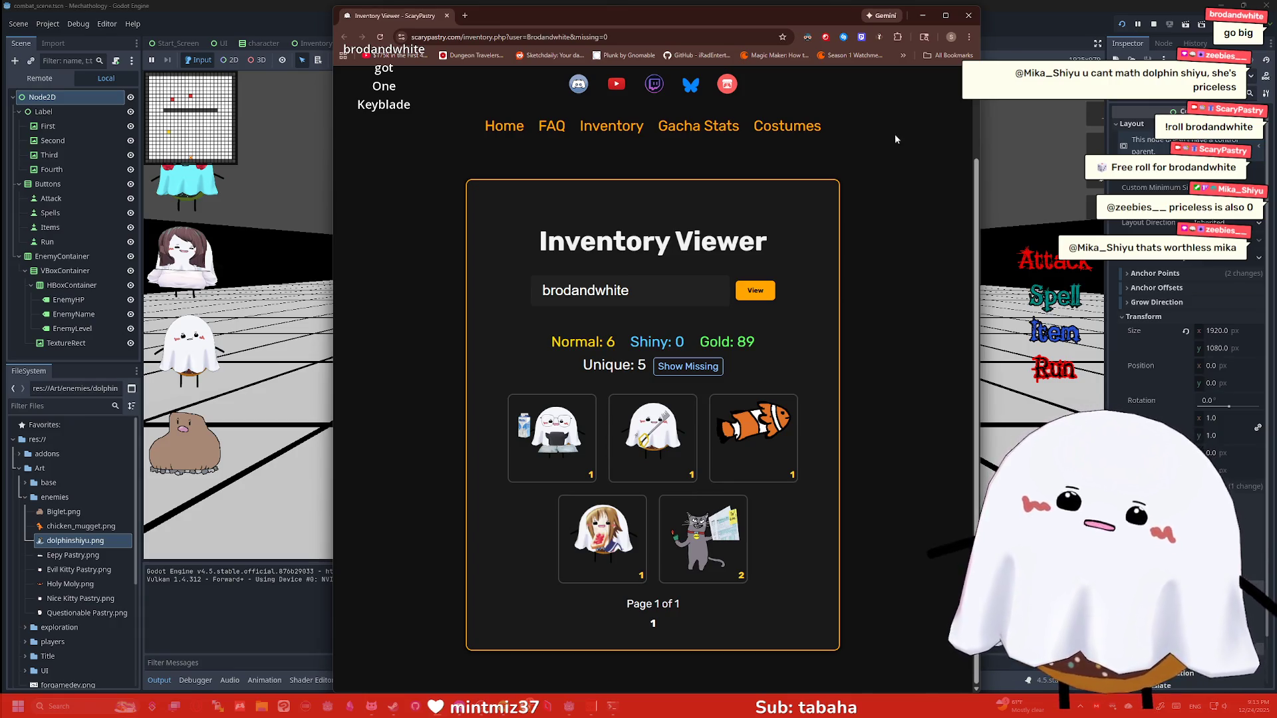
left_click(968, 15)
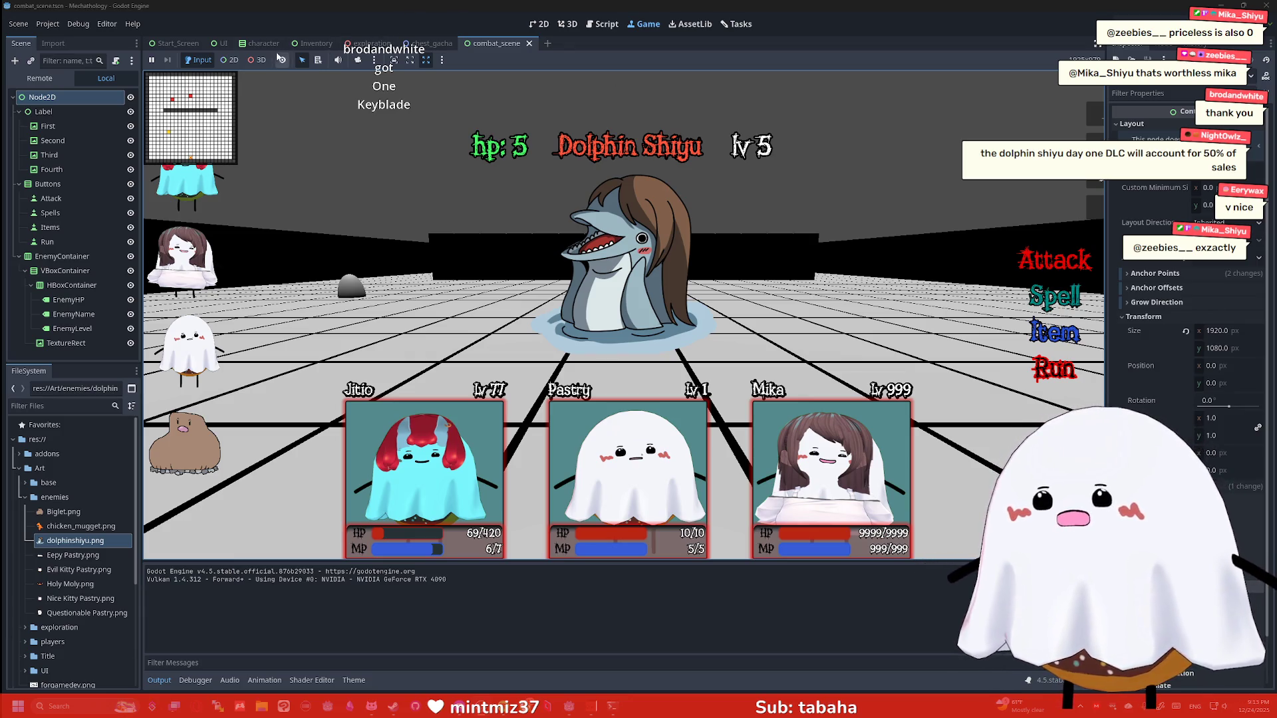
Focus the Scene dock's Filter nodes field to filter nodes by name
left_click(79, 58)
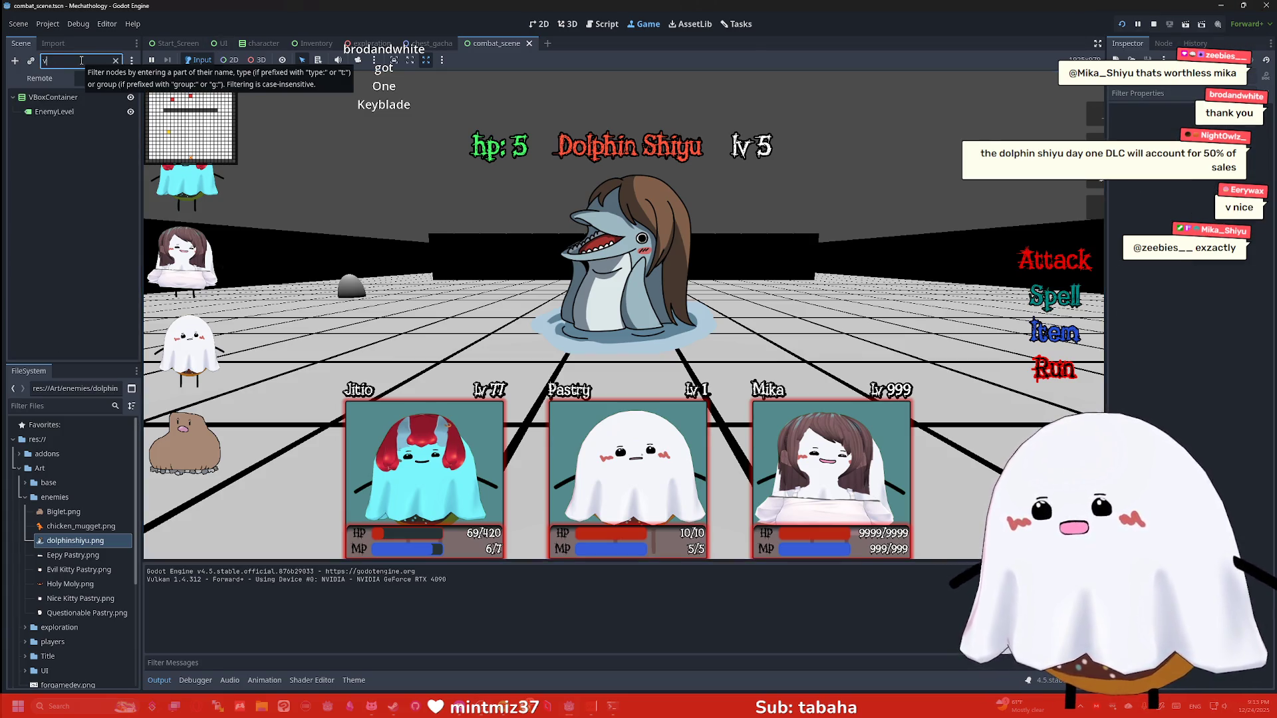
Filter the FileSystem for 'base' and open the base.gd script
left_click(60, 406)
type("base")
left_click(57, 470)
double_click(45, 512)
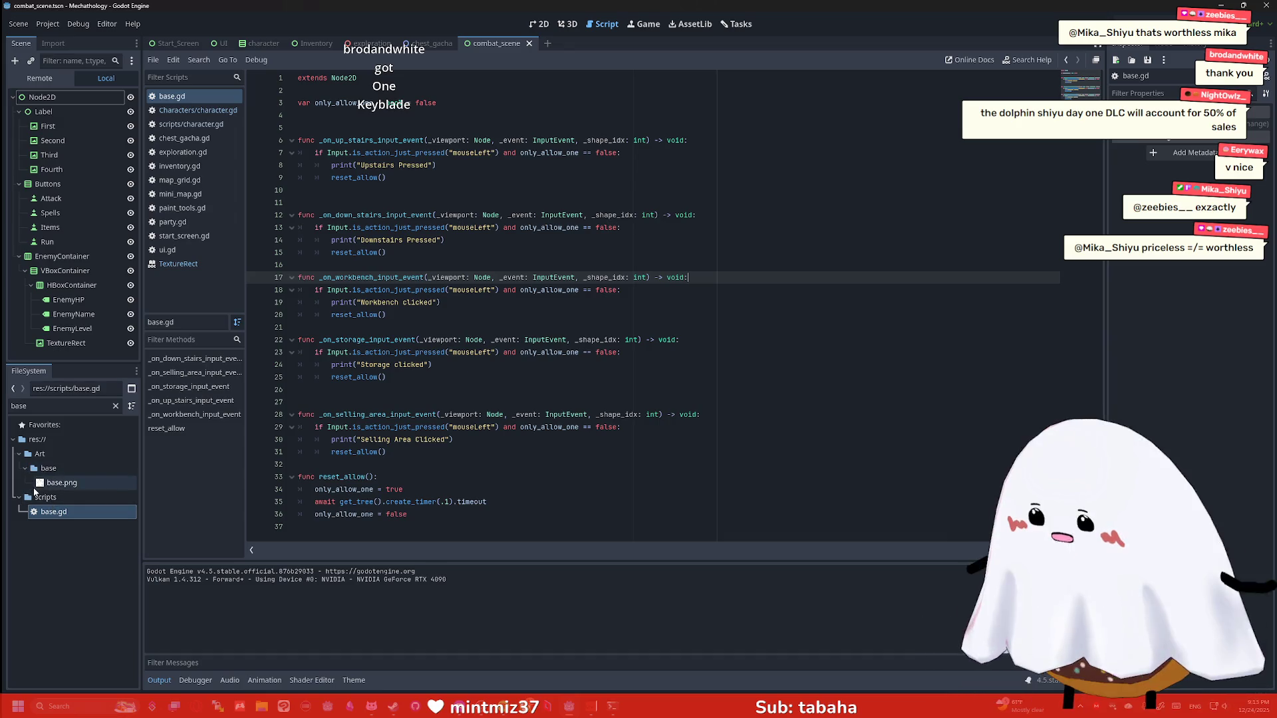
Try the file filter with 'to' and '-', then clear it
left_click(16, 408)
key("BackSpace")
key("BackSpace")
key("BackSpace")
type("to")
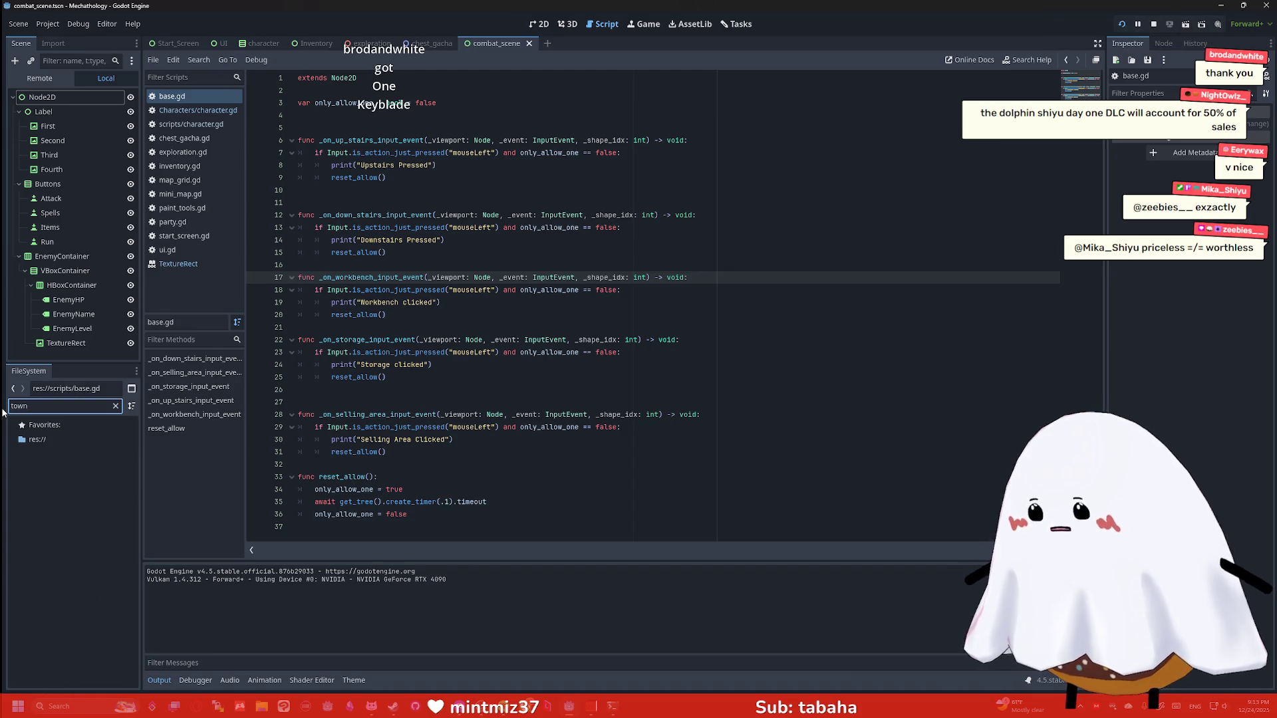
key("BackSpace")
key("BackSpace")
type("-")
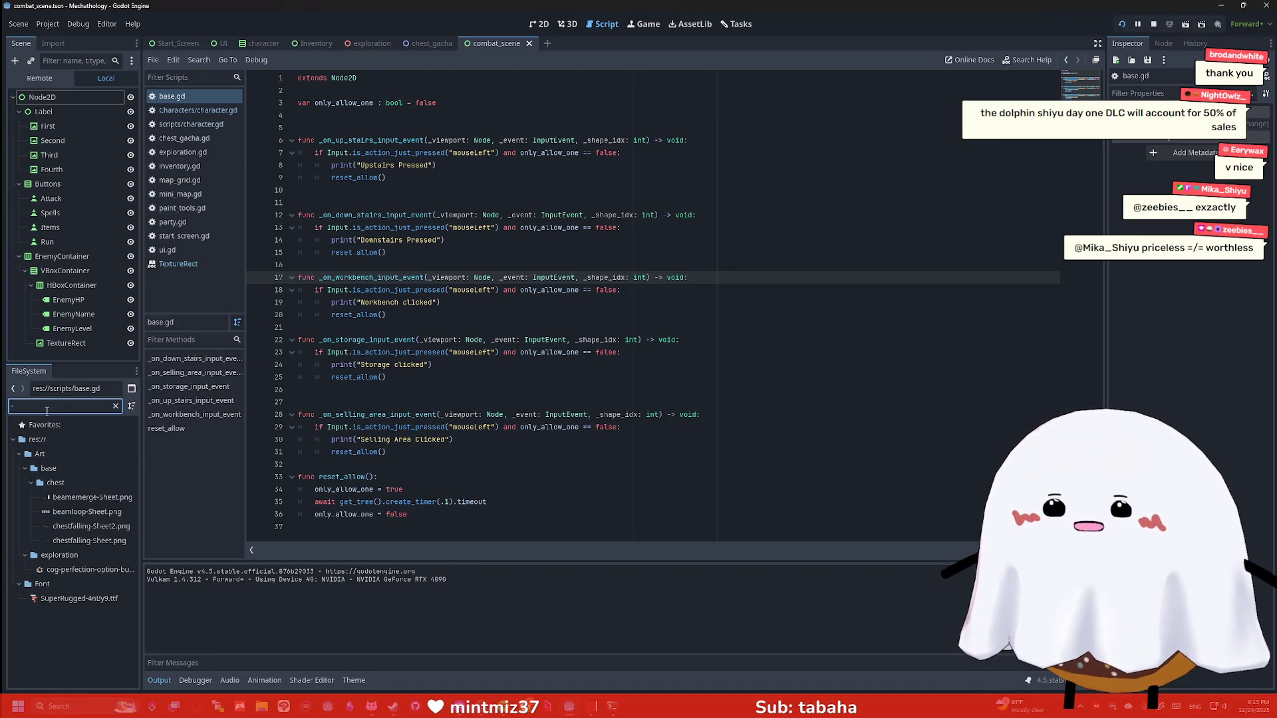
key("BackSpace")
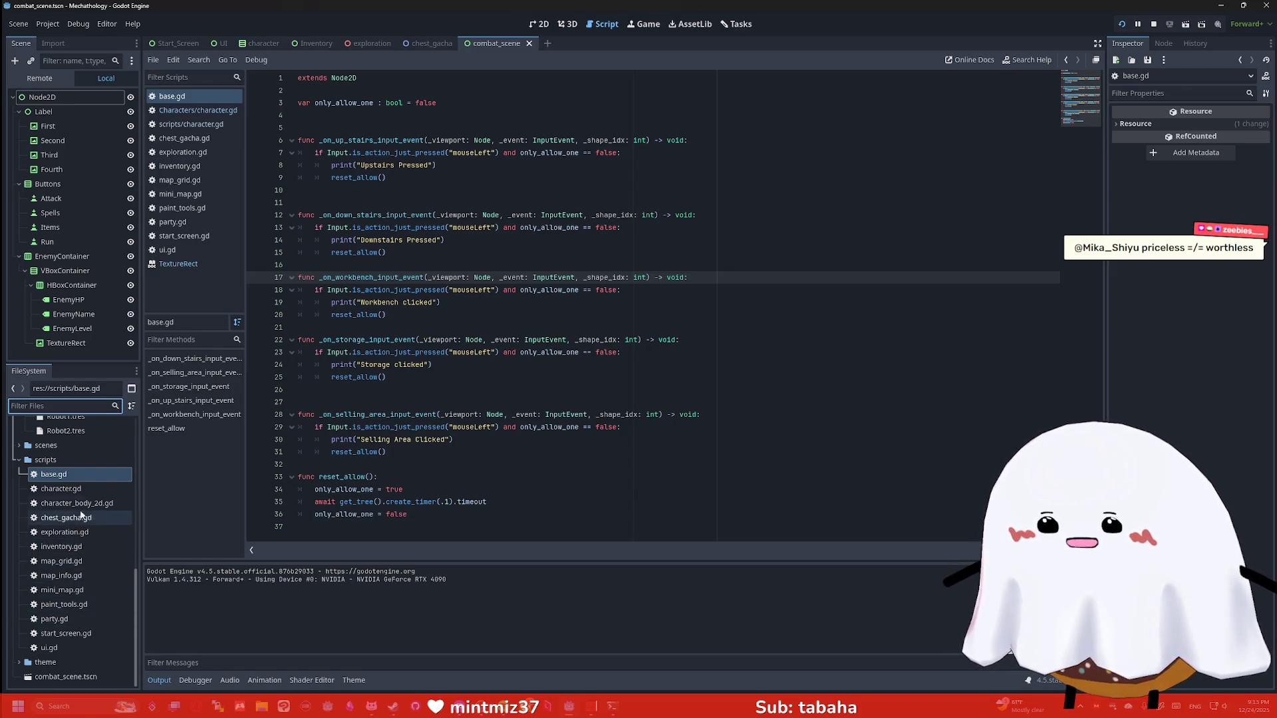
Browse the theme and scenes folders and open the ground_level scene
left_click(19, 663)
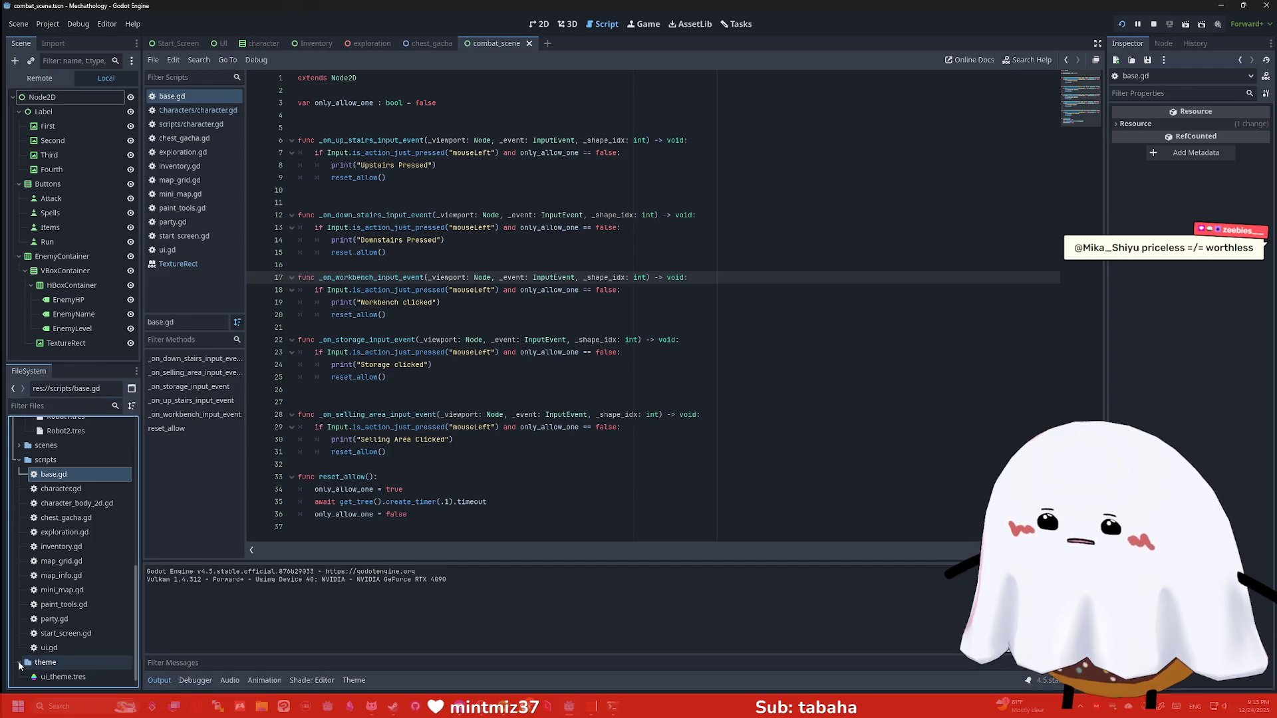
scroll(67, 619, "down", 1)
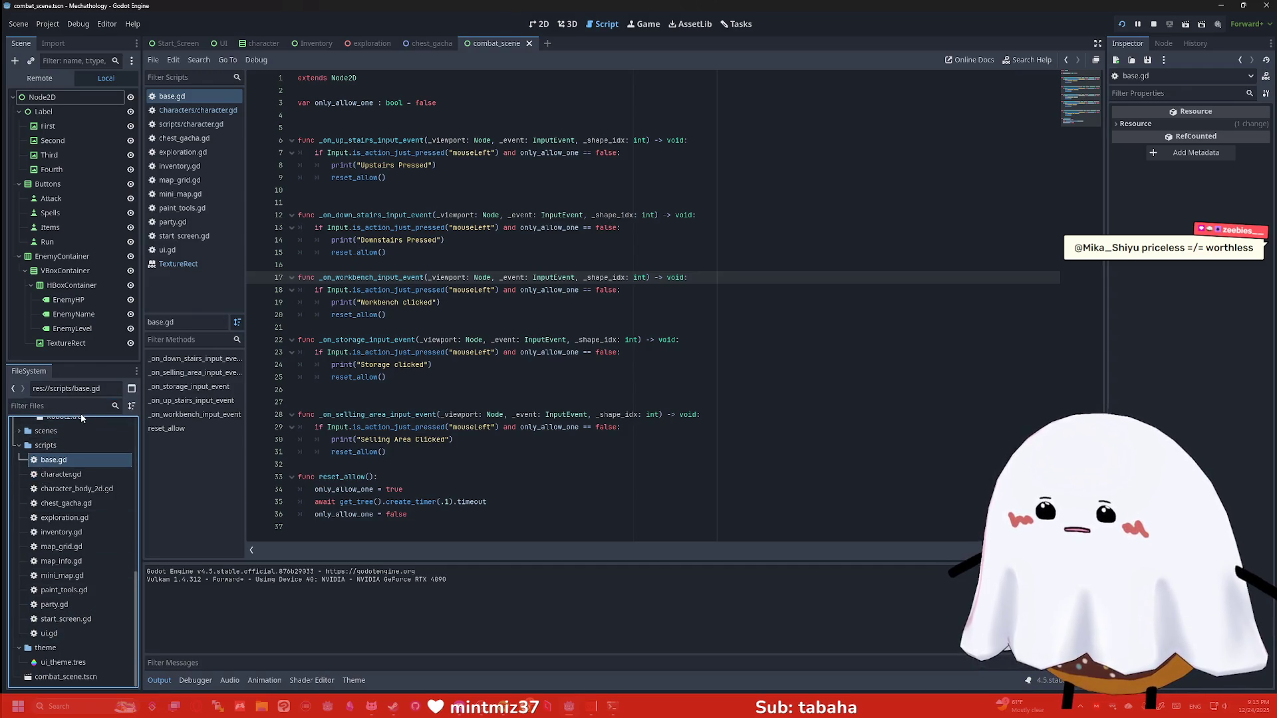
left_click(19, 445)
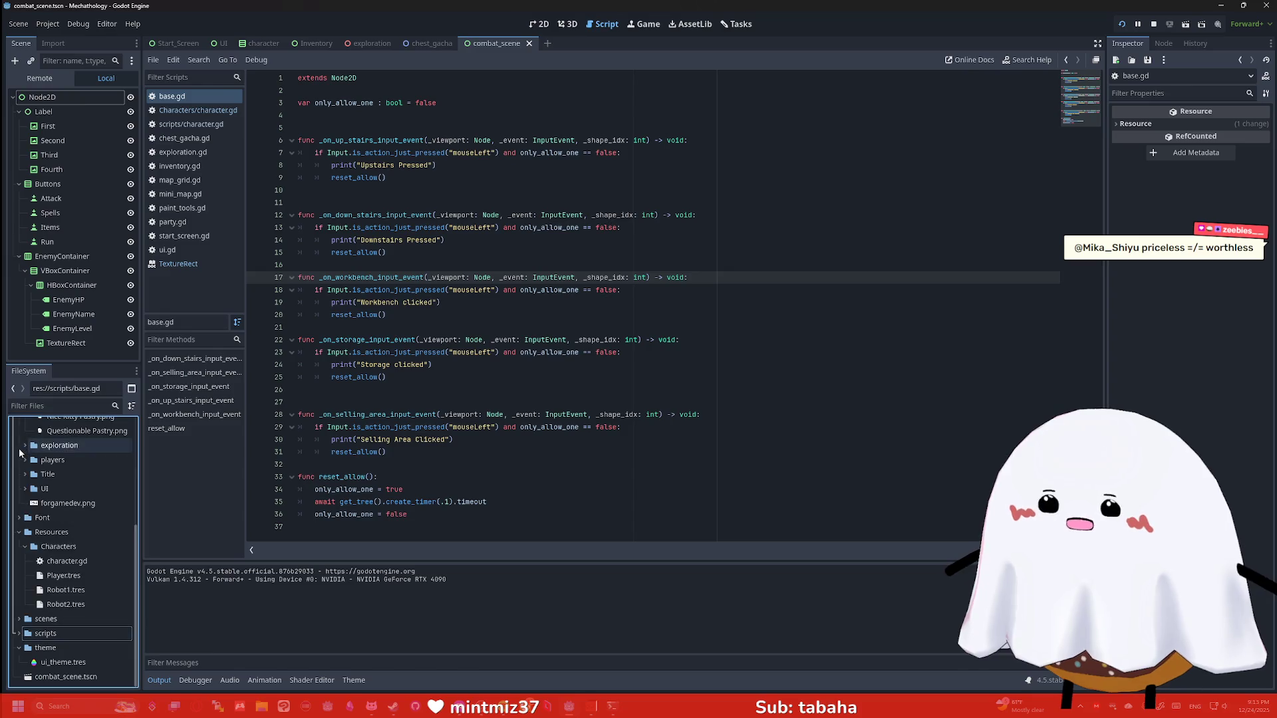
left_click(19, 618)
scroll(74, 546, "down", 3)
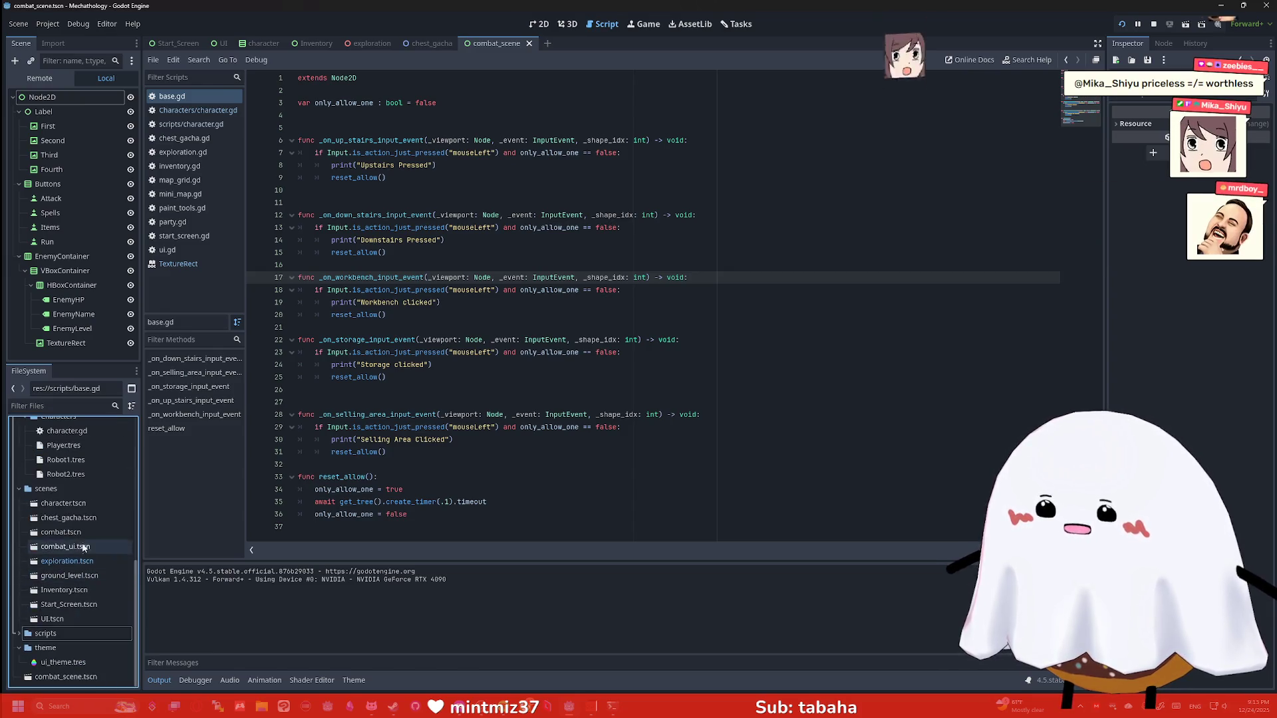
scroll(87, 522, "up", 3)
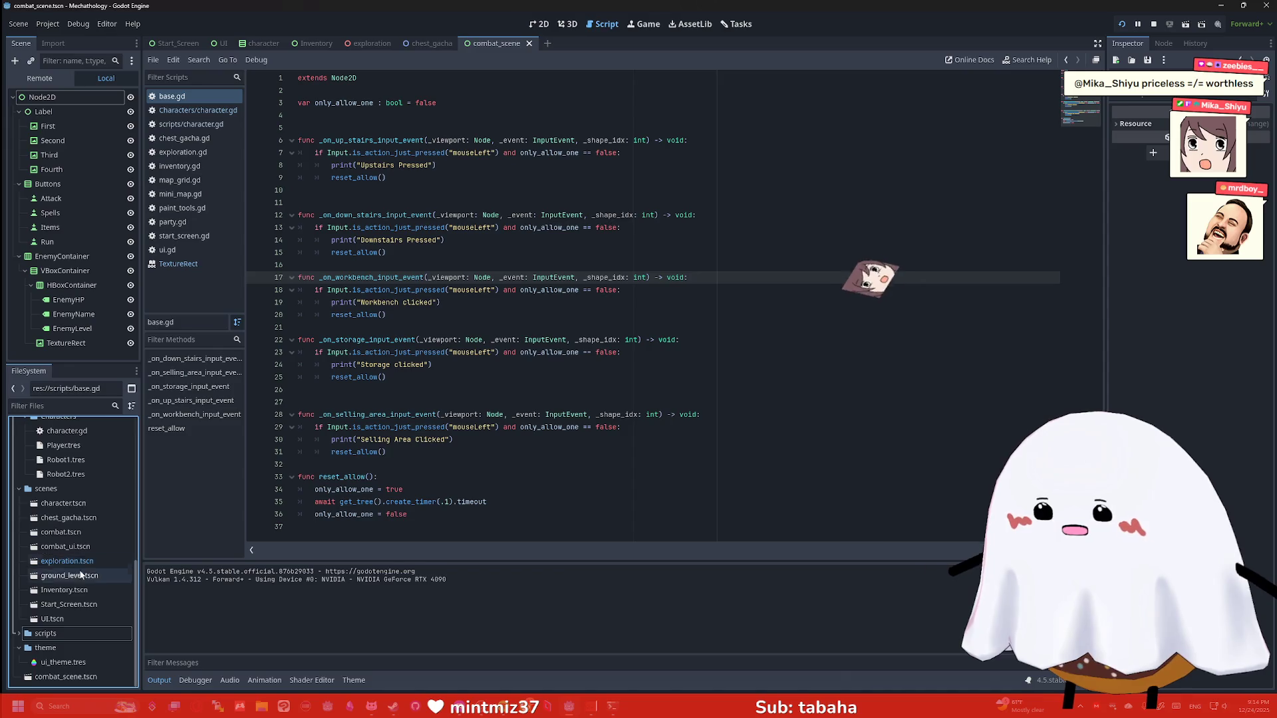
scroll(94, 540, "up", 2)
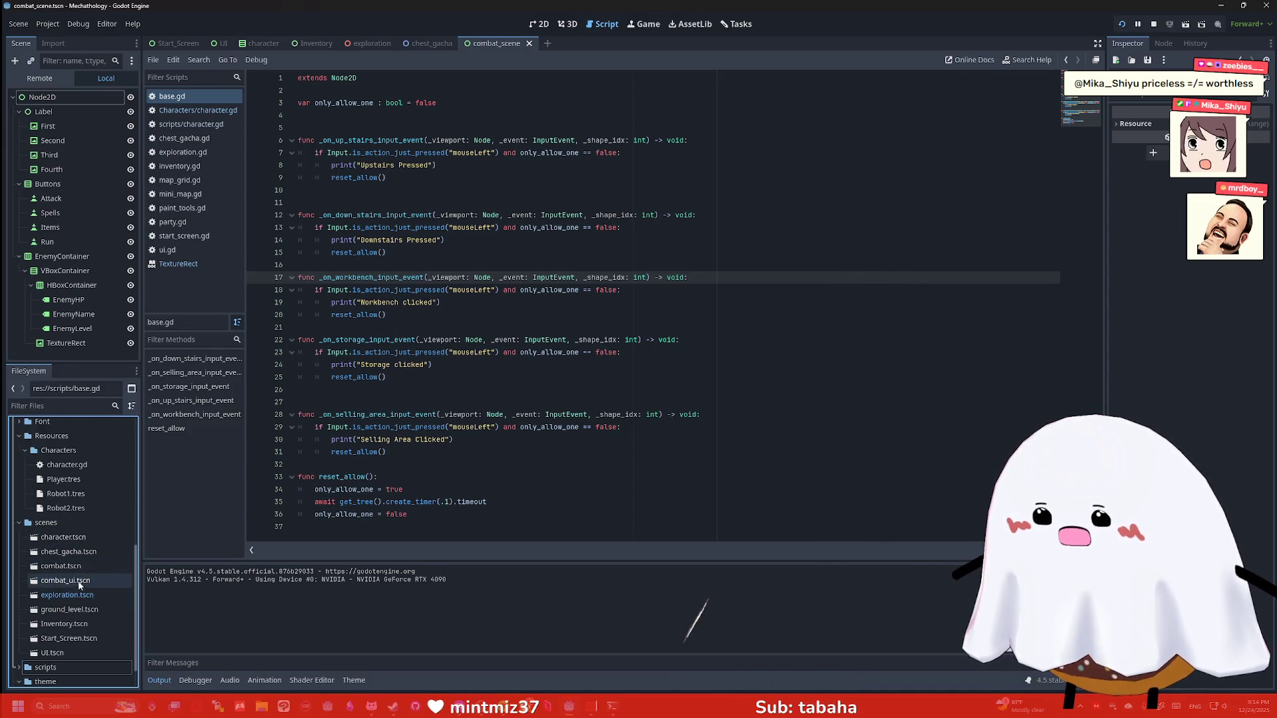
double_click(74, 610)
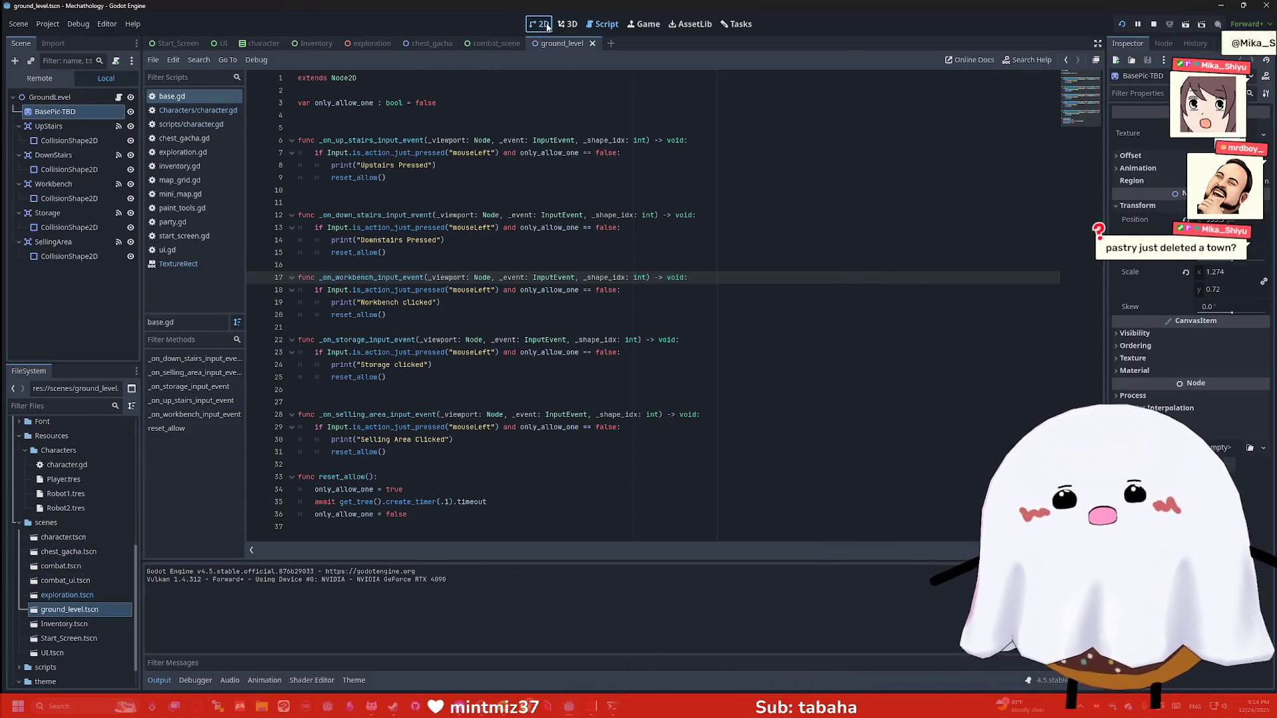
Show the ground_level scene in the 2D view, panned and zoomed into view
left_click(540, 23)
left_click(749, 132)
left_click_drag(749, 132, 800, 137)
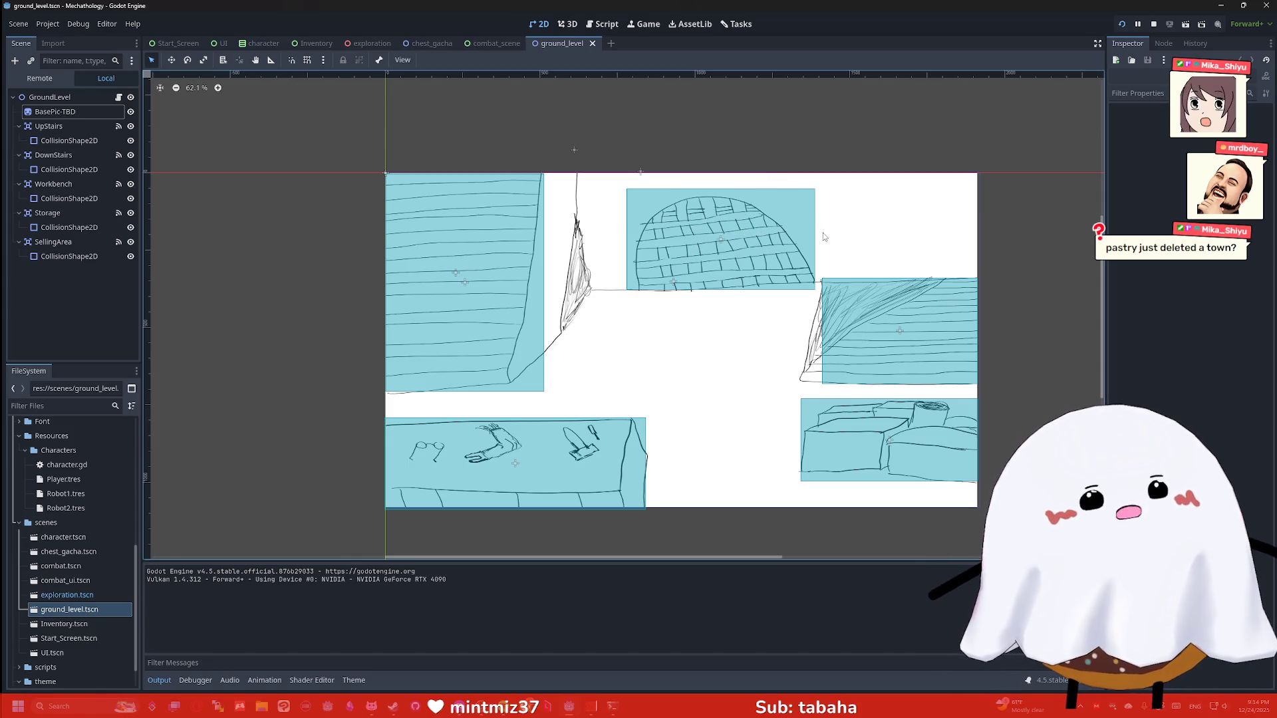
scroll(763, 233, "up", 2)
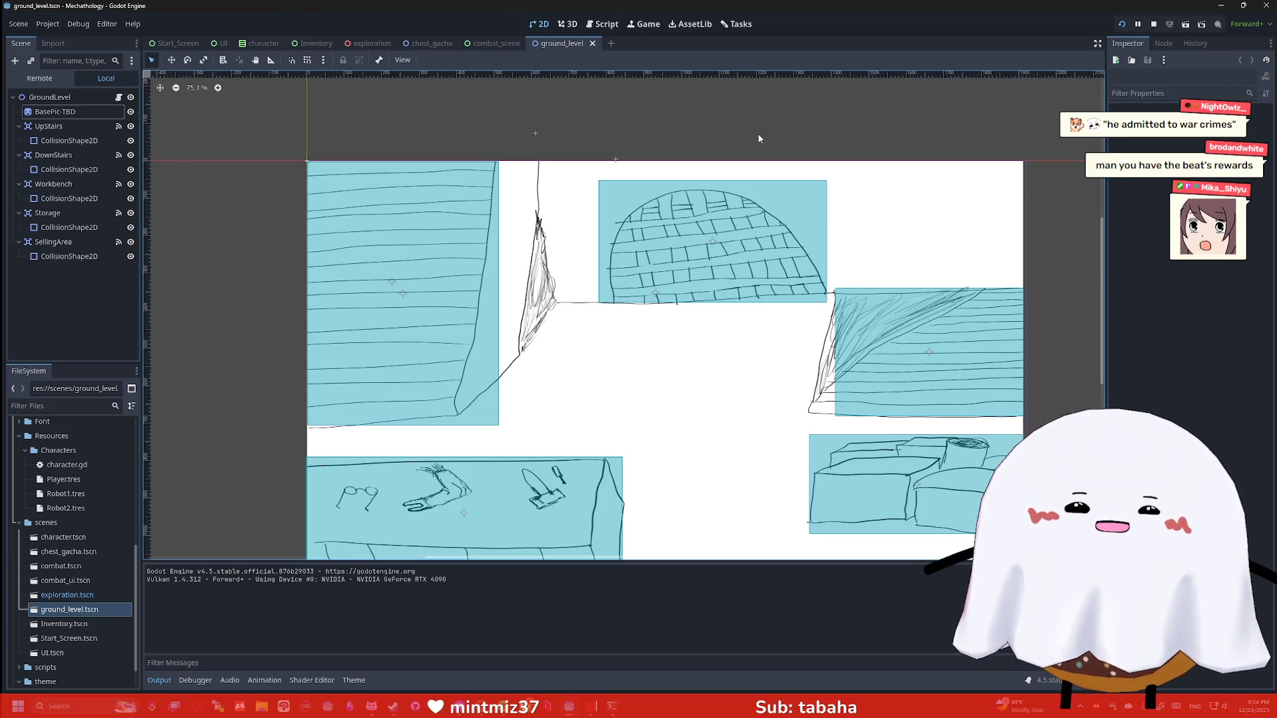
Launch Clip Studio Paint from system search and create a new blank 1000x1000 canvas
key("super")
type("p")
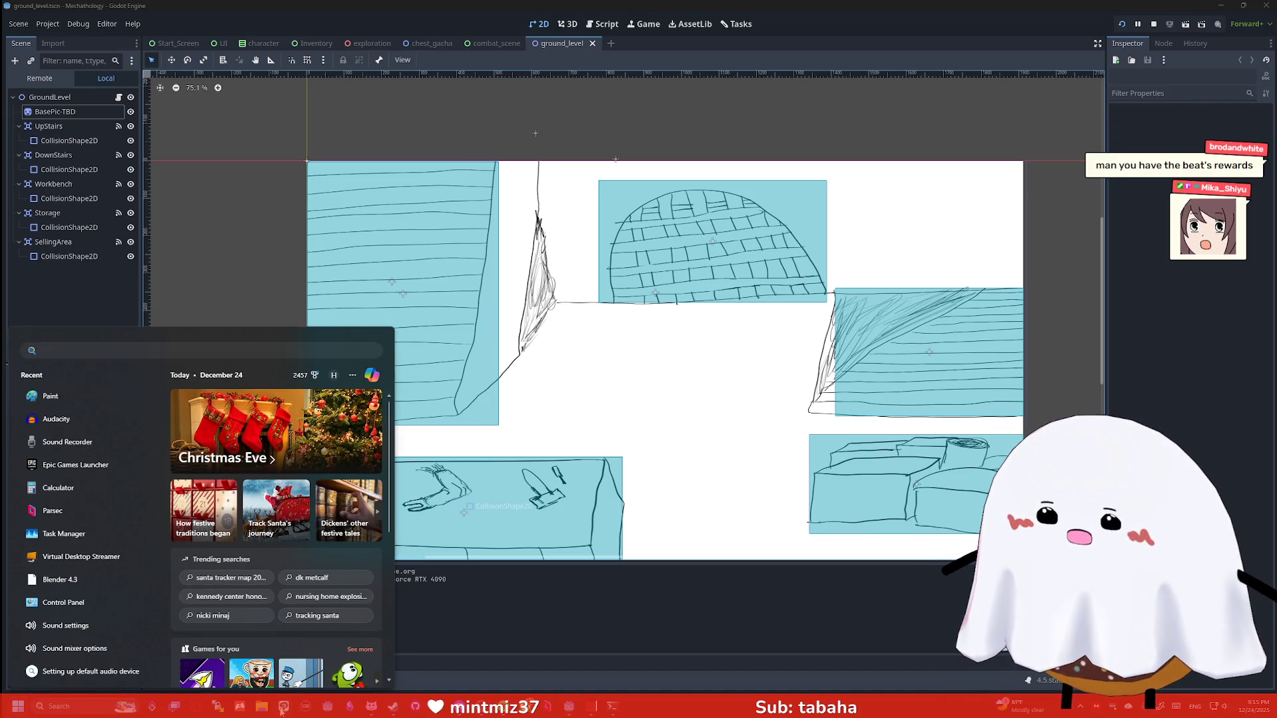
left_click(448, 398)
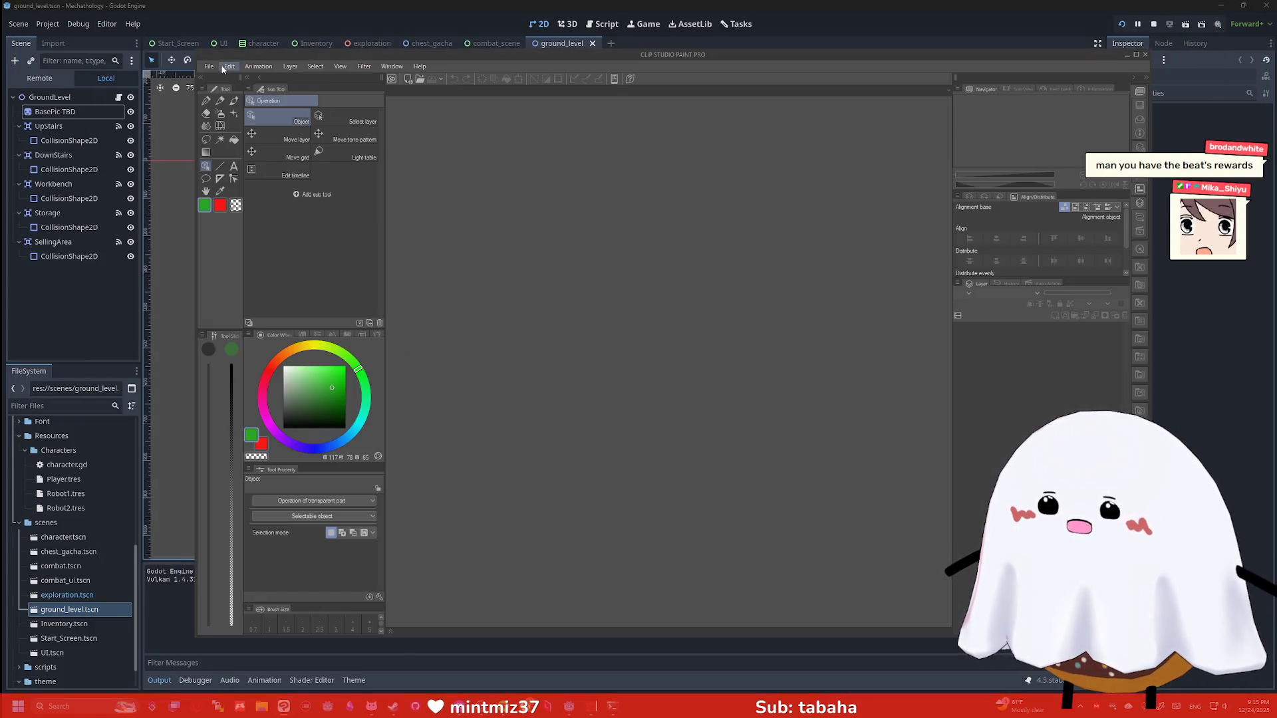
left_click(209, 66)
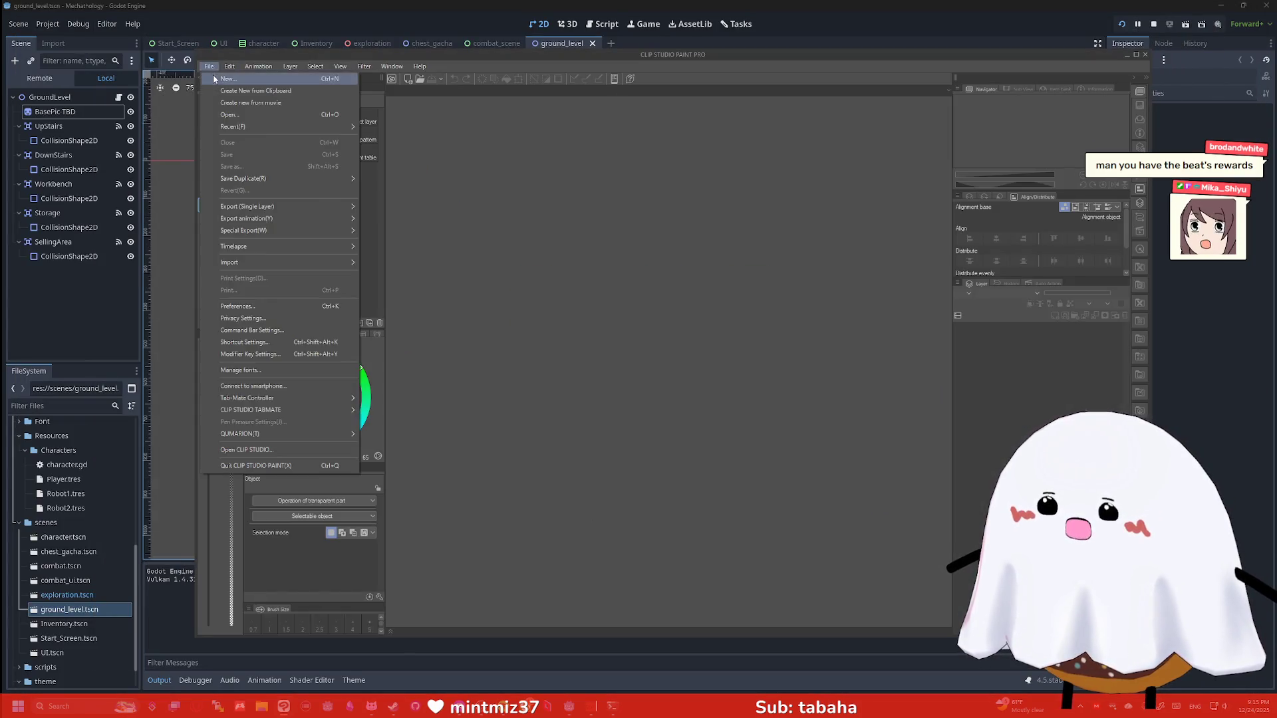
left_click(227, 78)
left_click(695, 233)
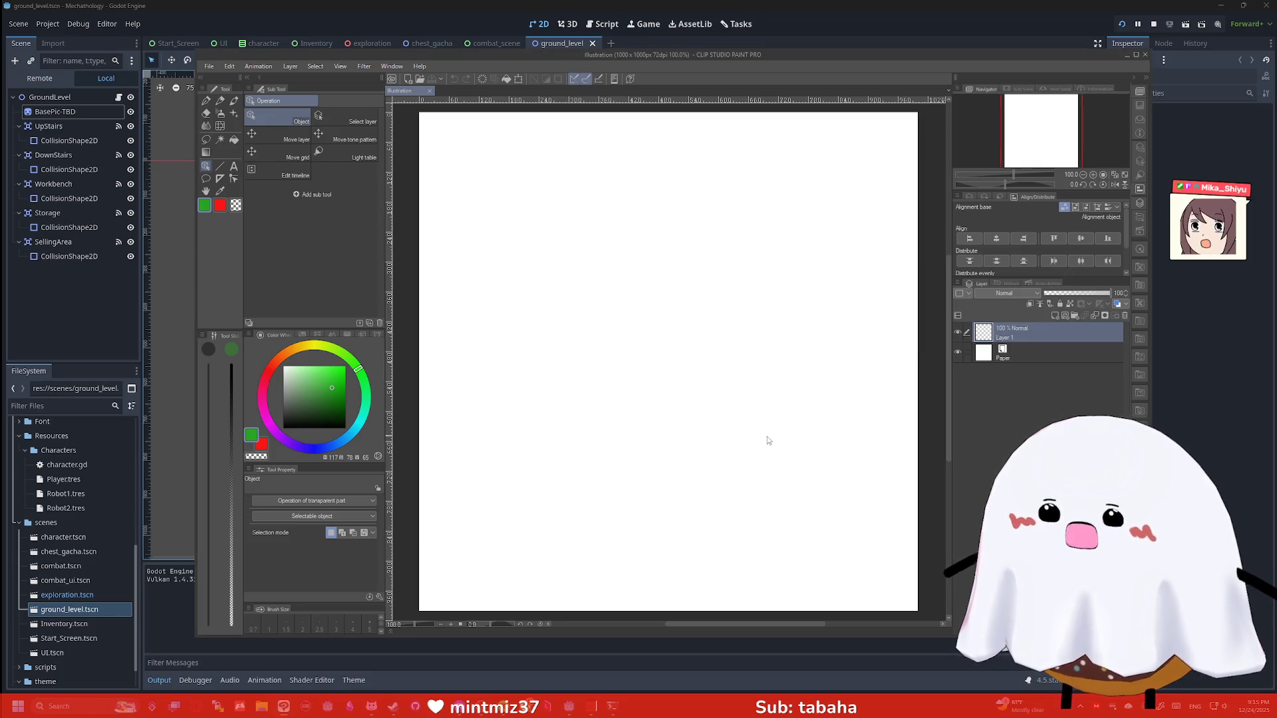
Draw green lower and upper riverbank curves with the pen and fill the river band teal
key("p")
mouse_move(838, 461)
left_mouse_down()
mouse_move(553, 490)
mouse_move(422, 453)
left_mouse_up()
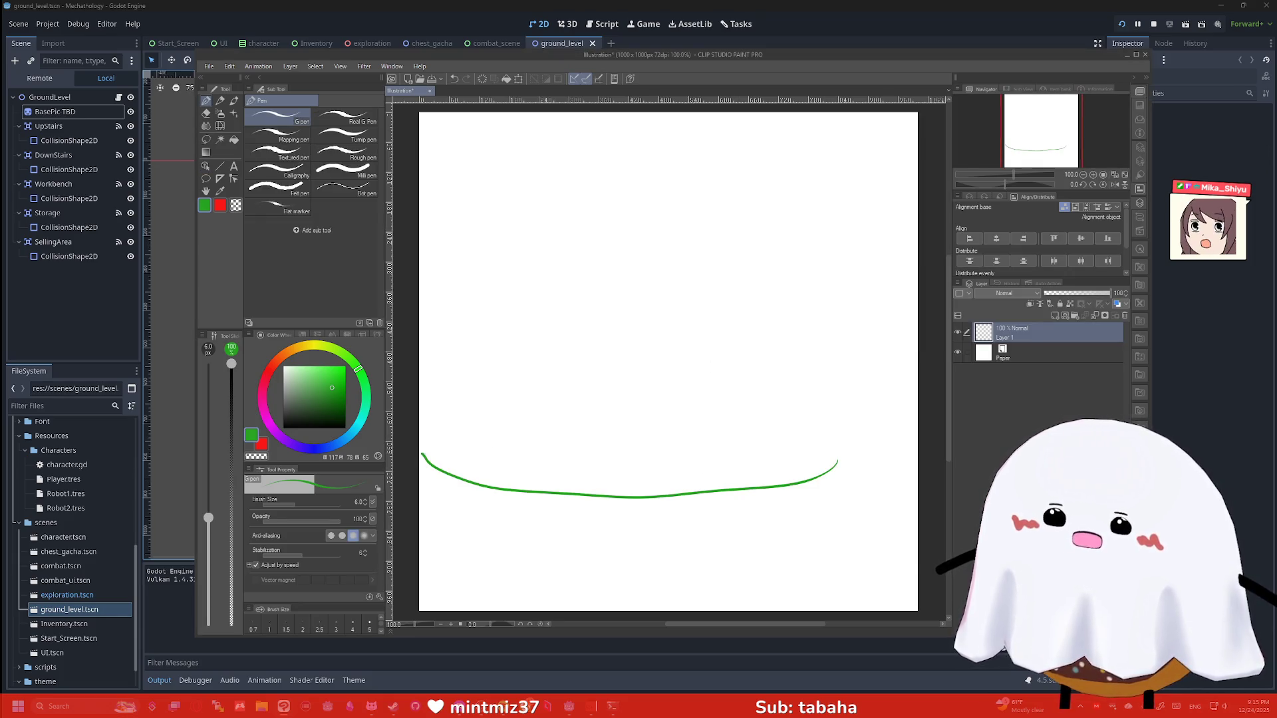
mouse_move(832, 470)
left_mouse_down()
mouse_move(918, 366)
mouse_move(860, 386)
mouse_move(543, 356)
mouse_move(421, 374)
mouse_move(540, 335)
mouse_move(860, 370)
mouse_move(912, 394)
left_mouse_up()
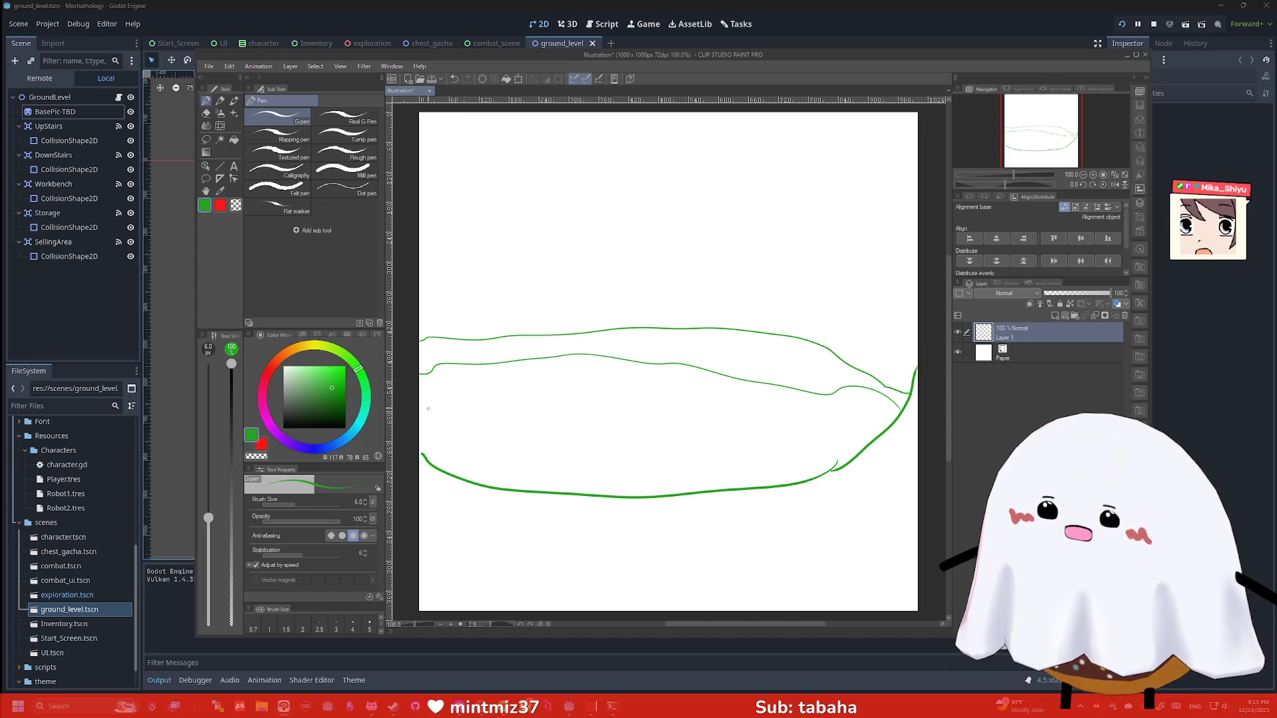
left_click(357, 427)
key("g")
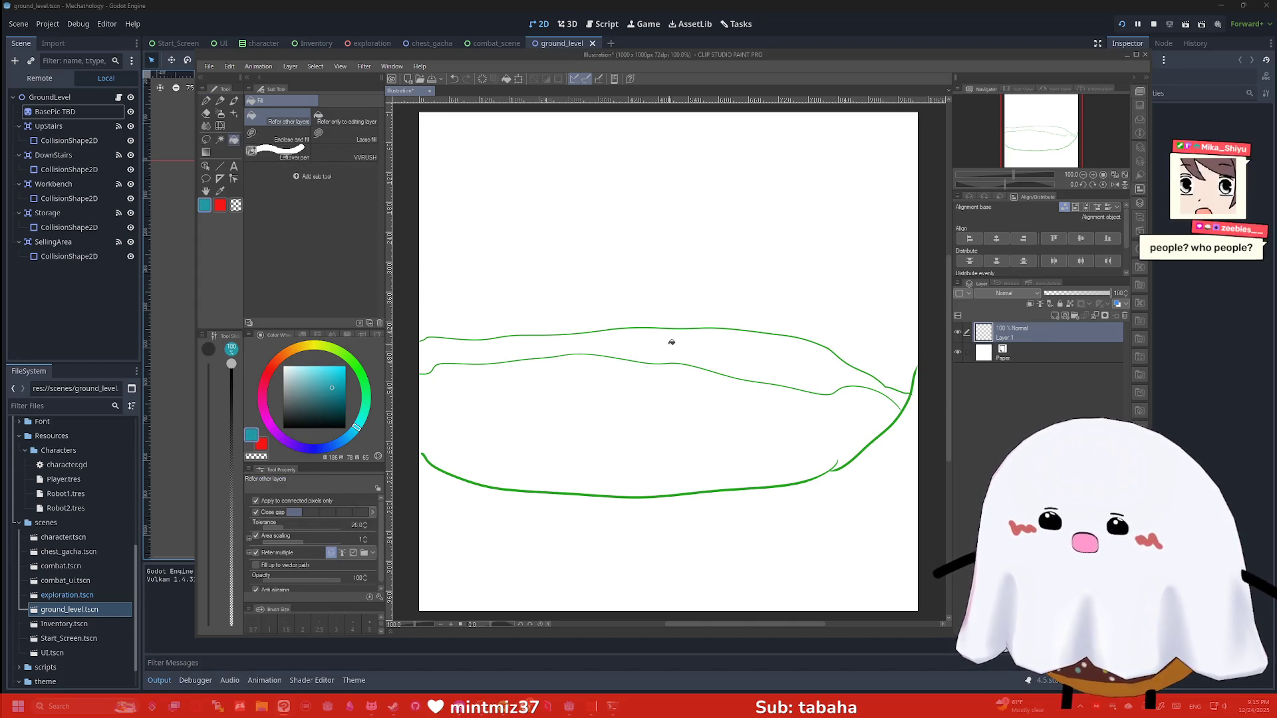
left_click(672, 340)
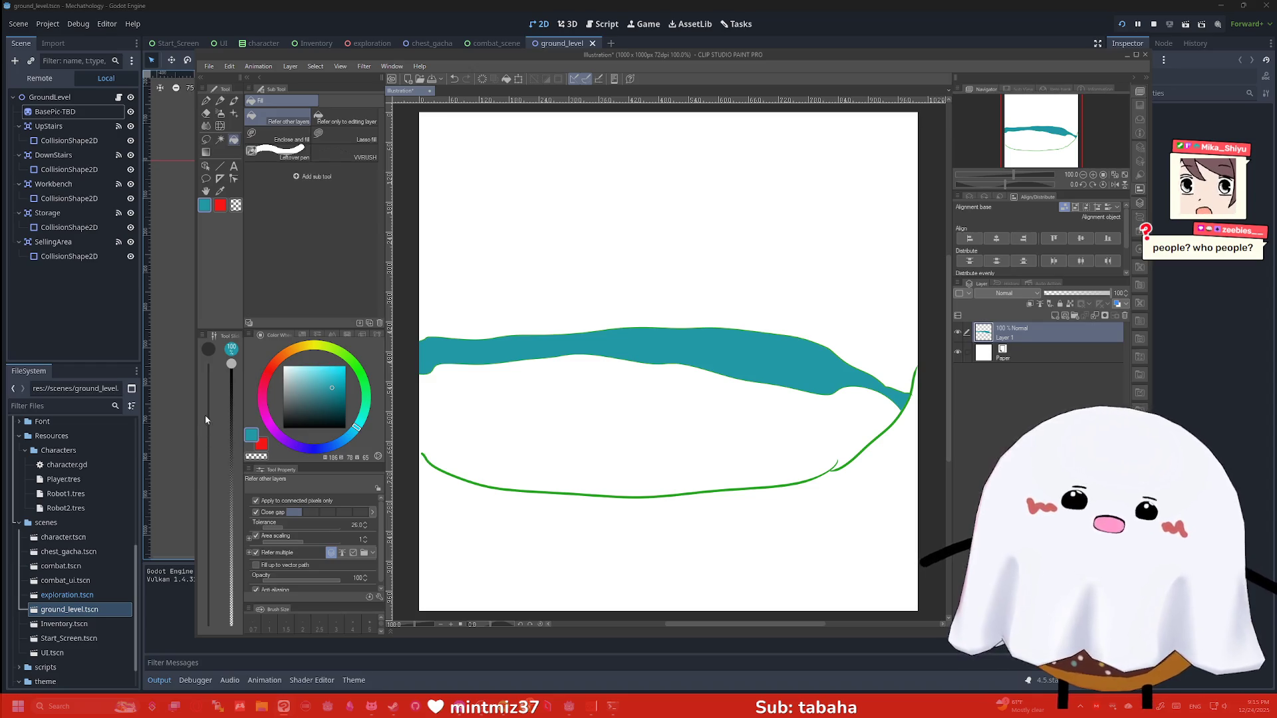
Sketch the first small black building outlines above the river
key("p")
mouse_move(457, 337)
left_mouse_down()
mouse_move(450, 310)
mouse_move(501, 337)
mouse_move(544, 314)
mouse_move(546, 336)
left_mouse_up()
left_click_drag(542, 324, 576, 334)
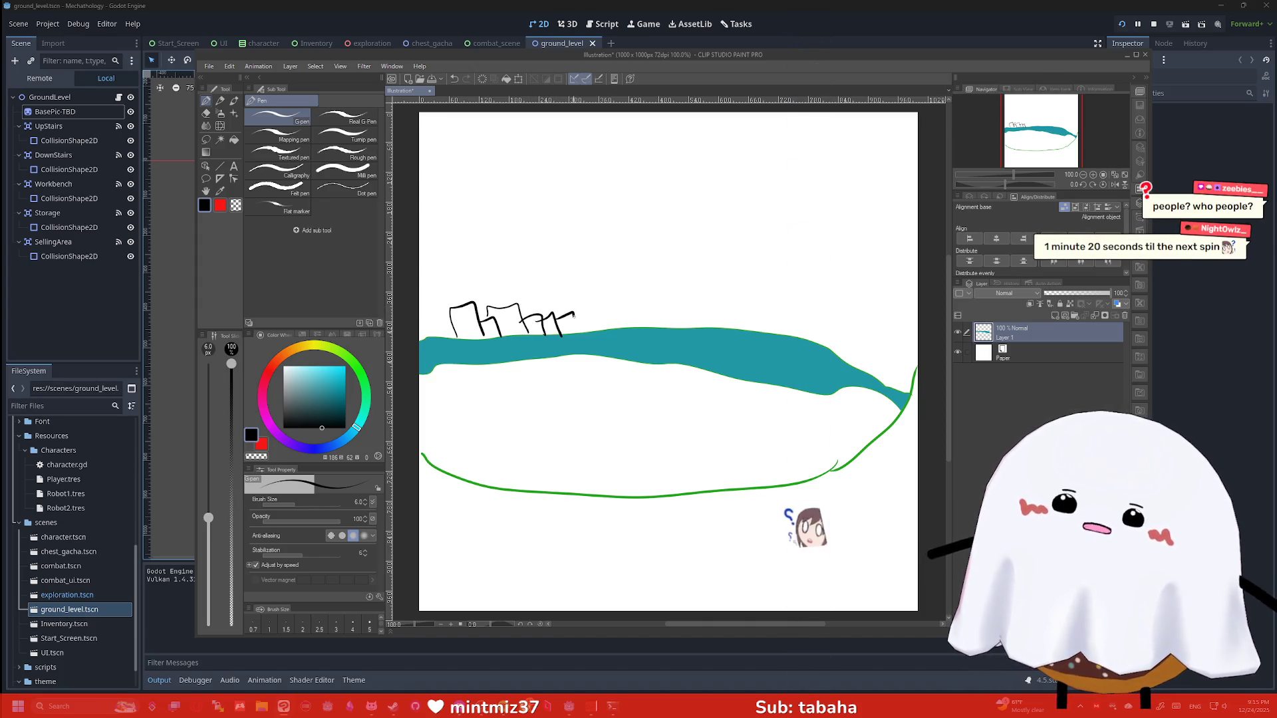
Draw a tall tower above and below the river, houses with an arched roof, and number the towers 7 and 9
mouse_move(702, 322)
left_mouse_down()
mouse_move(659, 326)
mouse_move(659, 242)
mouse_move(695, 234)
mouse_move(703, 319)
mouse_move(685, 317)
left_mouse_up()
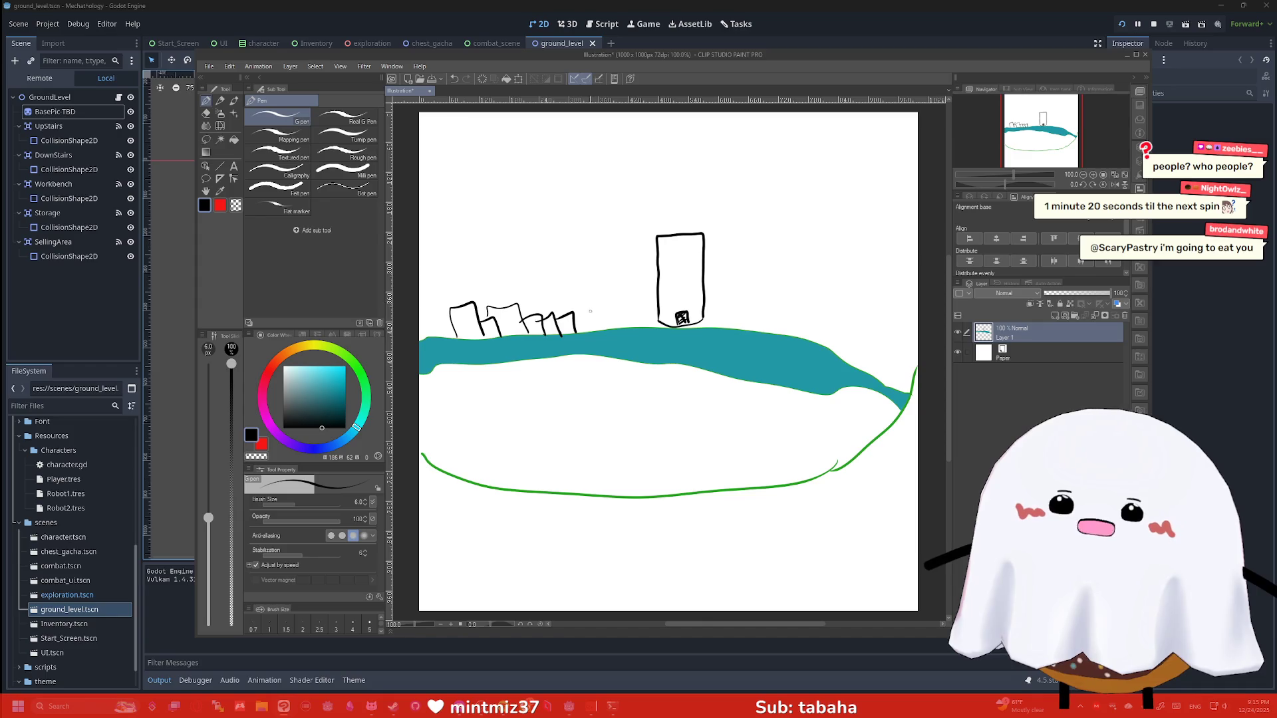
mouse_move(561, 316)
left_mouse_down()
mouse_move(607, 293)
mouse_move(616, 322)
left_mouse_up()
mouse_move(582, 439)
left_mouse_down()
mouse_move(620, 414)
mouse_move(621, 433)
left_mouse_up()
mouse_move(696, 481)
left_mouse_down()
mouse_move(696, 416)
mouse_move(744, 432)
mouse_move(700, 486)
mouse_move(695, 472)
mouse_move(707, 483)
mouse_move(697, 474)
left_mouse_up()
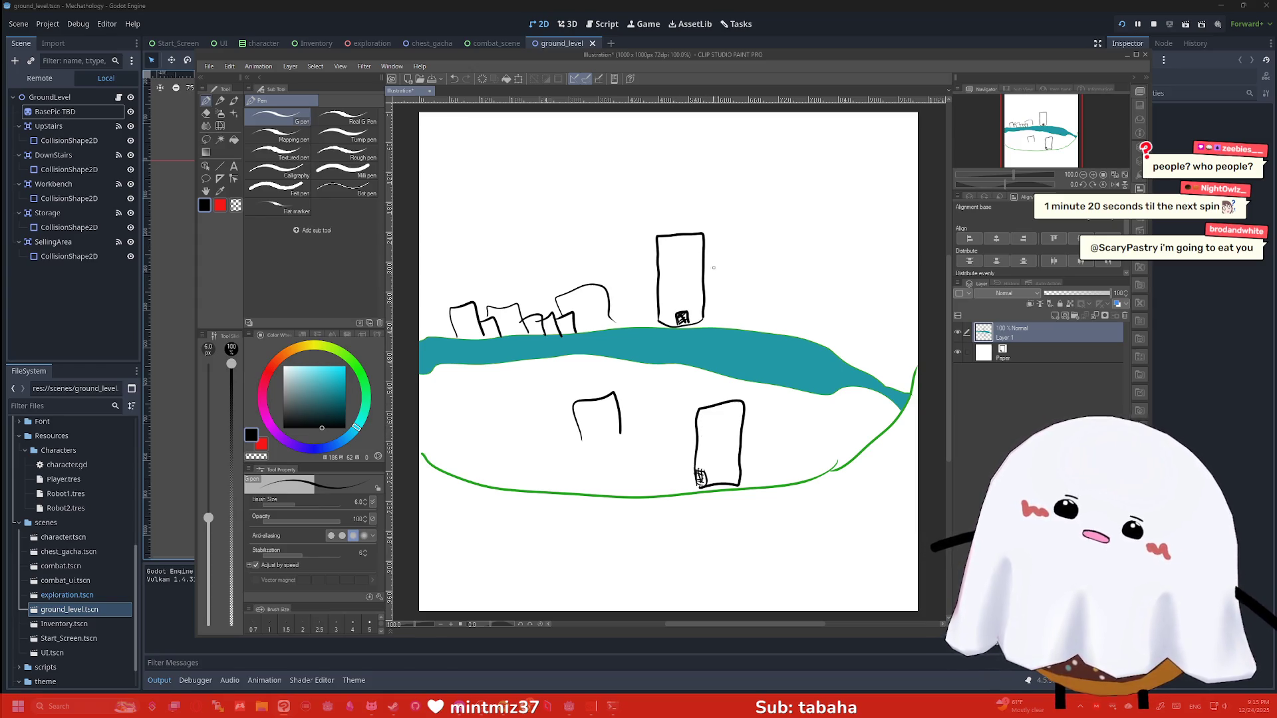
left_click_drag(680, 275, 664, 268)
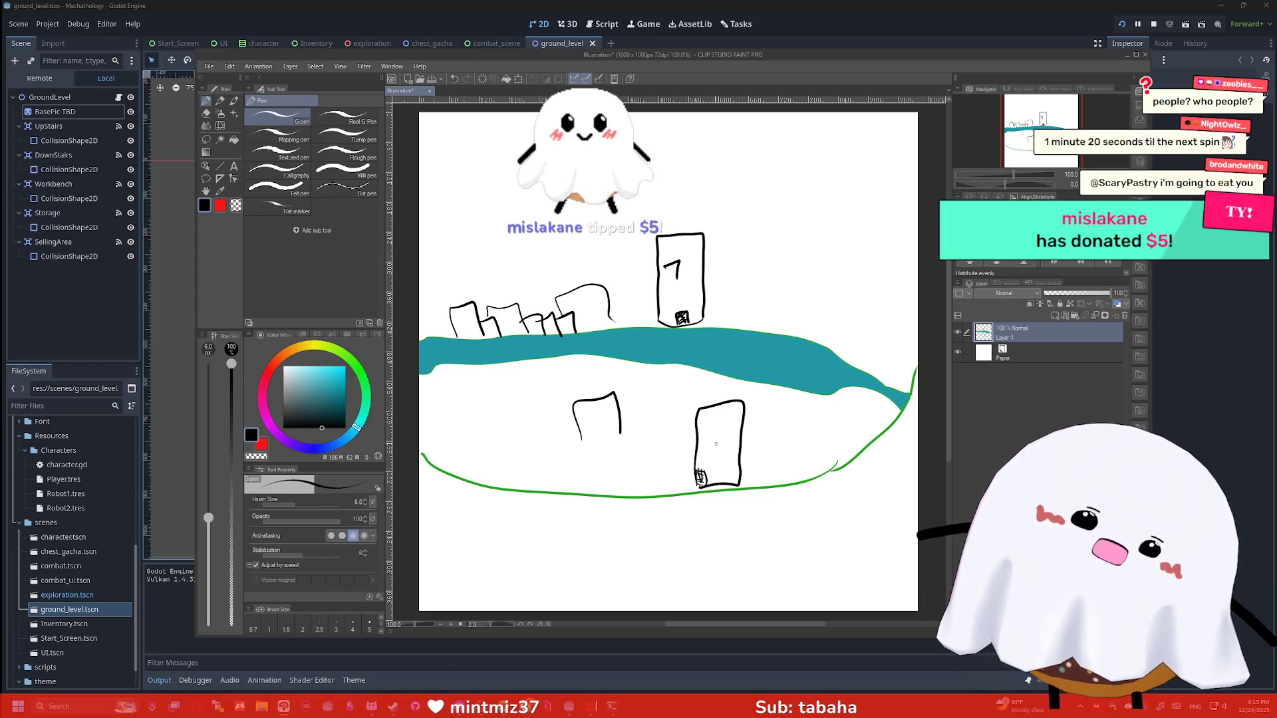
left_click_drag(716, 432, 716, 459)
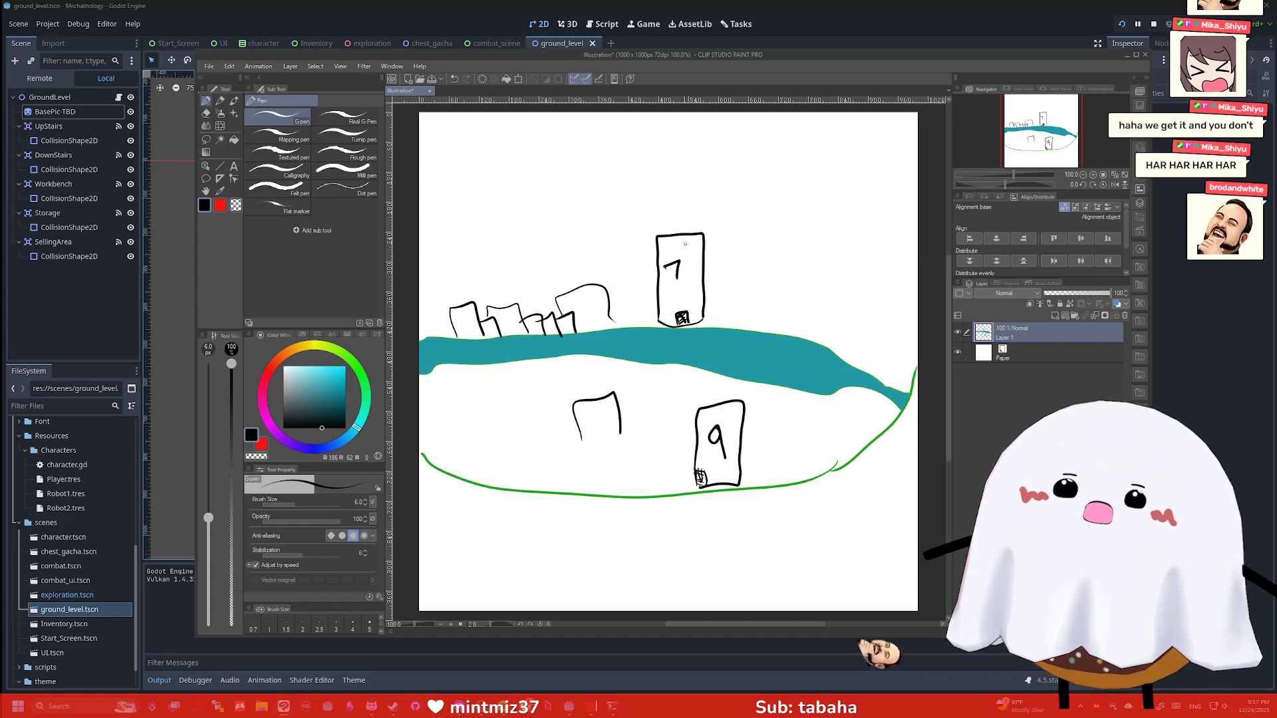
Draw arrows toward towers 7 and 9, then a third tower at the right lettered A
left_click_drag(681, 189, 688, 221)
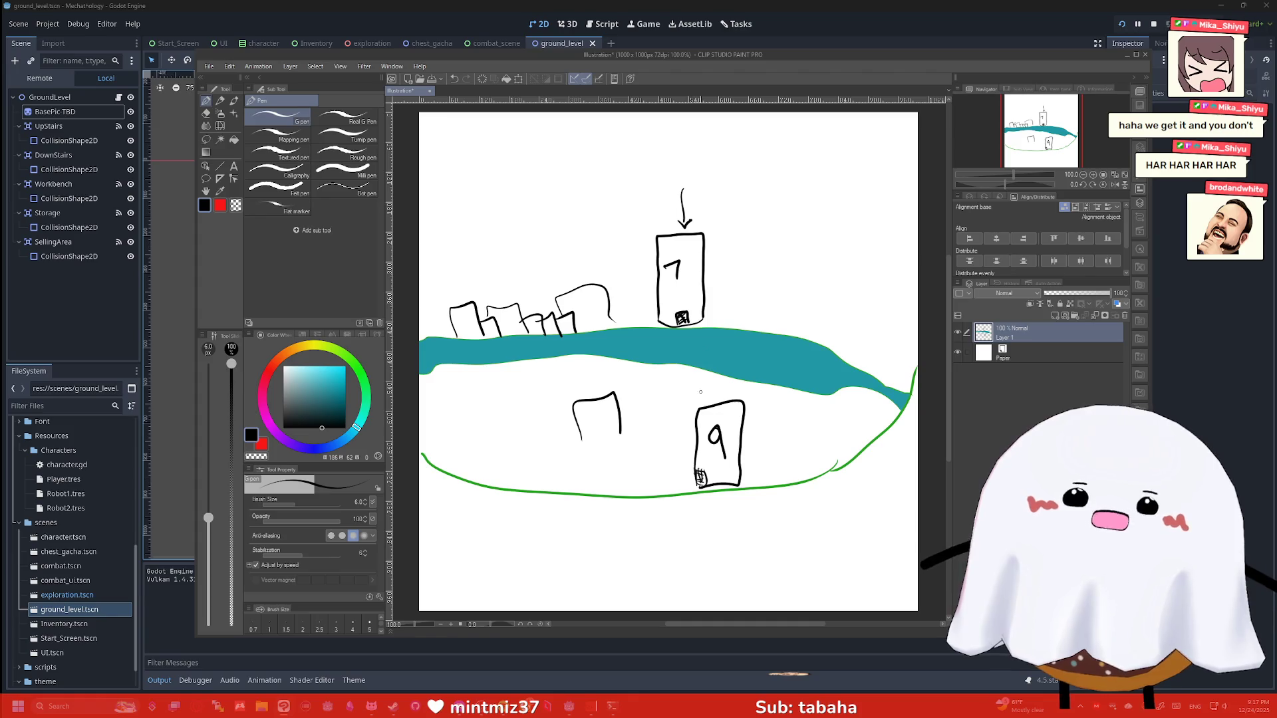
left_click_drag(663, 402, 683, 409)
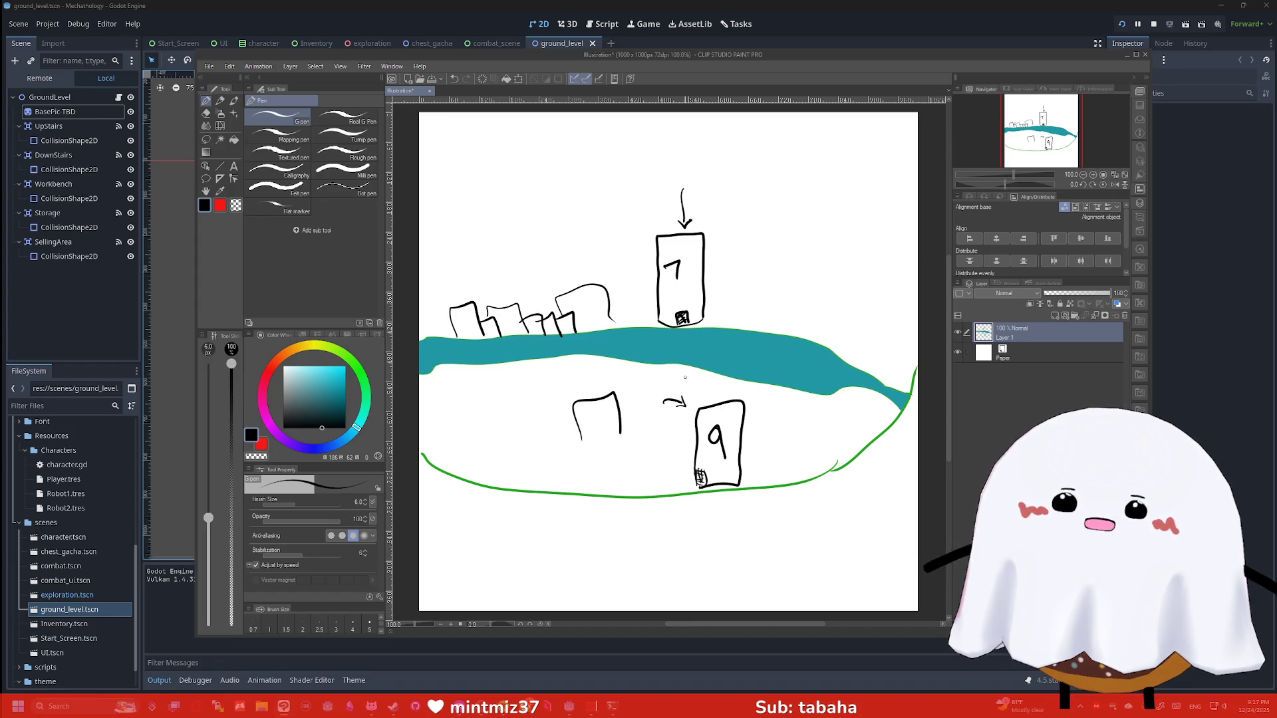
mouse_move(740, 308)
left_mouse_down()
mouse_move(713, 297)
mouse_move(716, 283)
left_mouse_up()
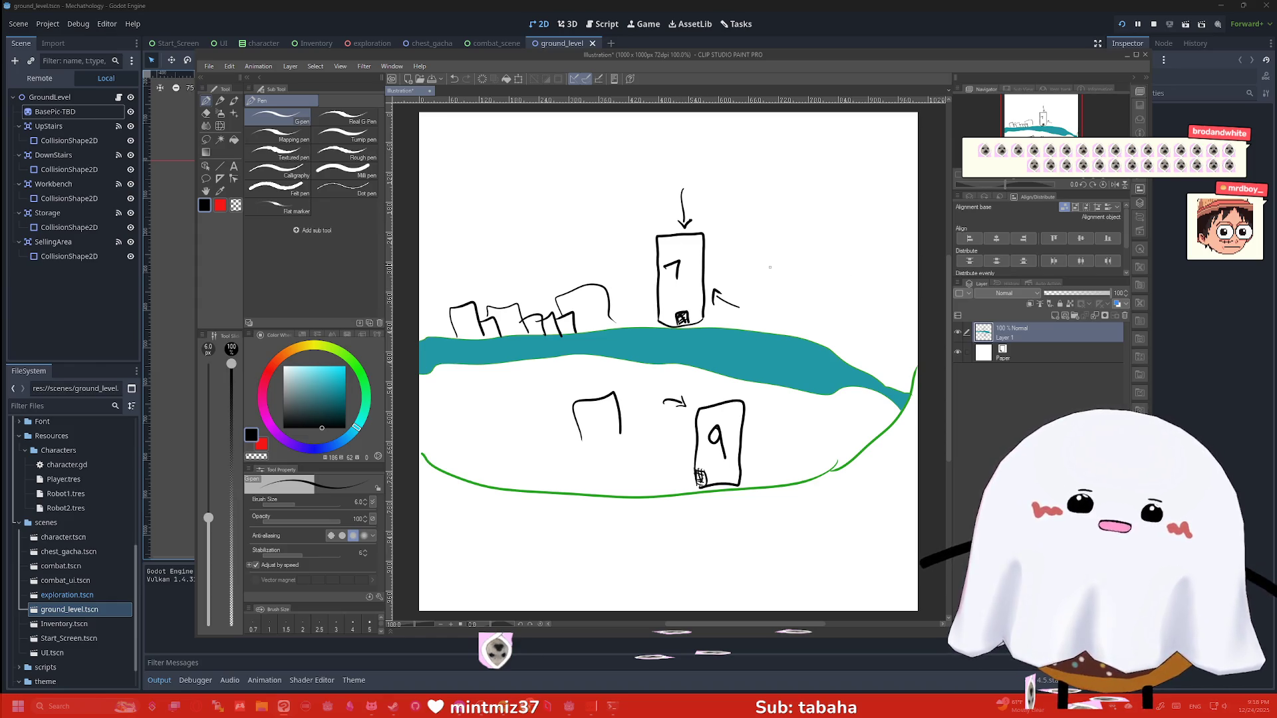
mouse_move(844, 347)
left_mouse_down()
mouse_move(844, 327)
mouse_move(902, 312)
mouse_move(845, 363)
mouse_move(842, 337)
mouse_move(886, 314)
left_mouse_up()
left_click_drag(866, 306, 885, 303)
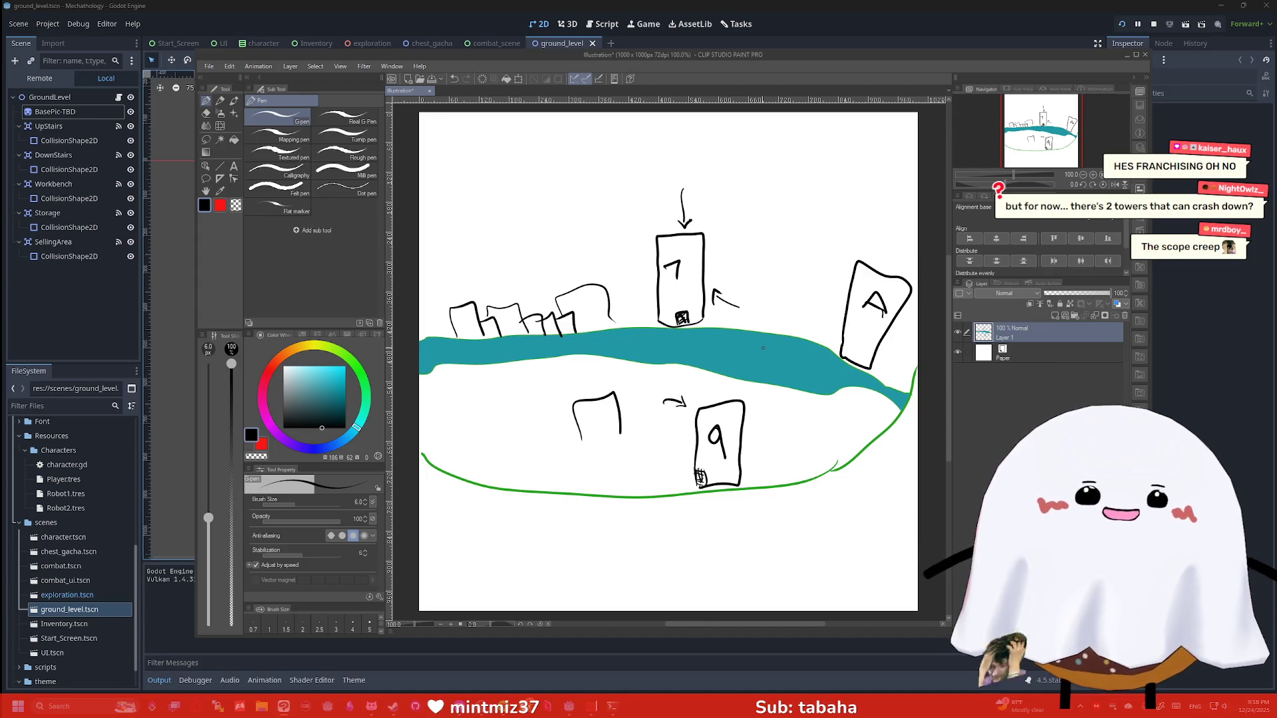
Add arrows with 'Game' labels beside towers A and 9, and a small door at tower A's base
left_click_drag(816, 198, 841, 258)
mouse_move(800, 170)
left_mouse_down()
mouse_move(805, 185)
mouse_move(856, 157)
mouse_move(845, 142)
mouse_move(860, 156)
left_mouse_up()
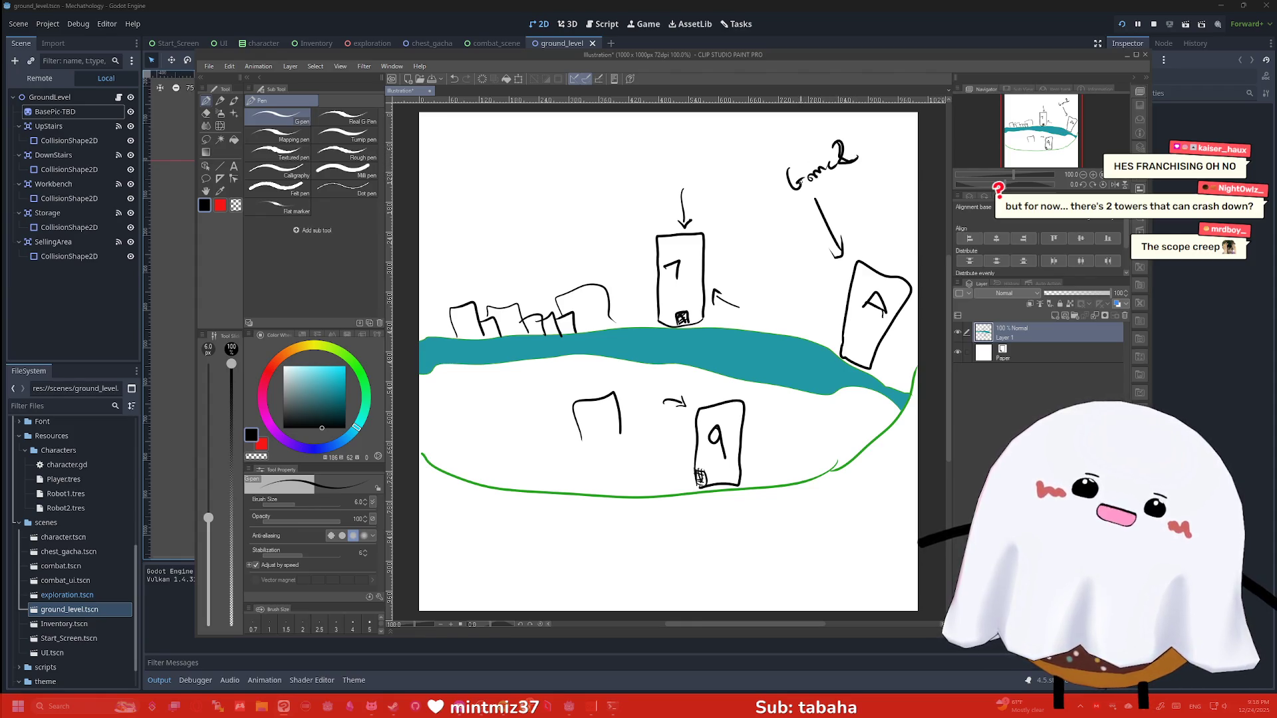
mouse_move(799, 431)
left_mouse_down()
mouse_move(760, 437)
mouse_move(822, 442)
mouse_move(881, 407)
left_mouse_up()
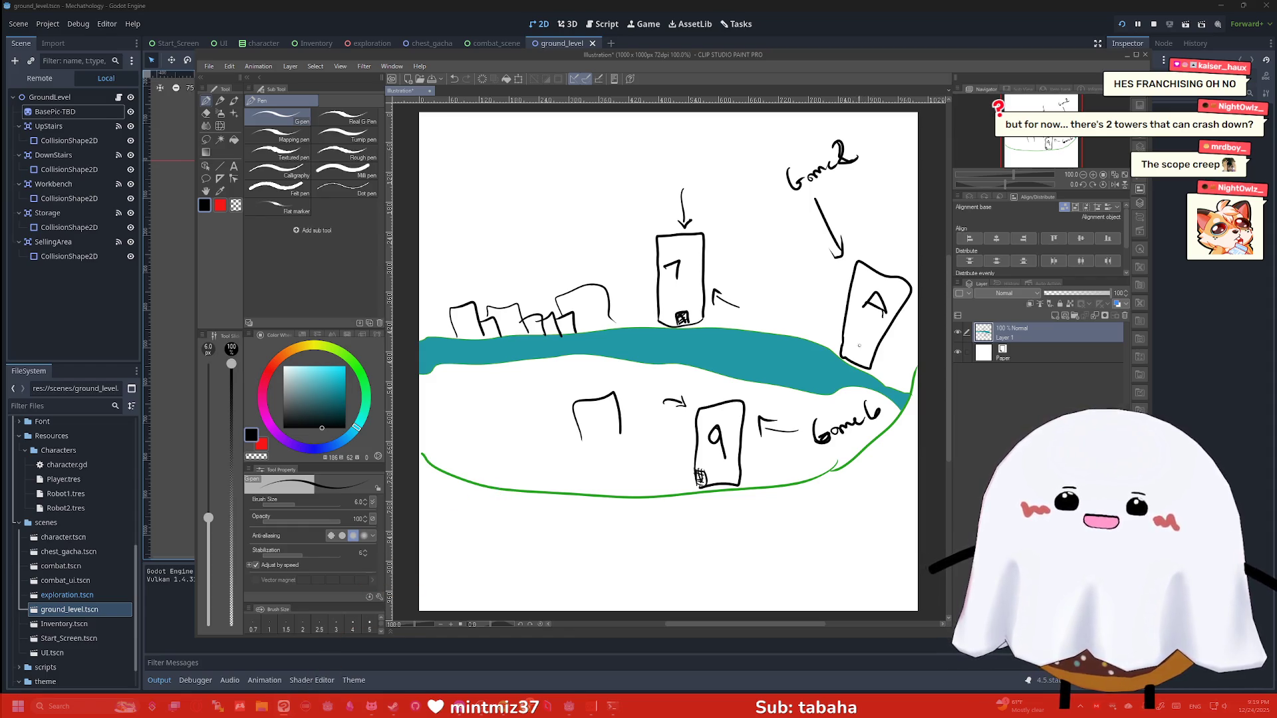
left_click_drag(848, 350, 858, 350)
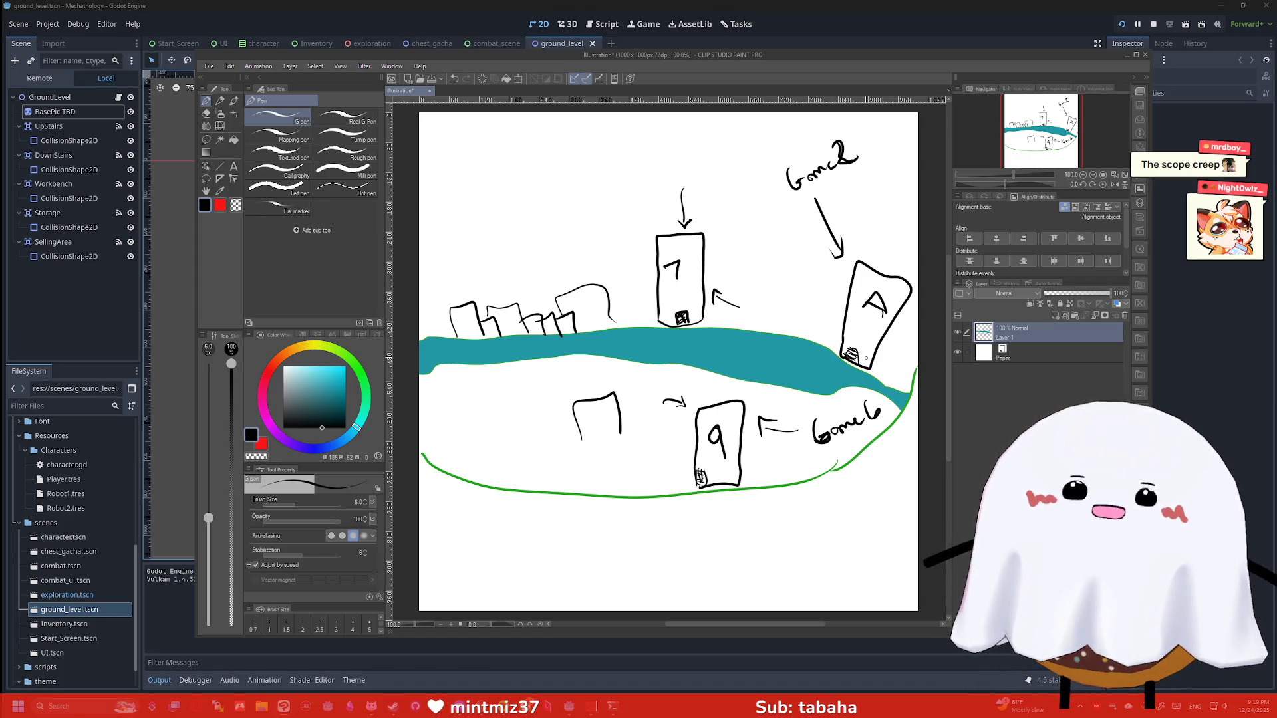